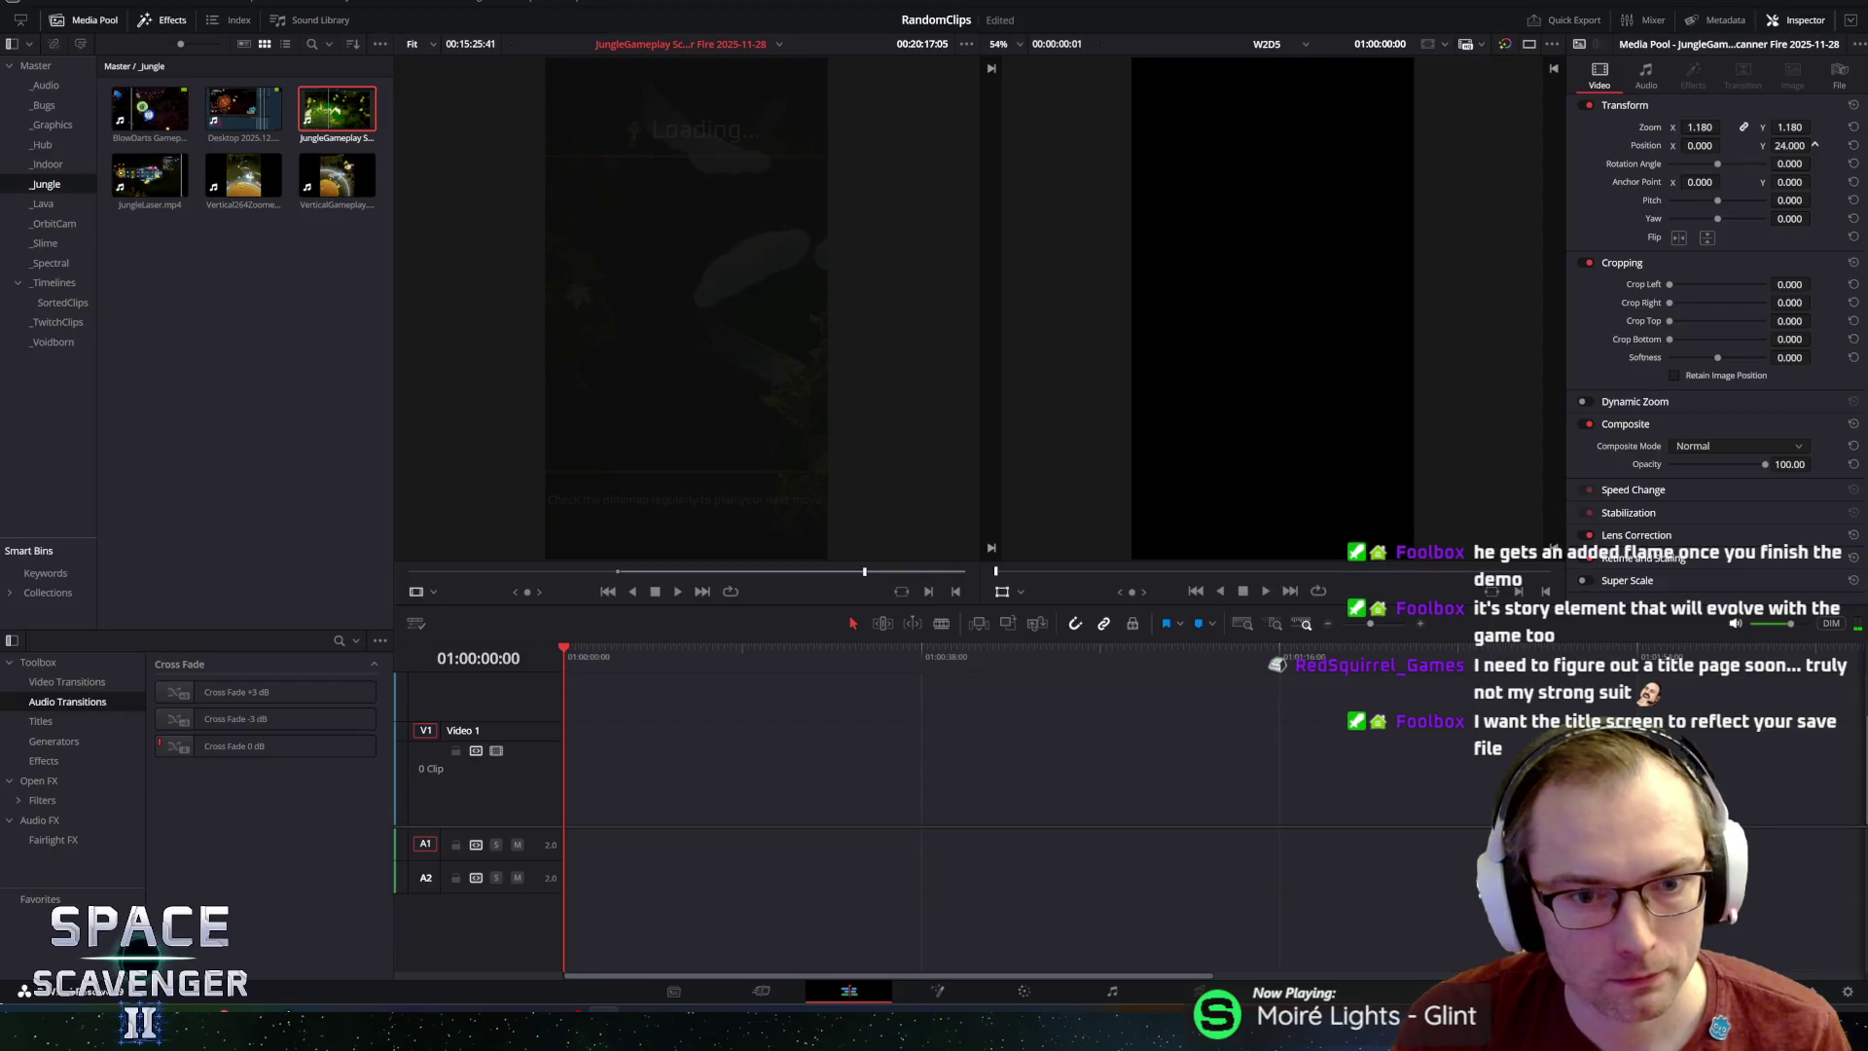
Nudge the clip's Inspector Position Y to 29 and save the RandomClips project.
mouse_move(1790, 145)
mouse_down()
mouse_move(1756, 145)
mouse_move(1794, 145)
mouse_up()
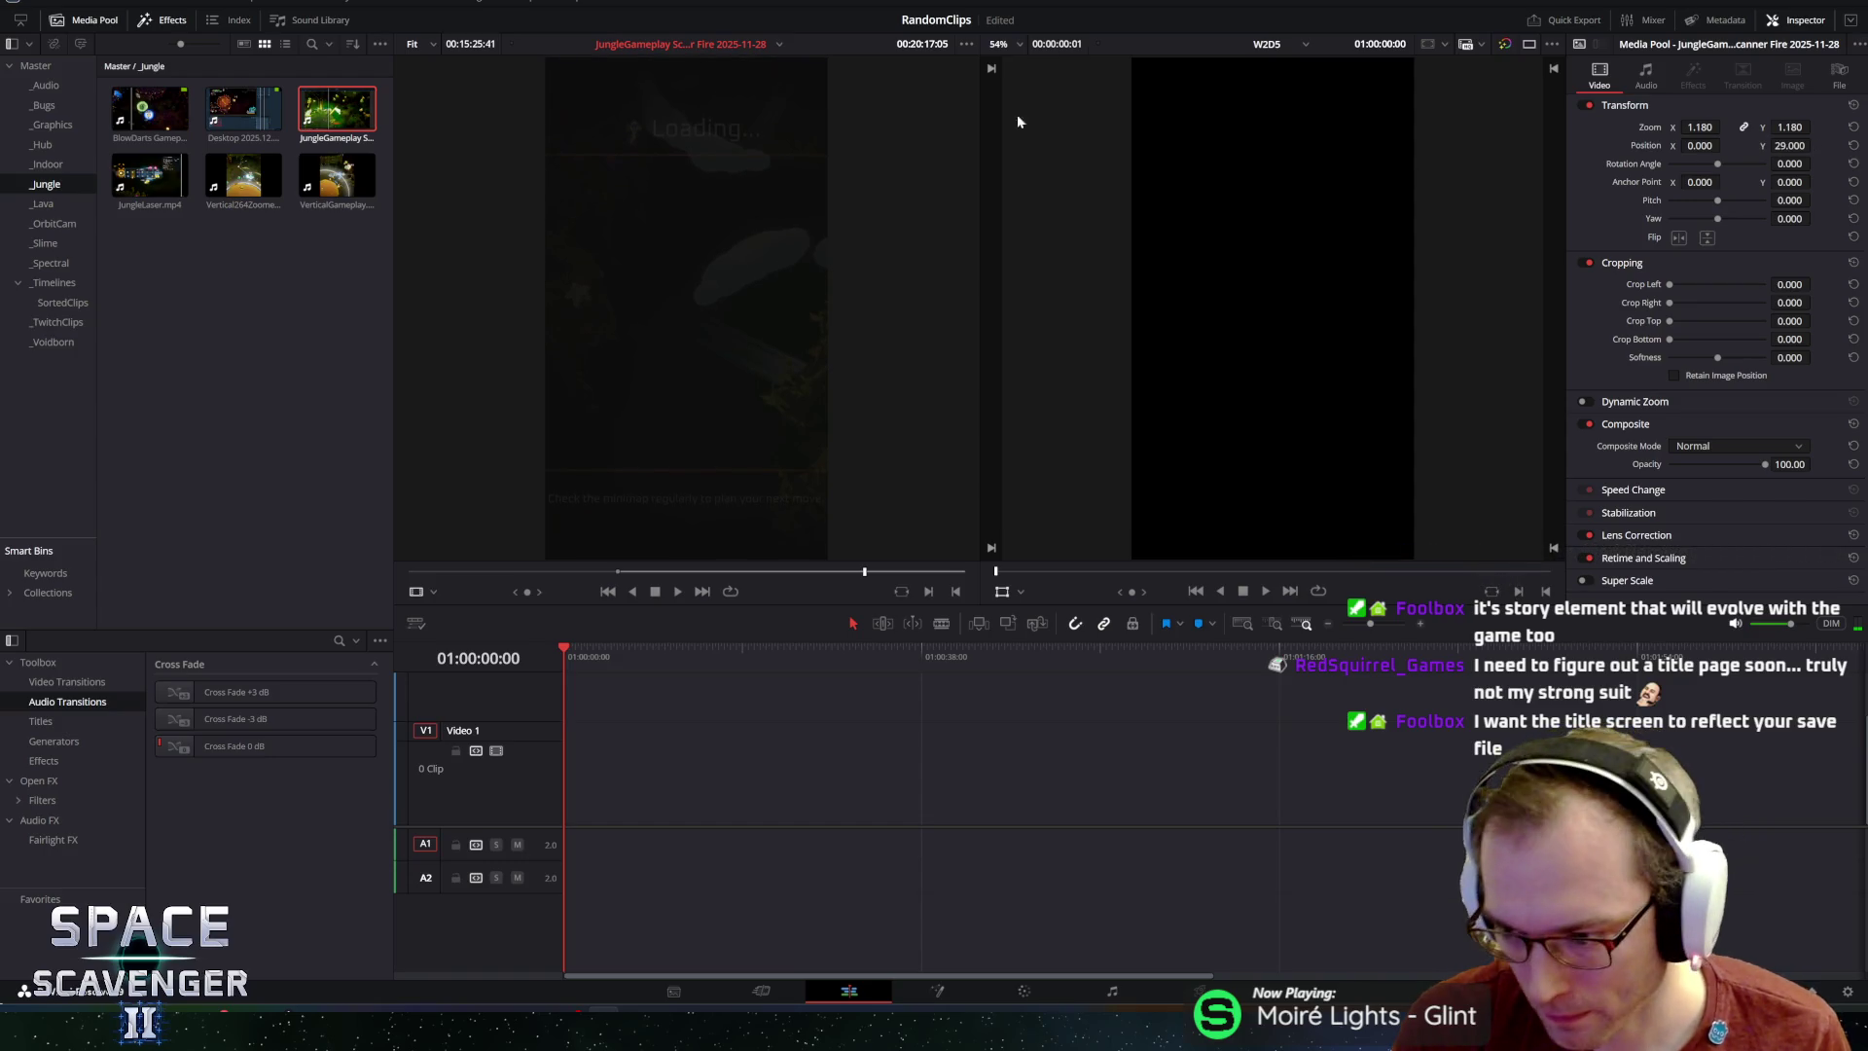
key(ctrl+s)
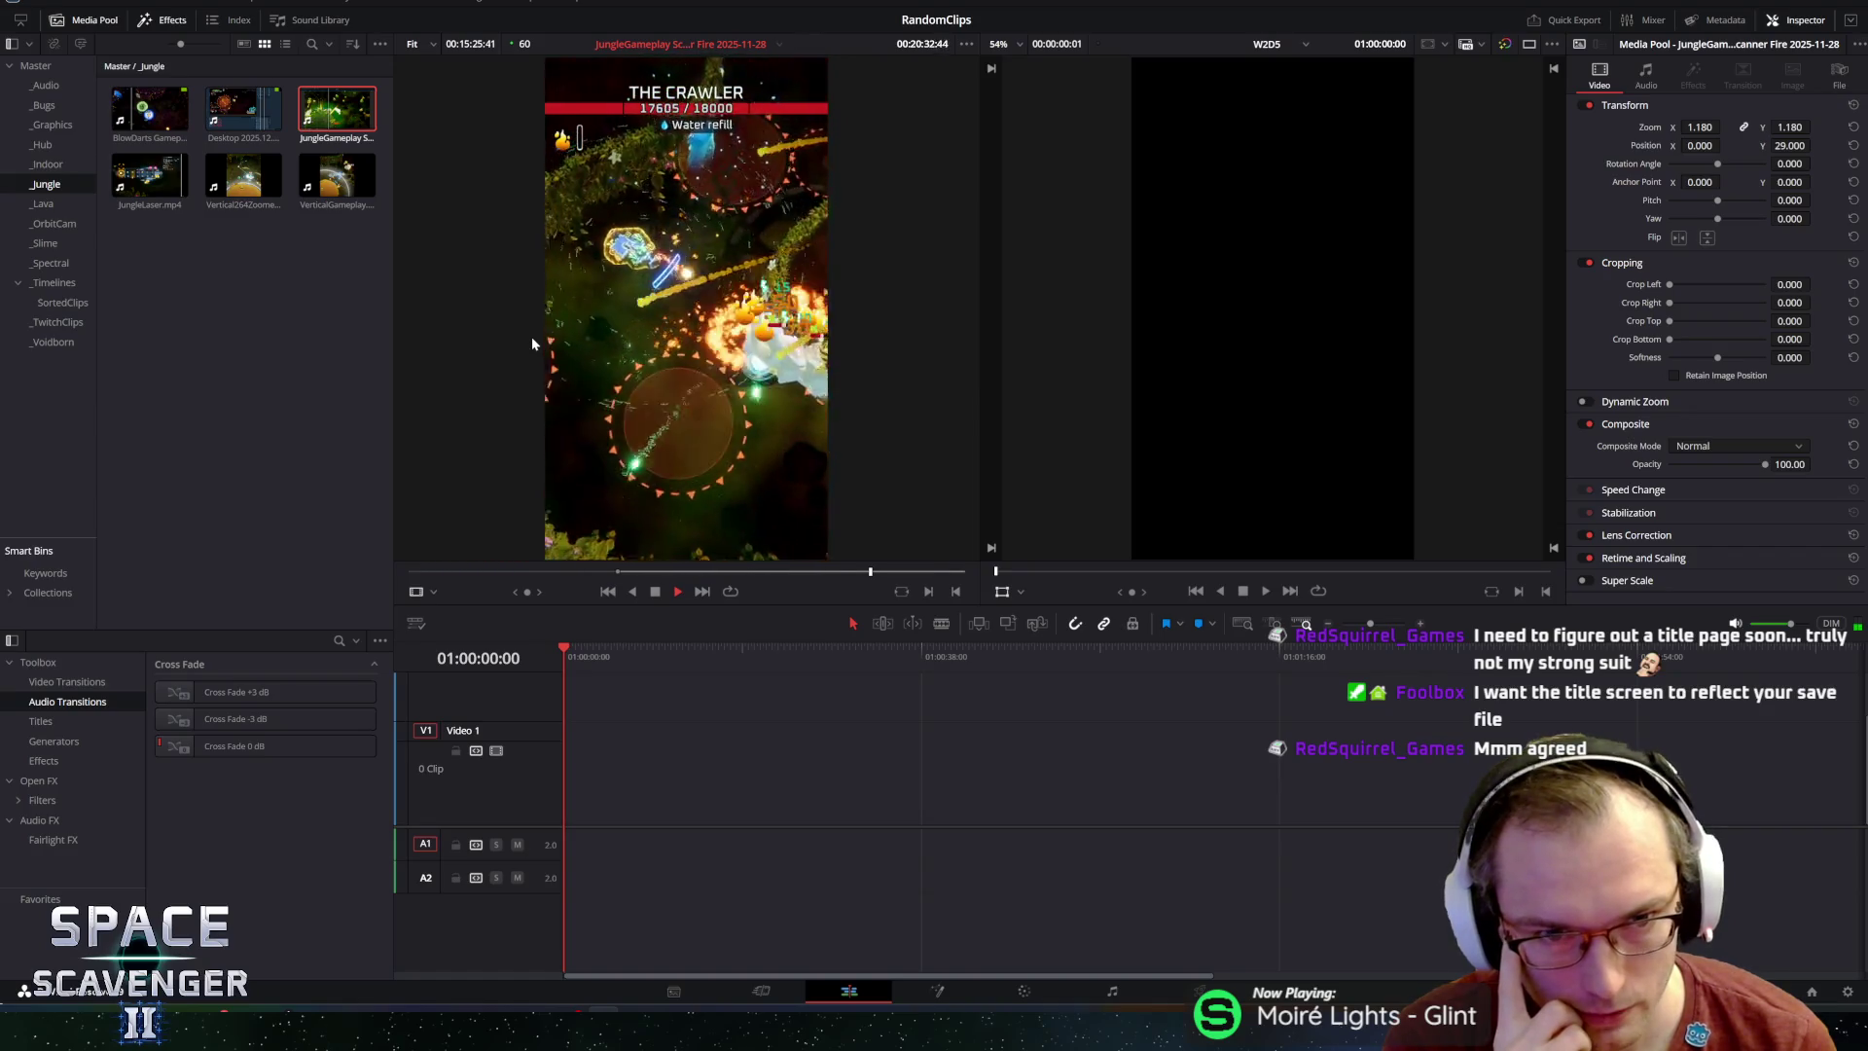
Scrub the source footage to just before the Crawler boss fight and lower the framing to reveal the top bar.
key(space)
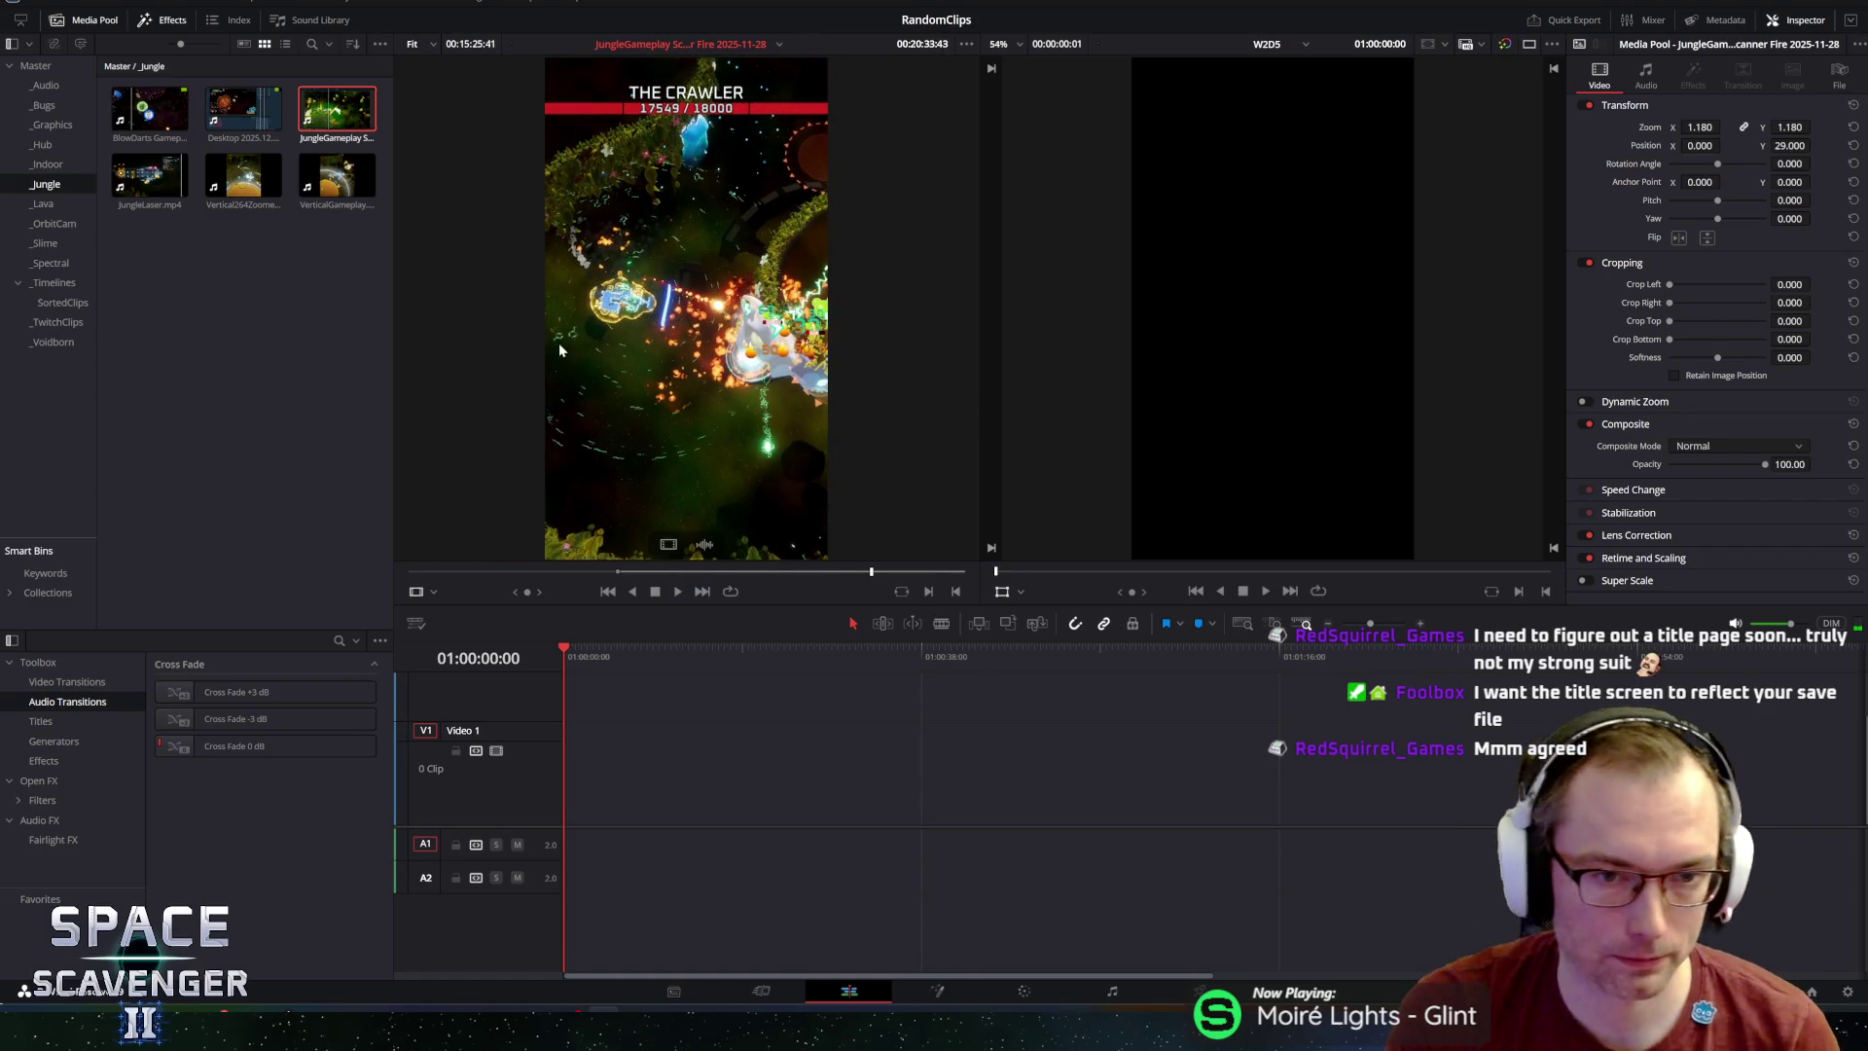
click(798, 572)
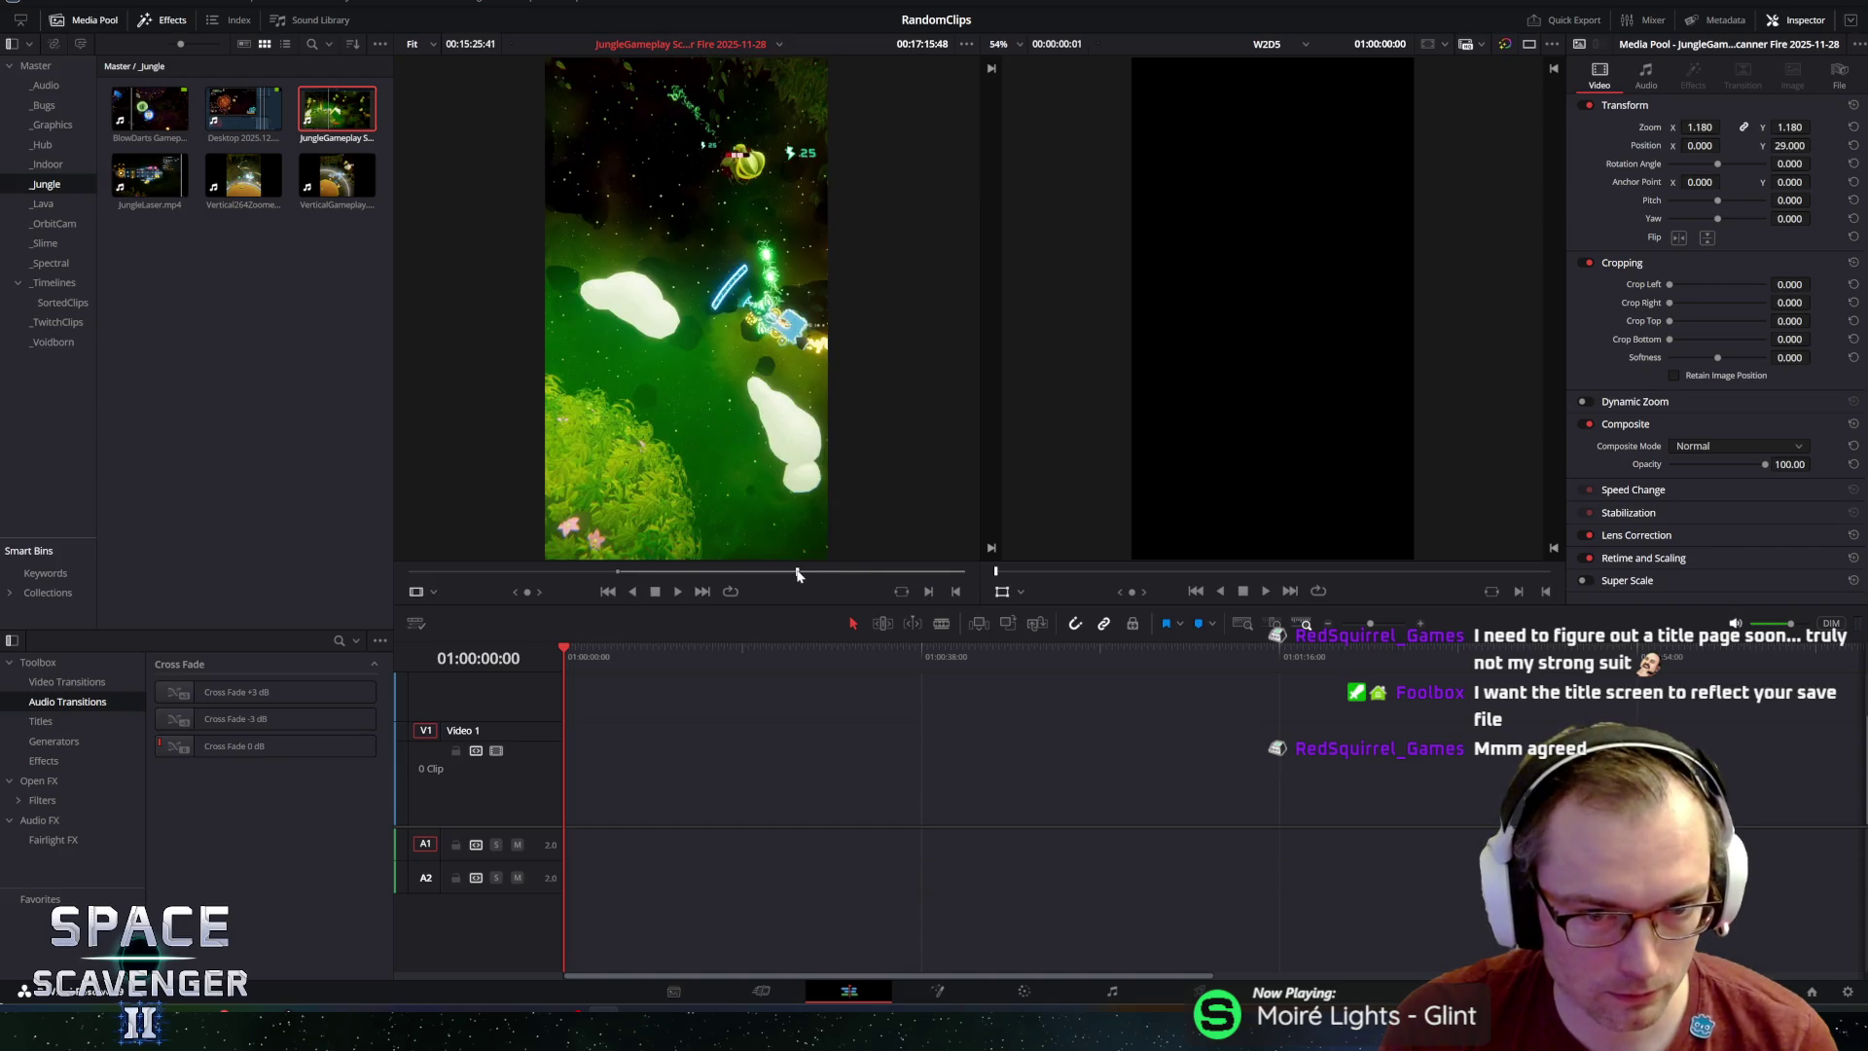
click(882, 574)
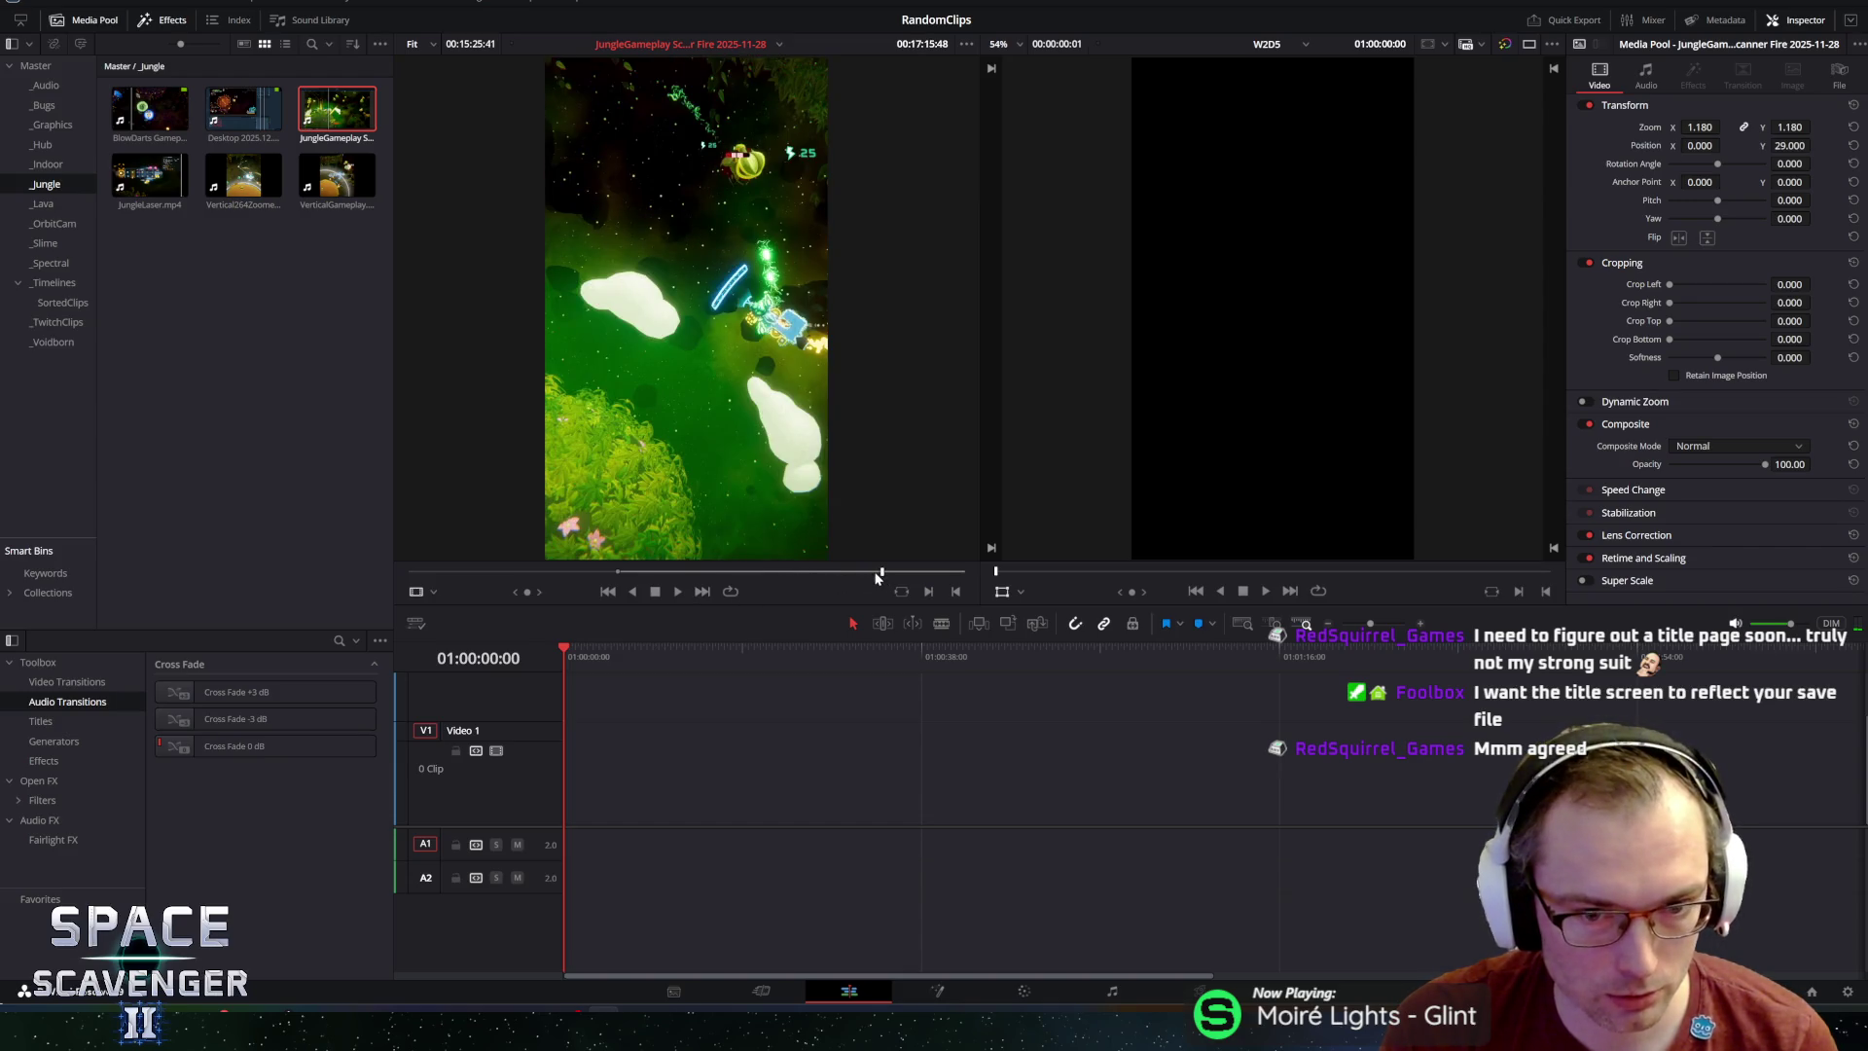
click(865, 572)
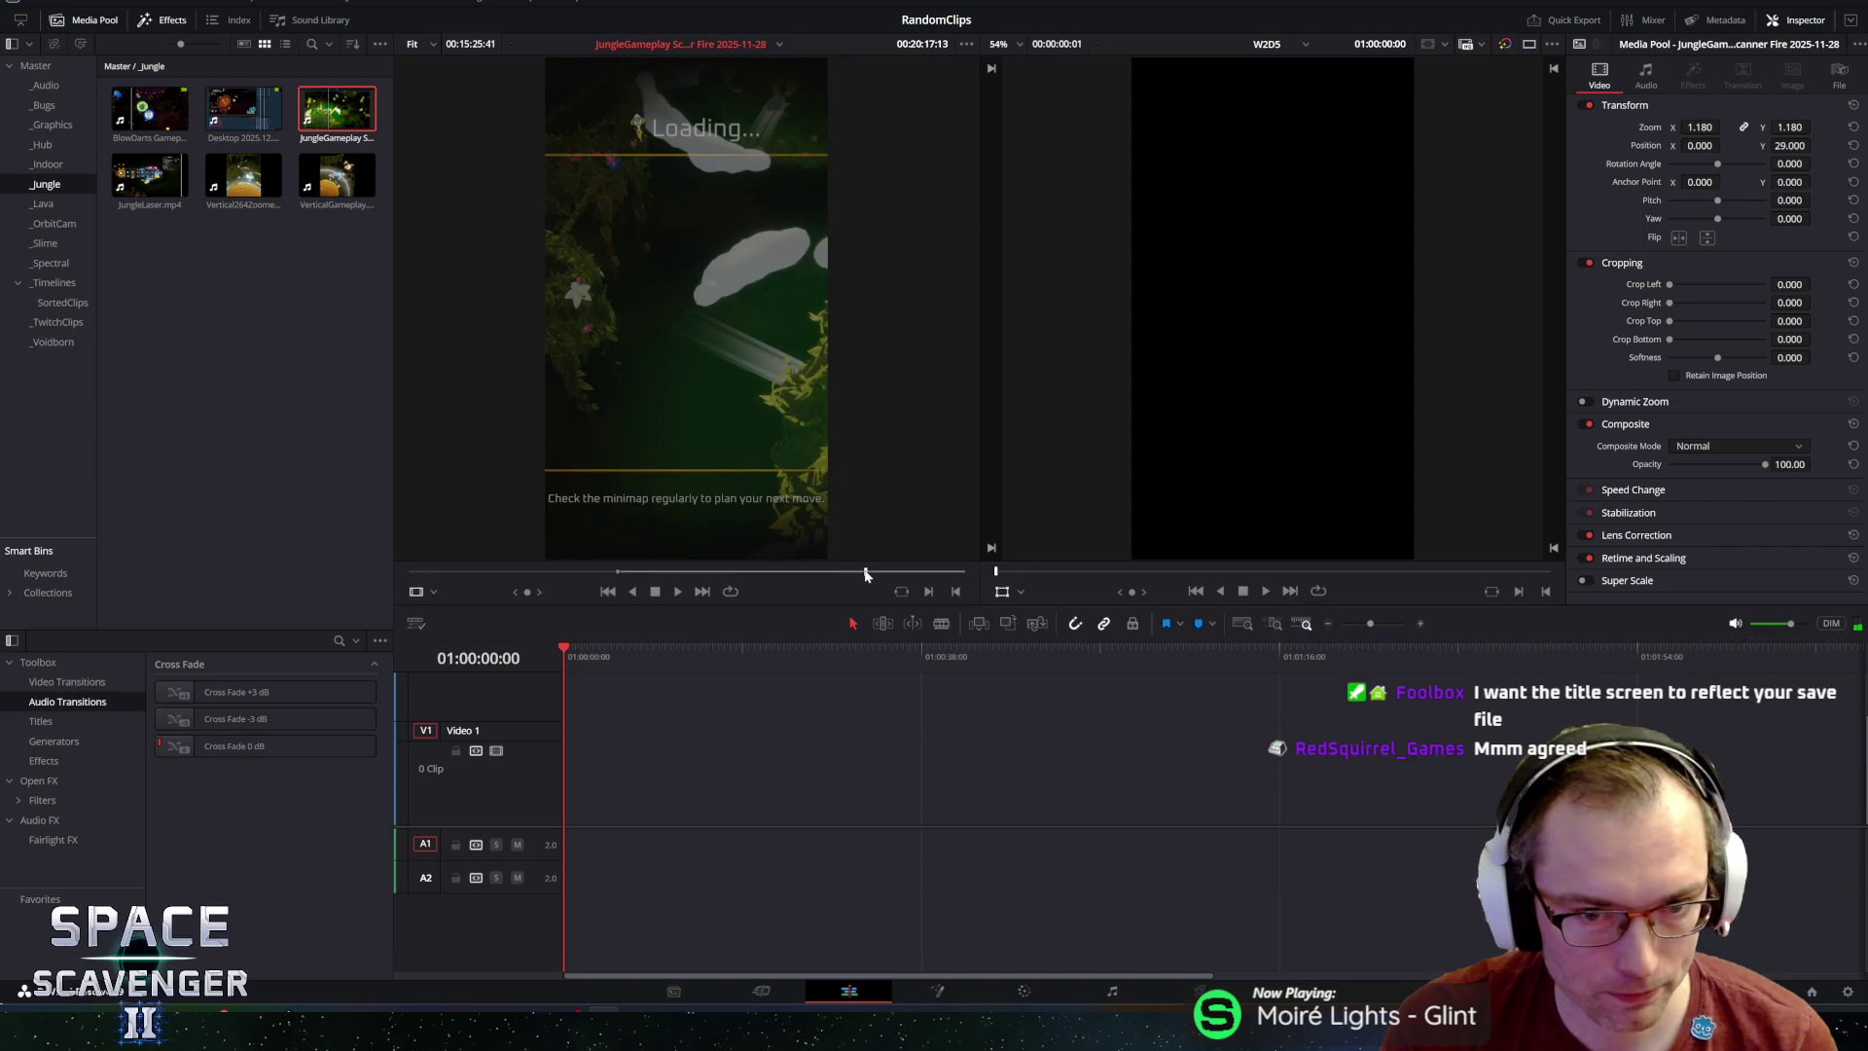
click(870, 572)
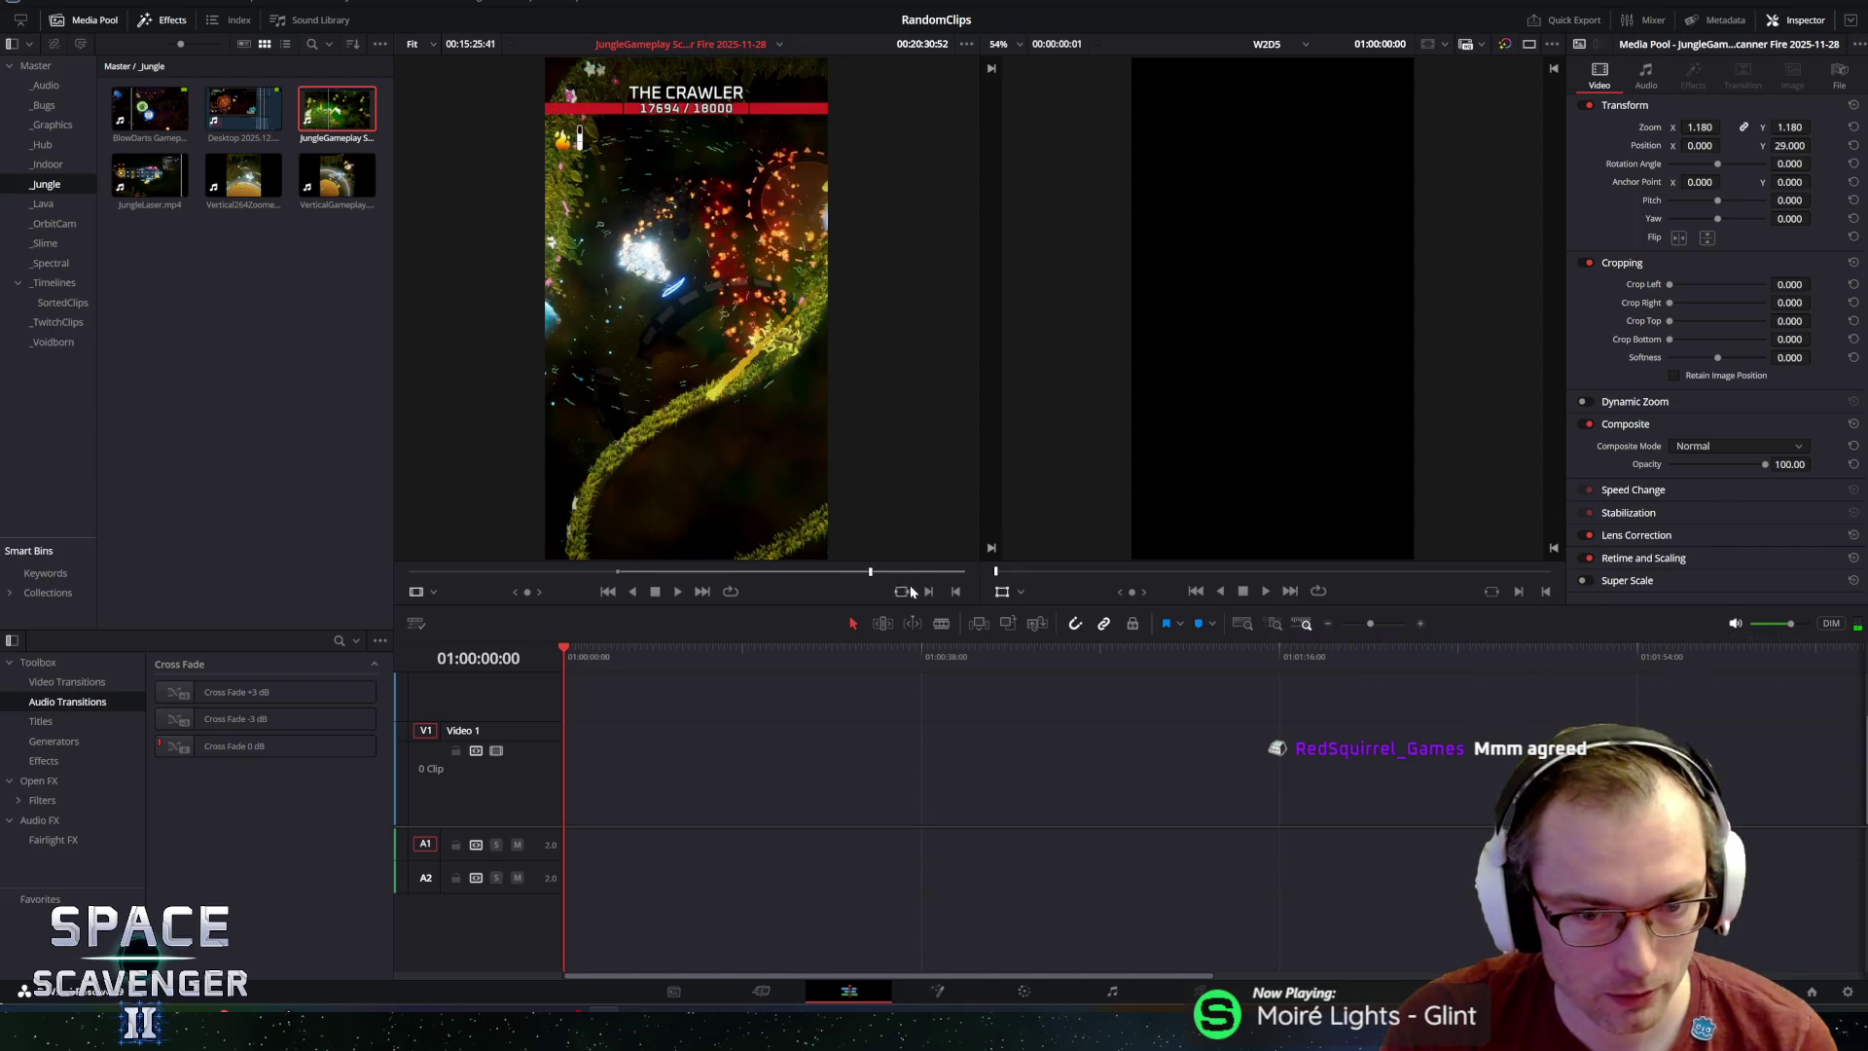
click(869, 572)
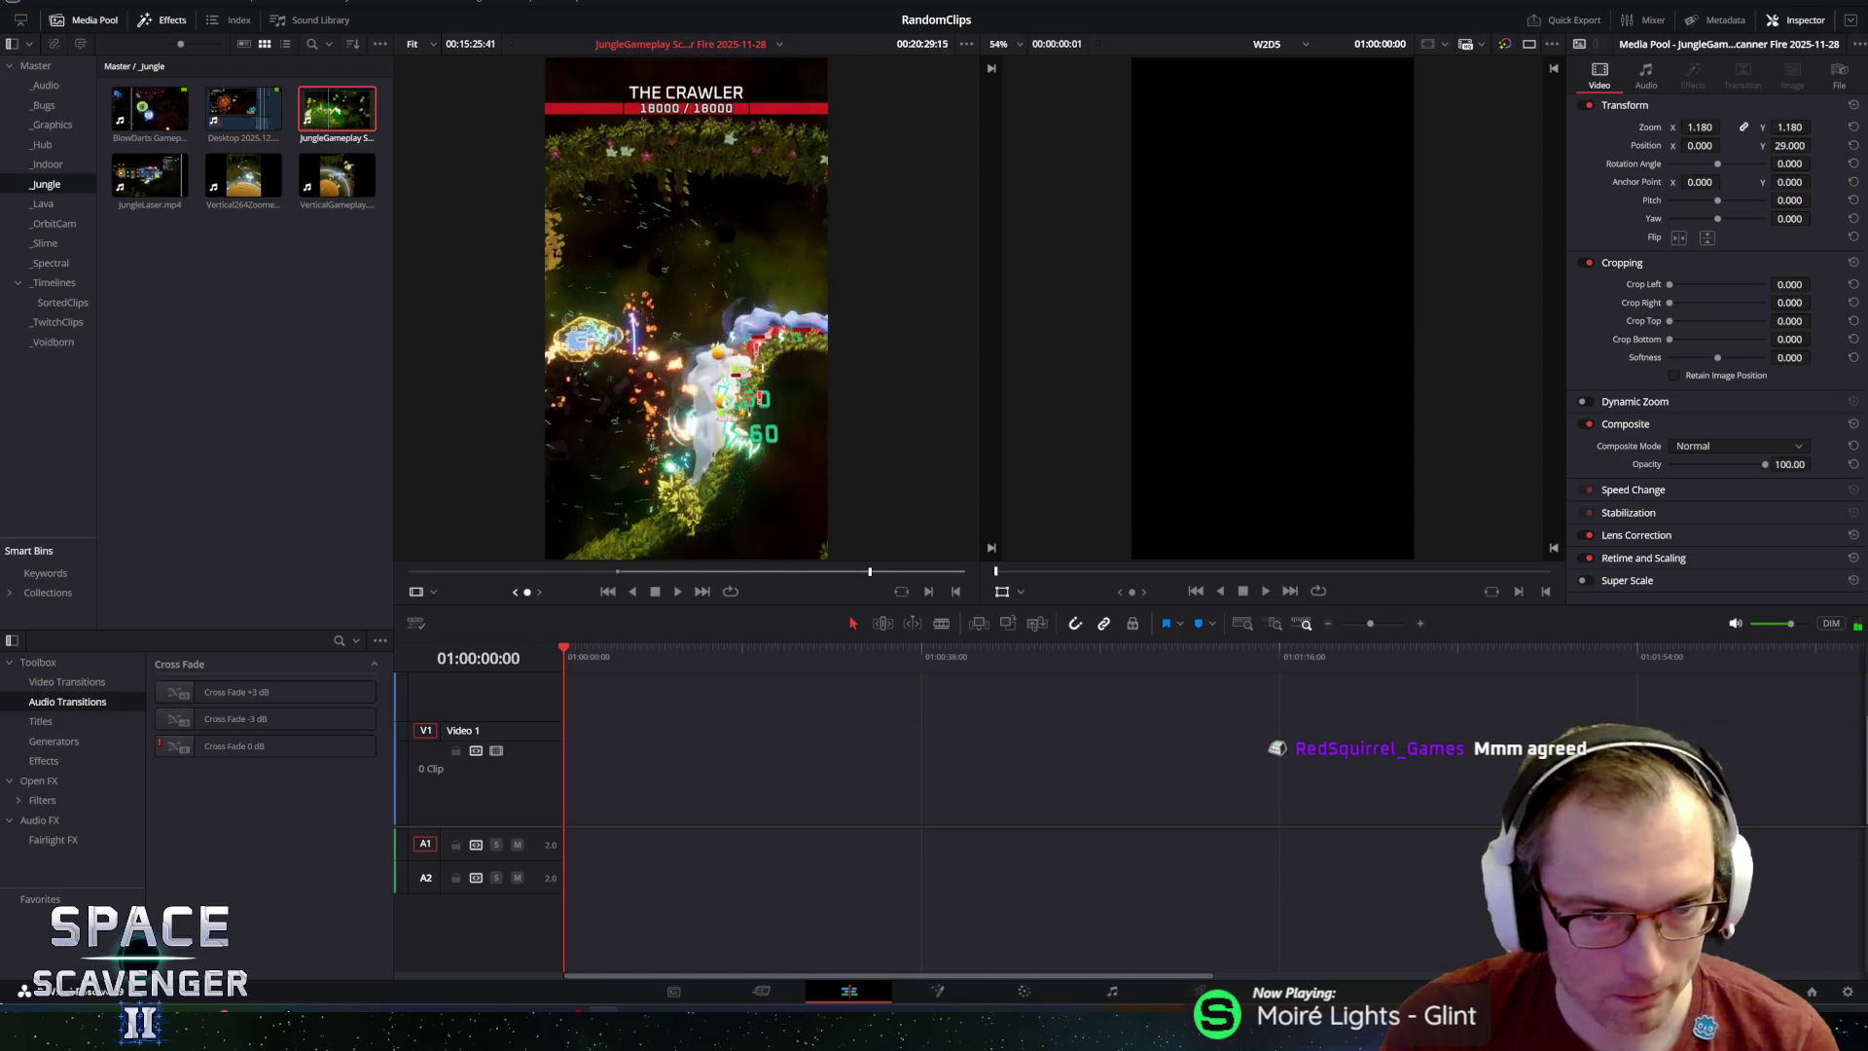
click(867, 572)
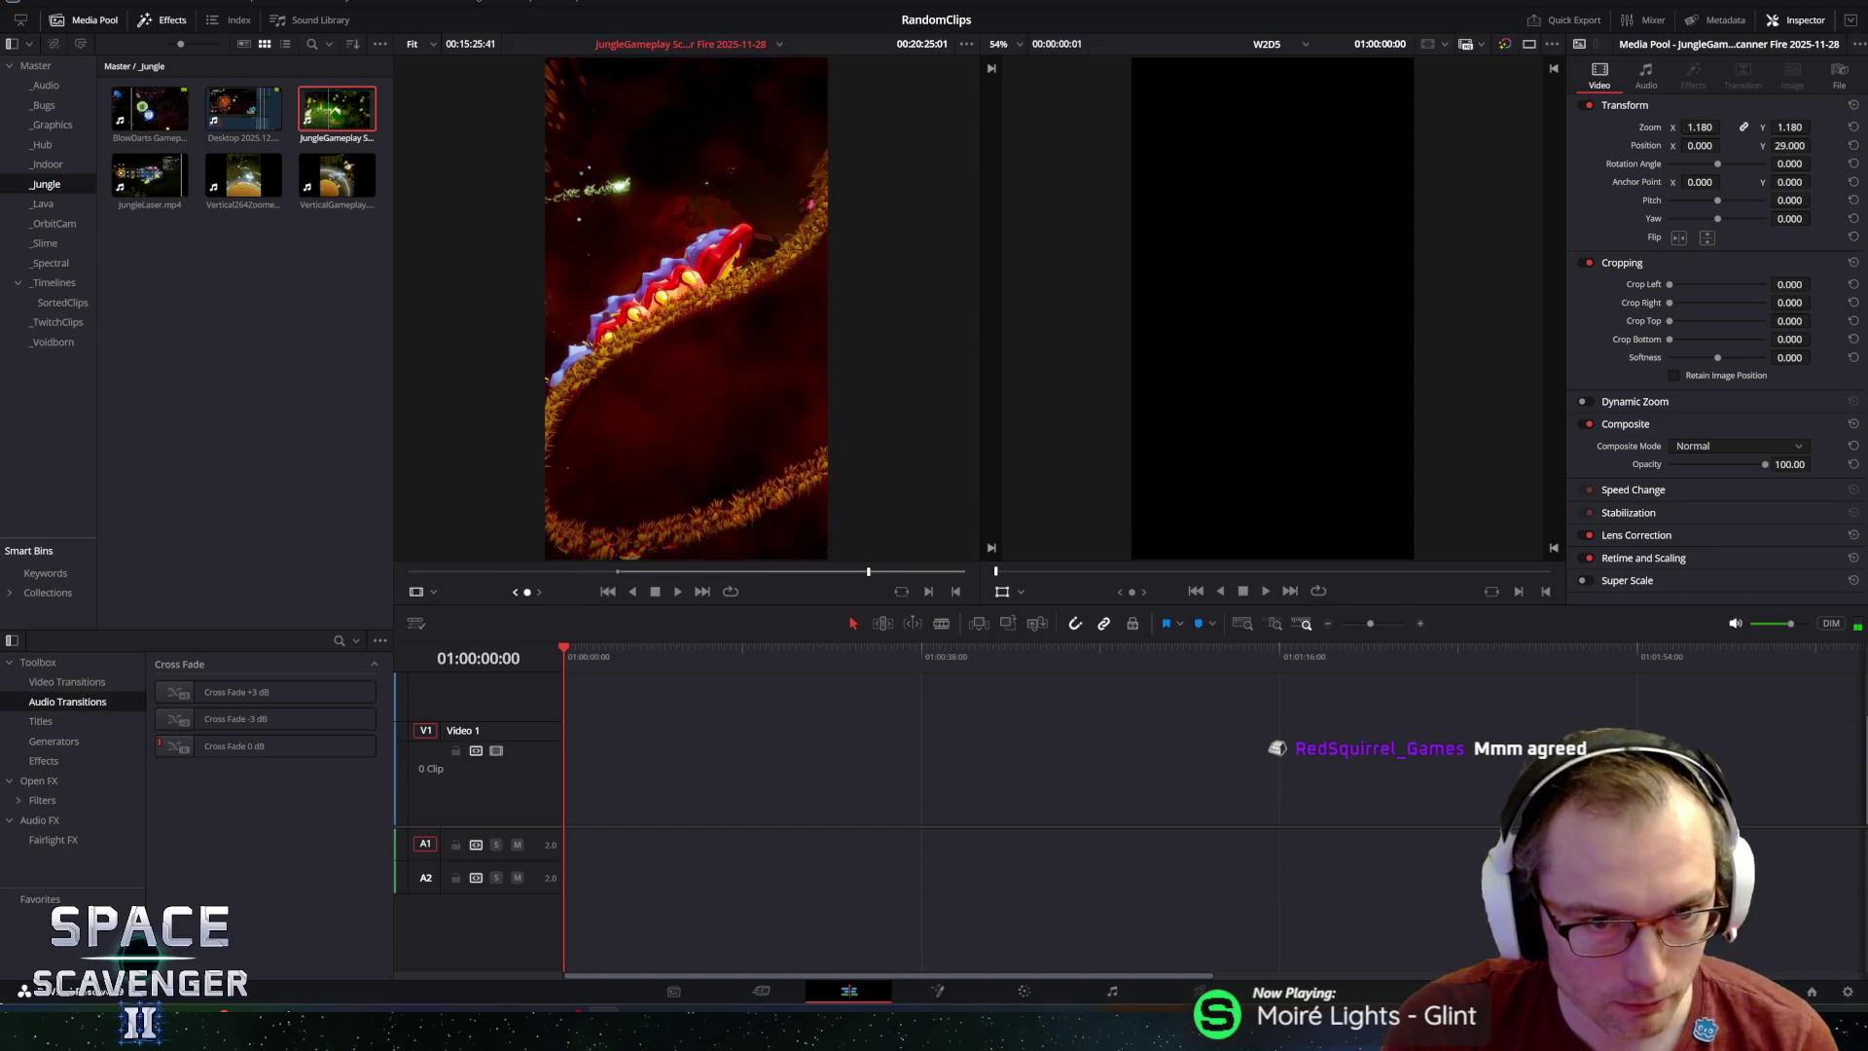
drag(867, 572, 867, 572)
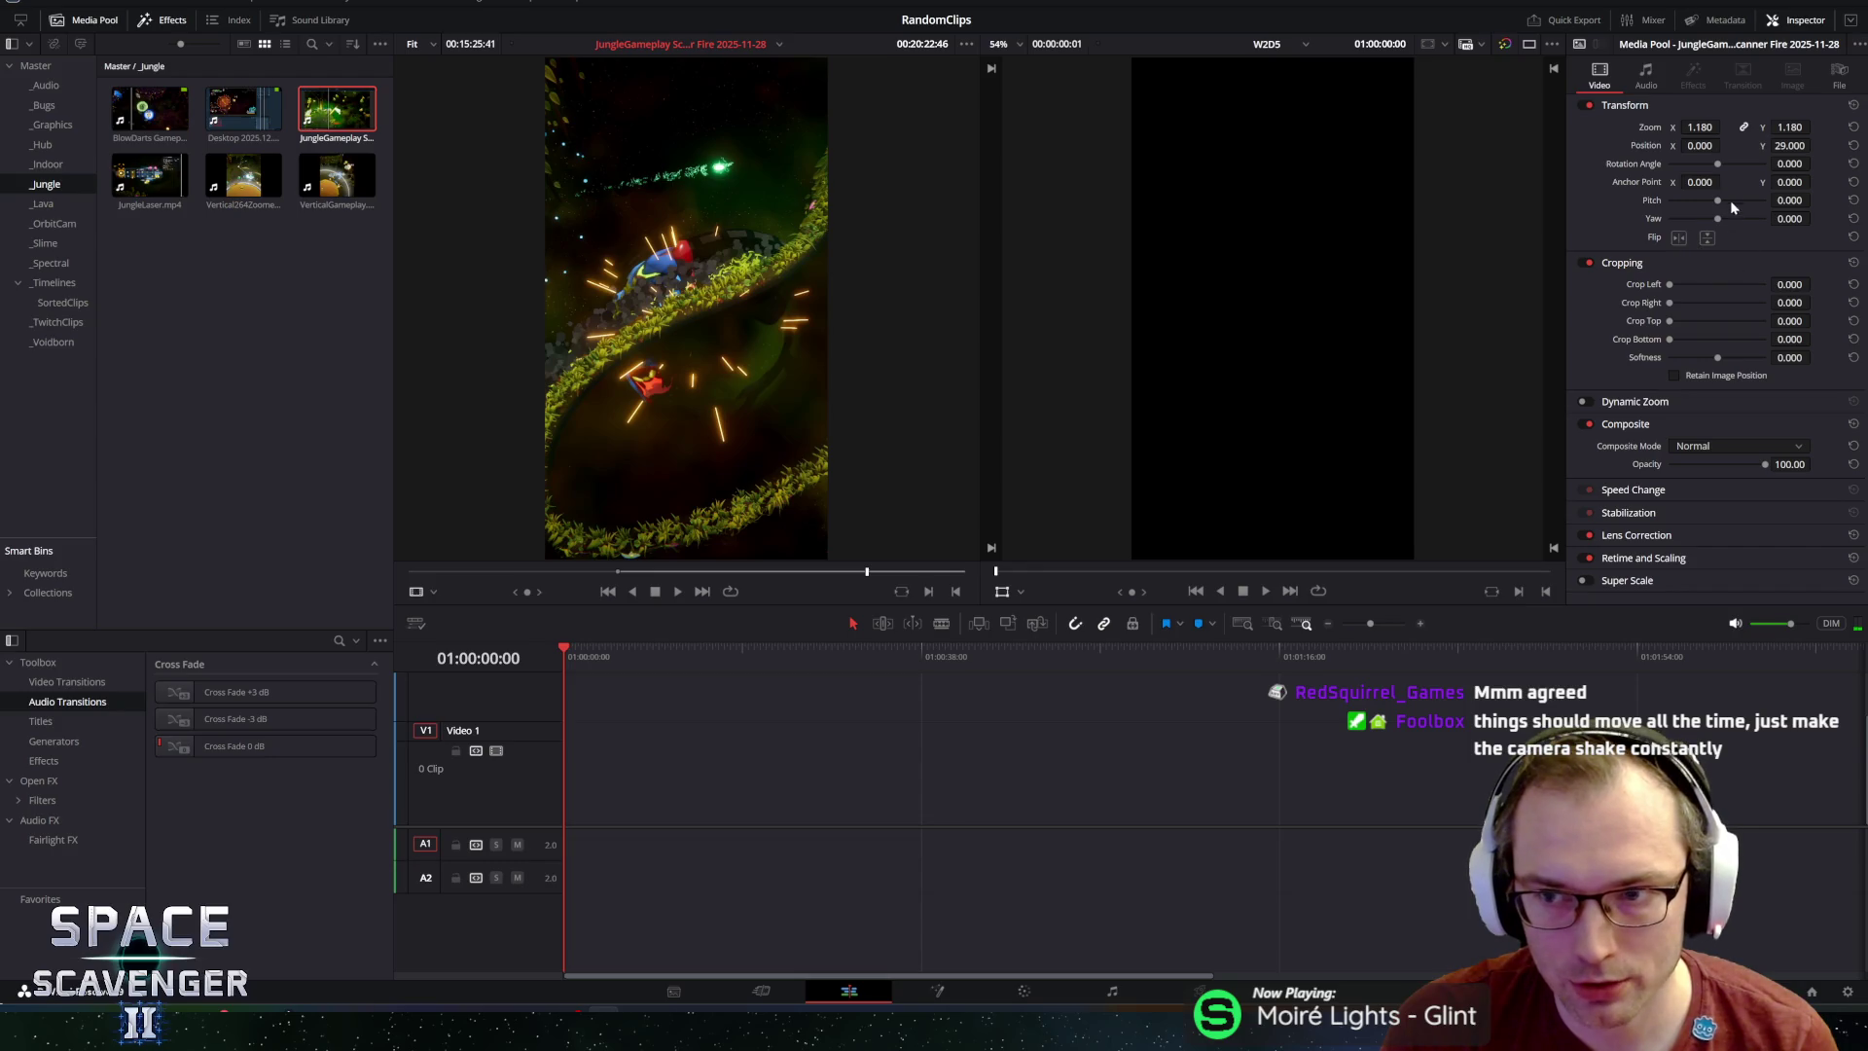
drag(1780, 145, 1836, 146)
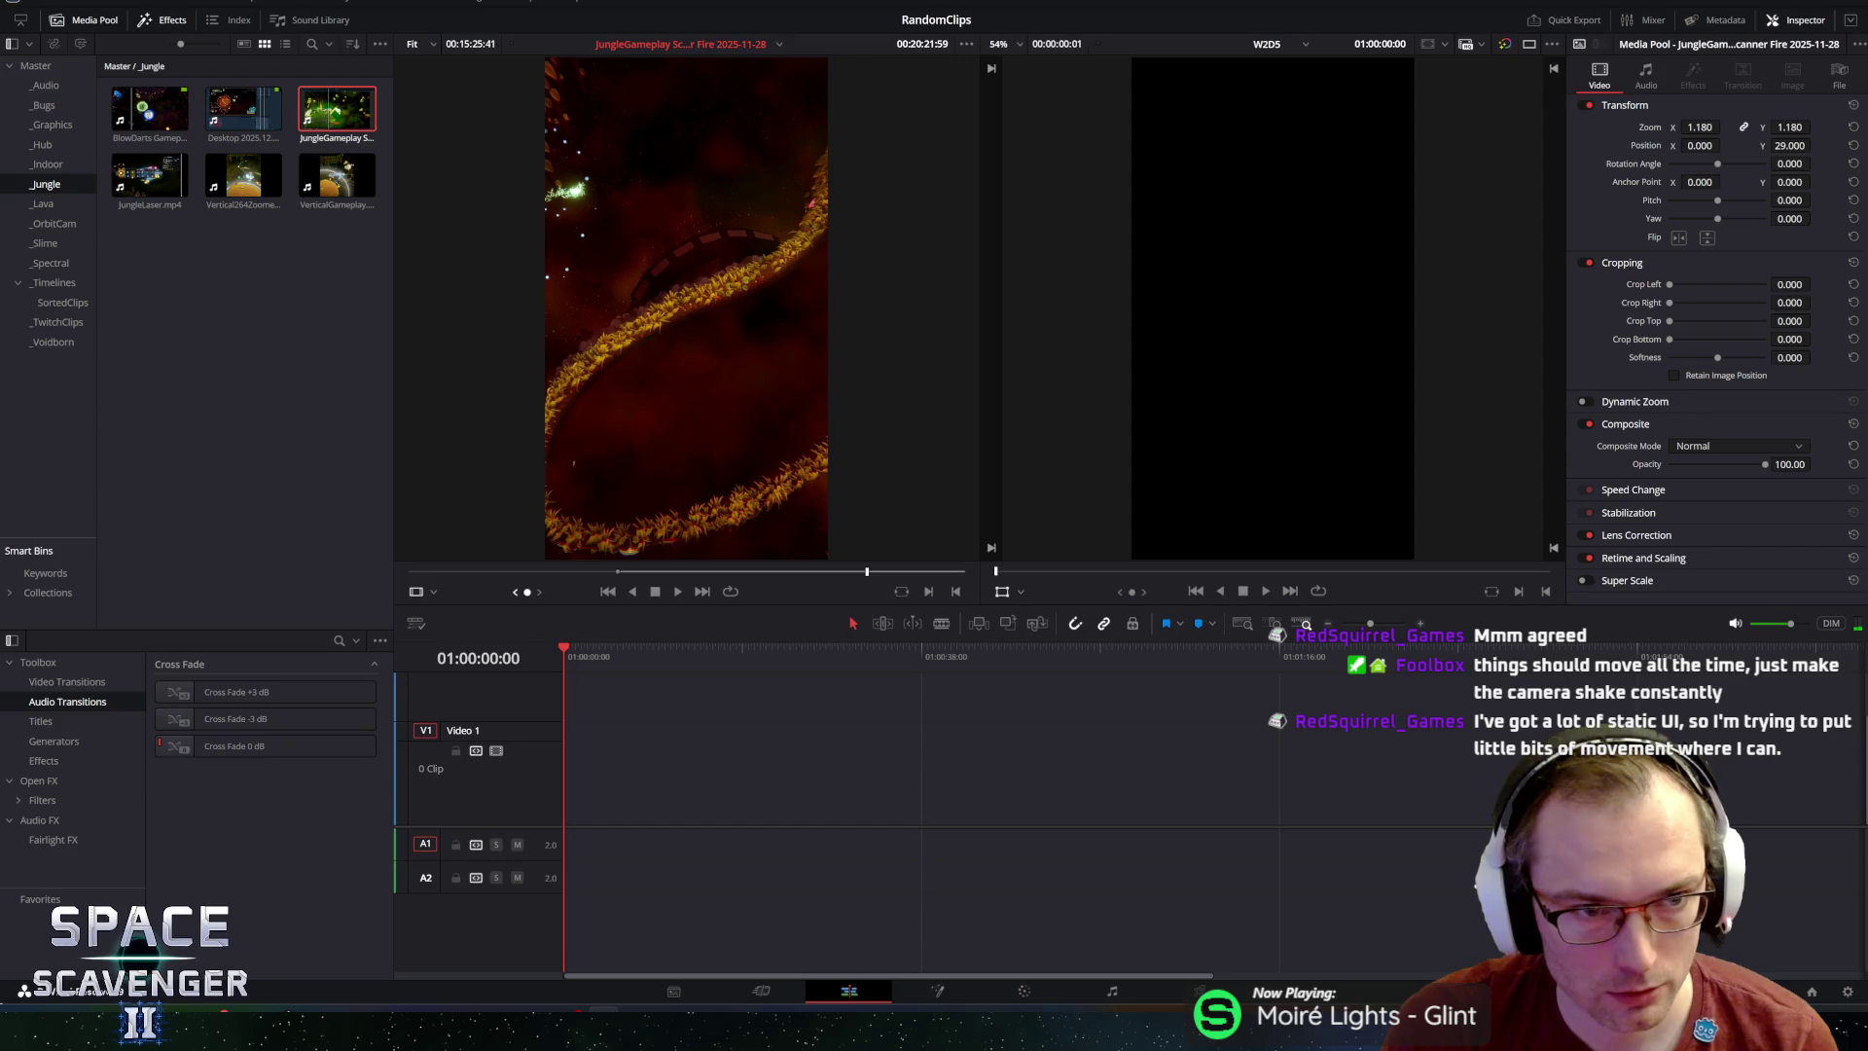
Mark a 5-second Crawler fight section and place it as the timeline's first clip.
click(929, 593)
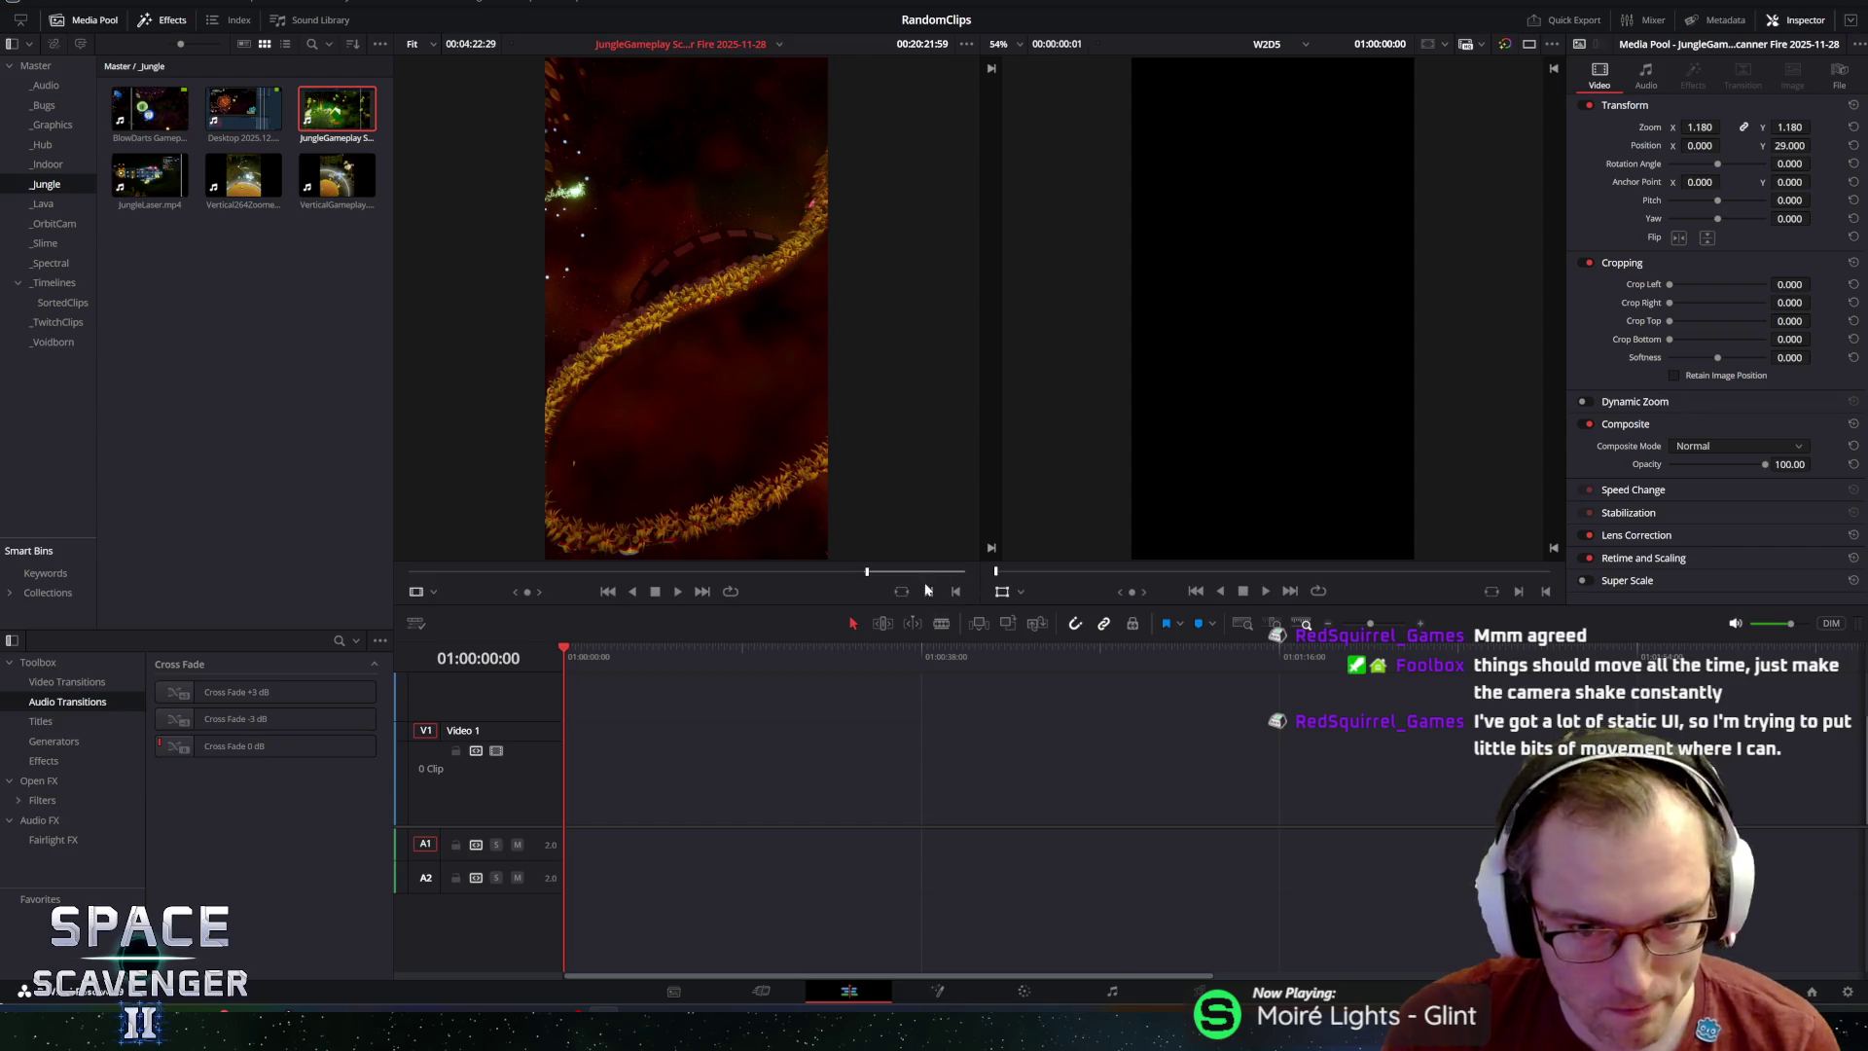
key(space)
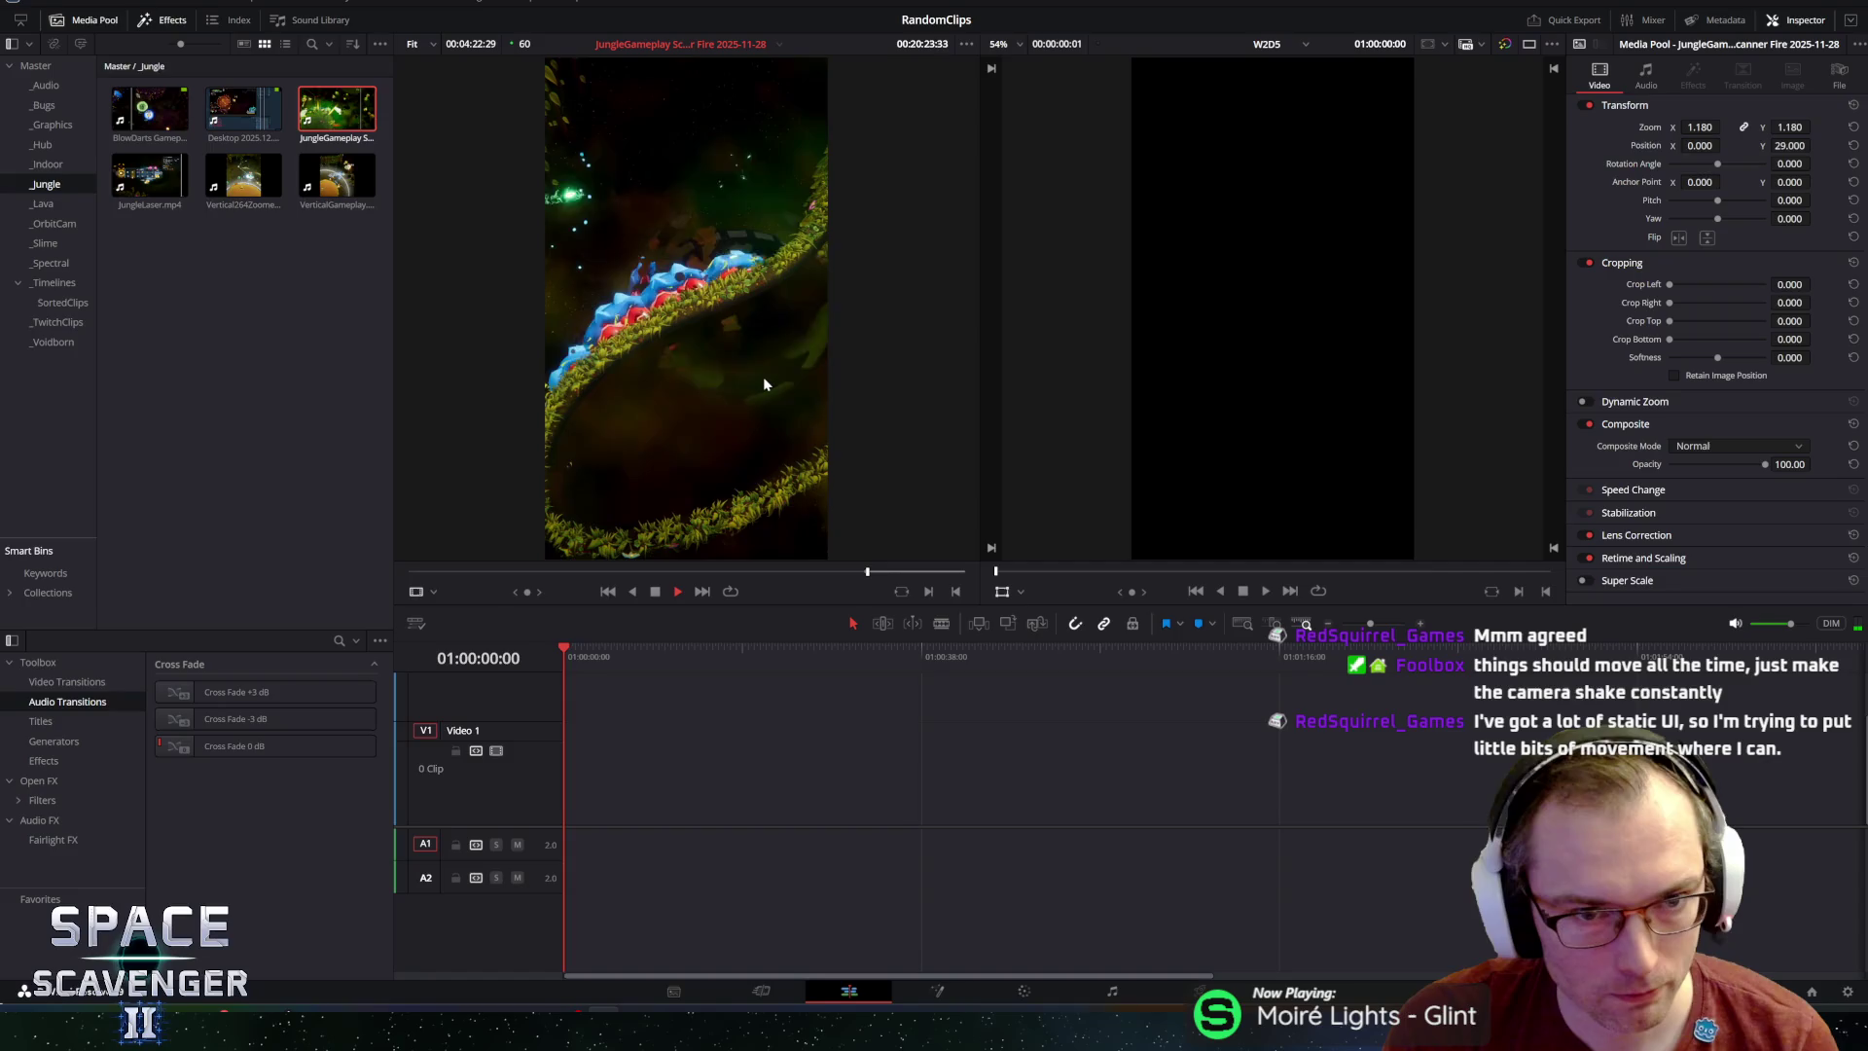
key(space)
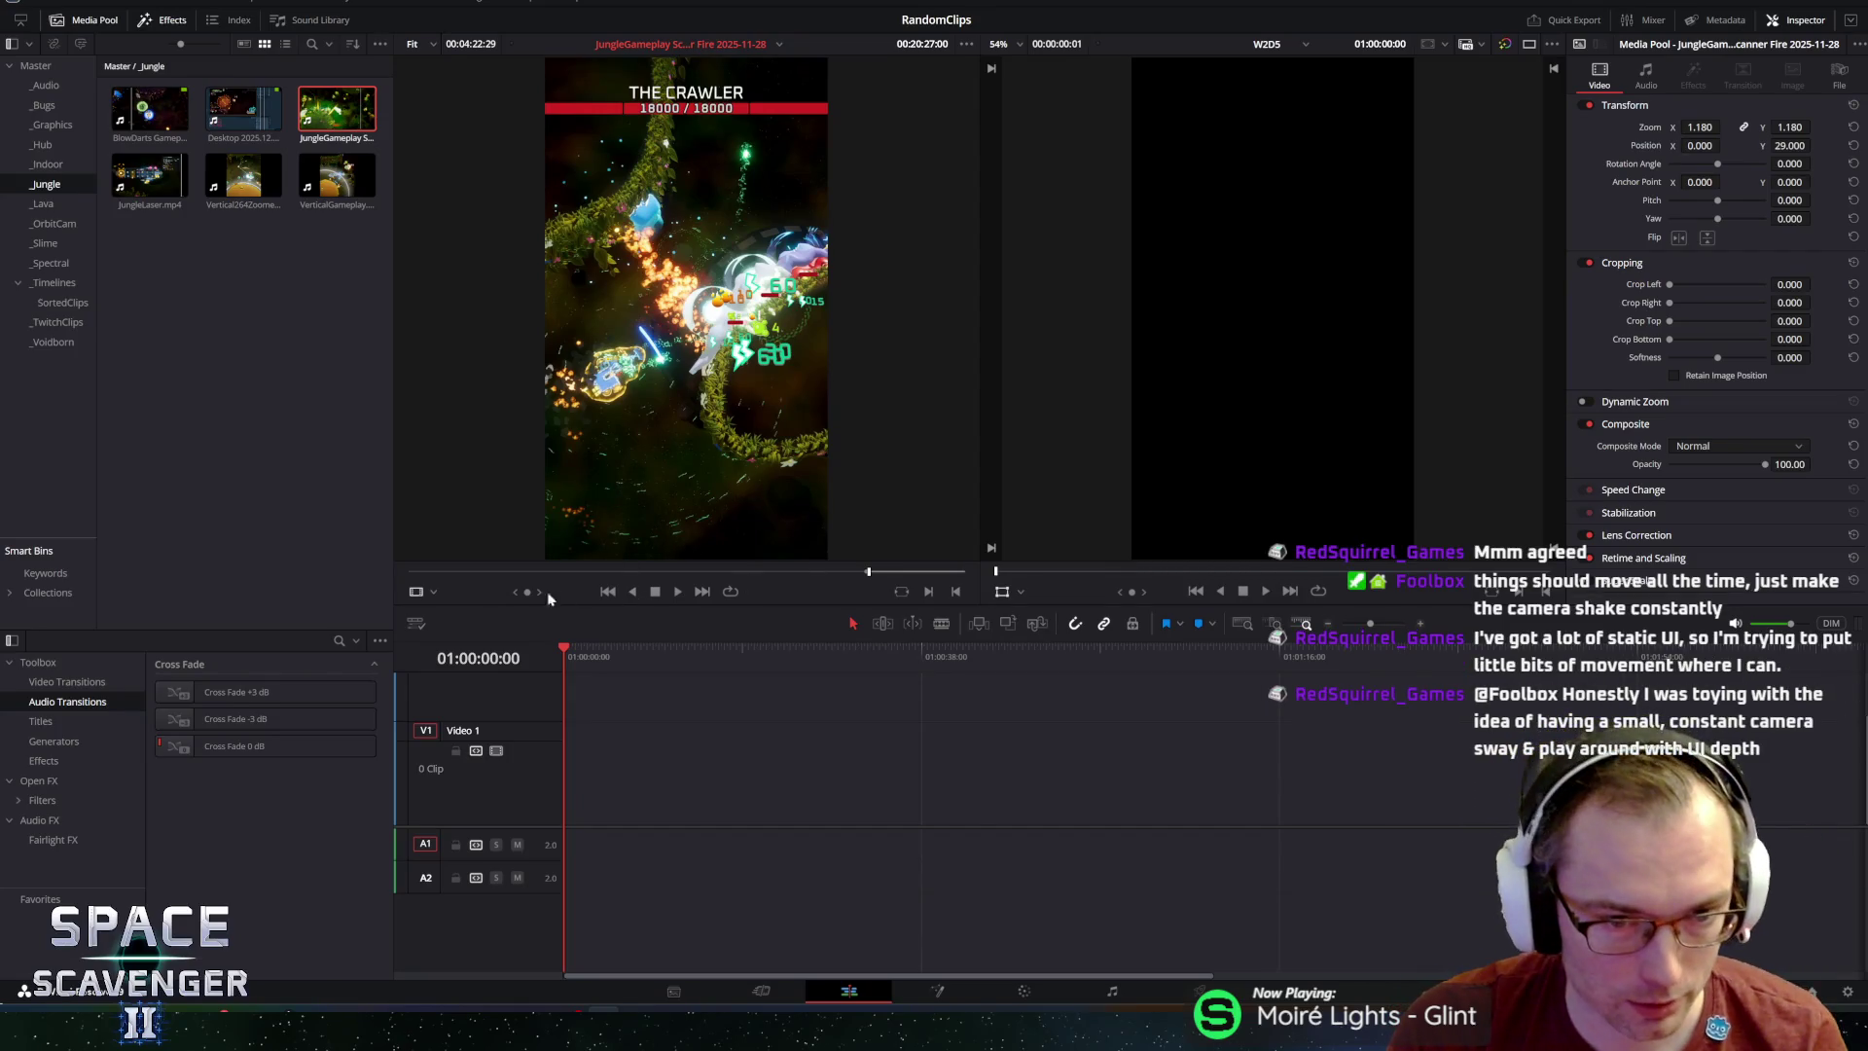
drag(526, 591, 496, 592)
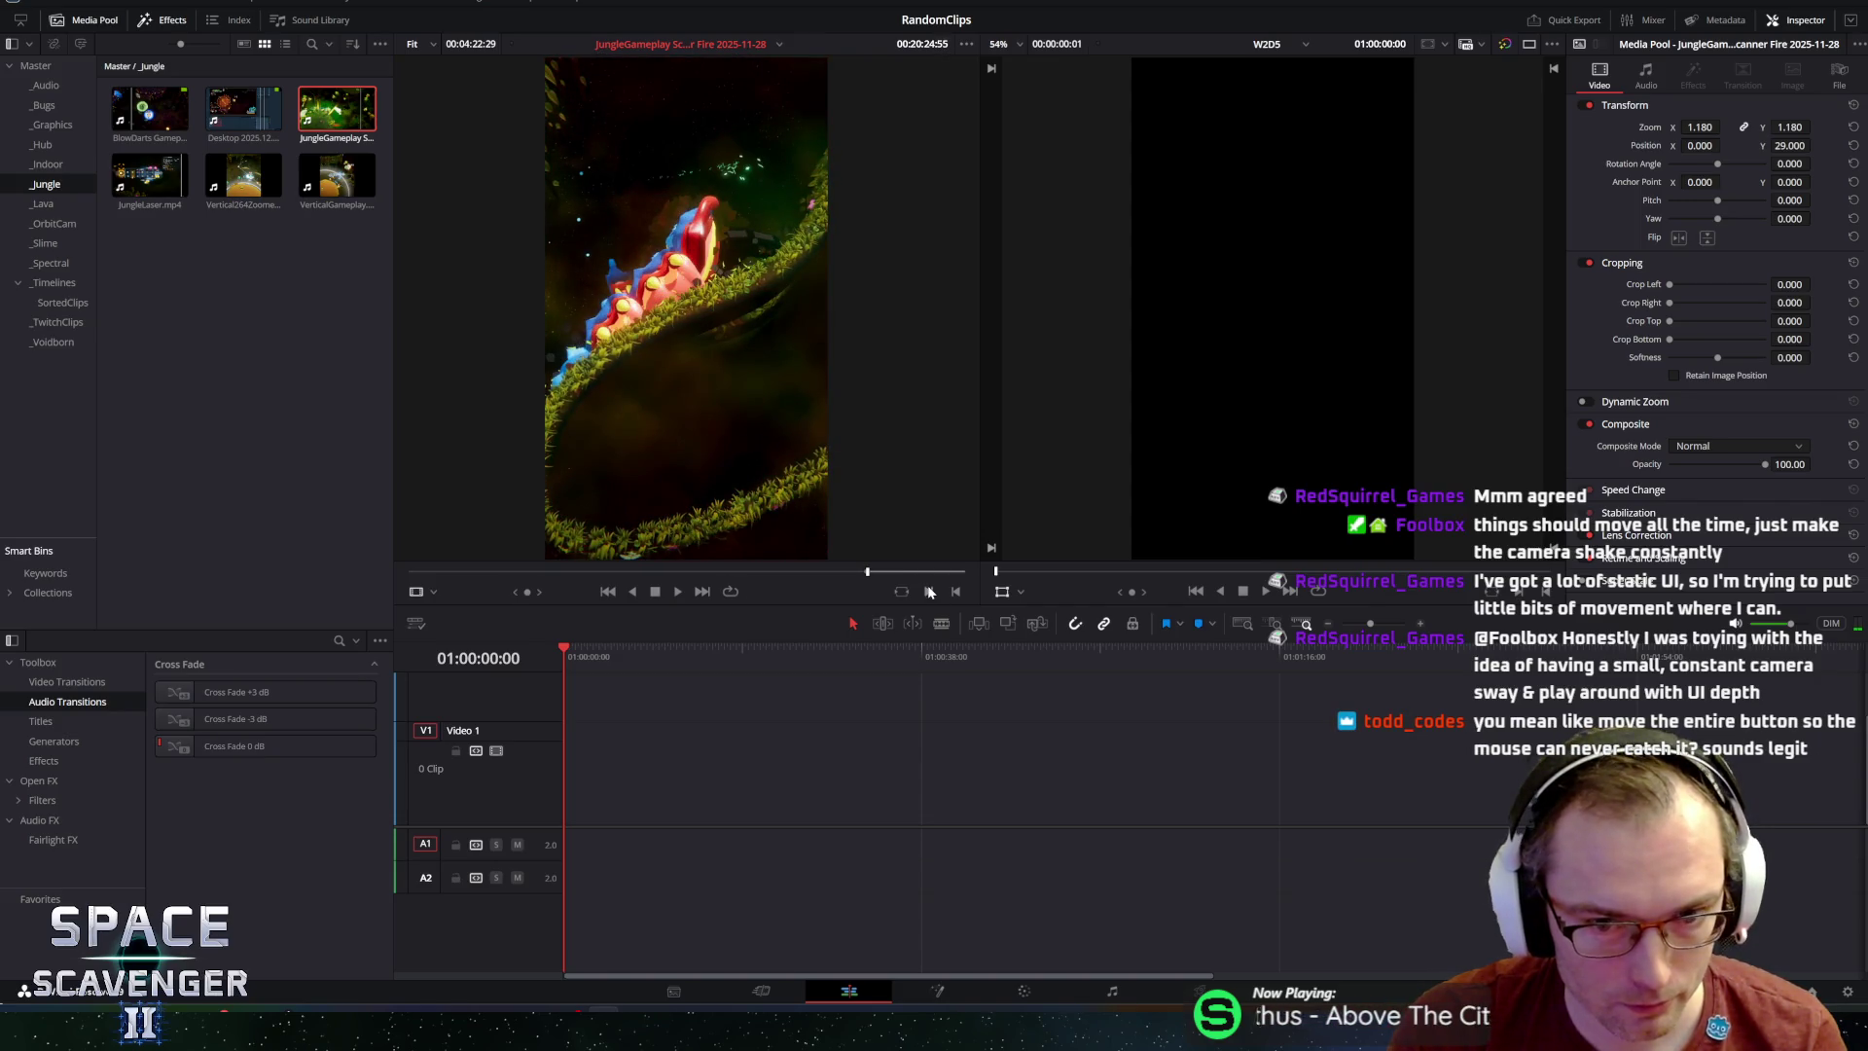
key(space)
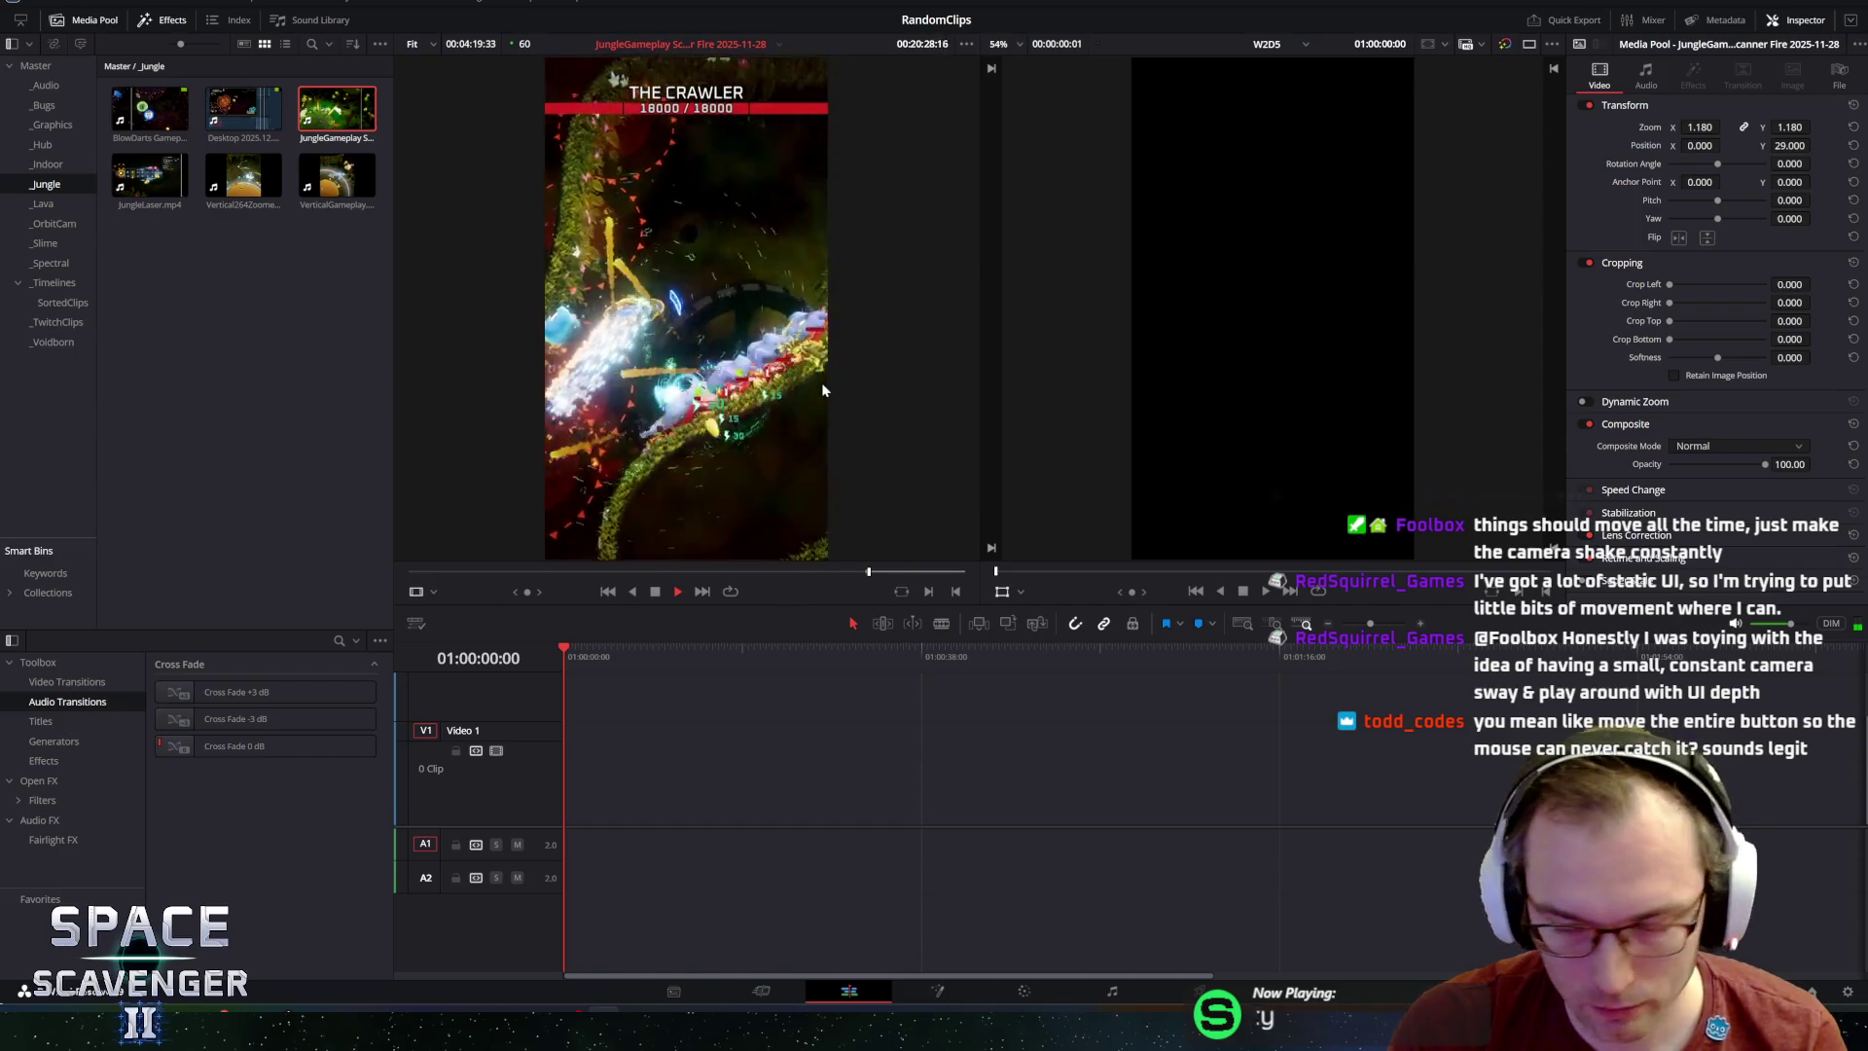
key(space)
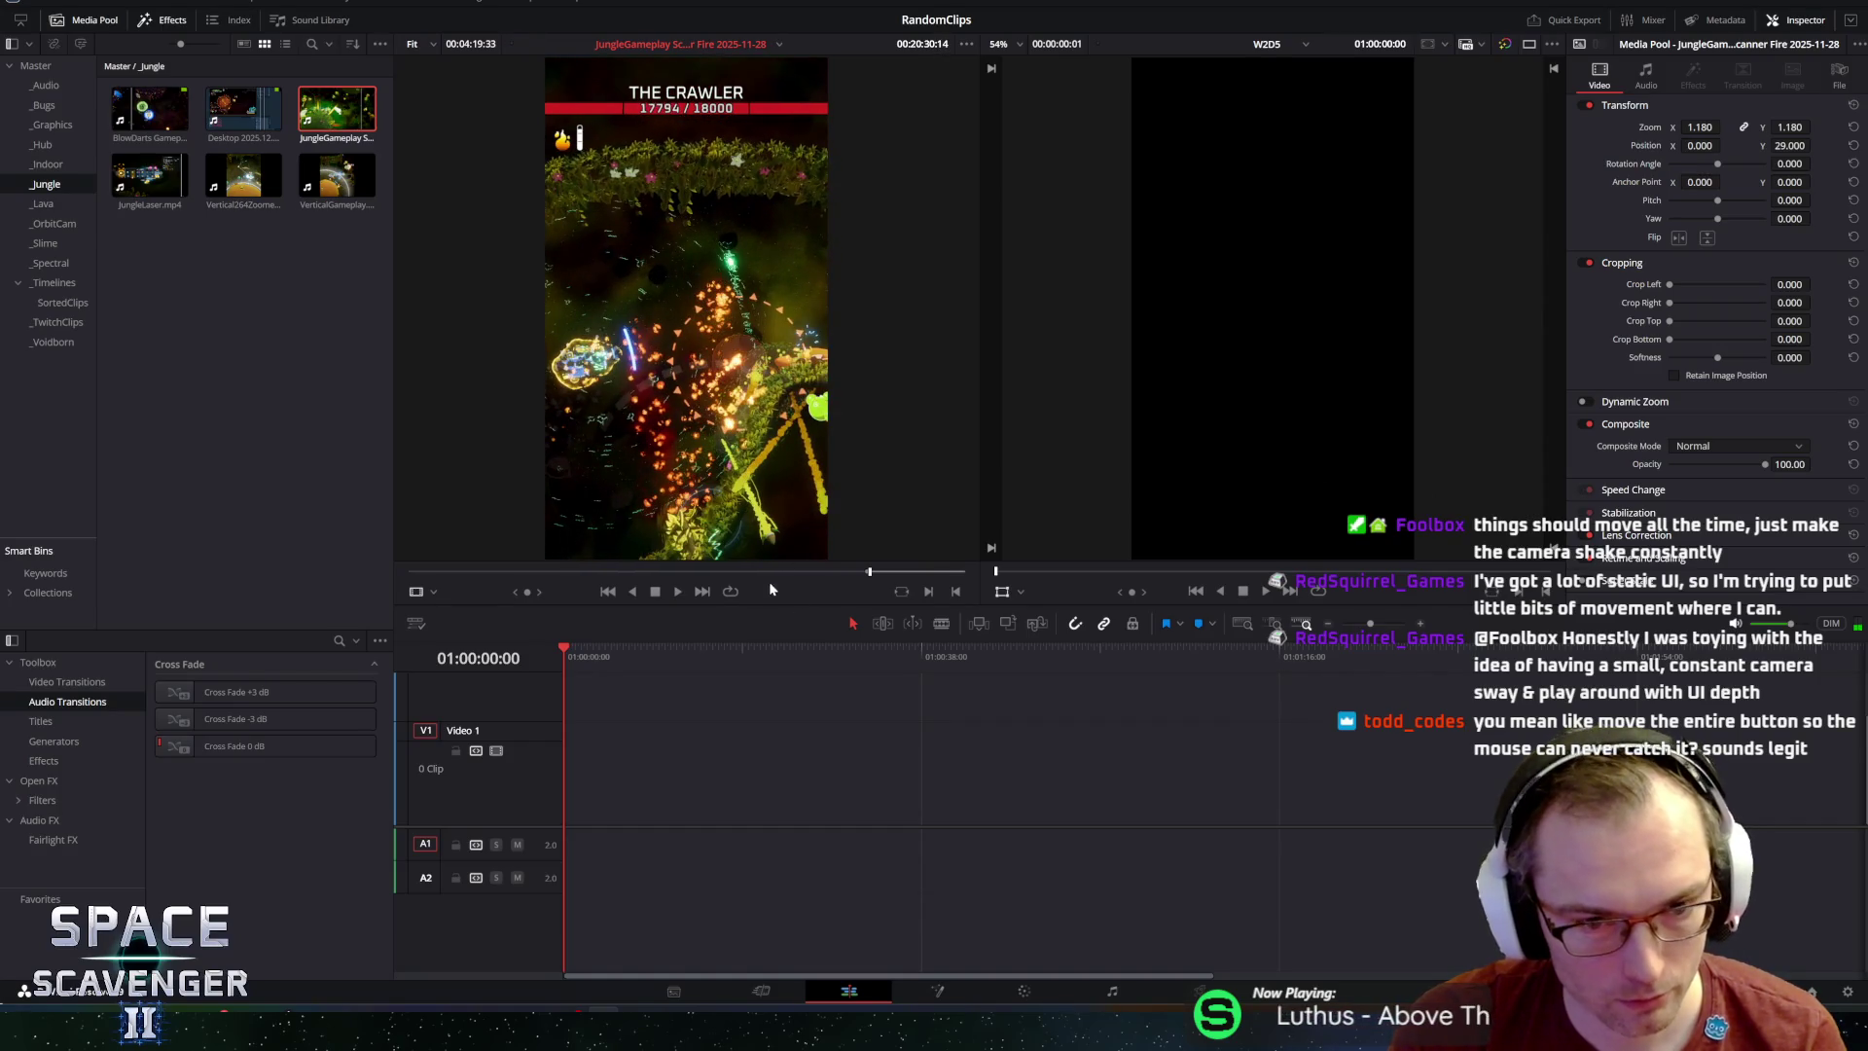
key(i)
mouse_move(651, 390)
mouse_down()
mouse_move(671, 764)
mouse_move(588, 764)
mouse_up()
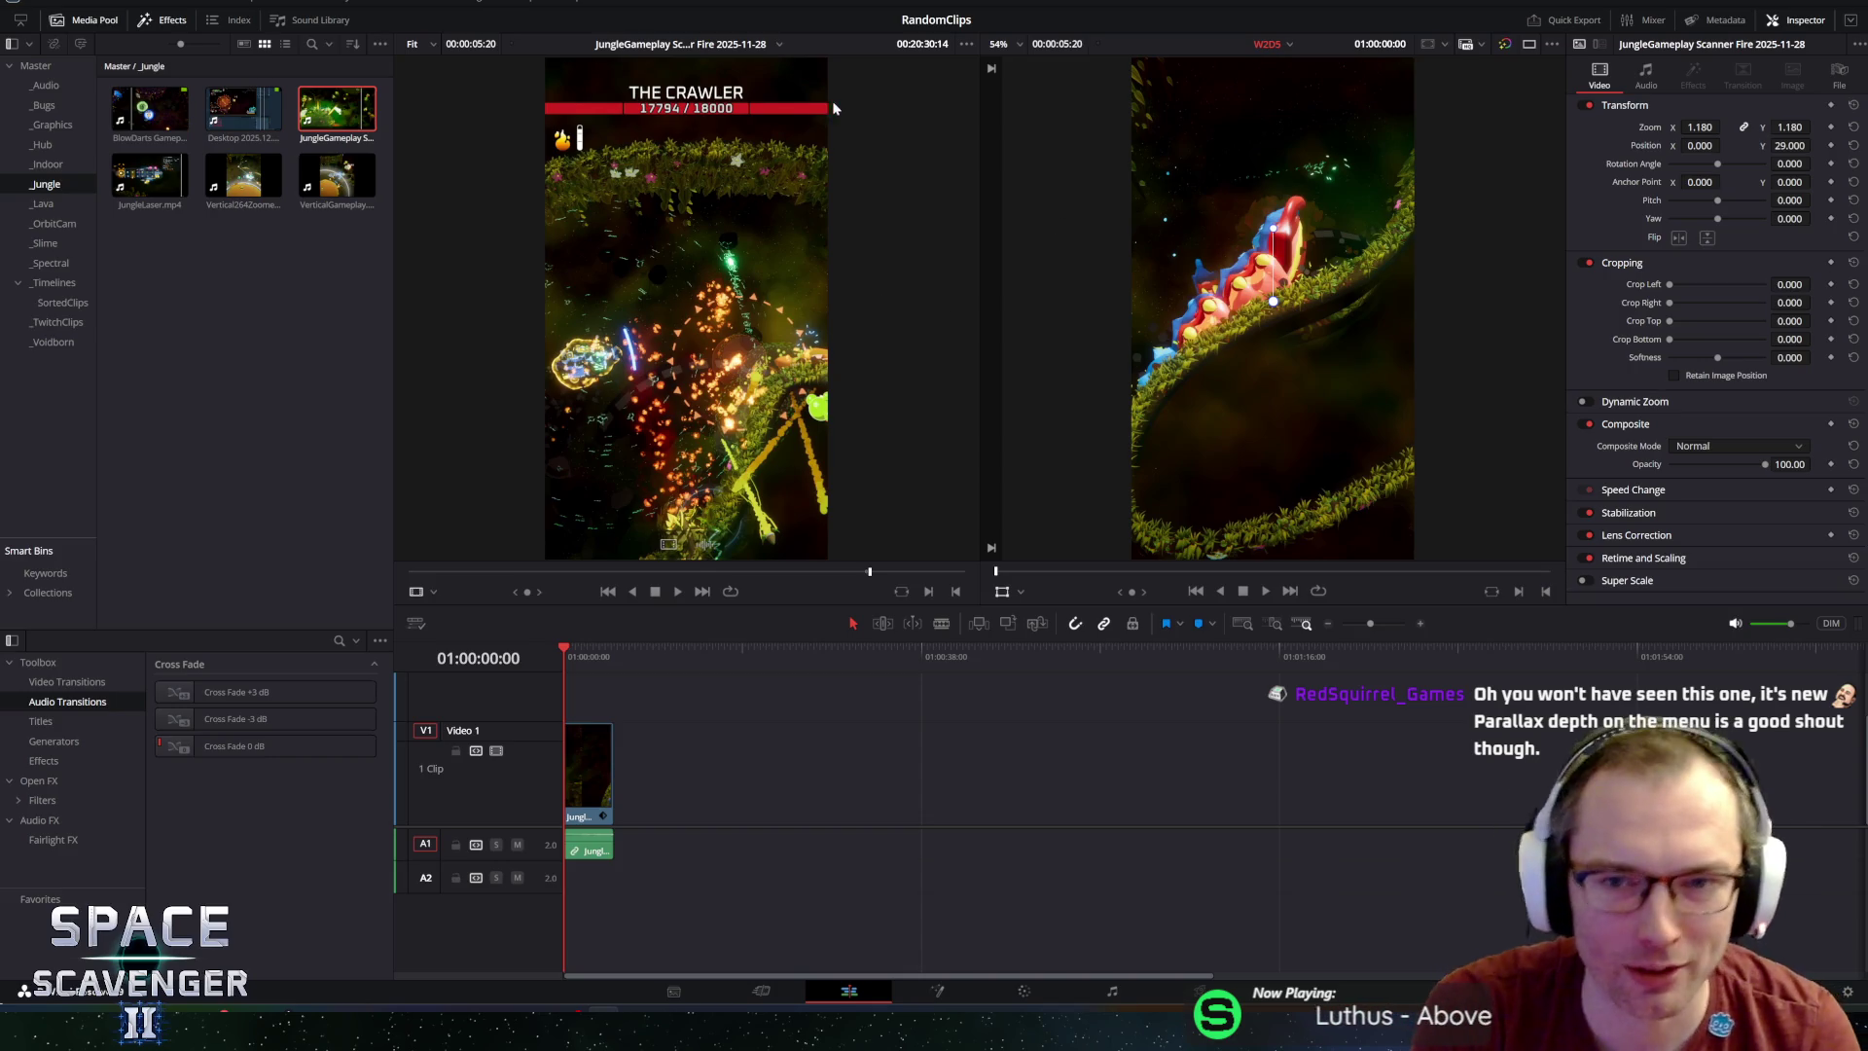
click(680, 592)
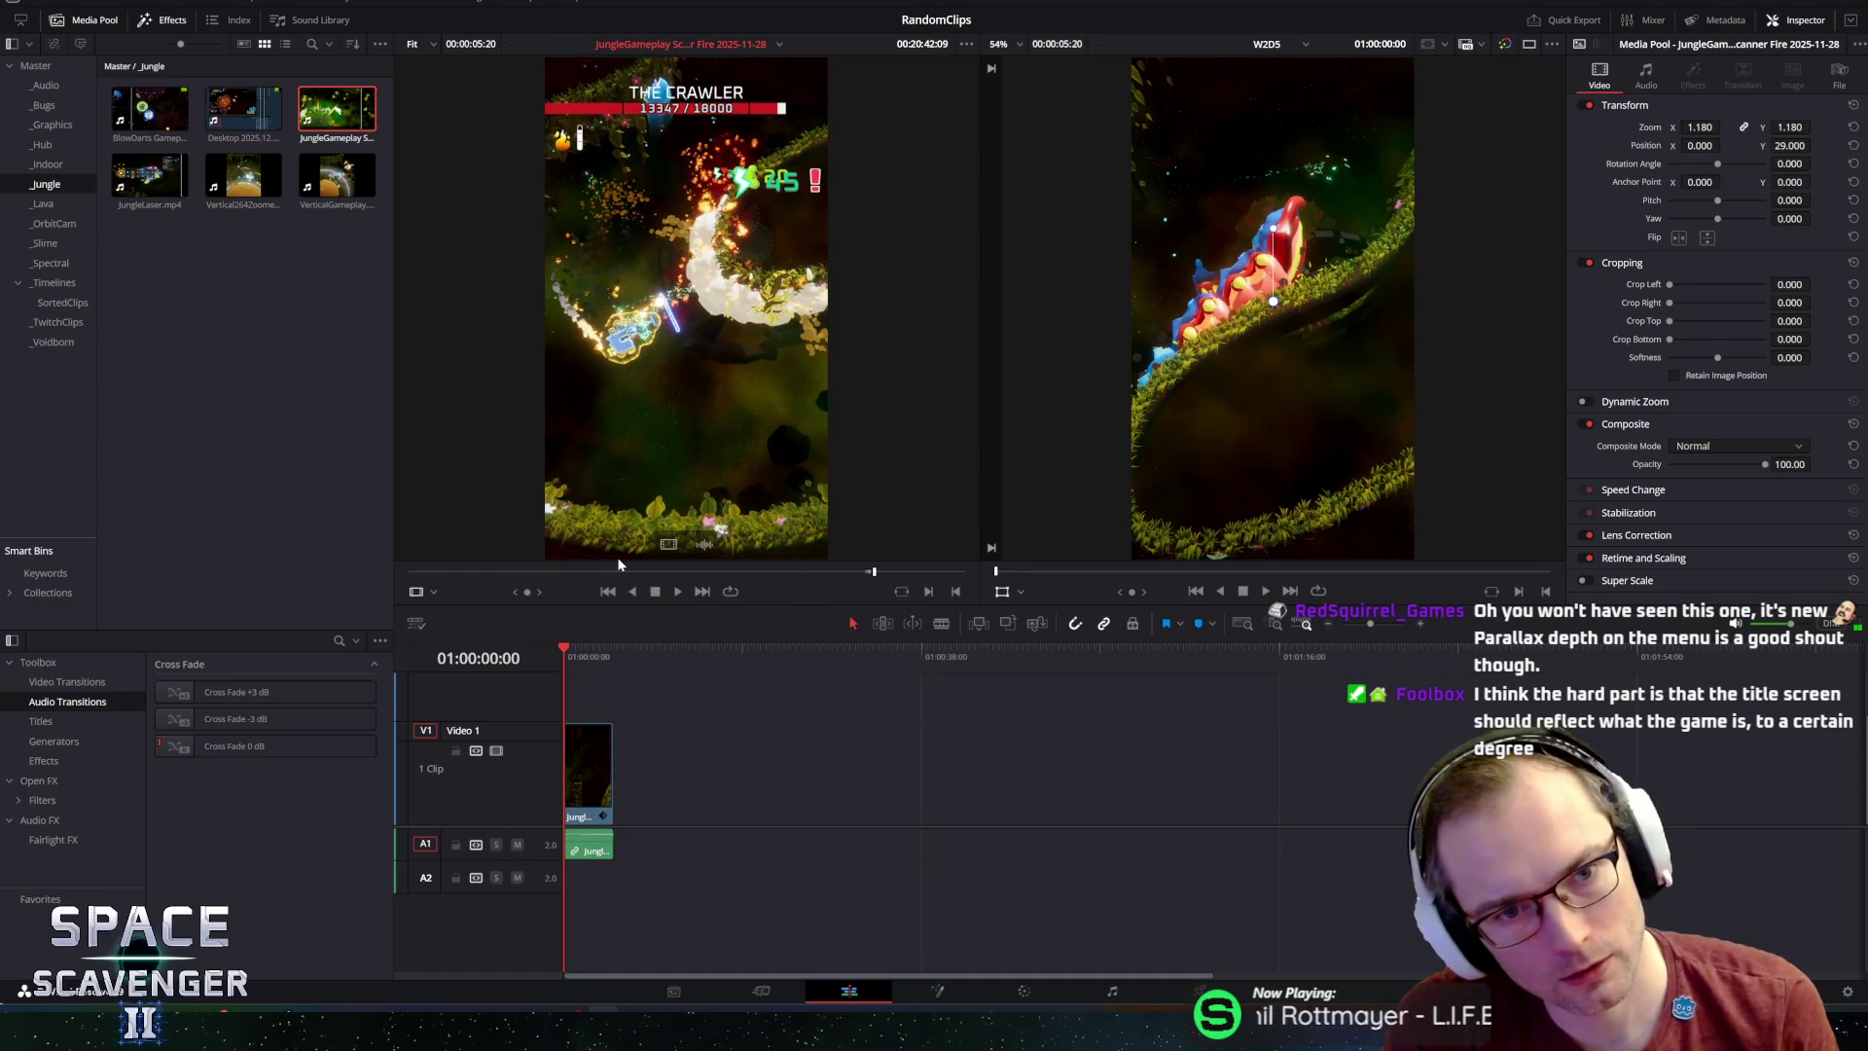
key(space)
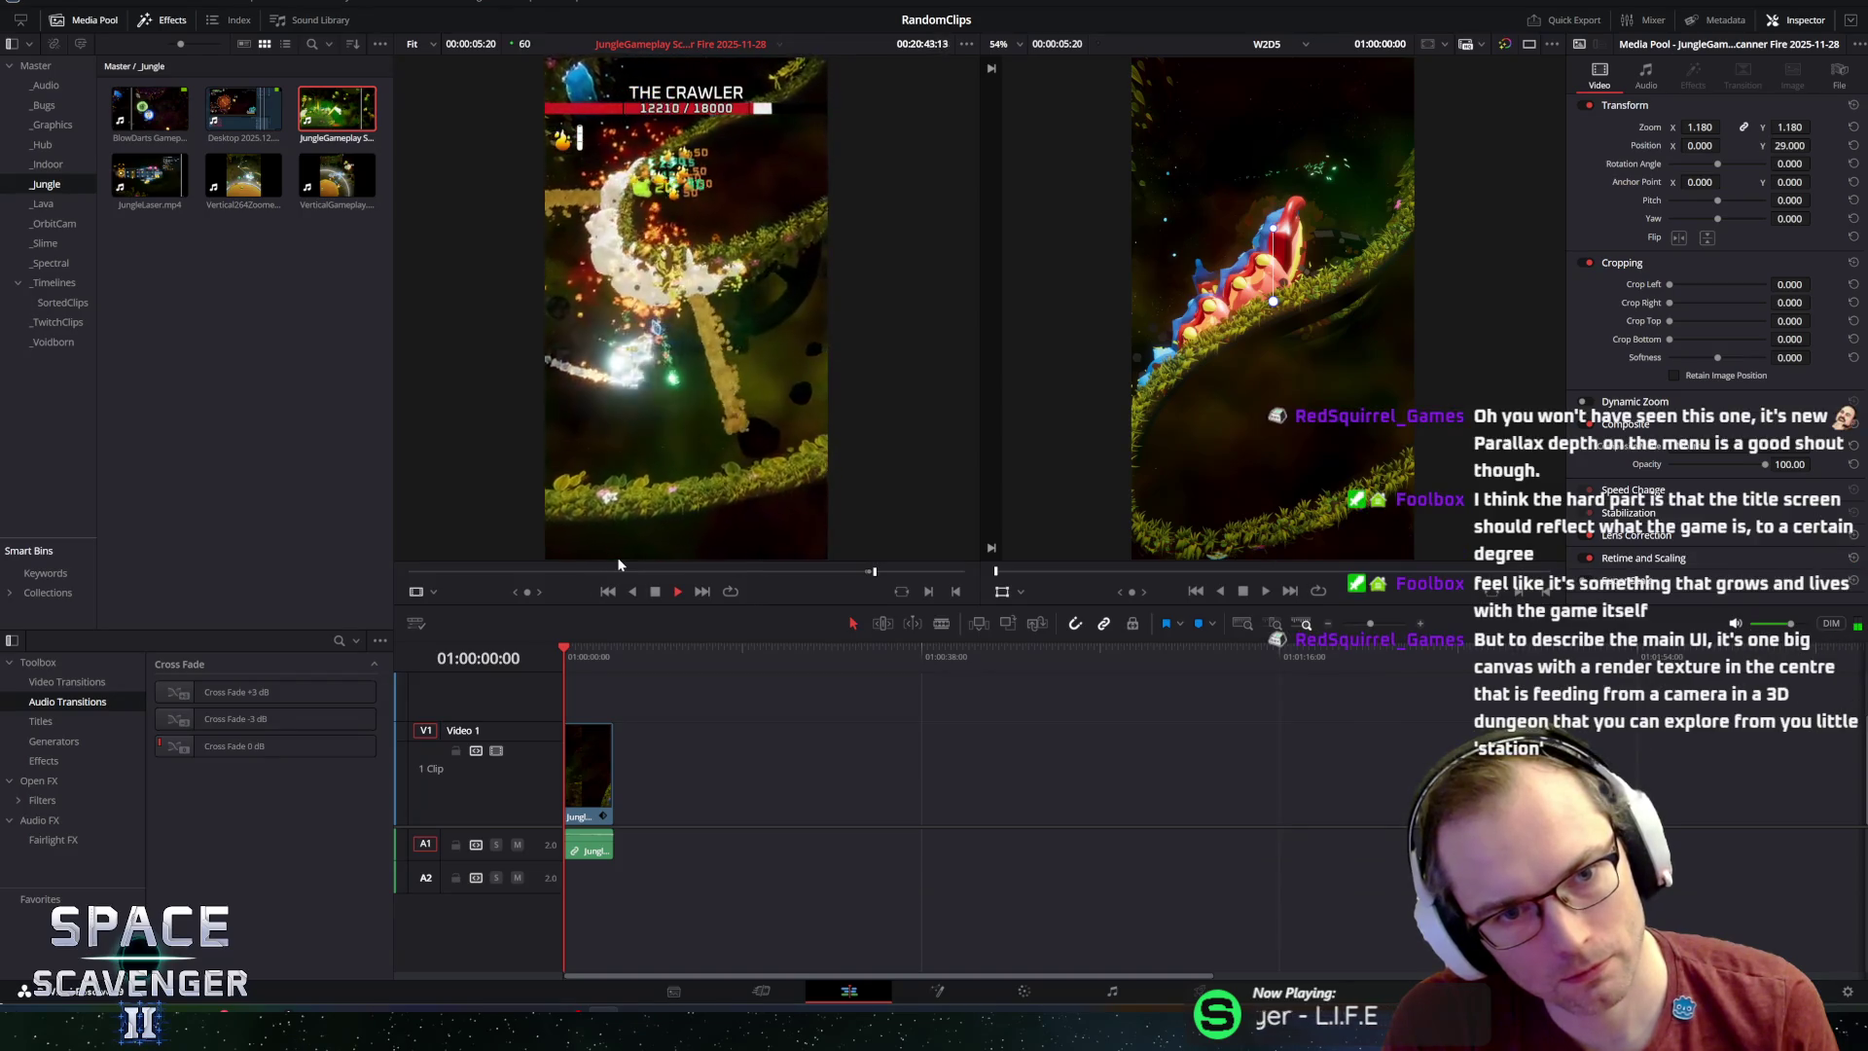
key(space)
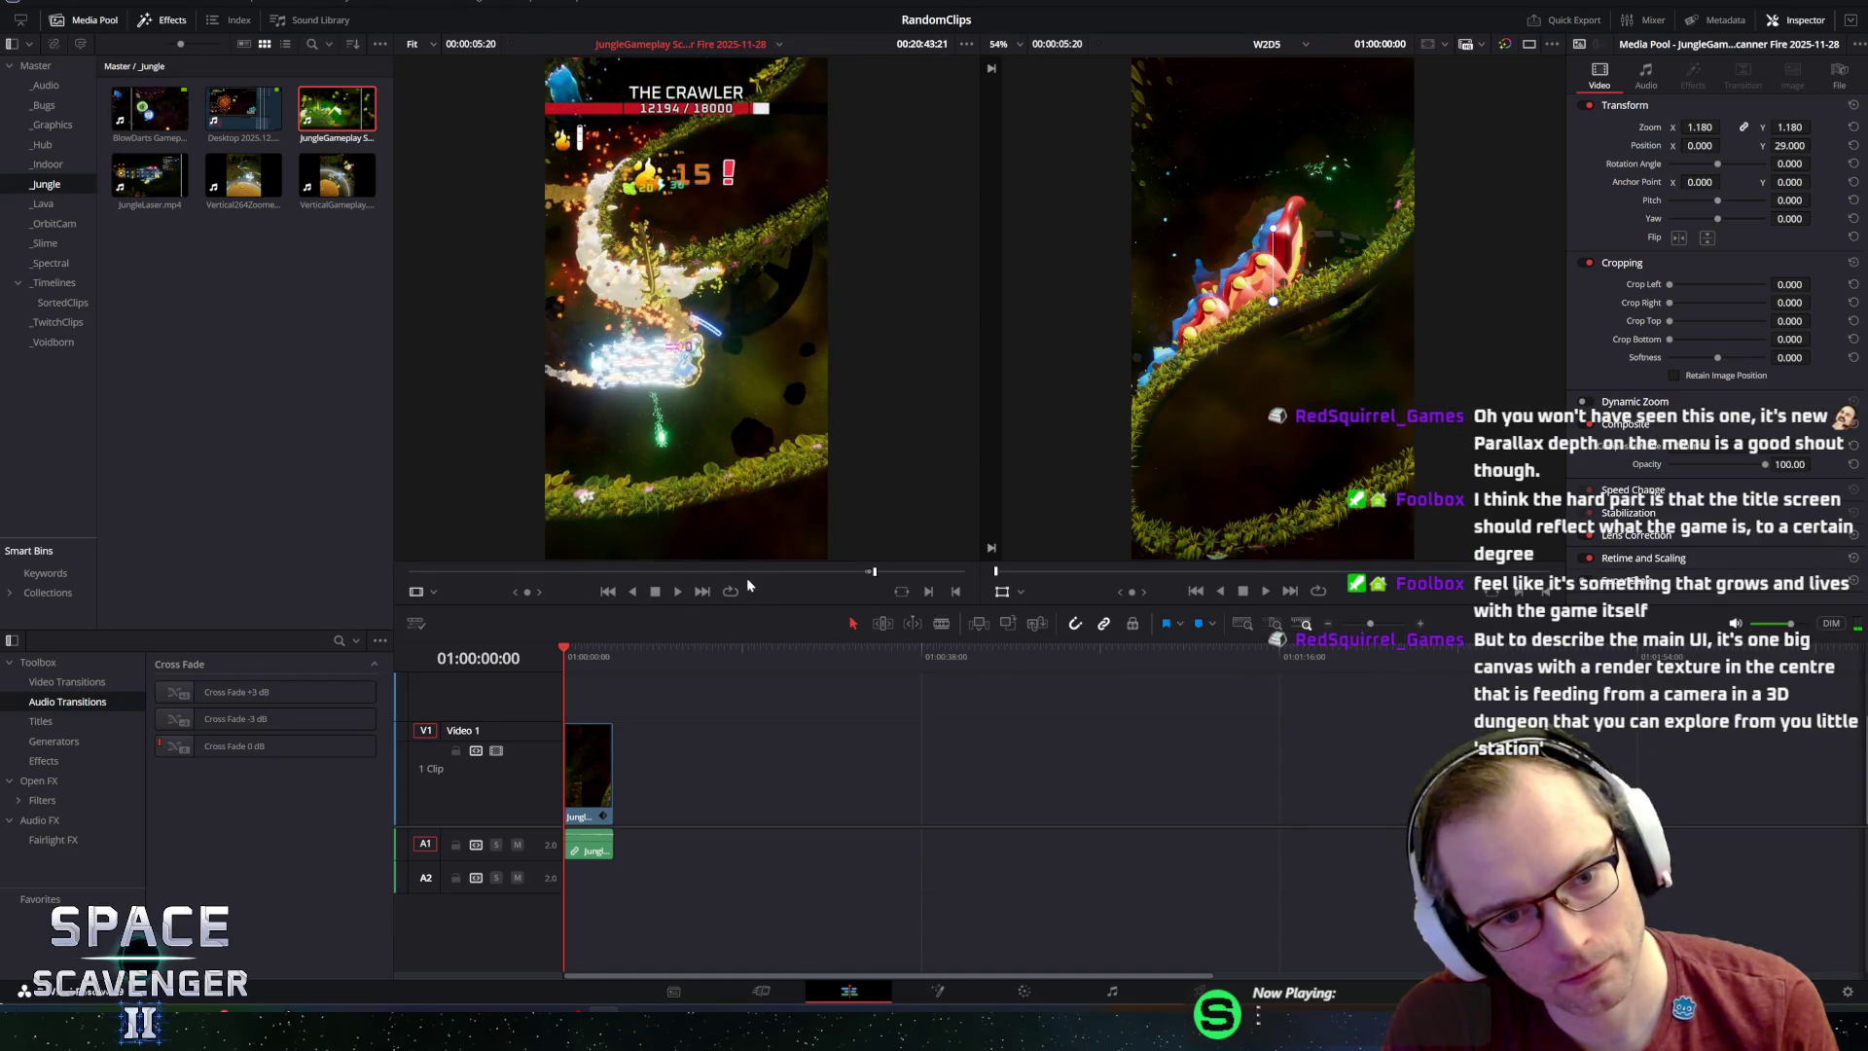
mouse_move(528, 590)
mouse_down()
mouse_move(492, 591)
mouse_move(533, 590)
mouse_up()
key(space)
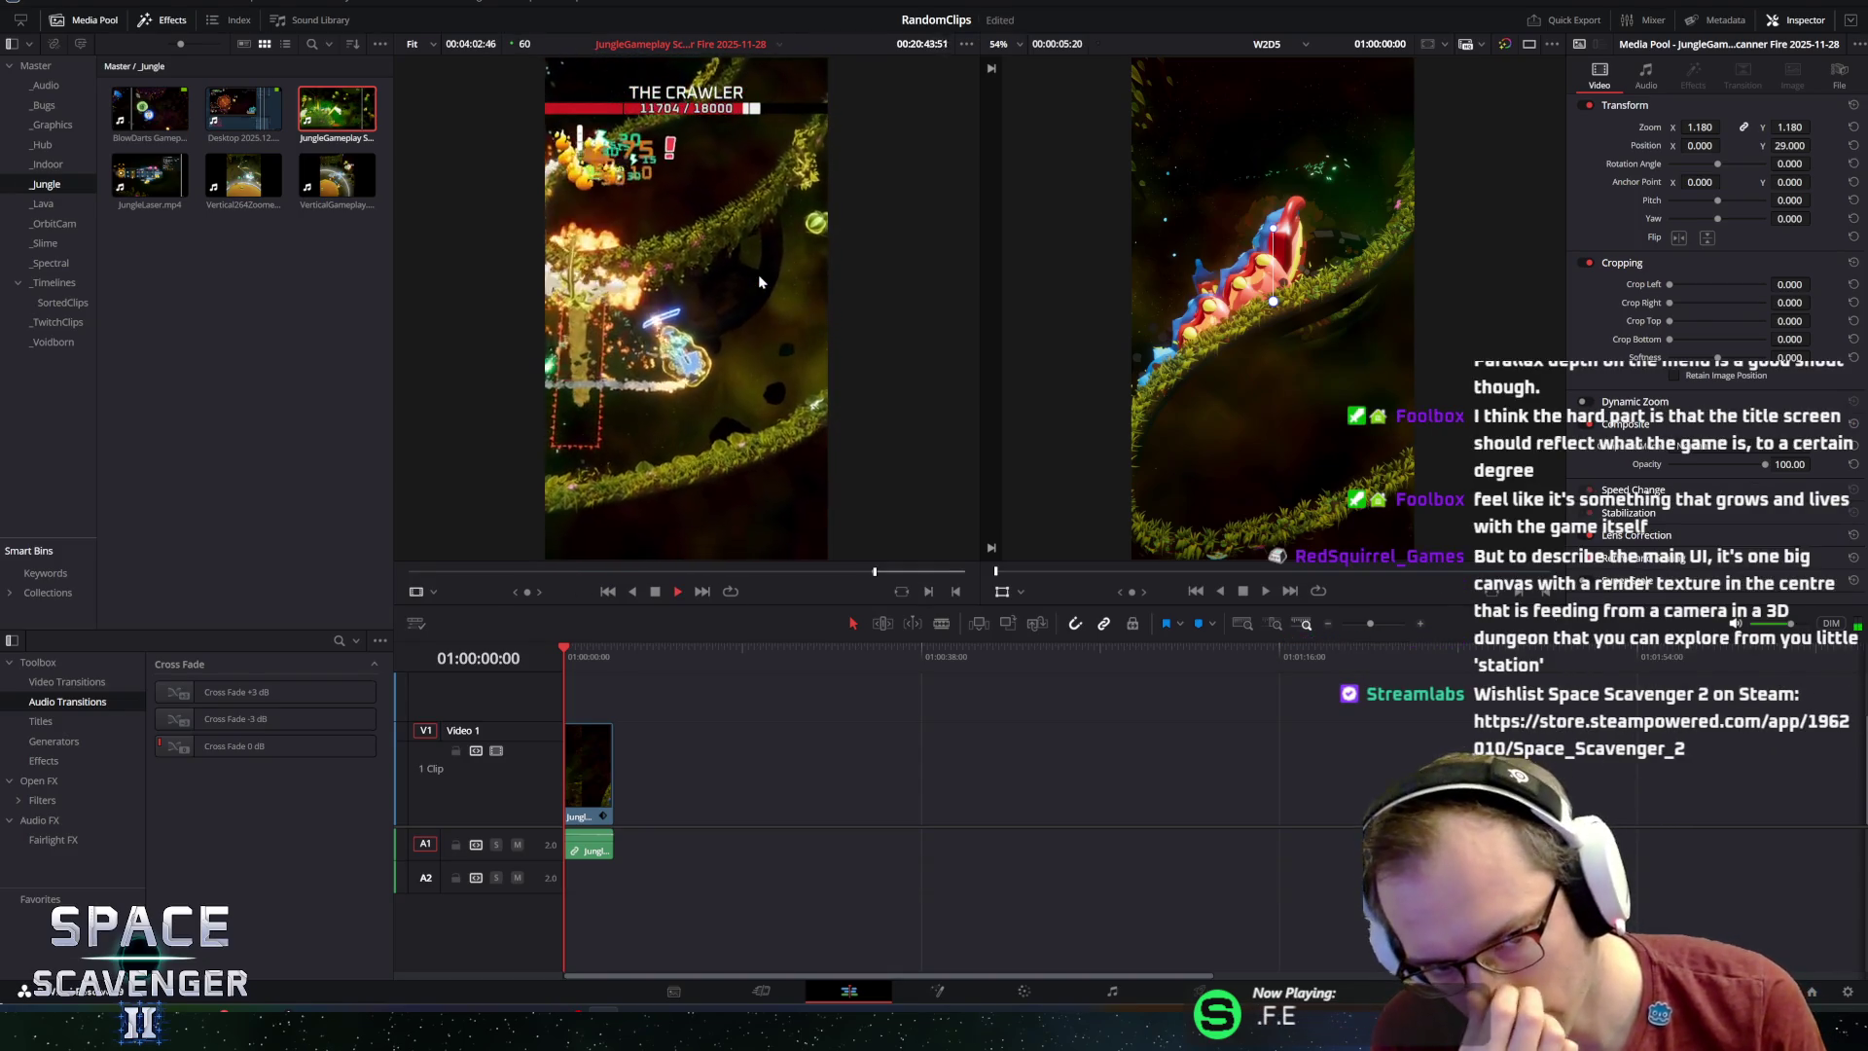
key(space)
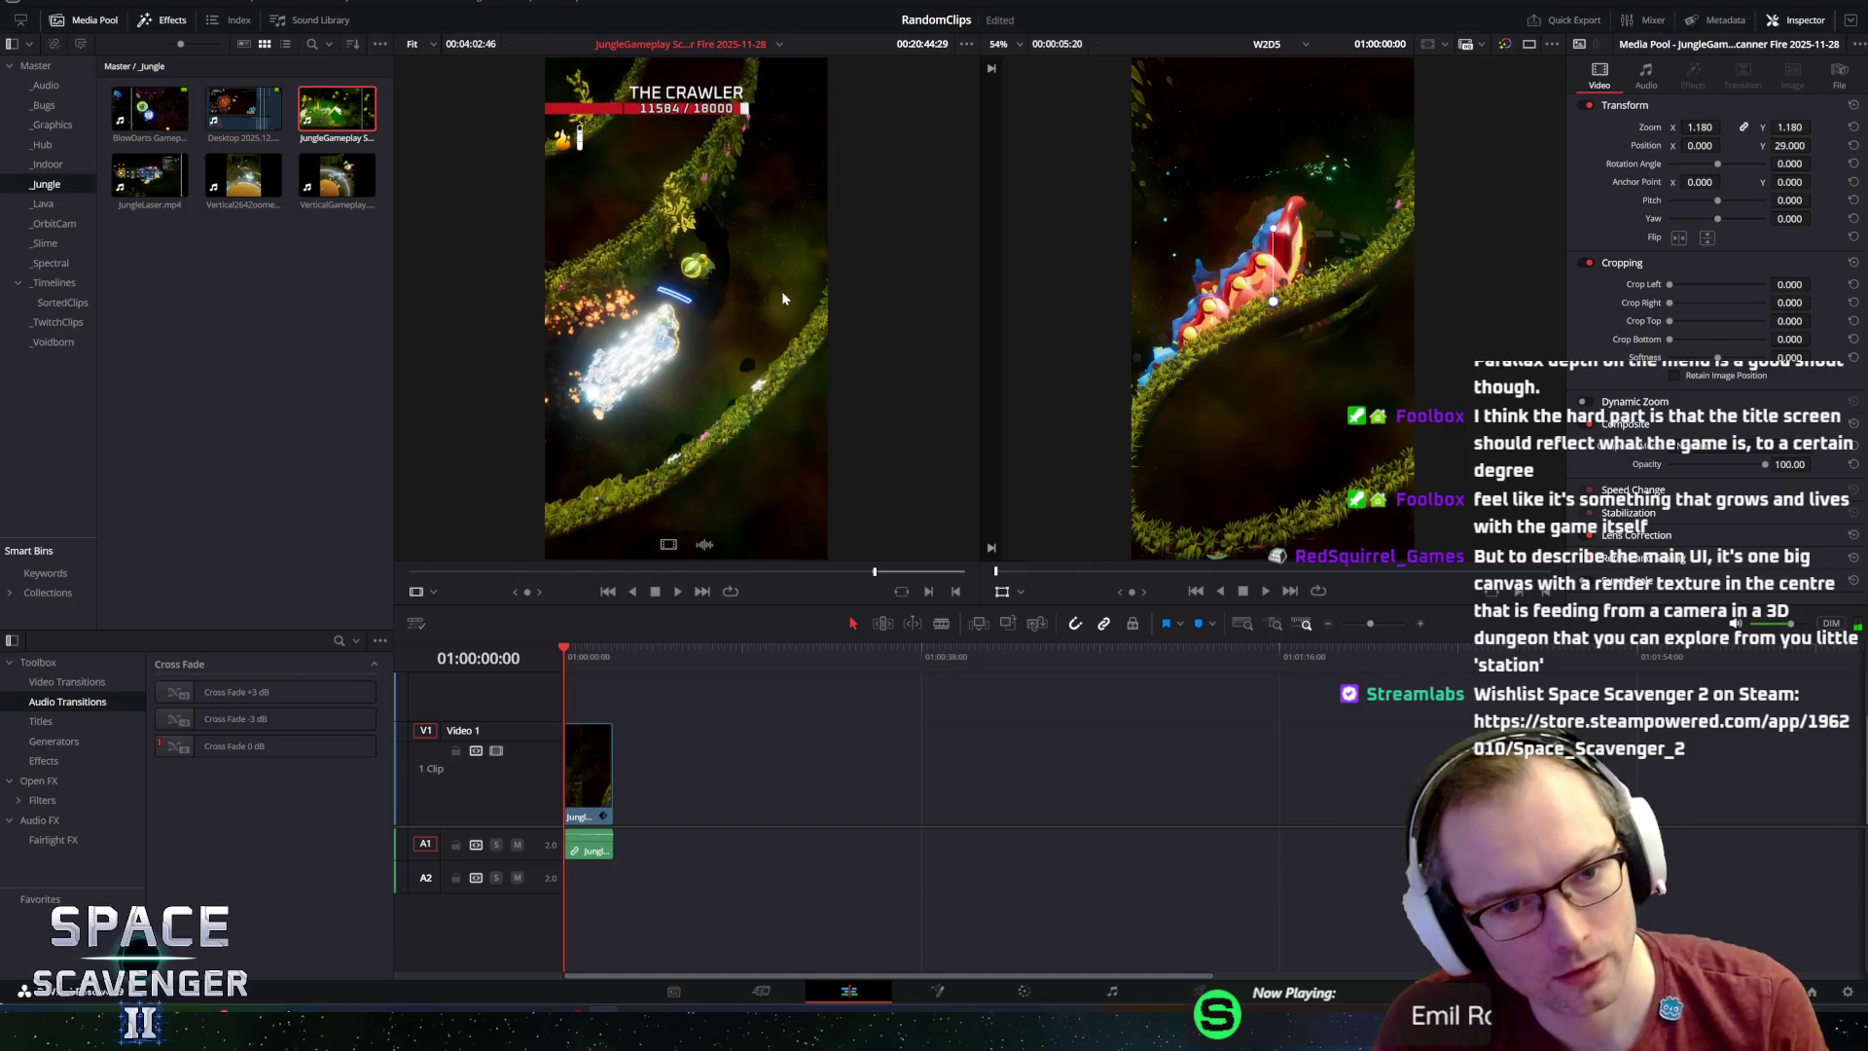
key(space)
key(space)
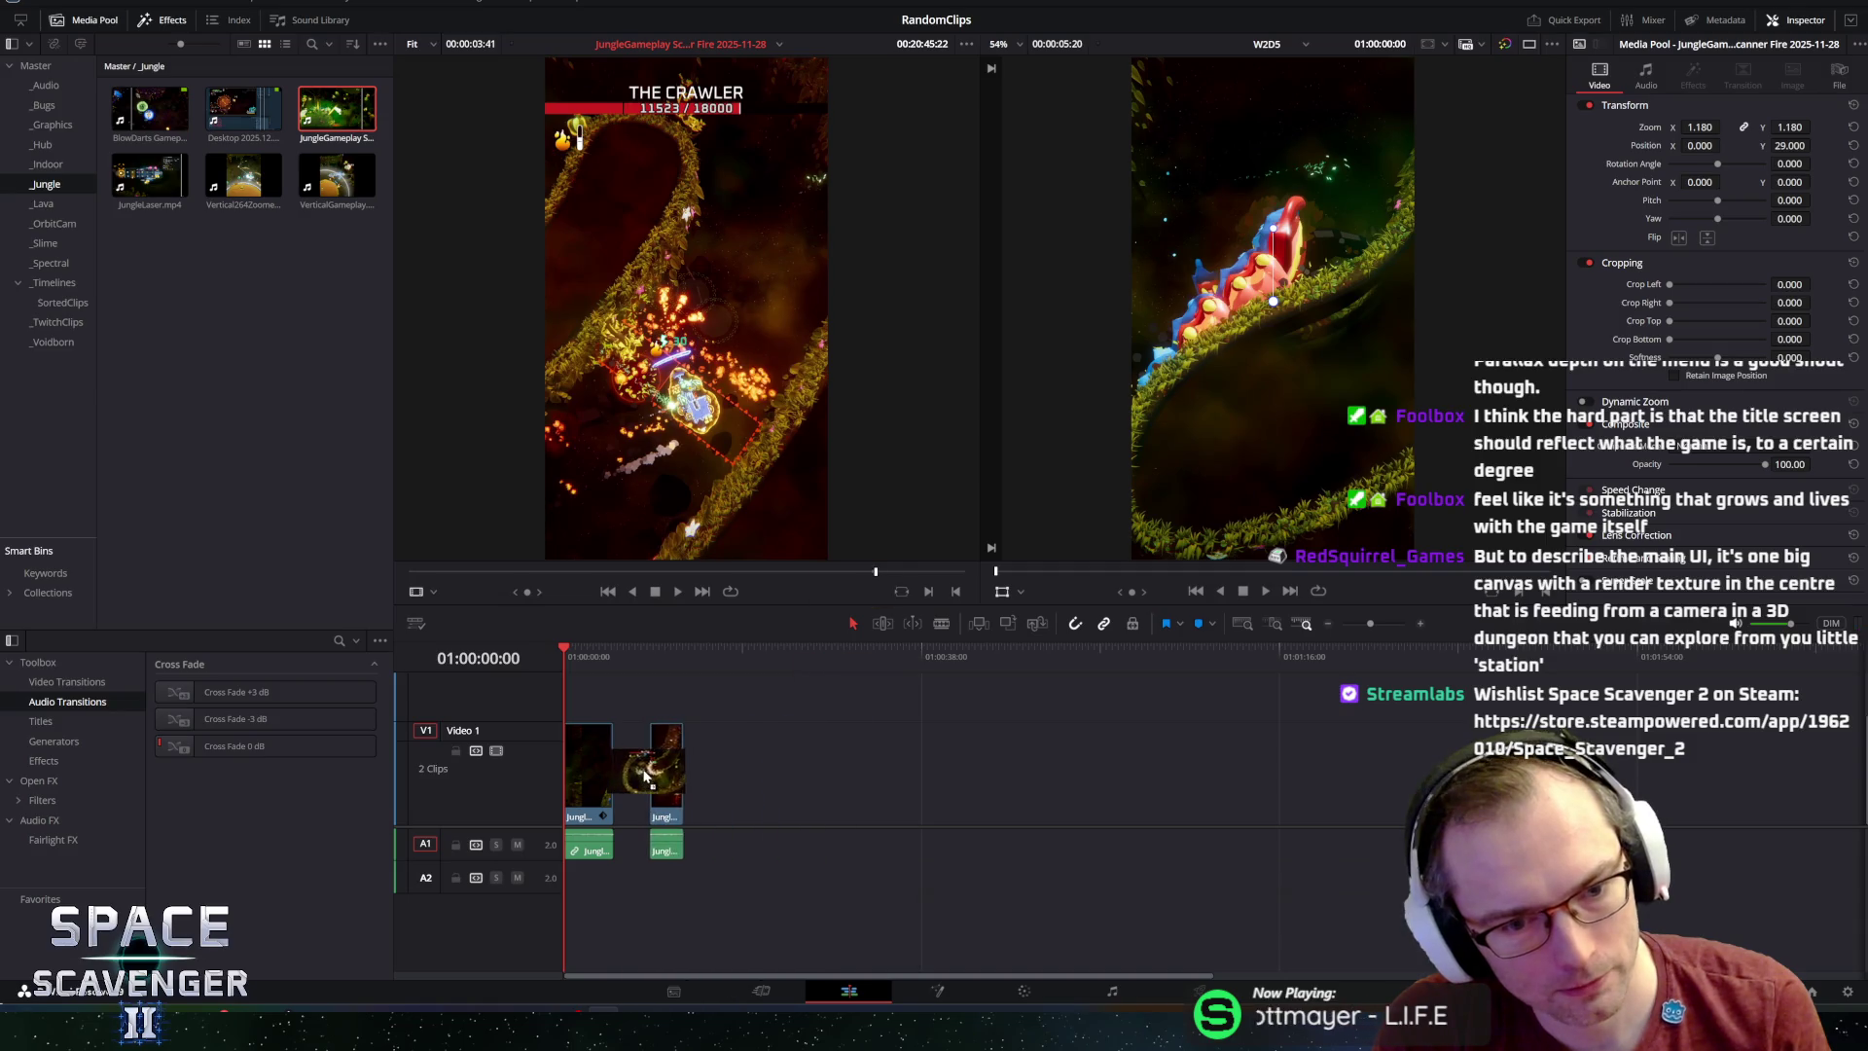
Play and jog the source clip to set an out point about two seconds into the Crawler fight.
click(677, 446)
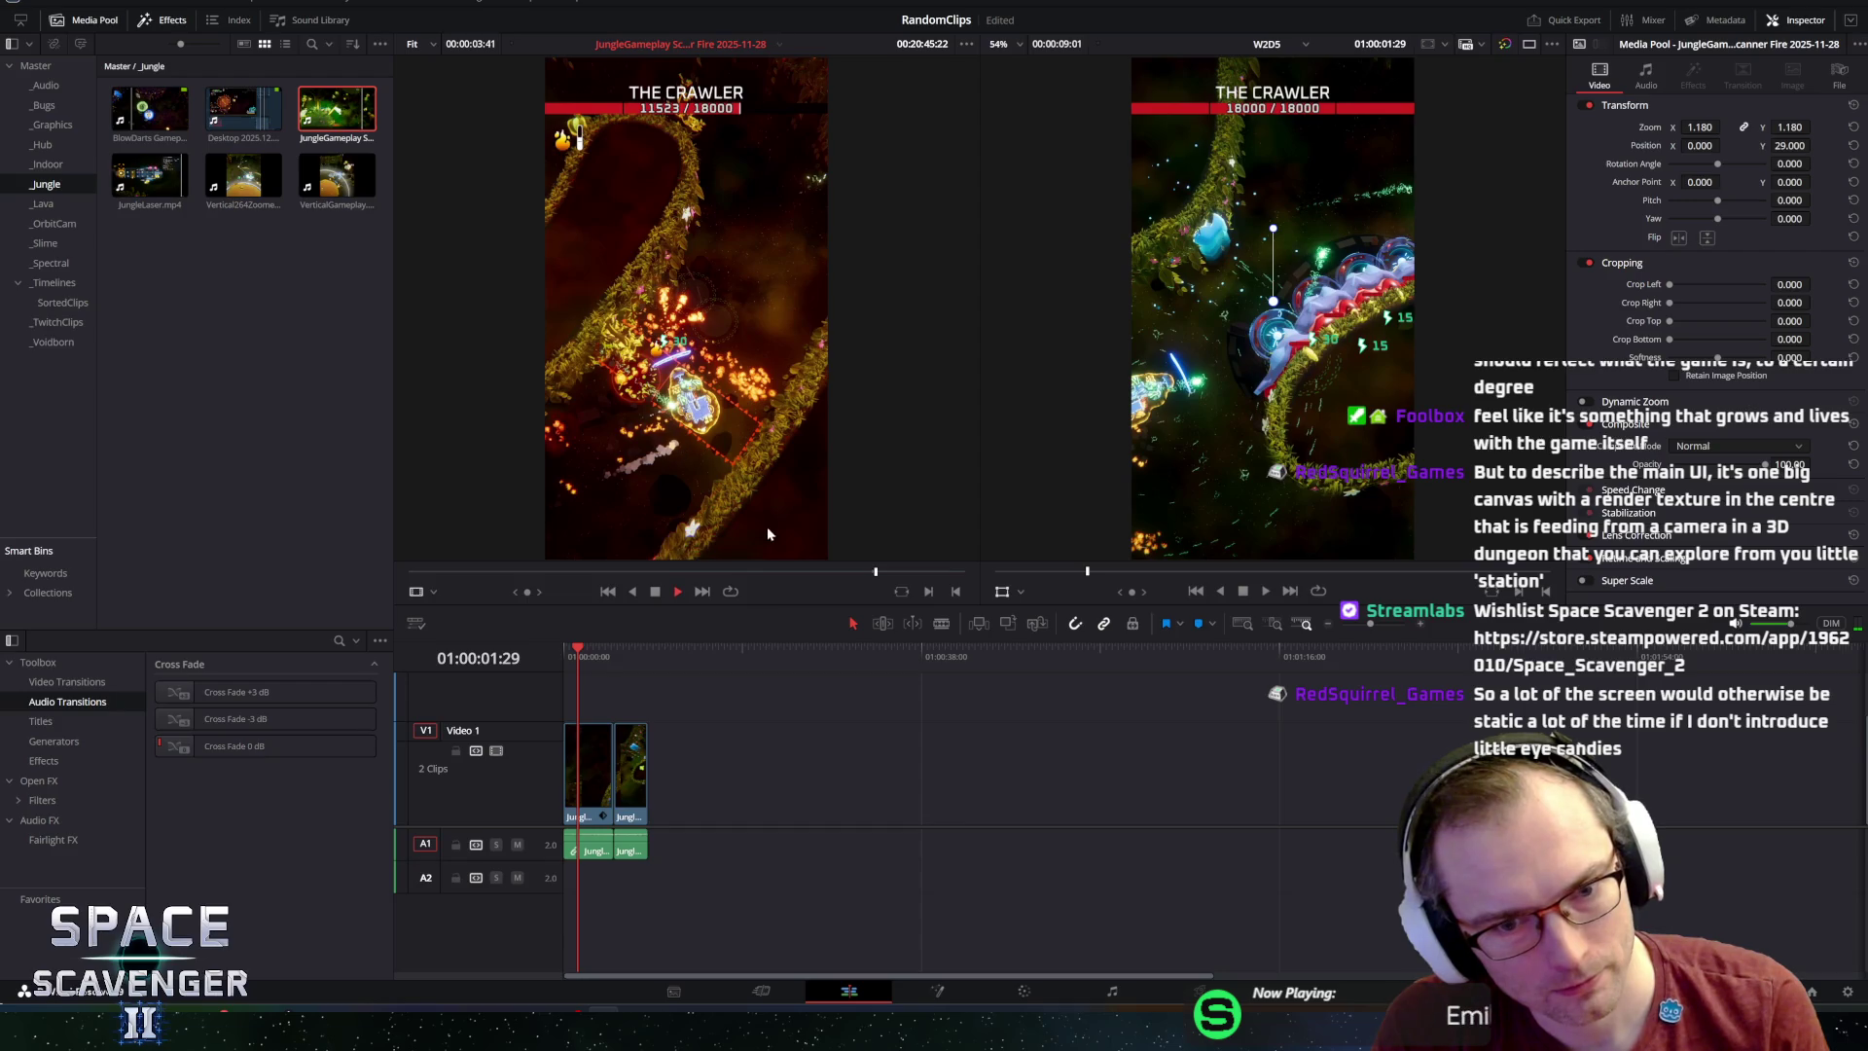
key(space)
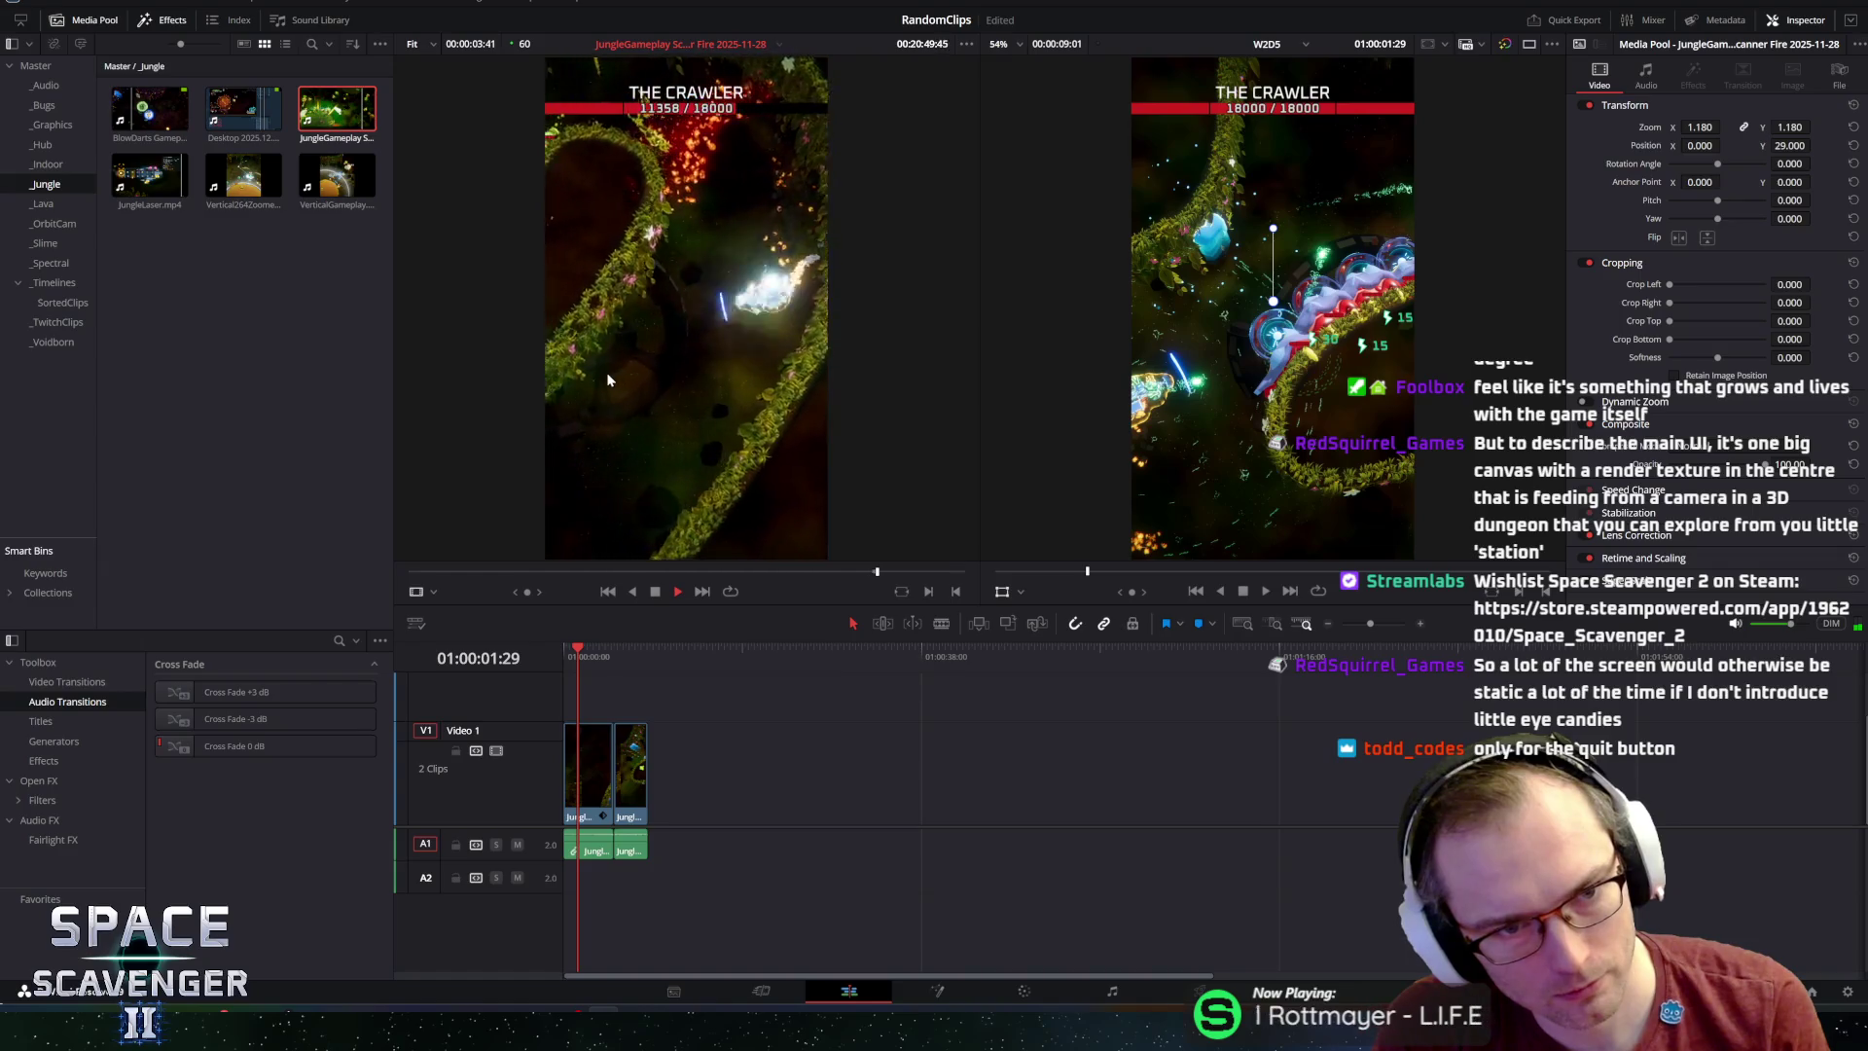
key(space)
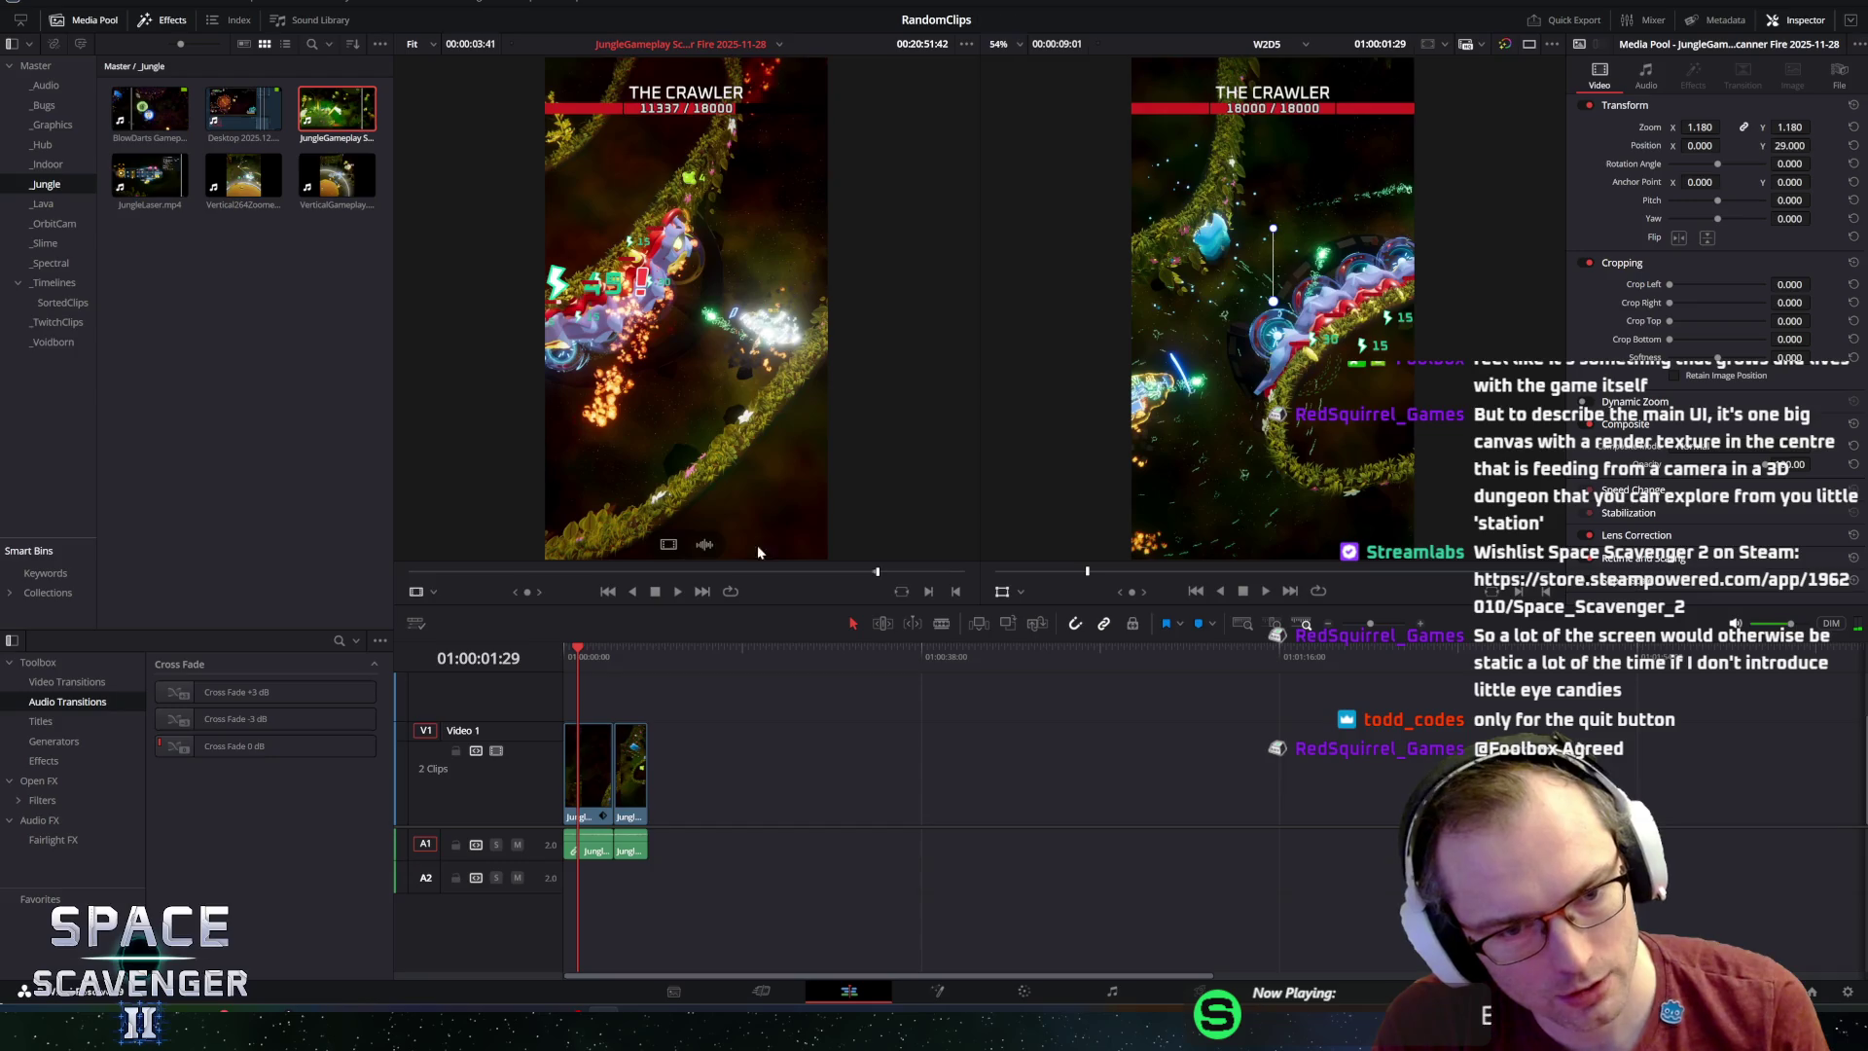
drag(532, 590, 501, 591)
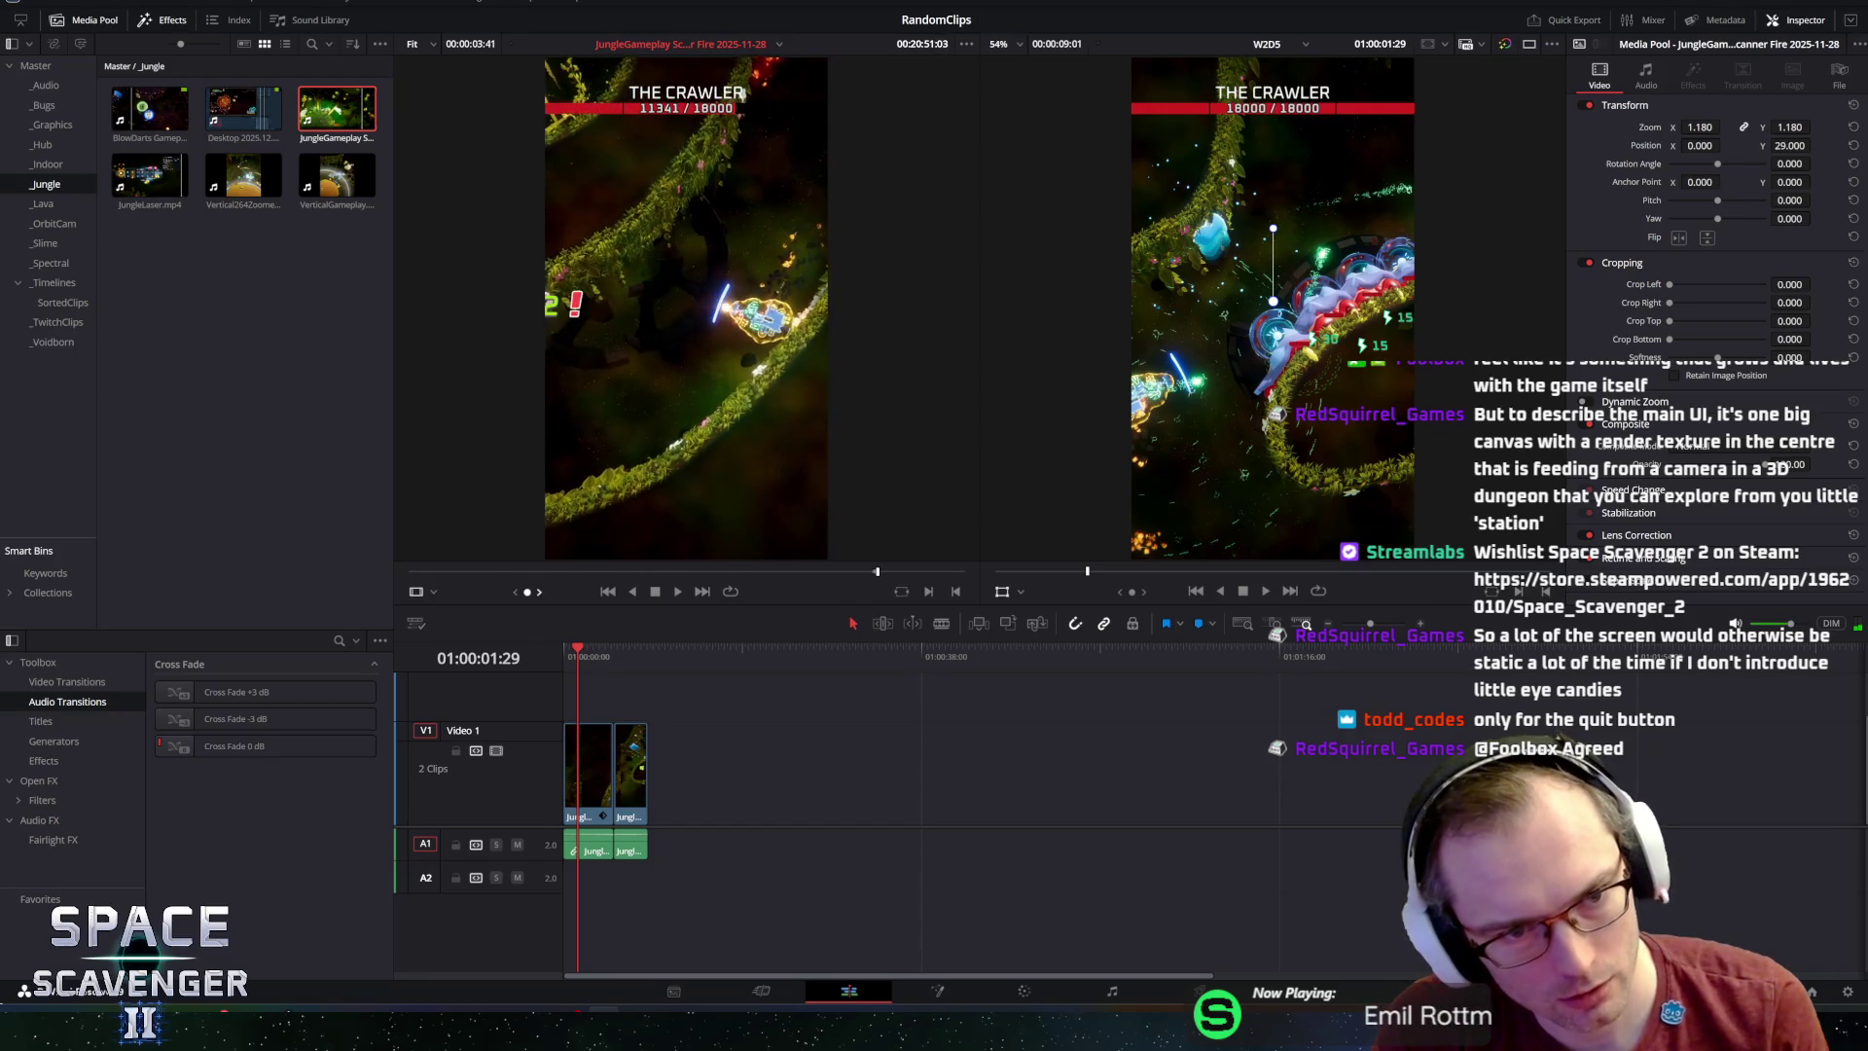
key(space)
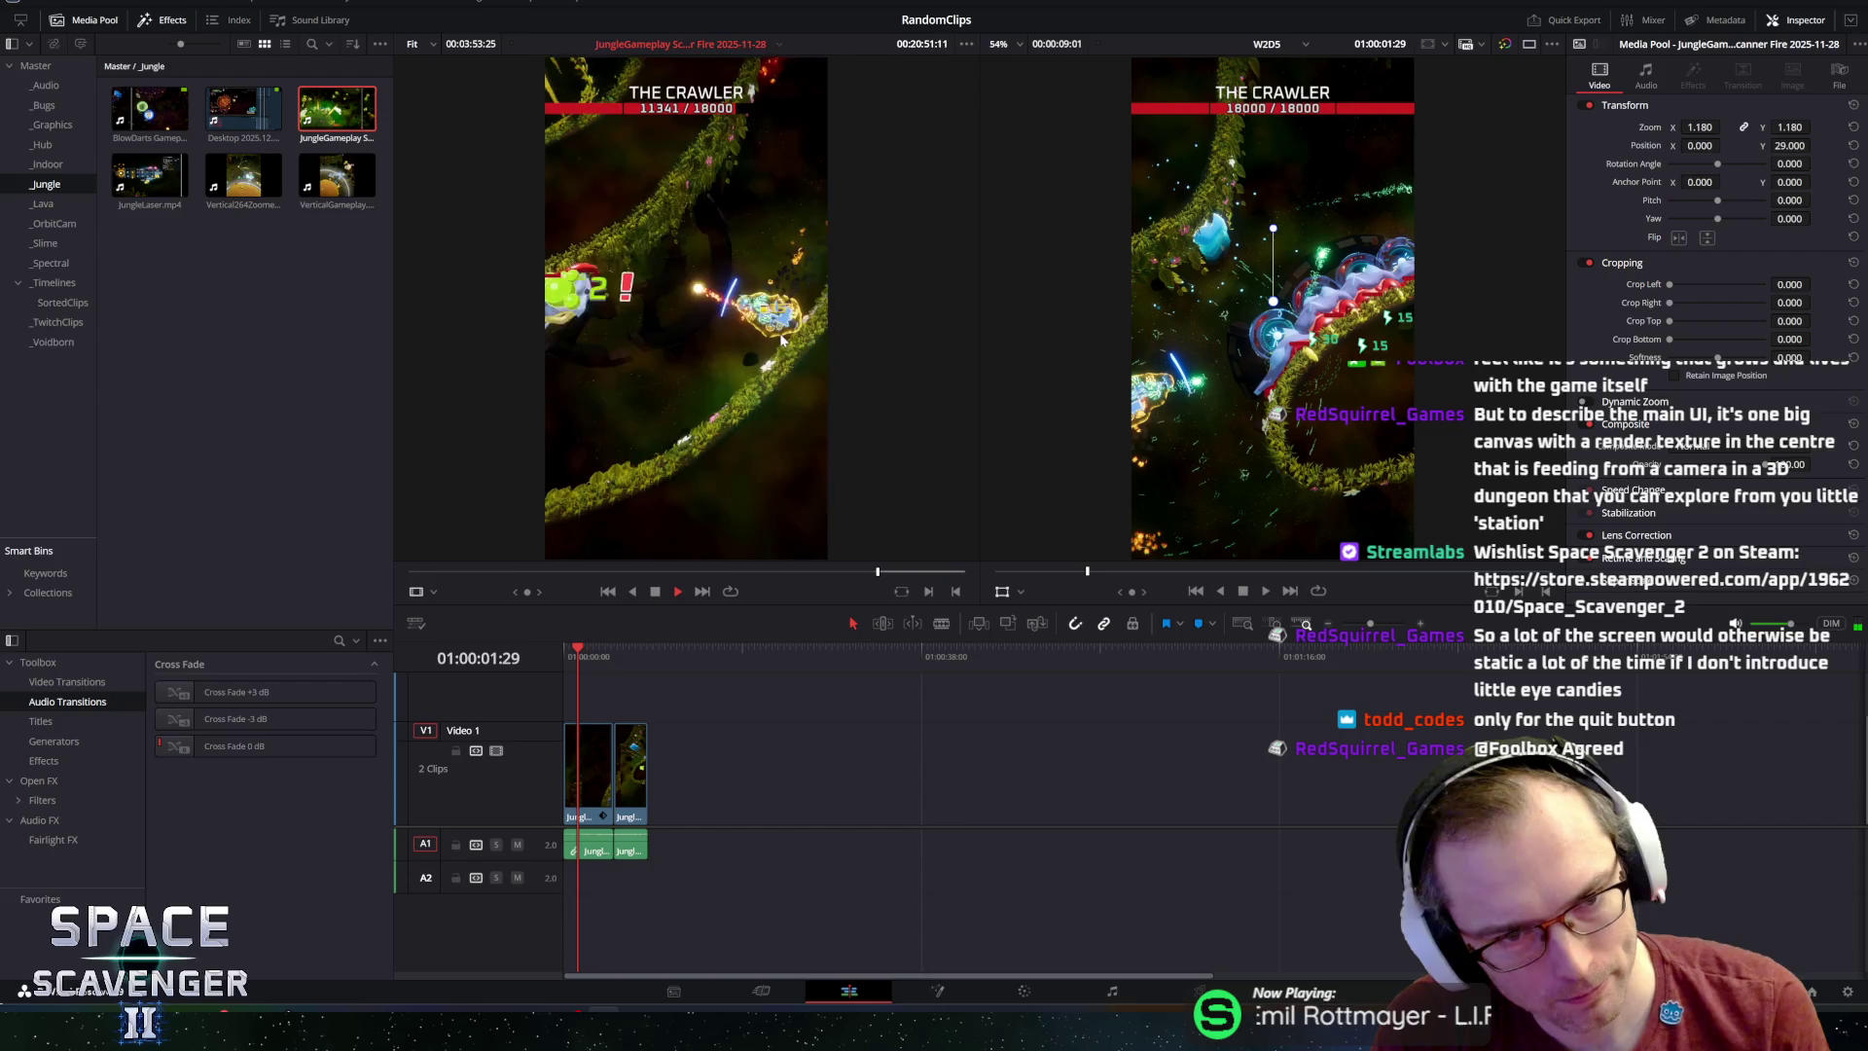
key(space)
key(o)
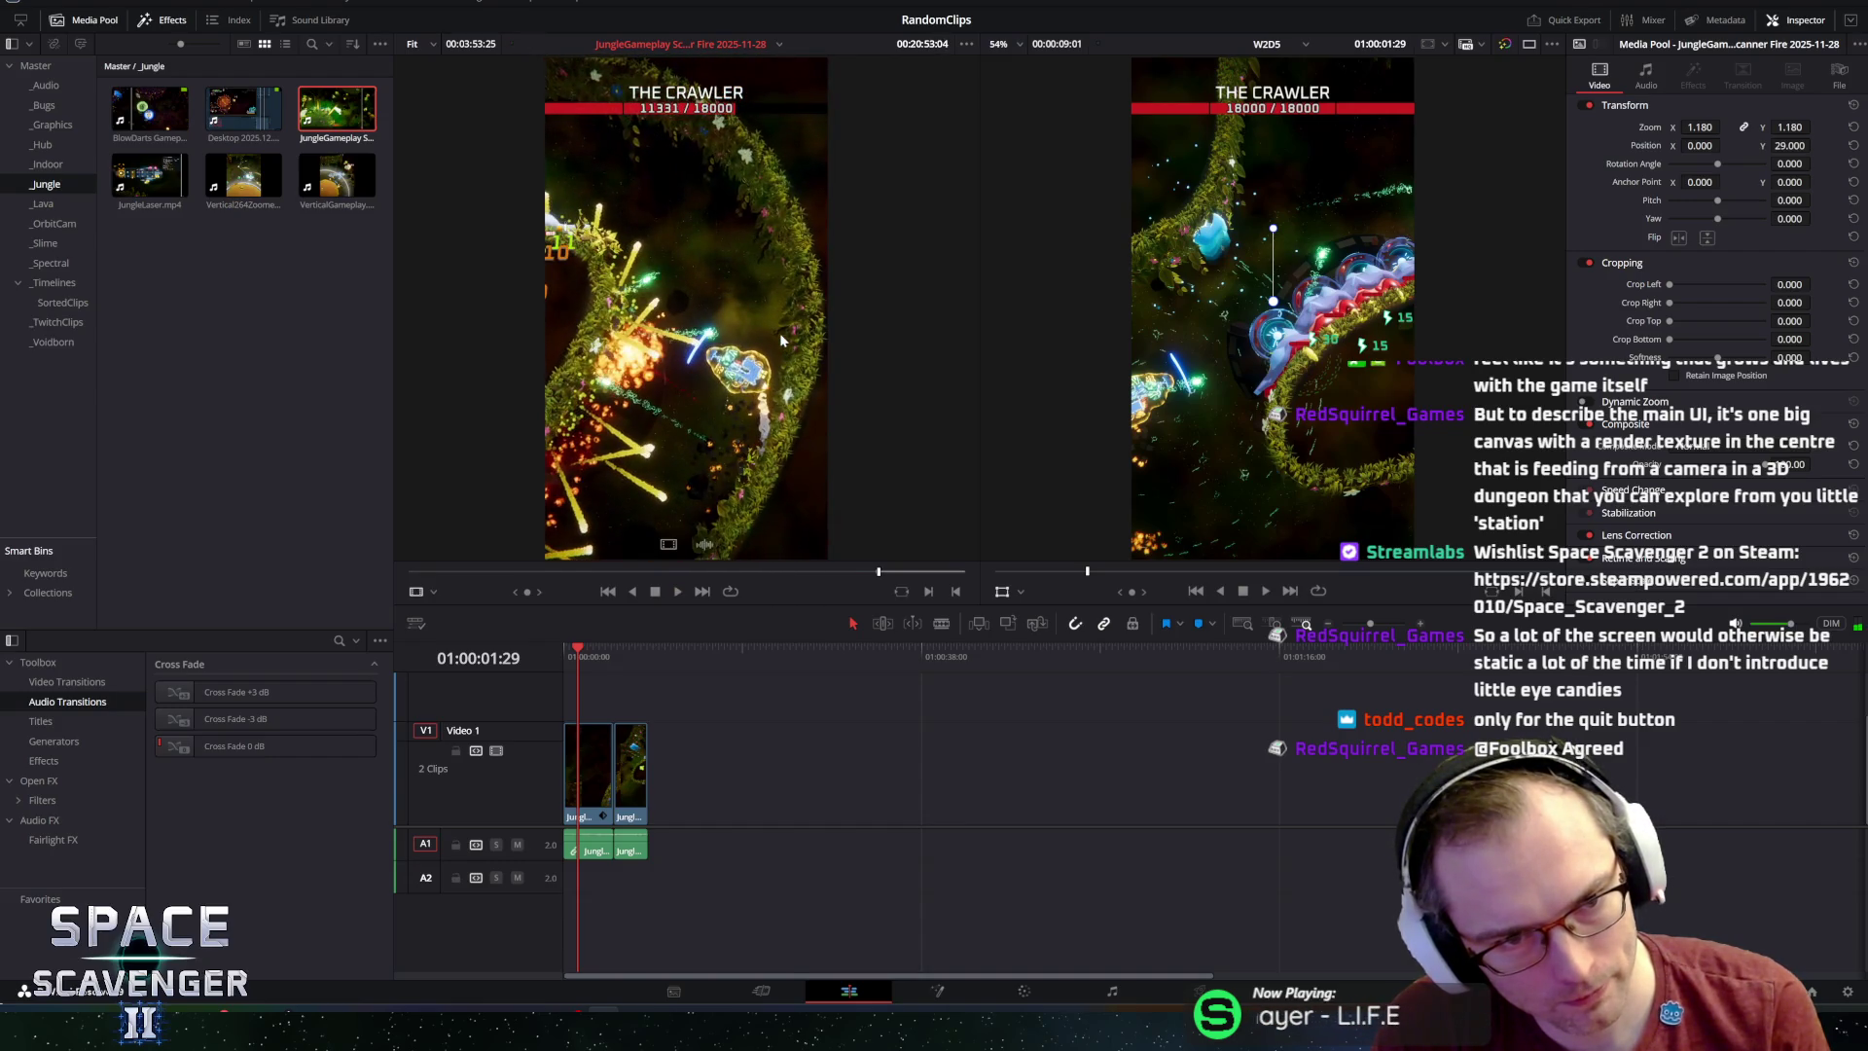
Append the marked Crawler excerpt as the third clip on Video 1 and review the timeline.
click(676, 592)
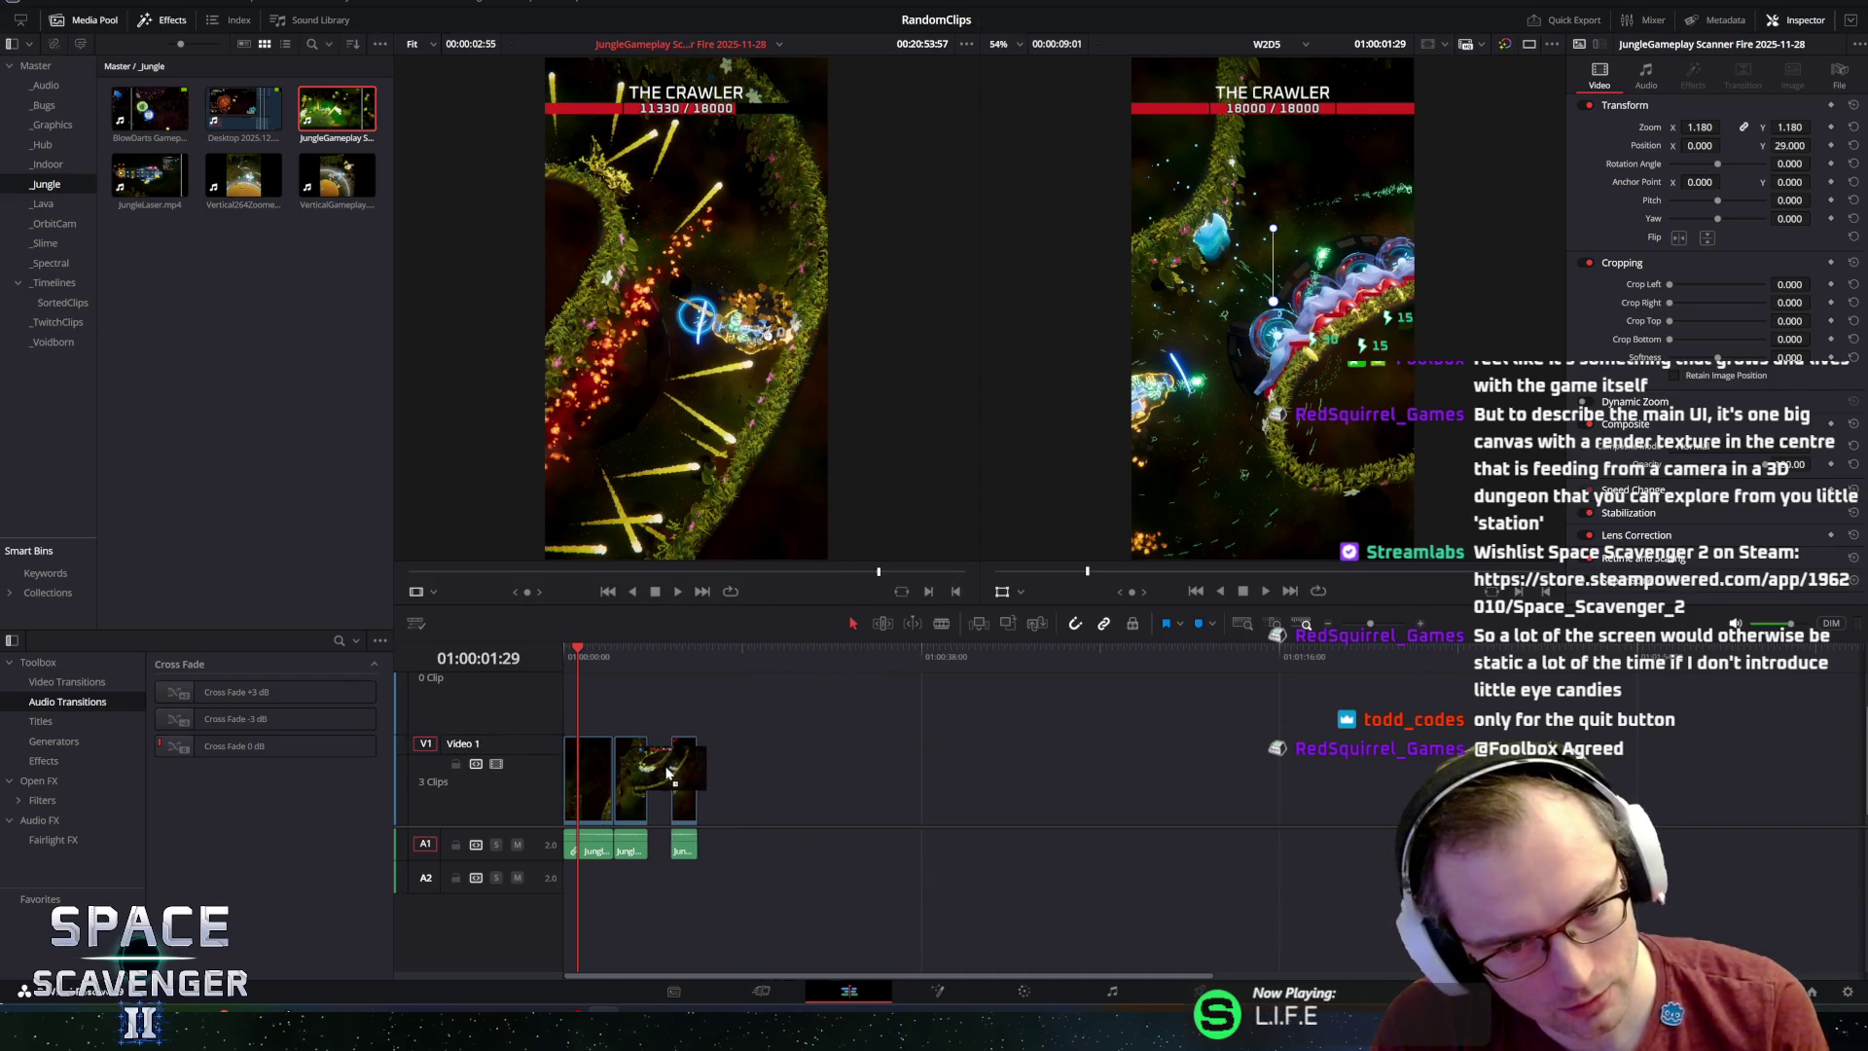
key(space)
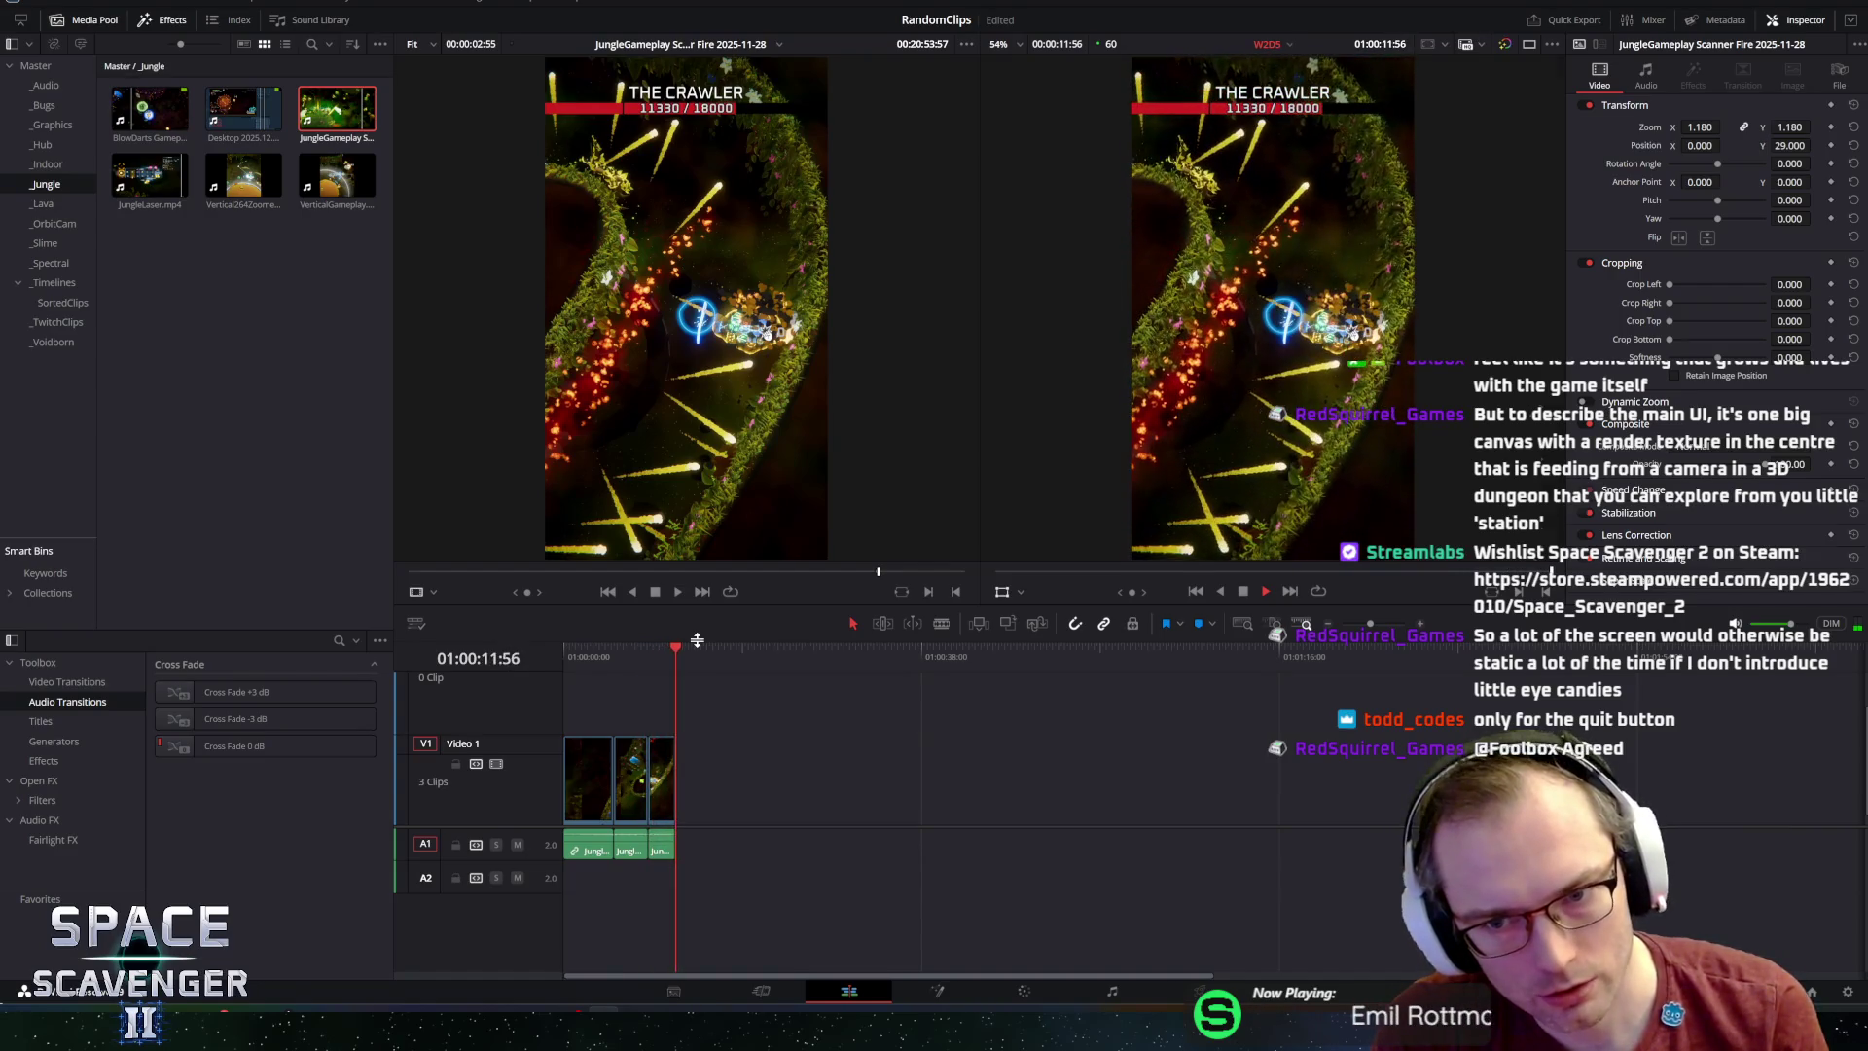
click(547, 592)
key(space)
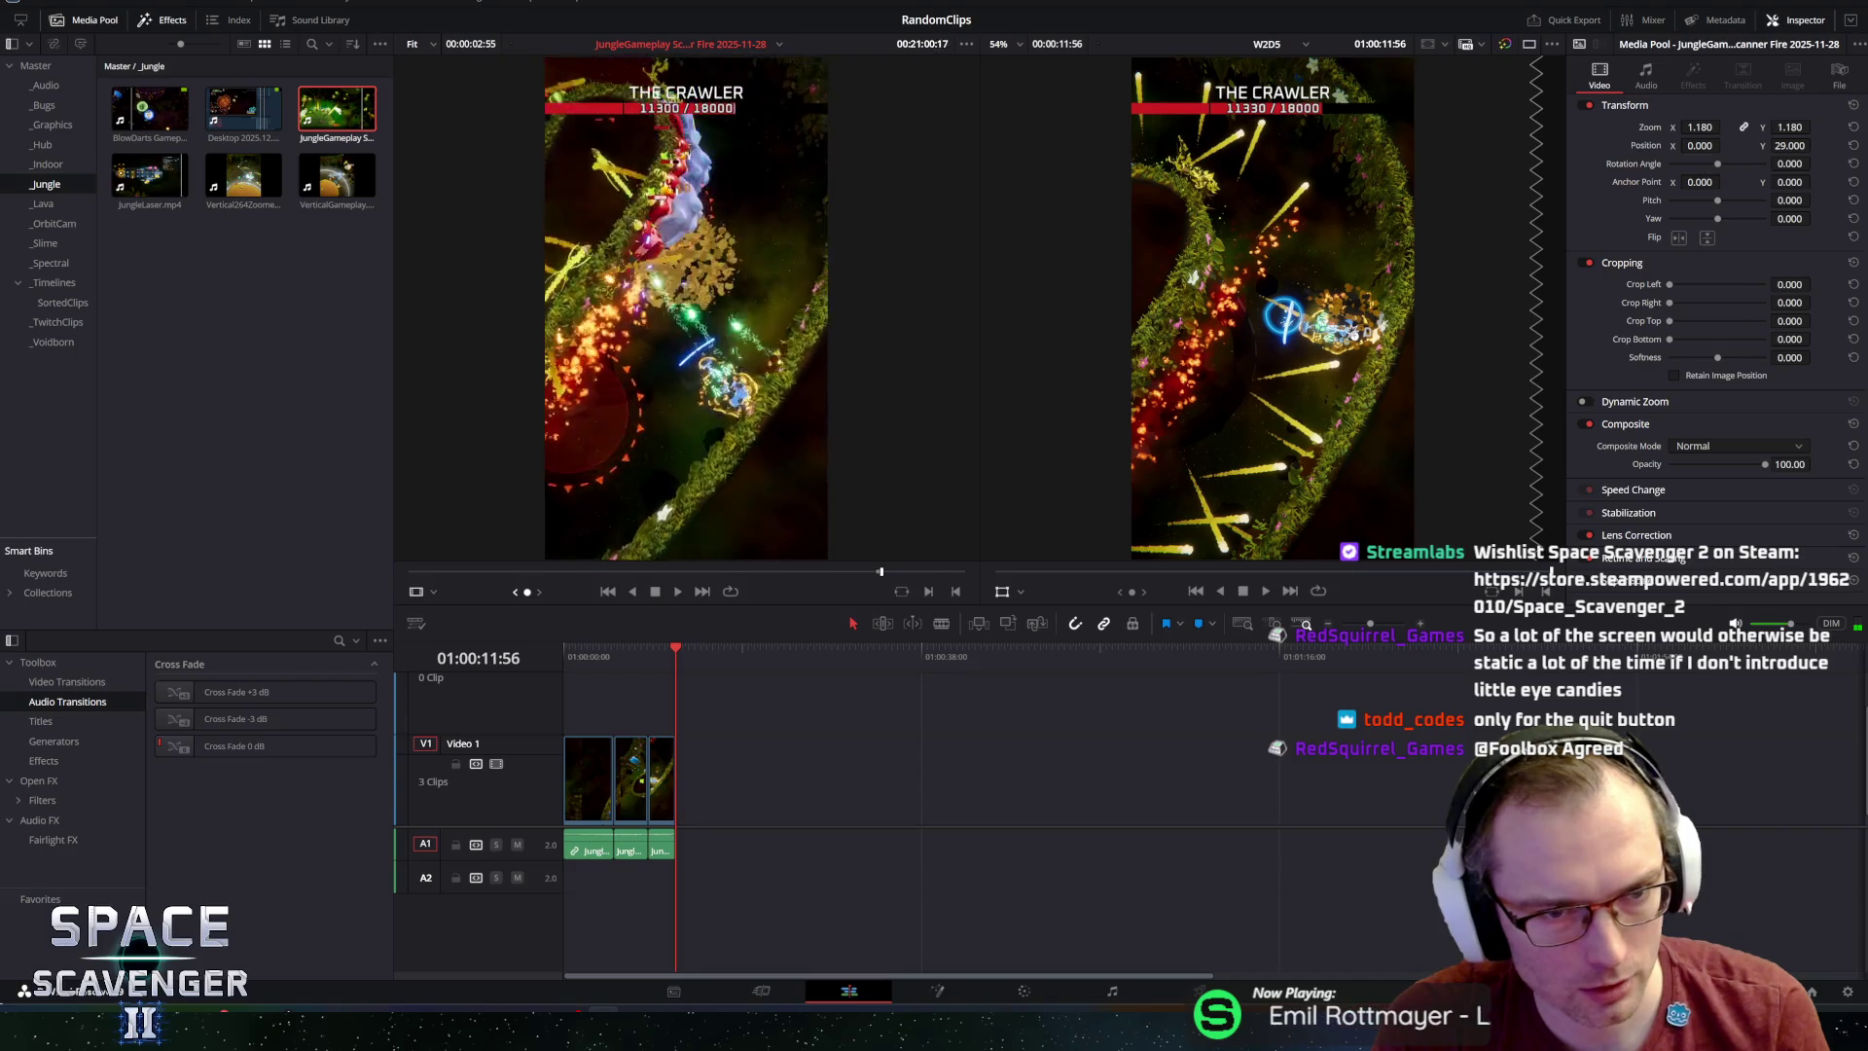
Shuttle the source with J/L, enlarge the viewers, and append a 7.5-second Crawler excerpt as clip four.
key(j)
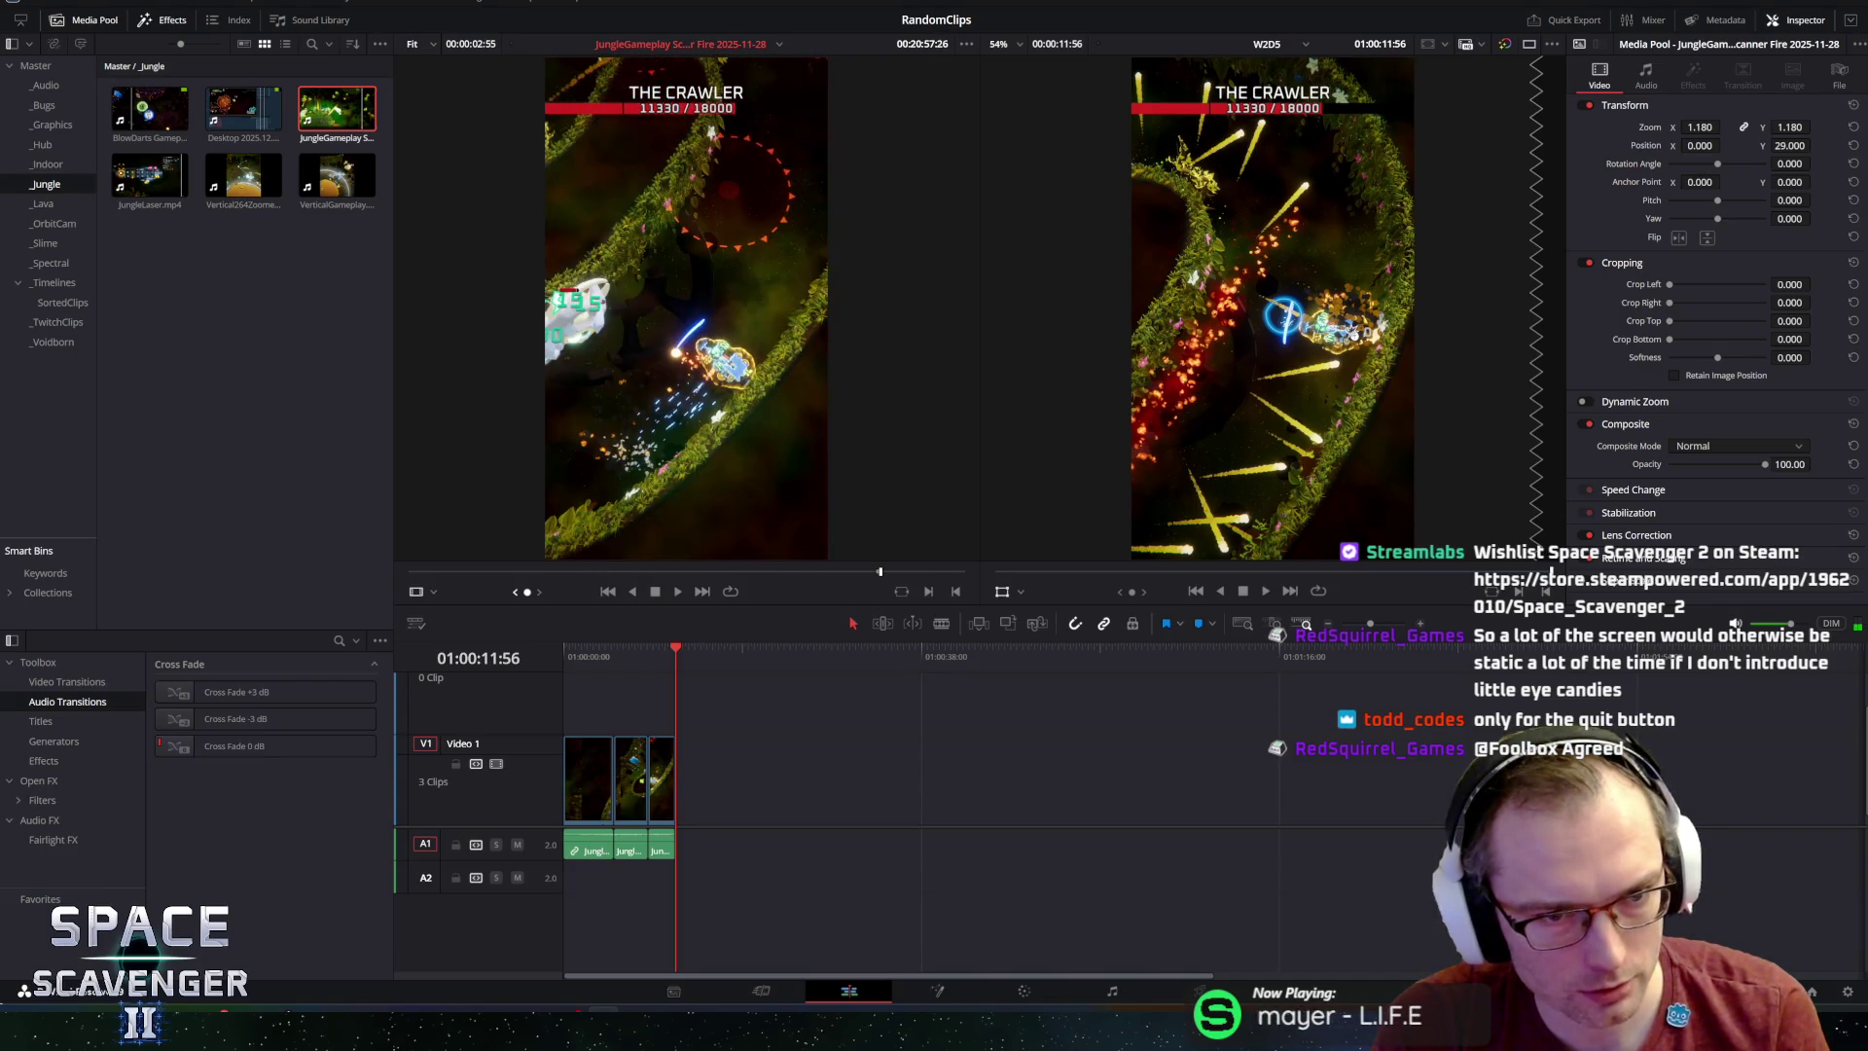
key(l)
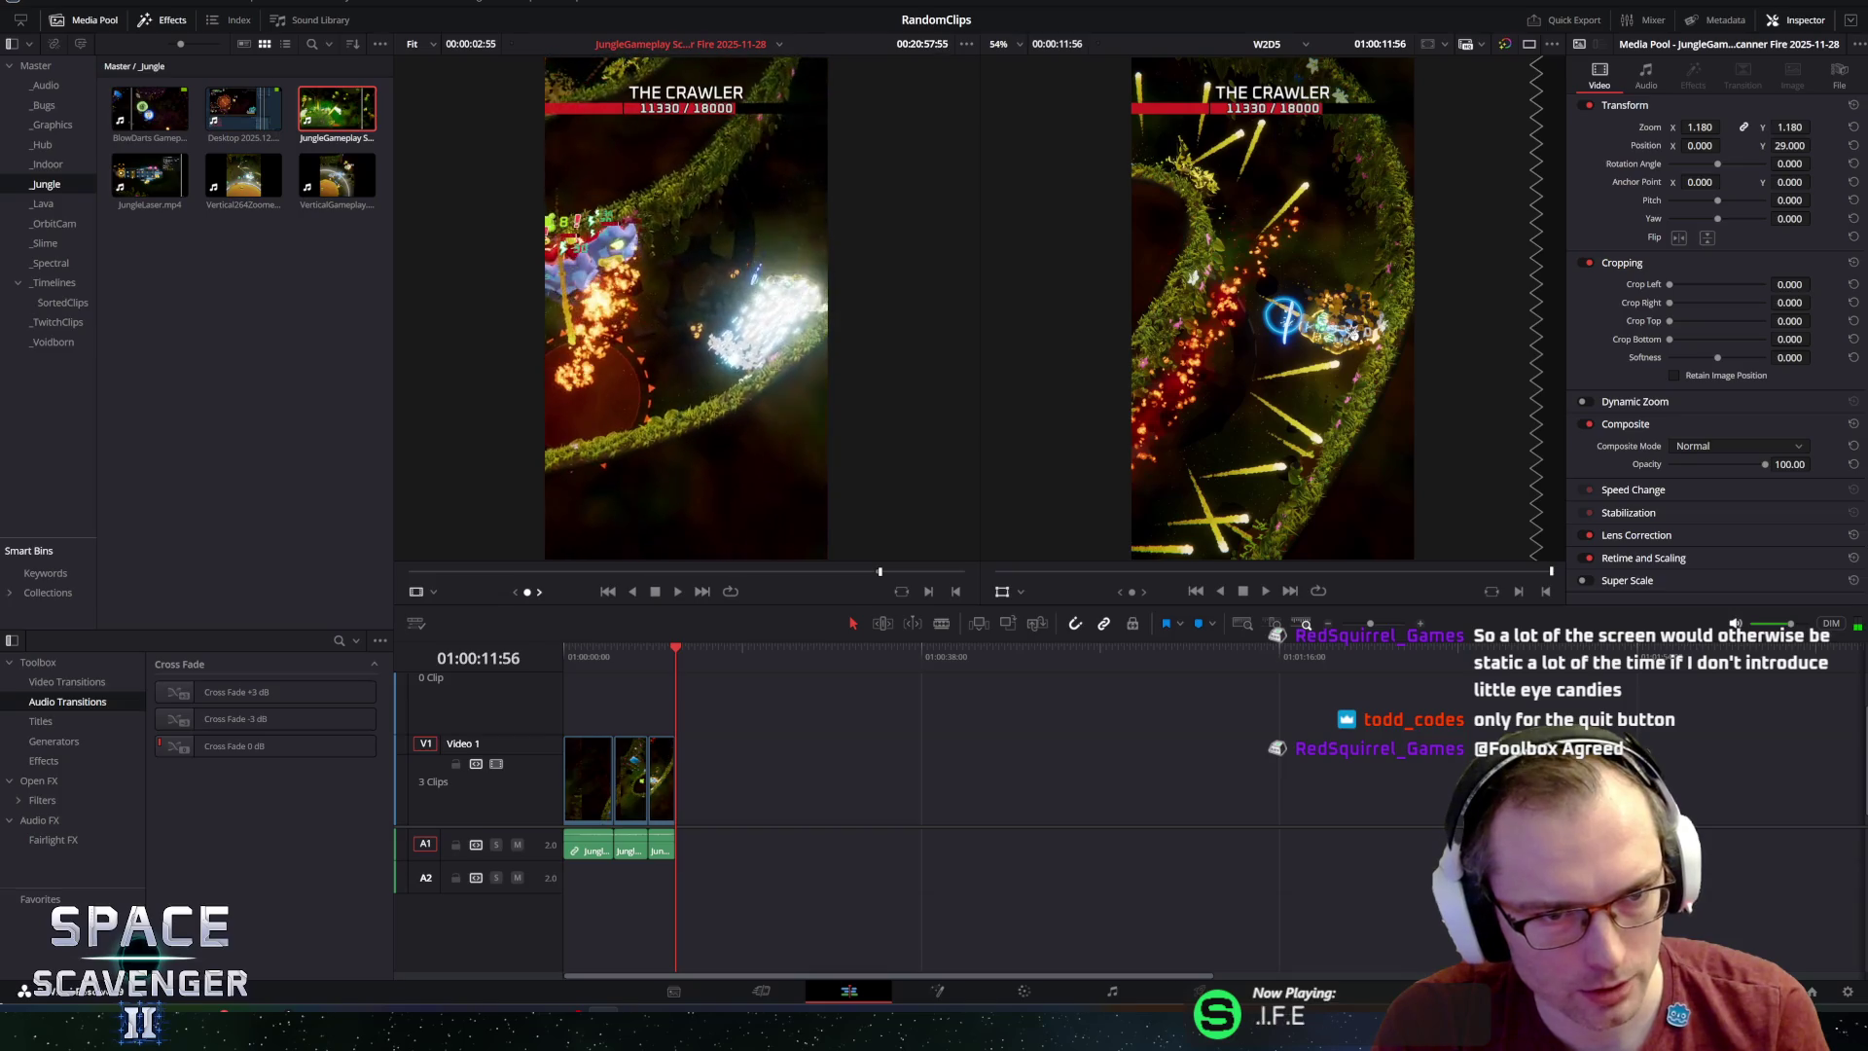
key(j)
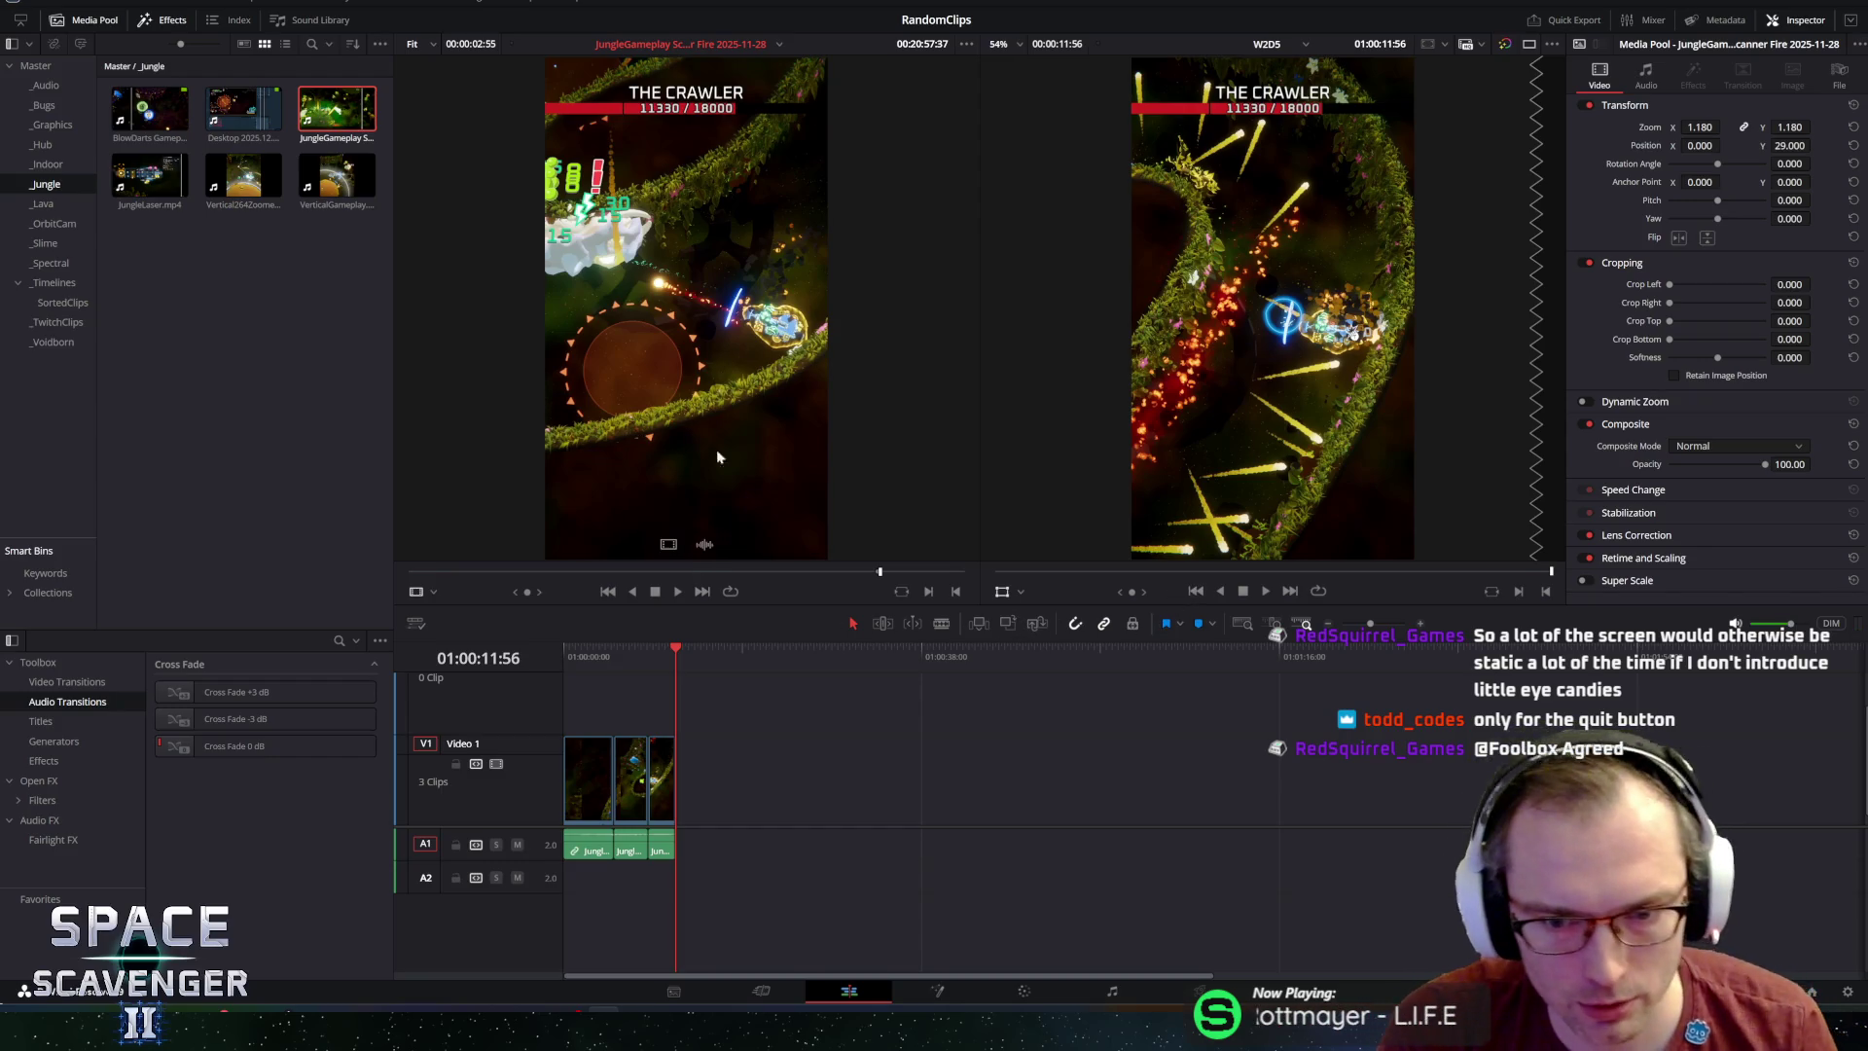
mouse_move(482, 604)
mouse_down()
mouse_move(533, 598)
mouse_move(512, 598)
mouse_up()
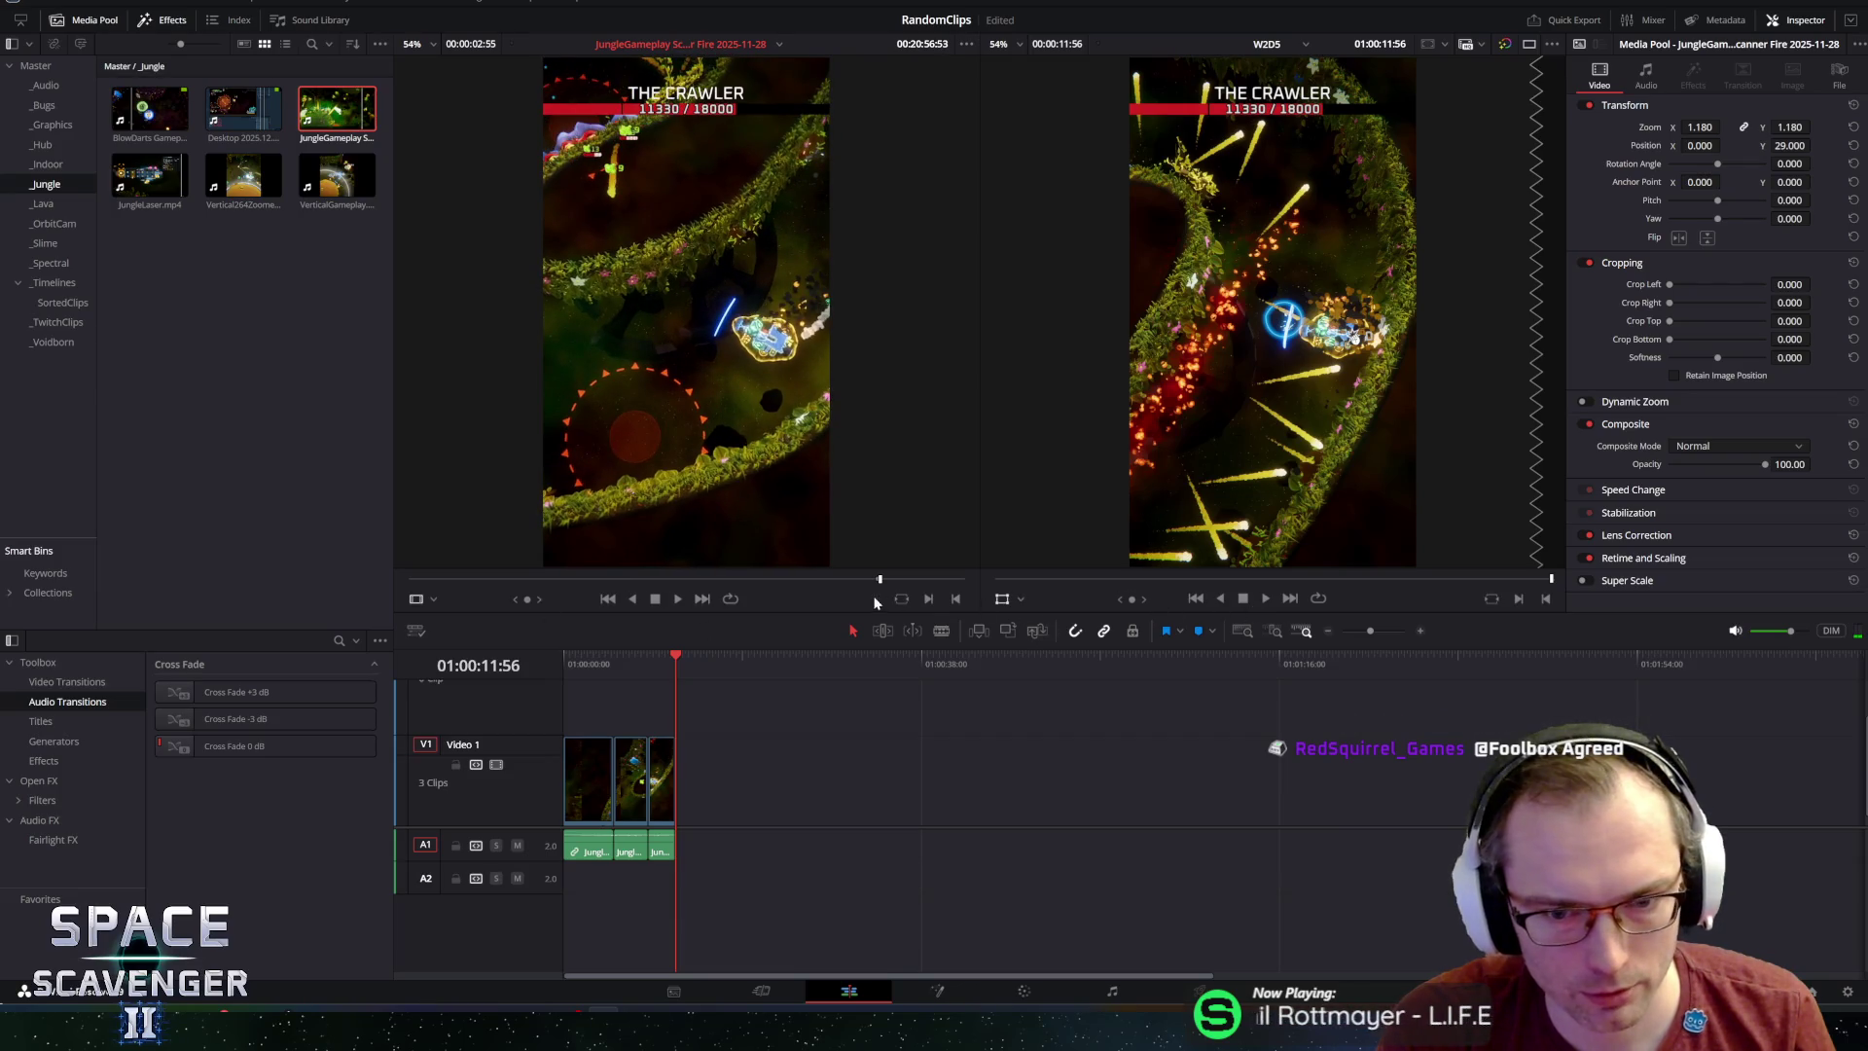
key(space)
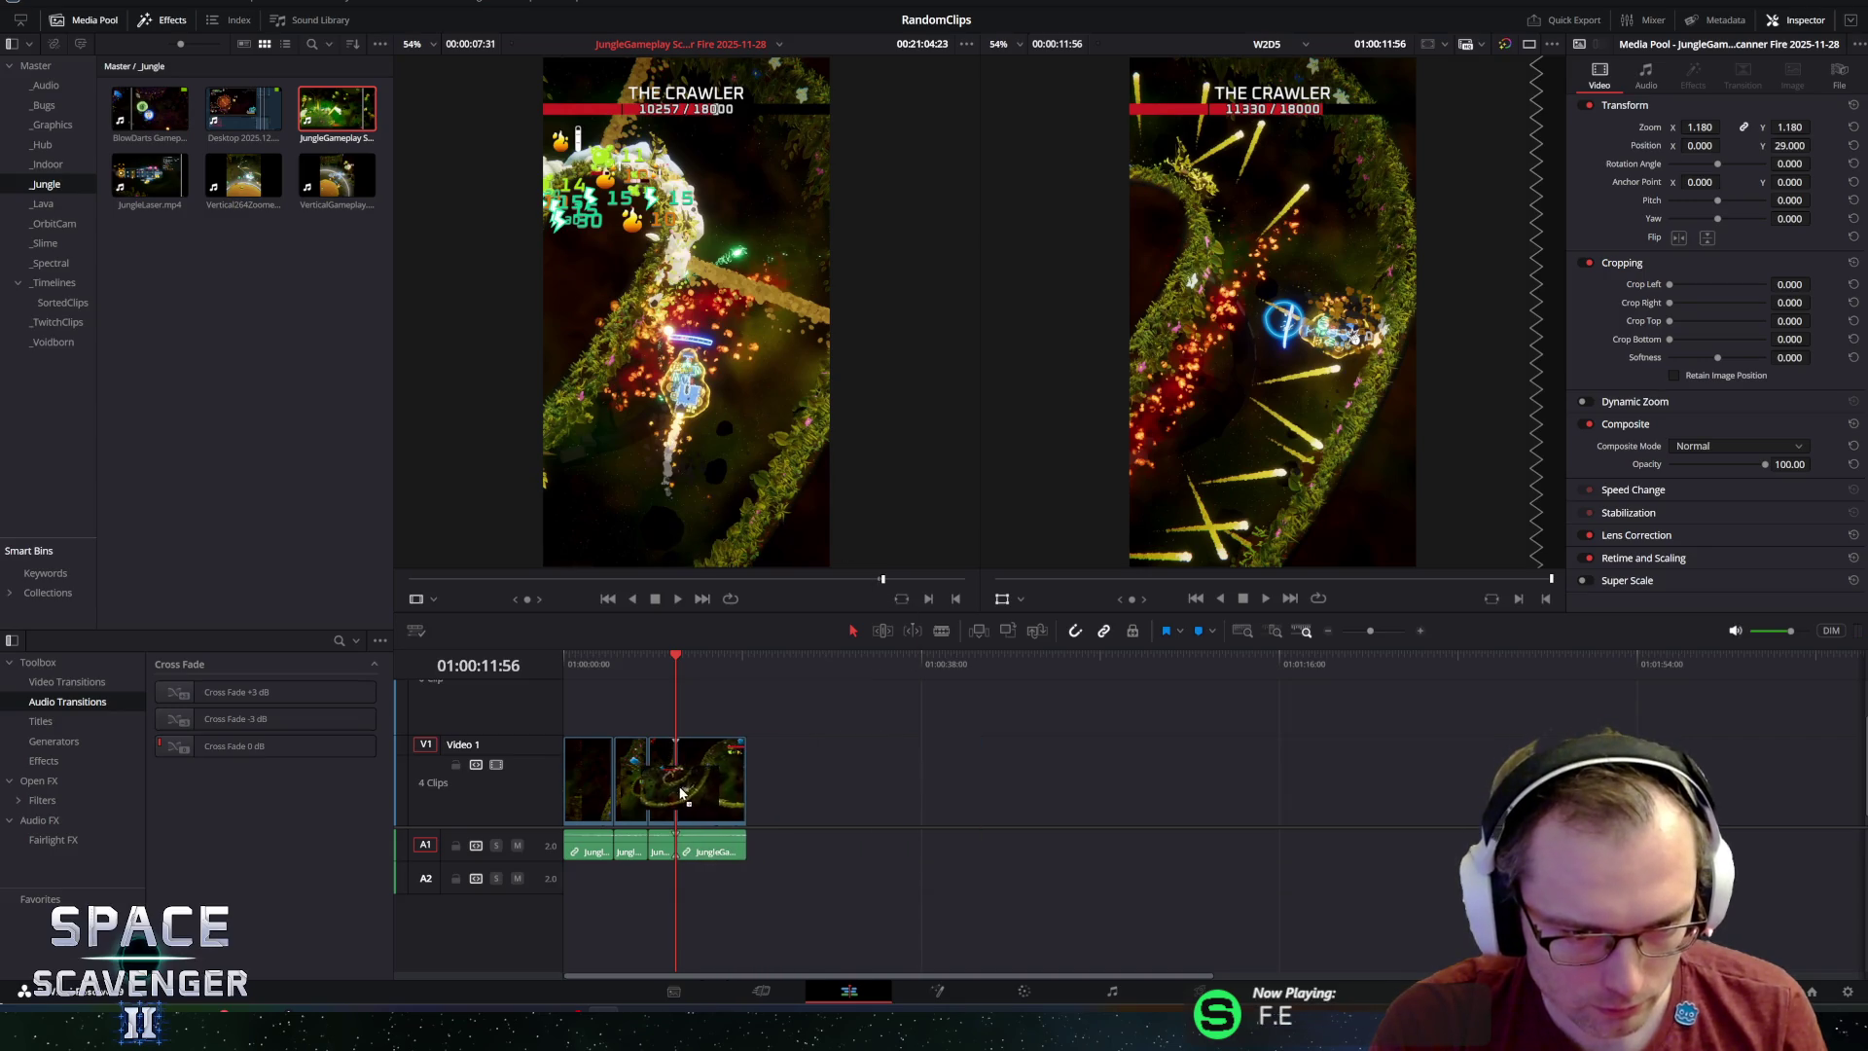
key(space)
Review the timeline, then cue the BlowDarts Gameplay source to the Crawler's near-death moment at 621/18000.
click(650, 663)
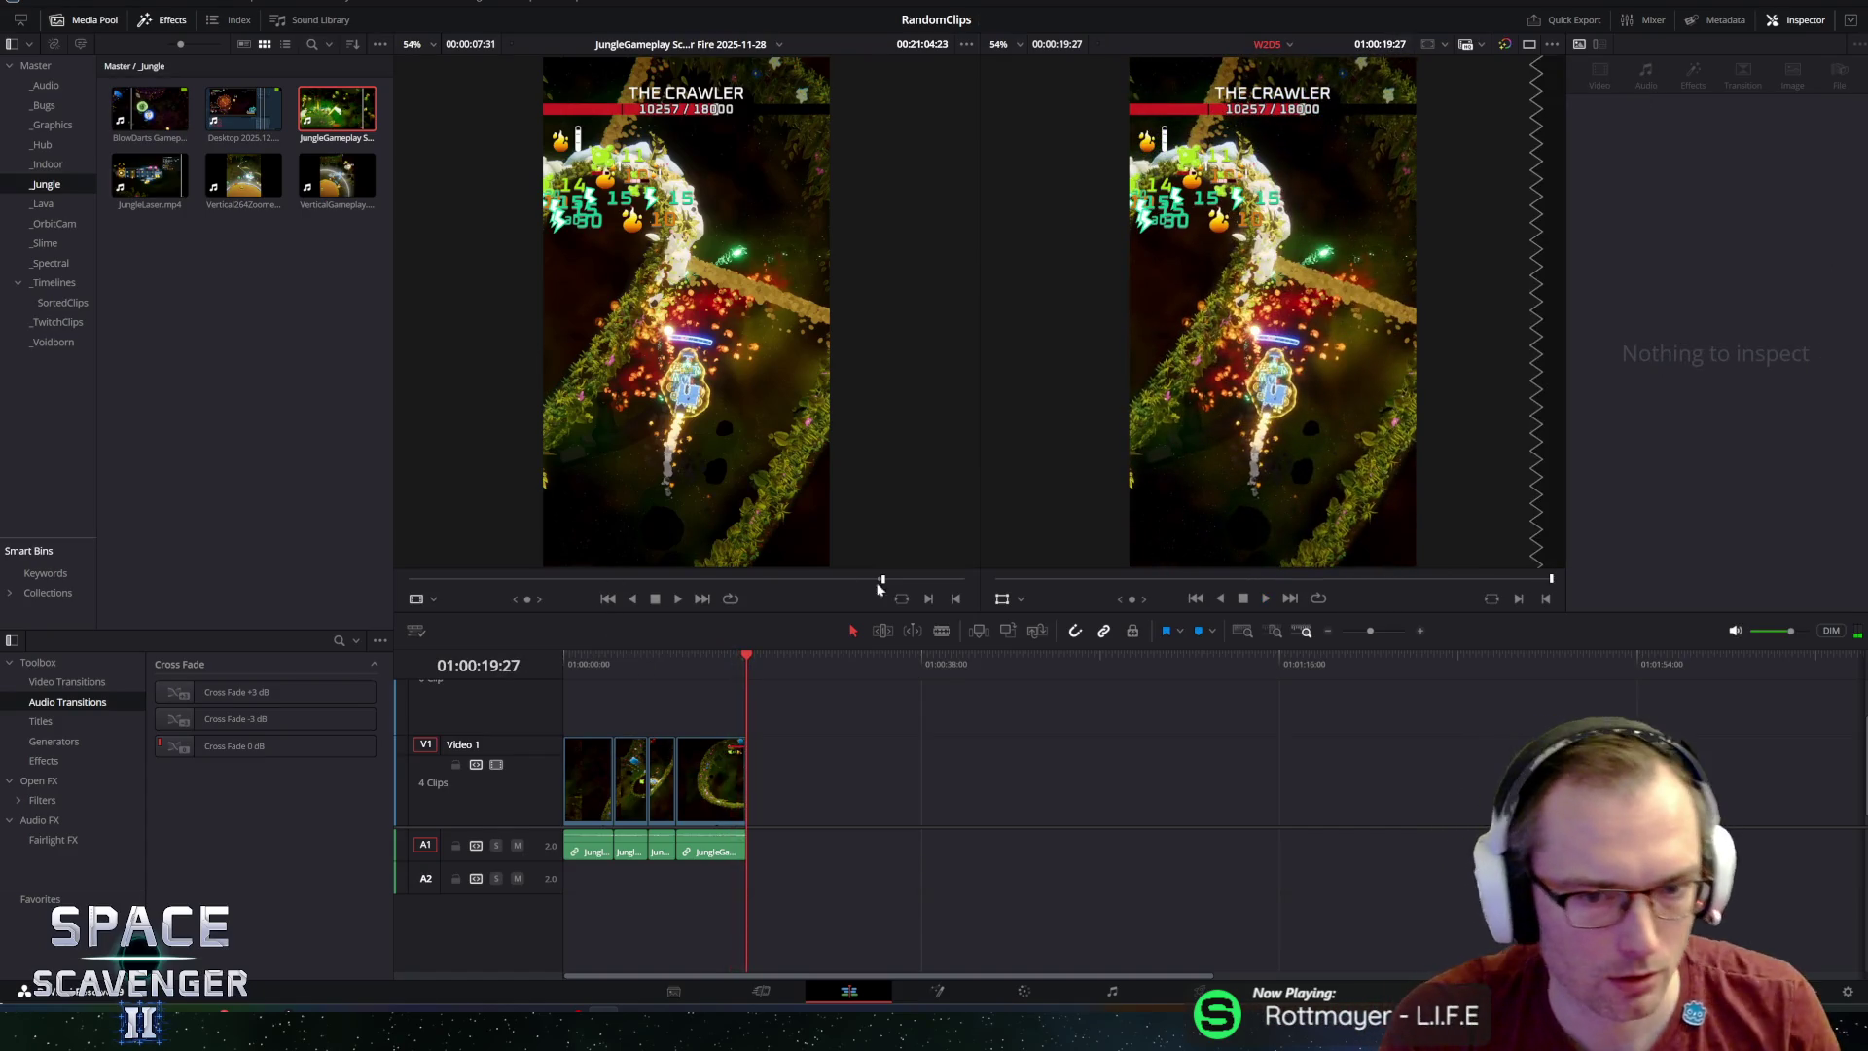
drag(888, 581, 901, 581)
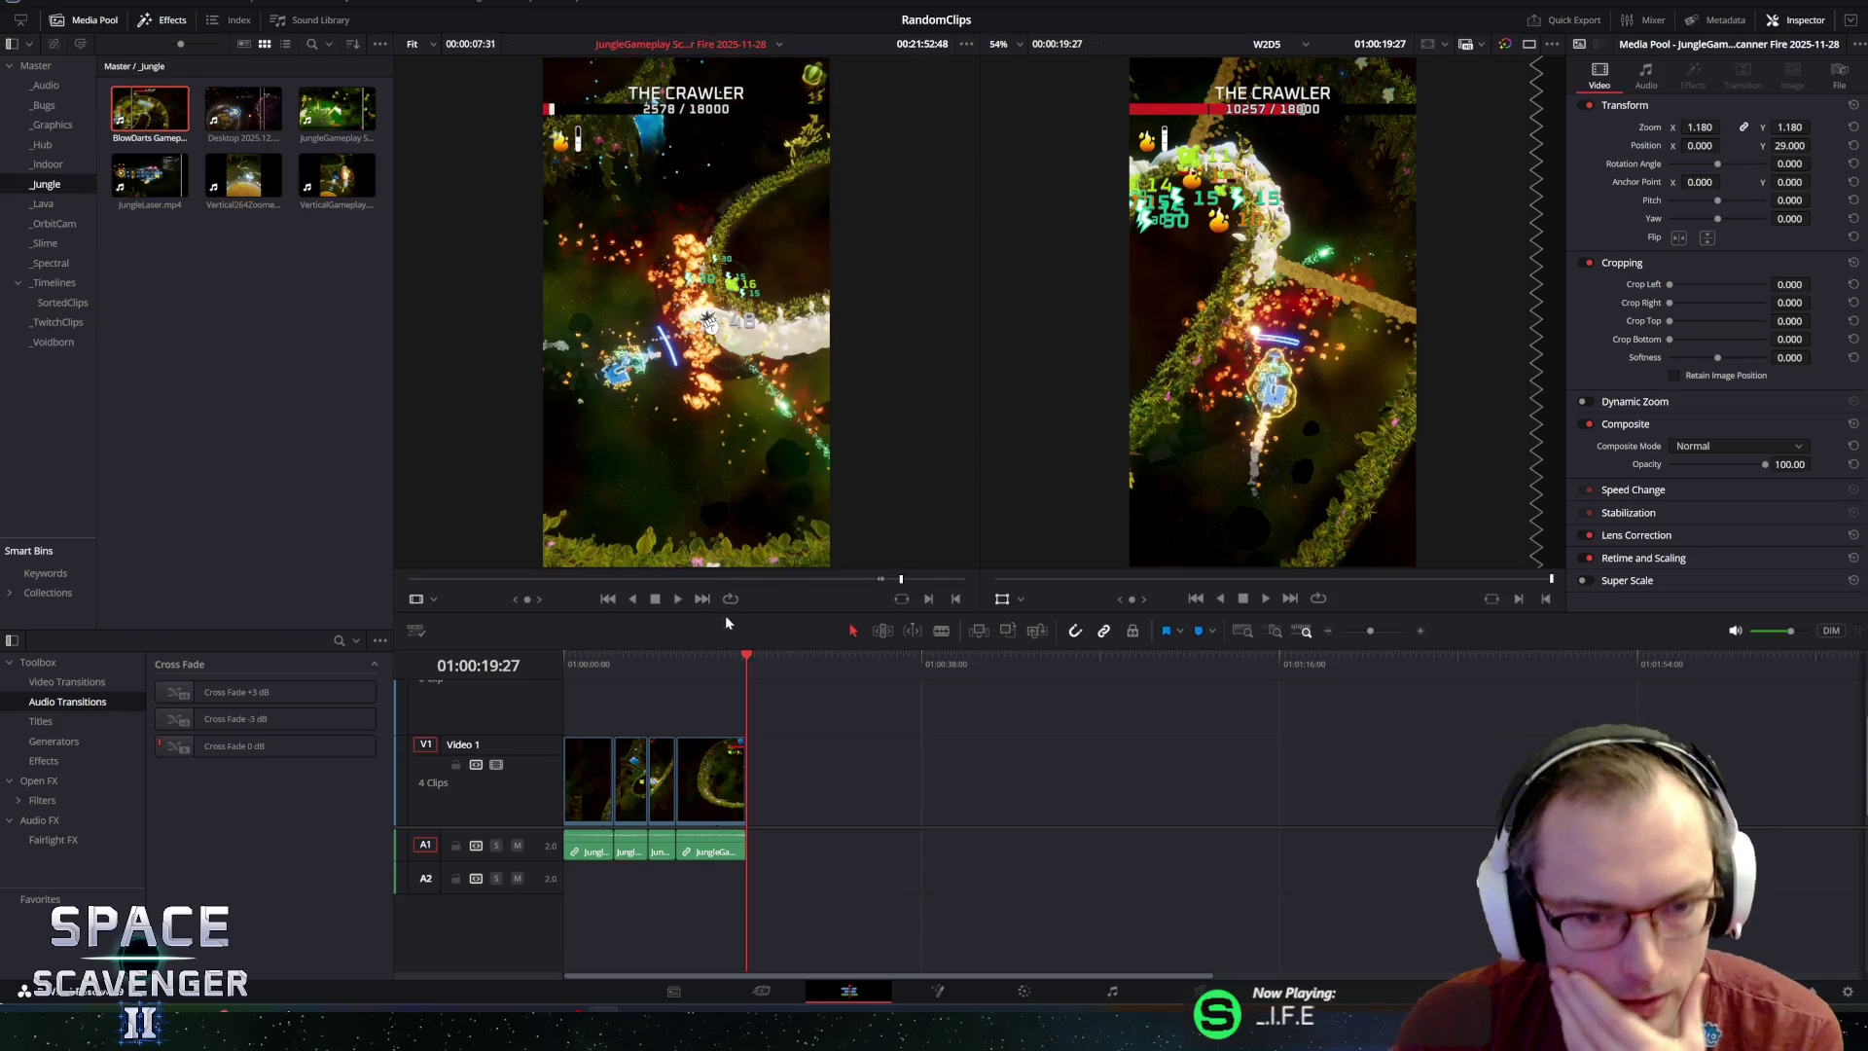
drag(902, 582, 899, 582)
key(space)
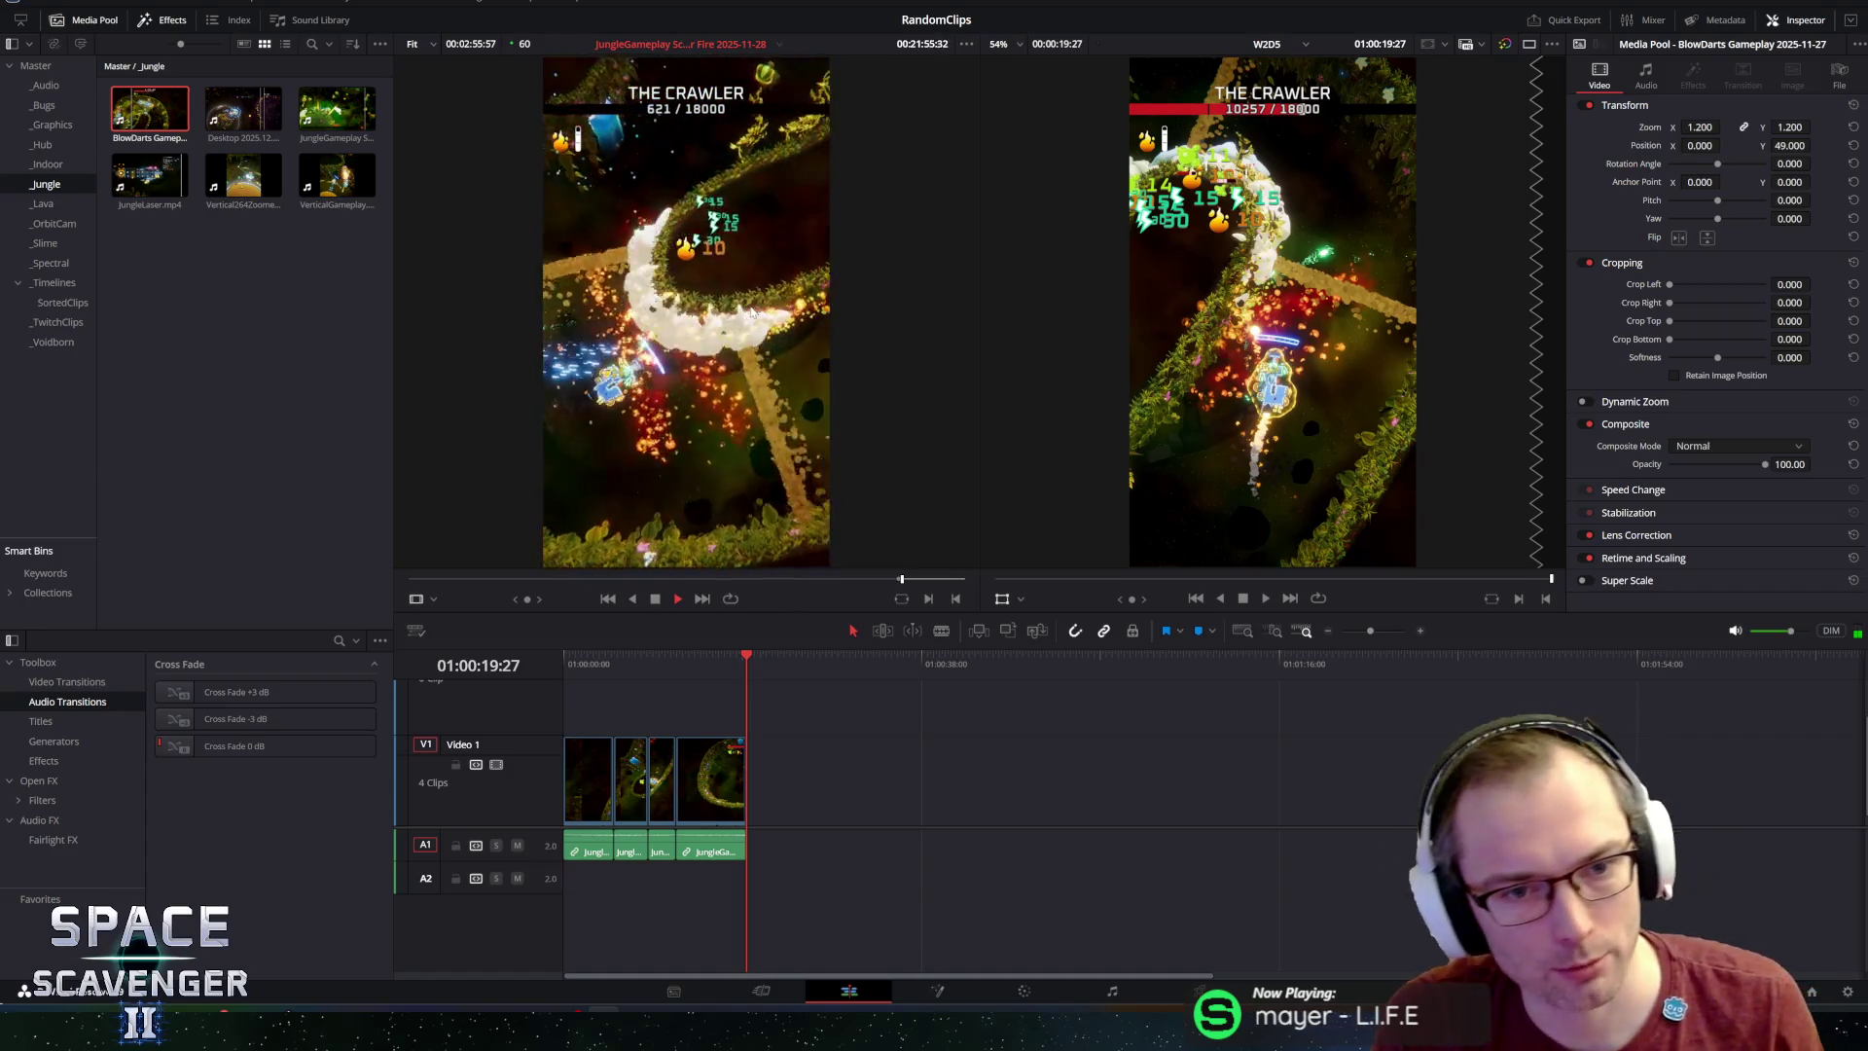
Mark the out point and drop a roughly 9-second Crawler excerpt as the fifth clip on Video 1.
key(space)
key(space)
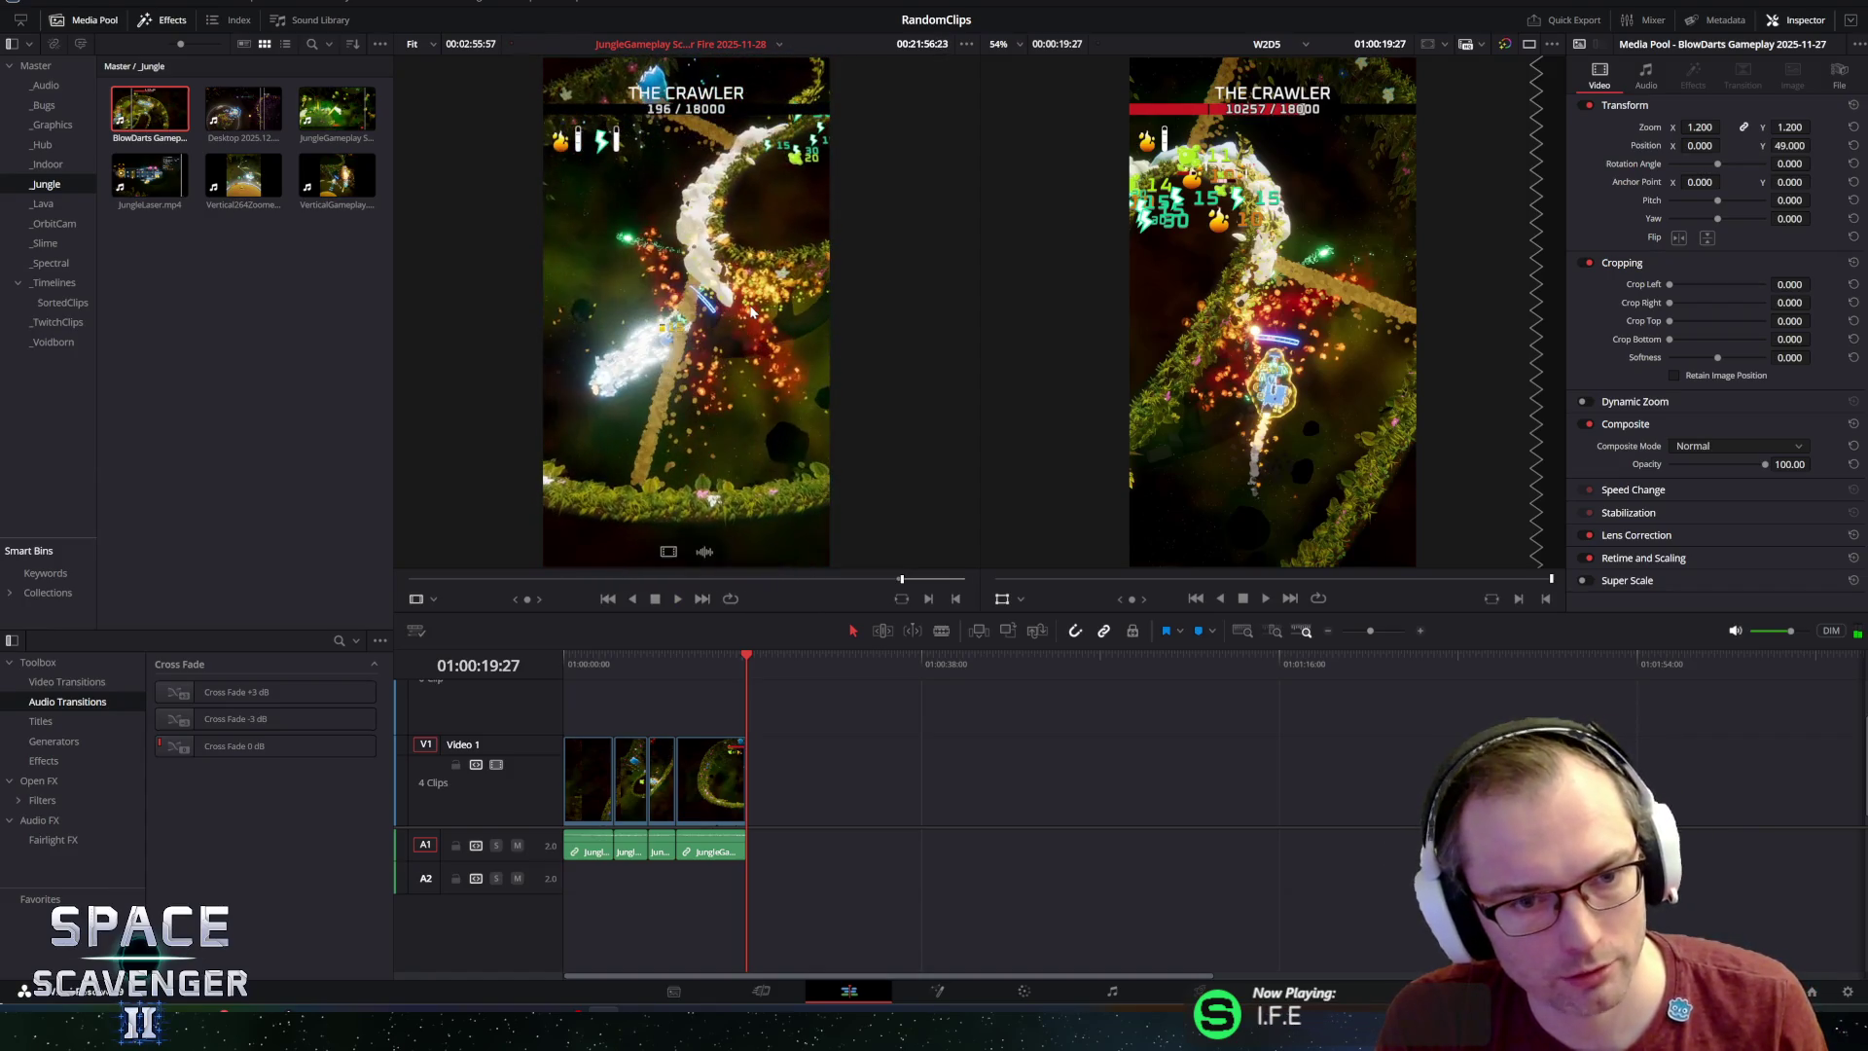
key(space)
key(space)
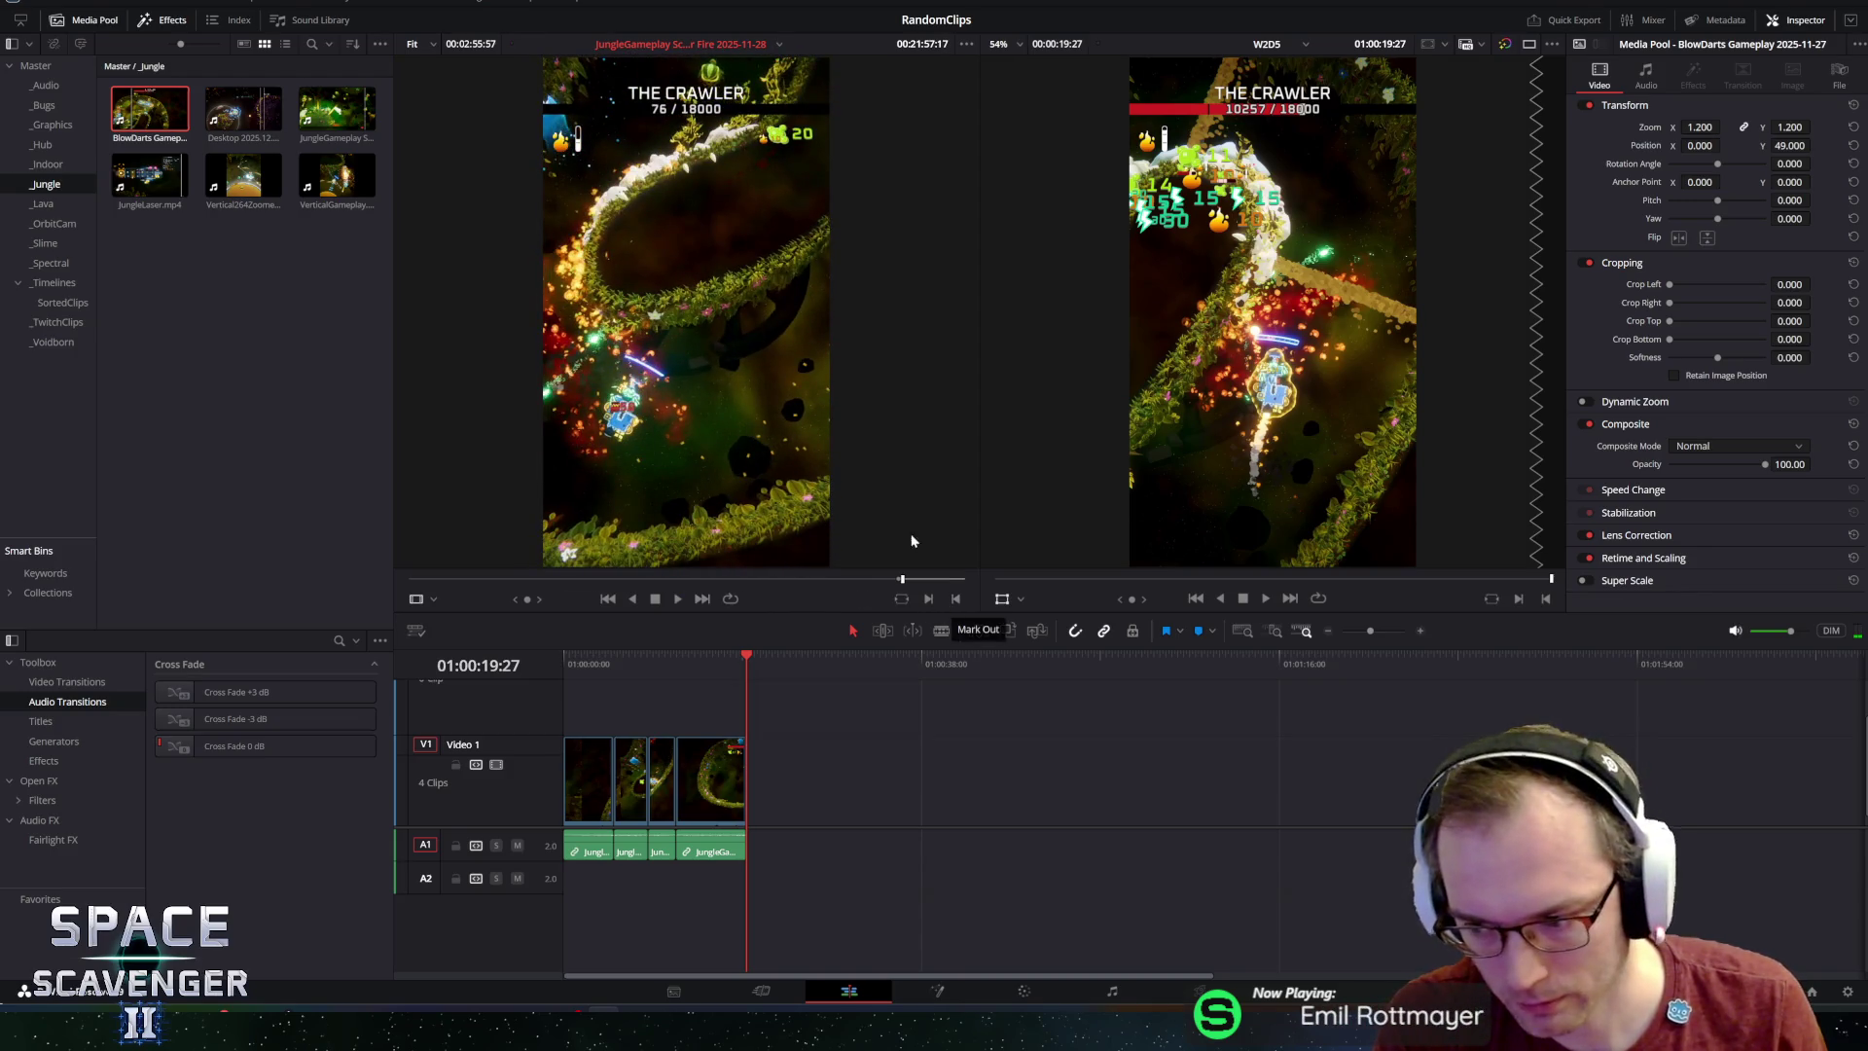
key(space)
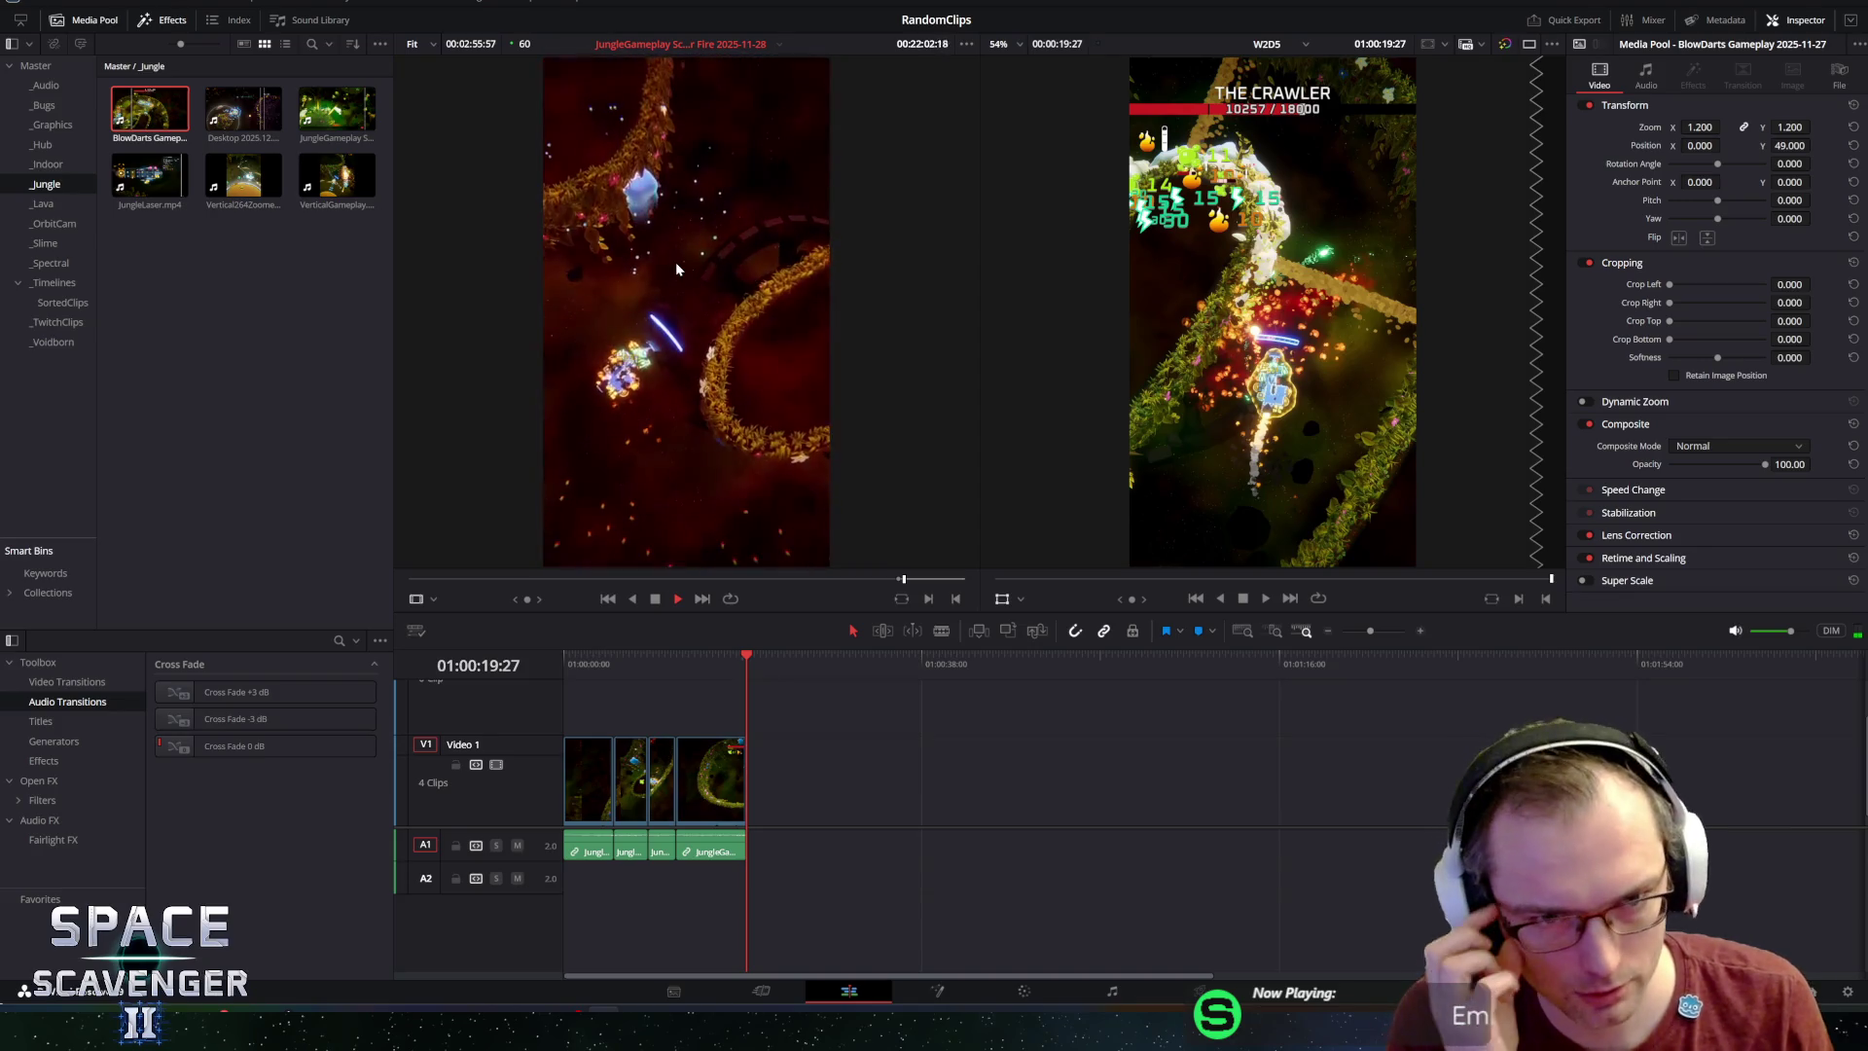
key(space)
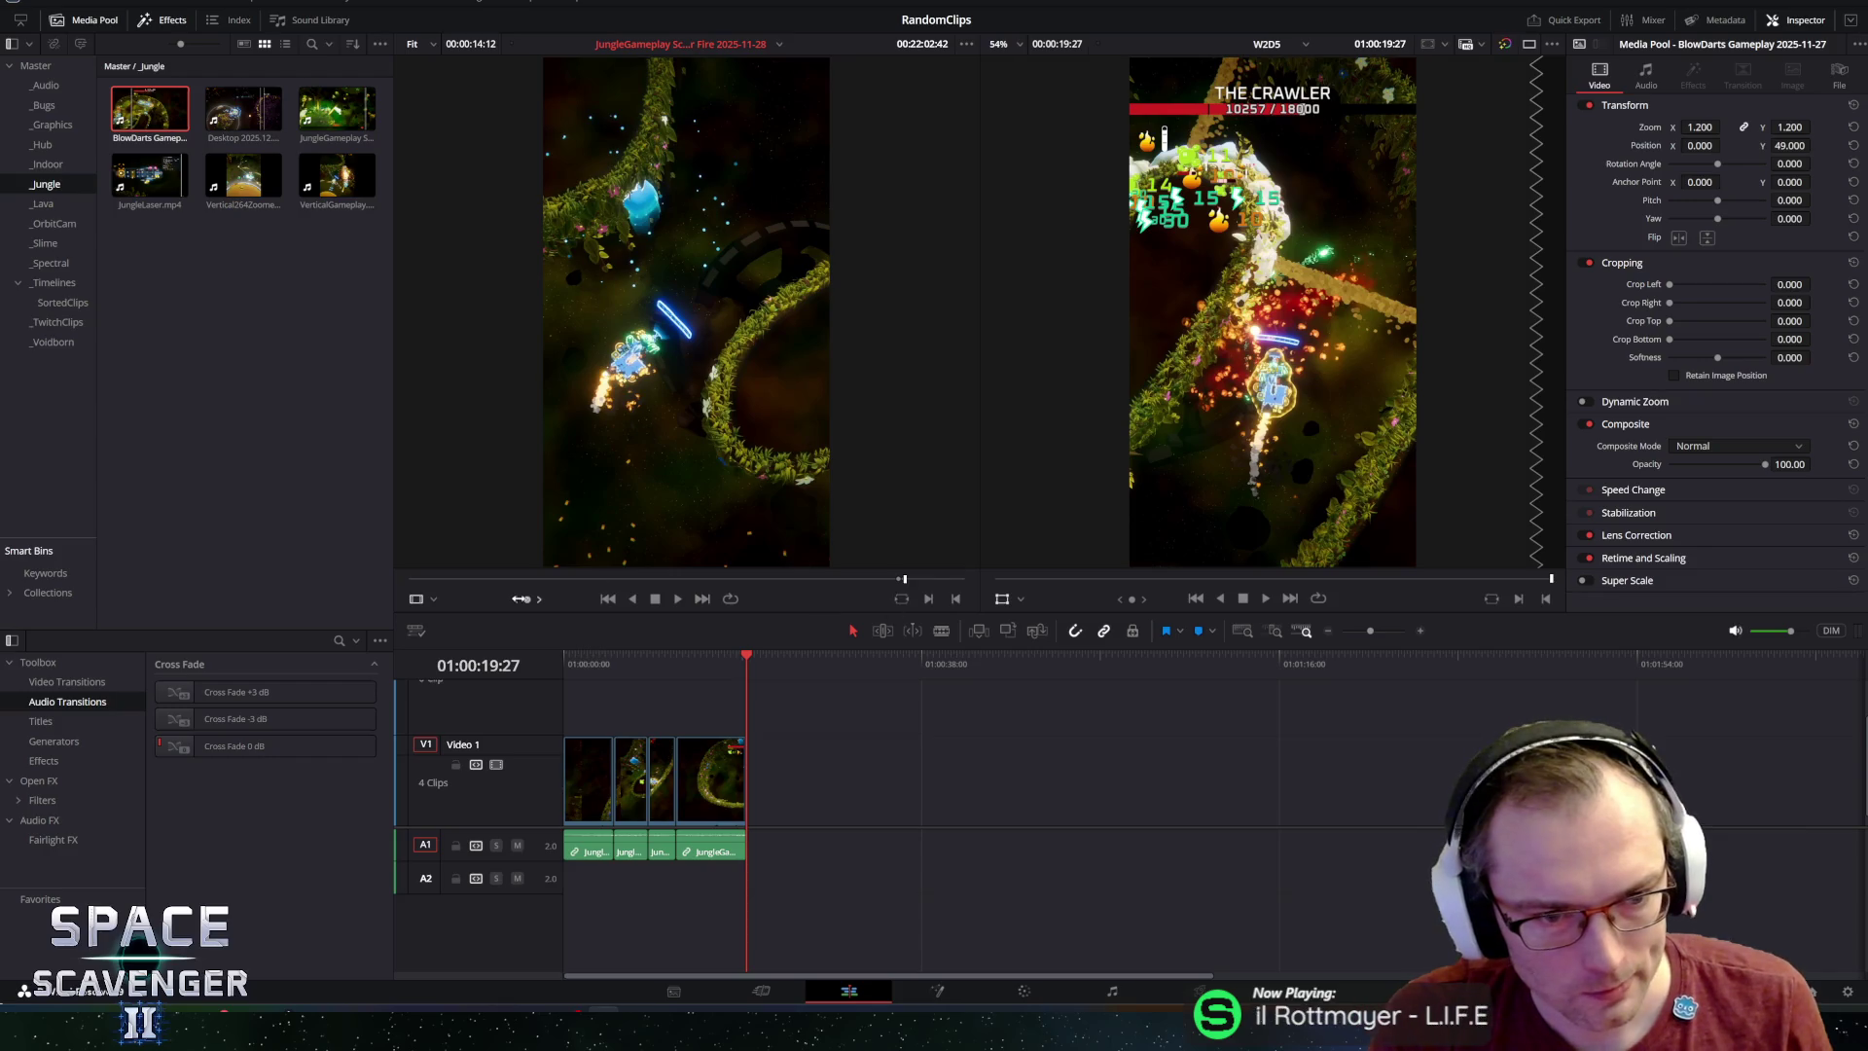
mouse_move(527, 598)
mouse_down()
mouse_move(462, 598)
mouse_move(487, 599)
mouse_up()
click(957, 601)
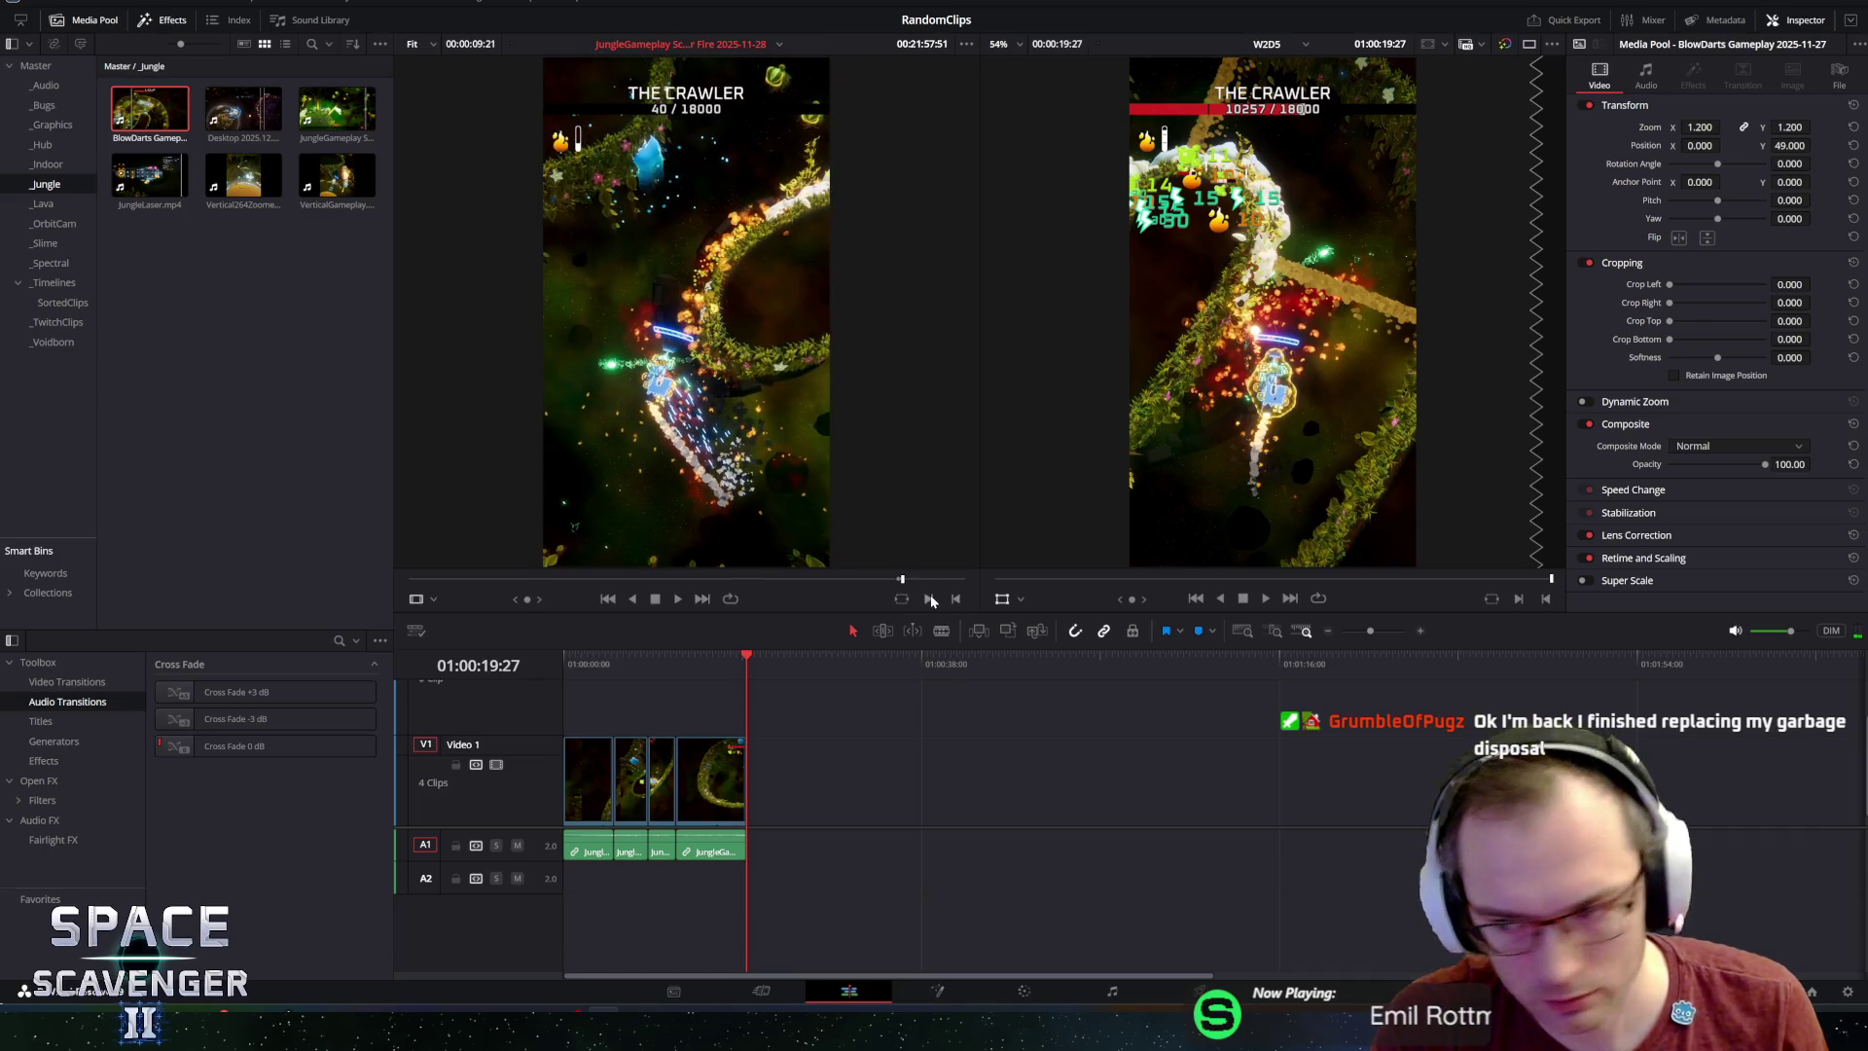
mouse_move(816, 397)
mouse_down()
mouse_move(1216, 784)
mouse_move(793, 786)
mouse_up()
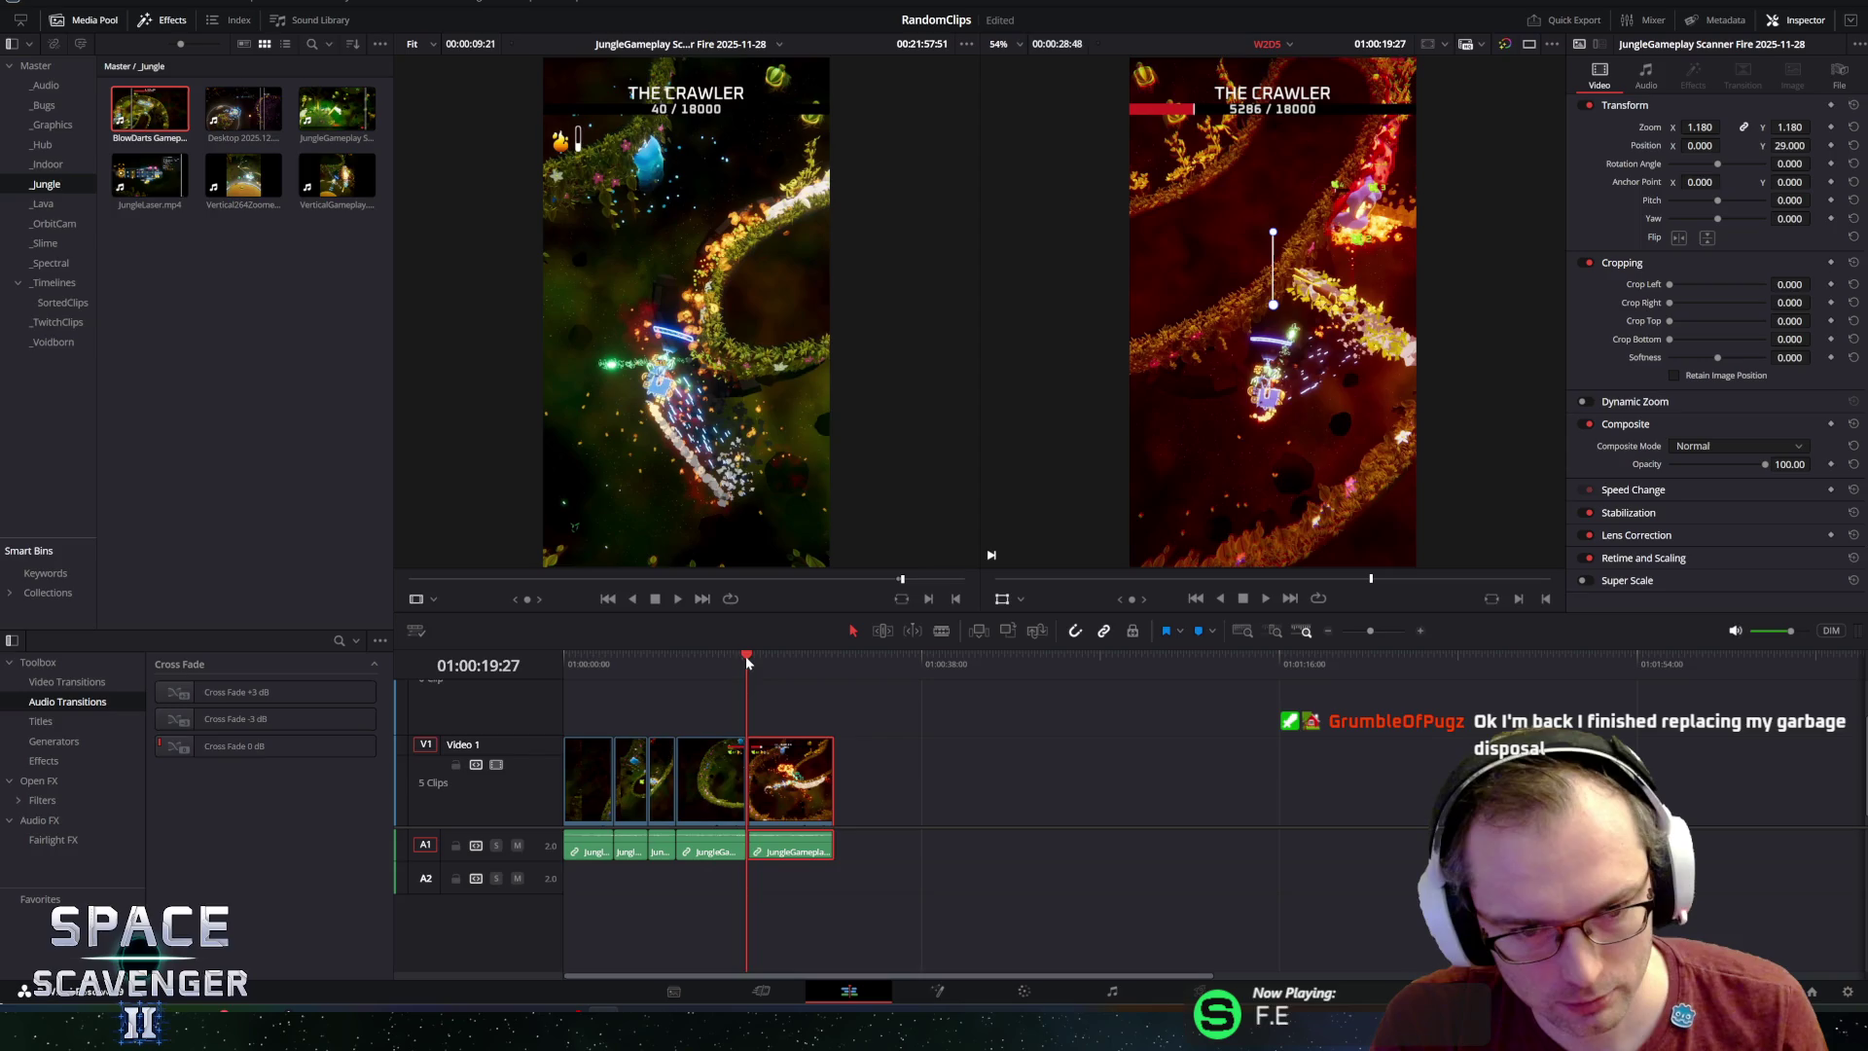
Reposition the fifth clip, load the BlowDarts Gameplay recording, and rewind toward the Crawler attack.
mouse_move(748, 661)
mouse_down()
mouse_move(728, 658)
mouse_move(769, 663)
mouse_up()
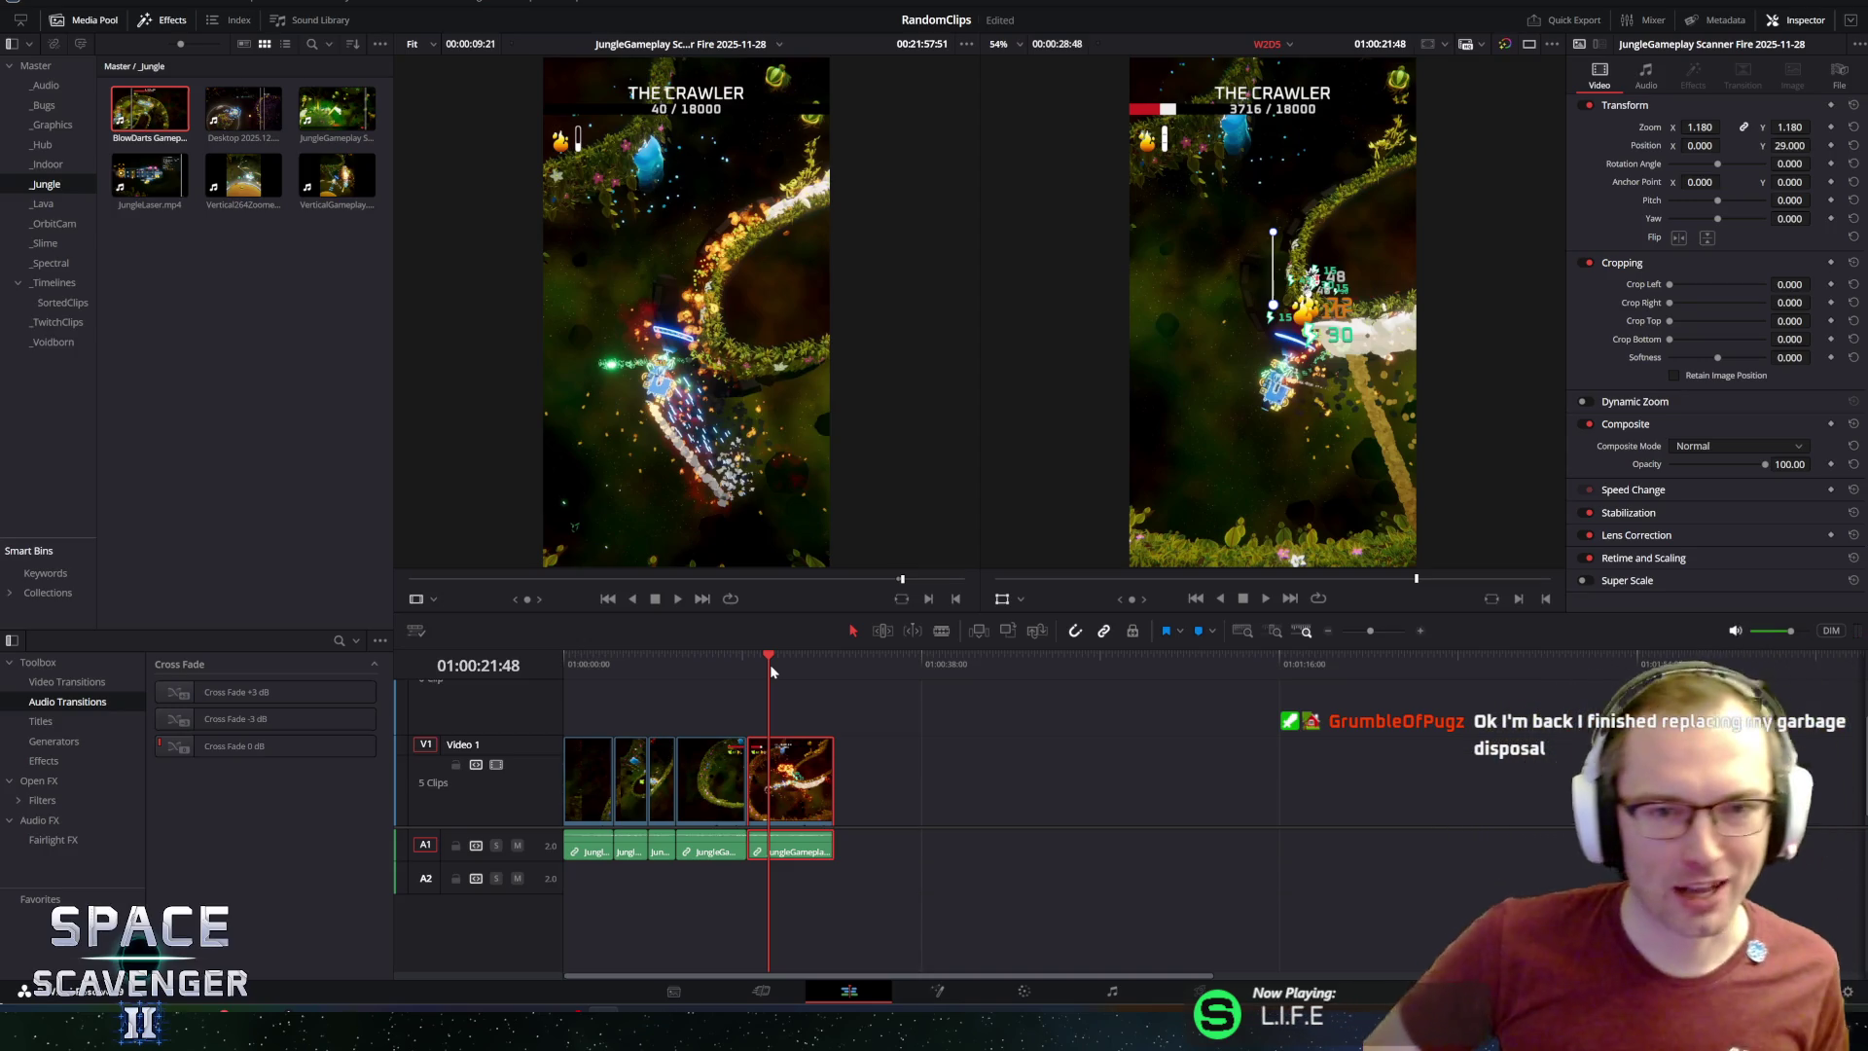
click(150, 109)
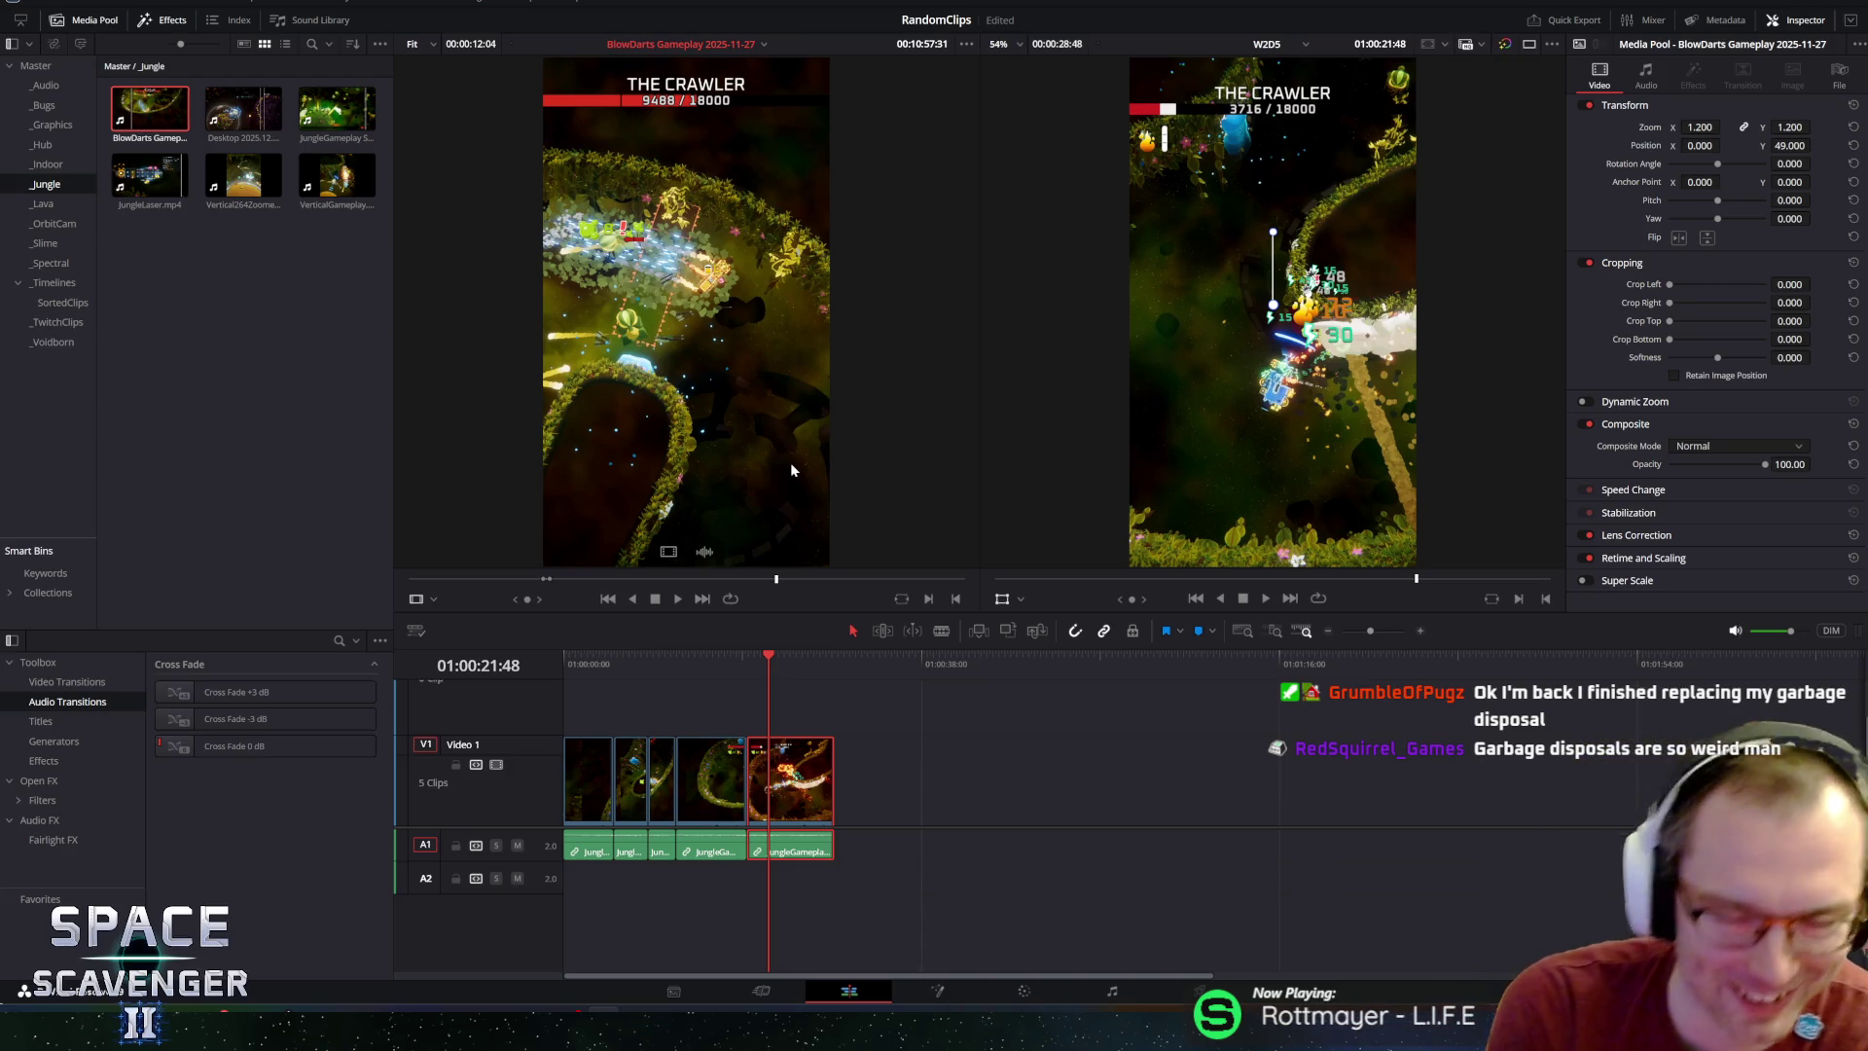
mouse_move(755, 578)
mouse_down()
mouse_move(693, 581)
mouse_move(751, 579)
mouse_move(725, 577)
mouse_up()
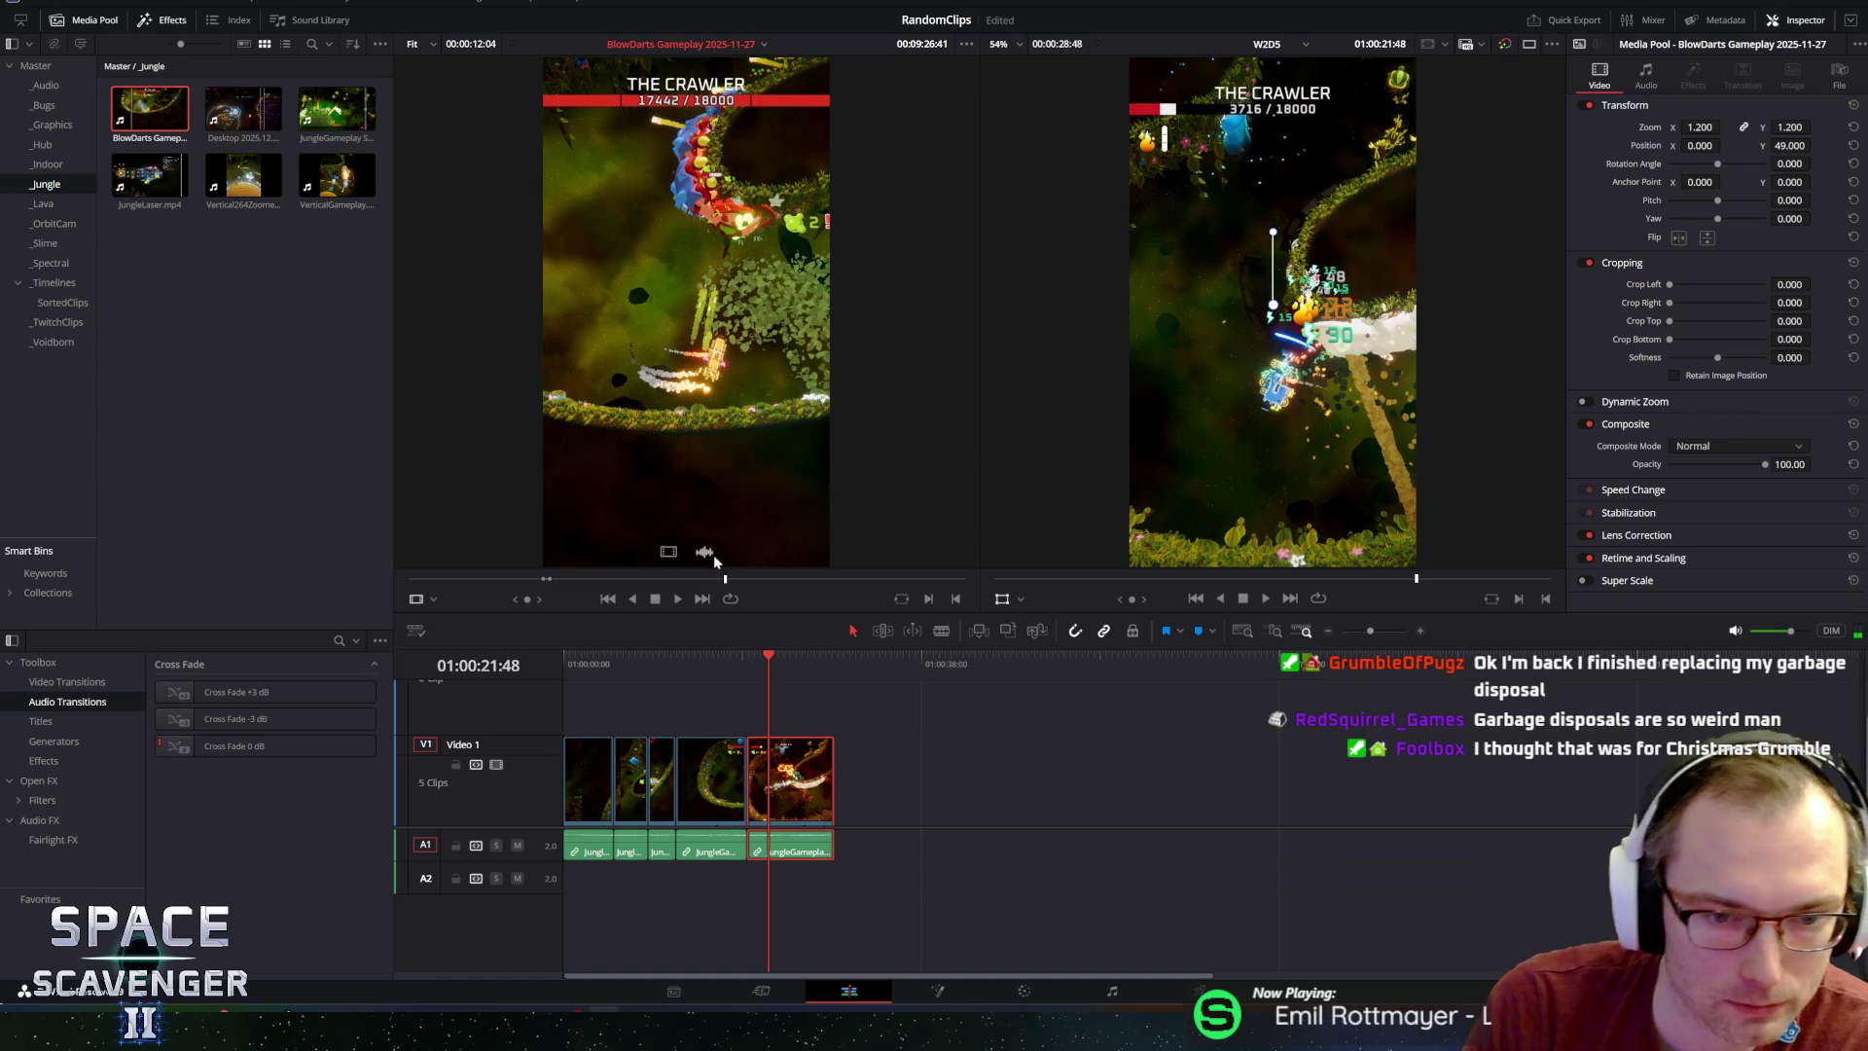
drag(720, 578, 714, 581)
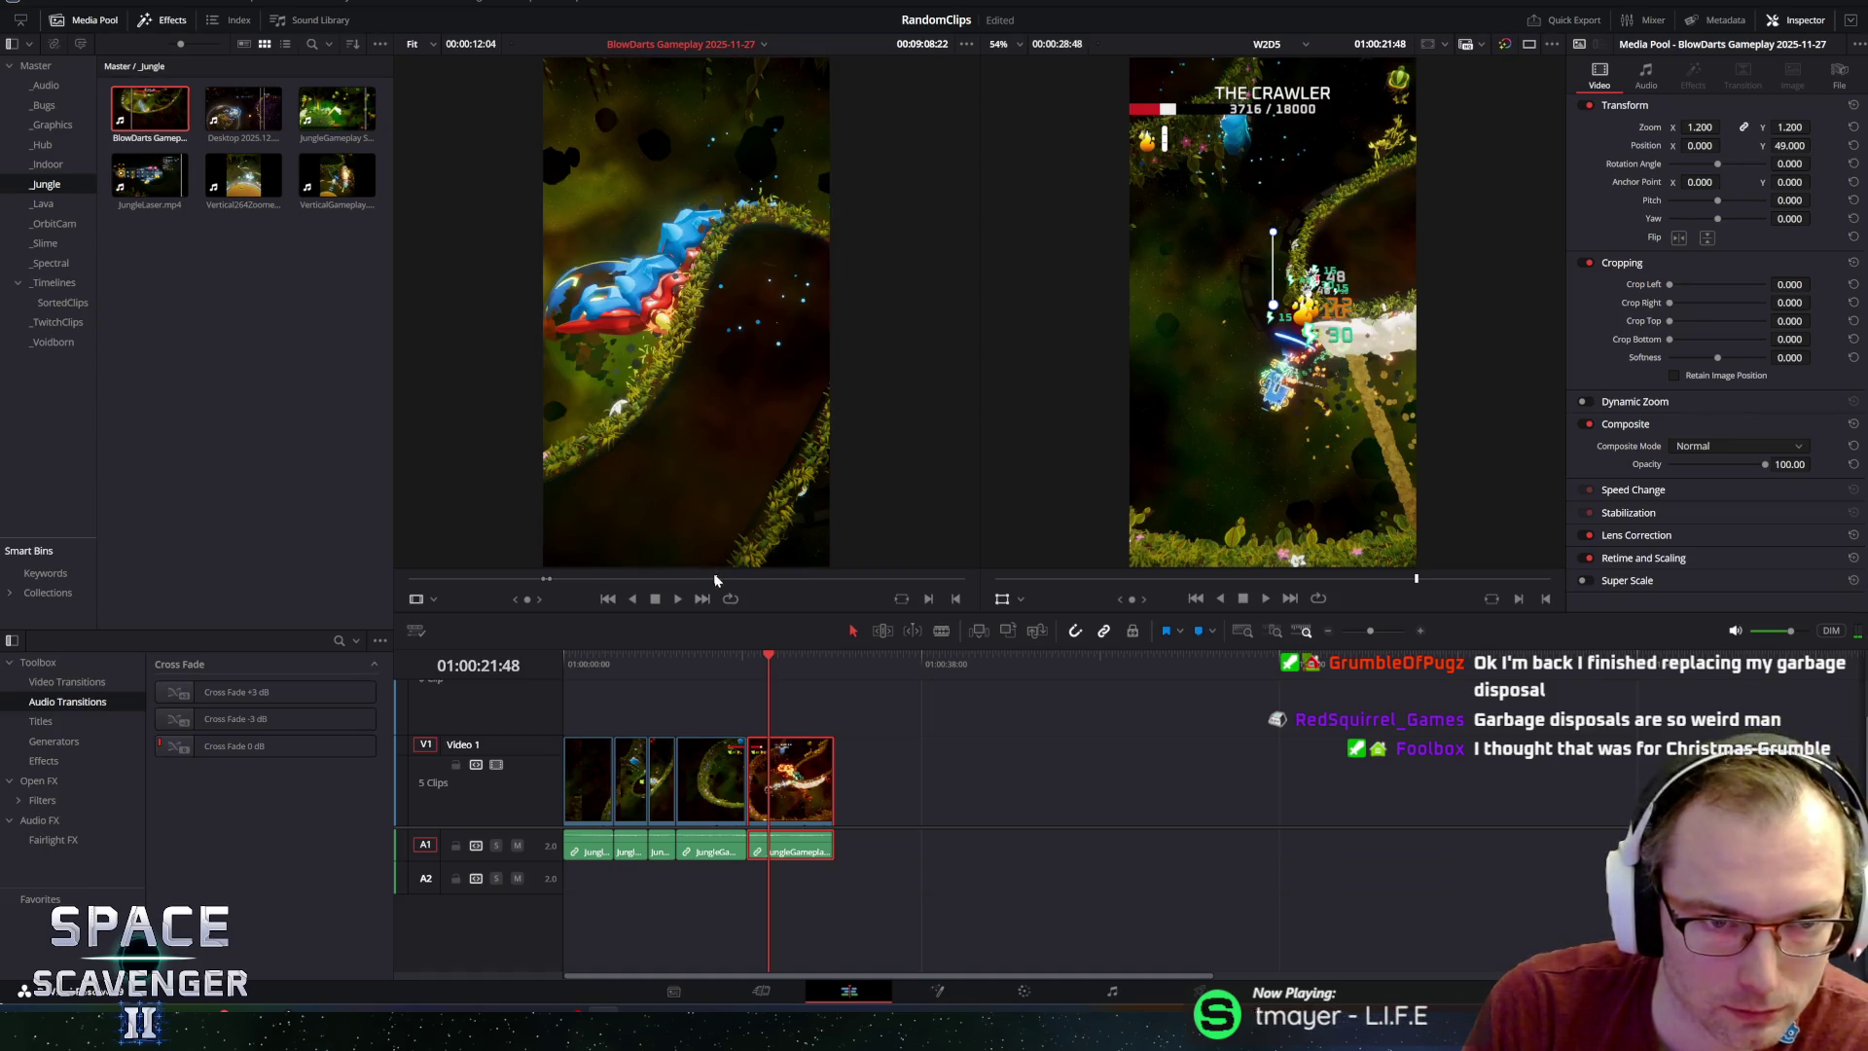
drag(530, 600, 525, 599)
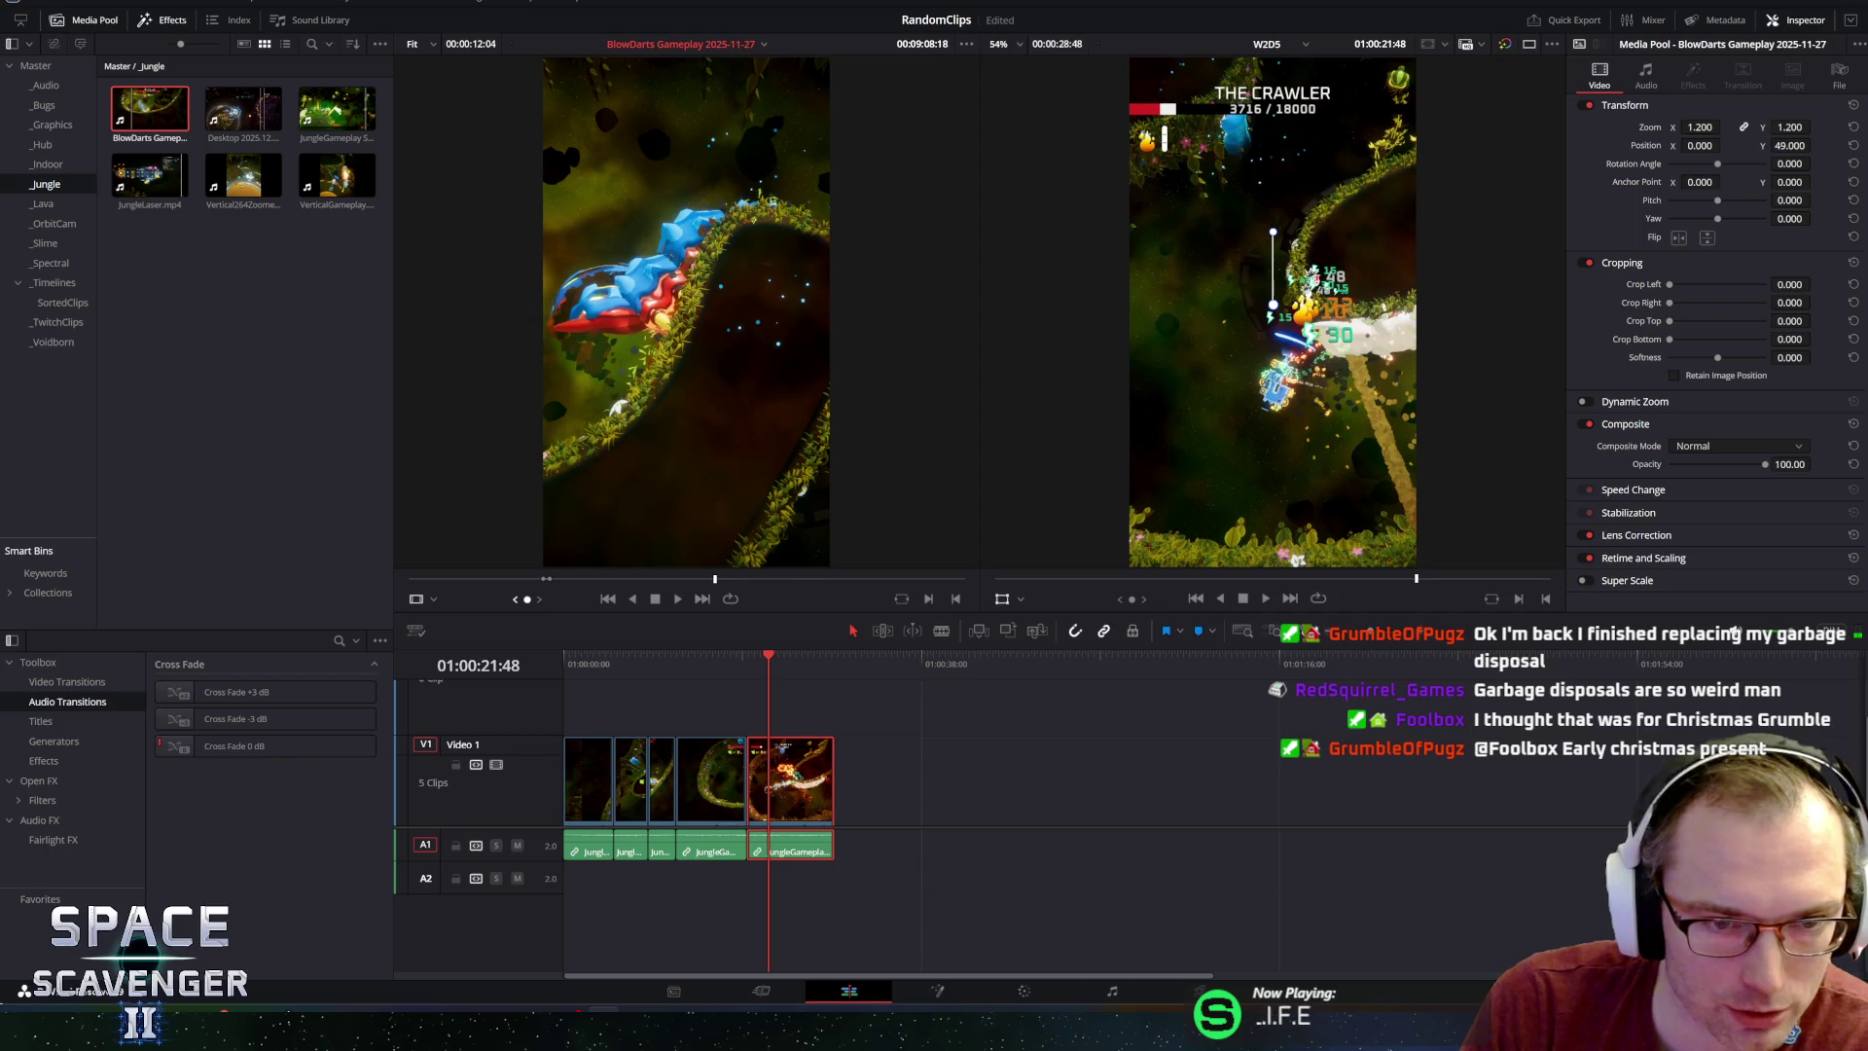
Set an in point at the Crawler moment, preview it, and add the BlowDarts clip to the timeline.
key(j)
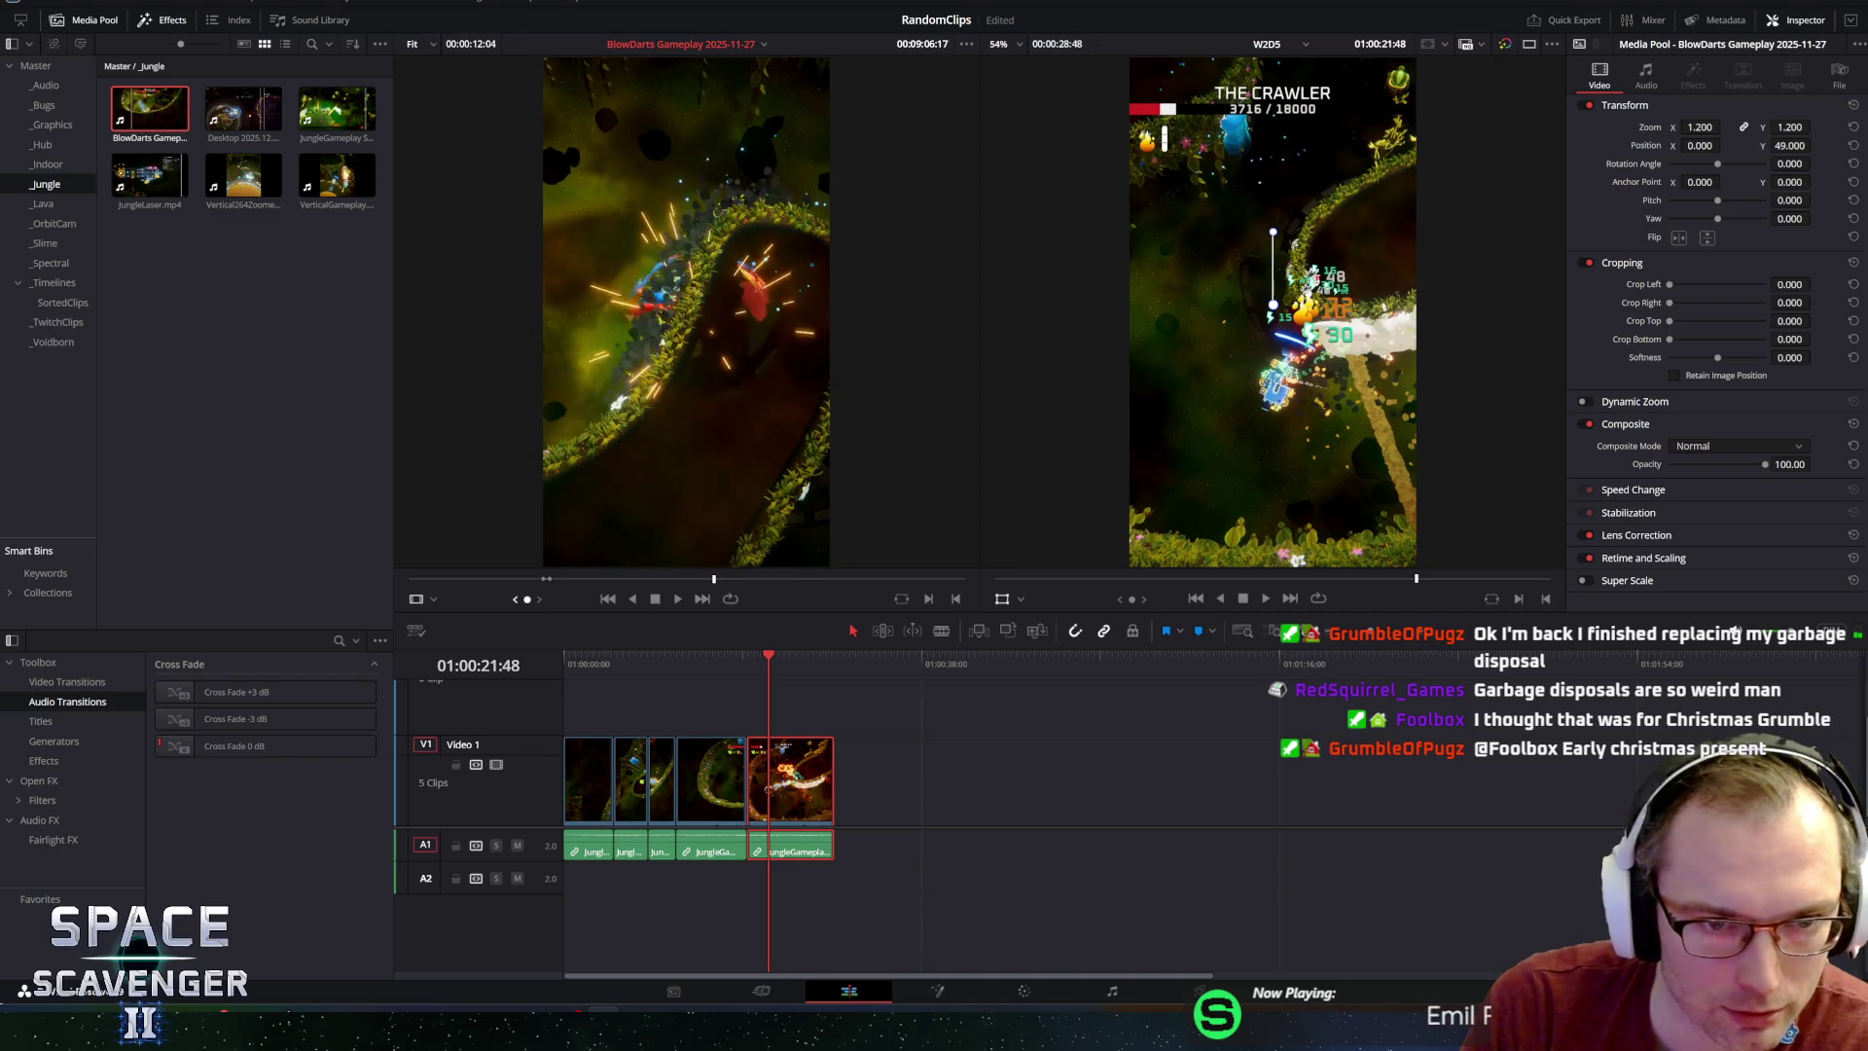
key(k)
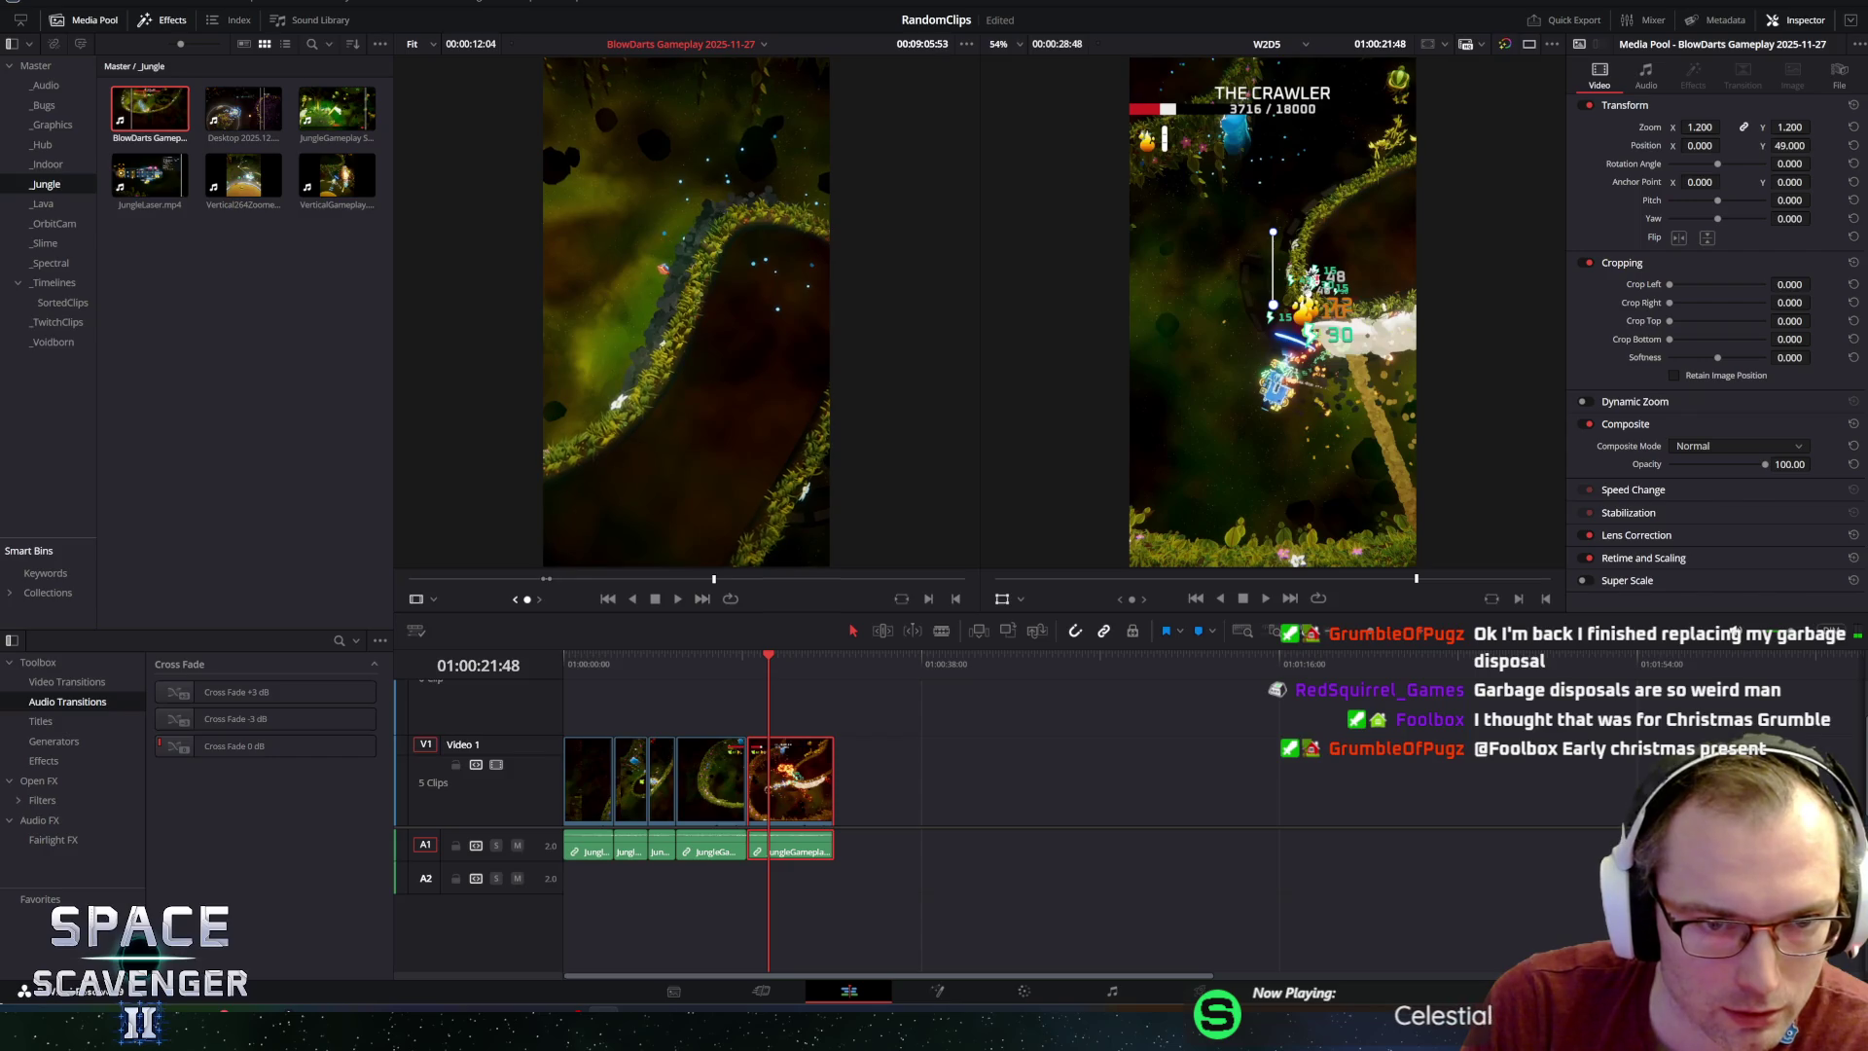
key(Left)
key(Left)
key(Left)
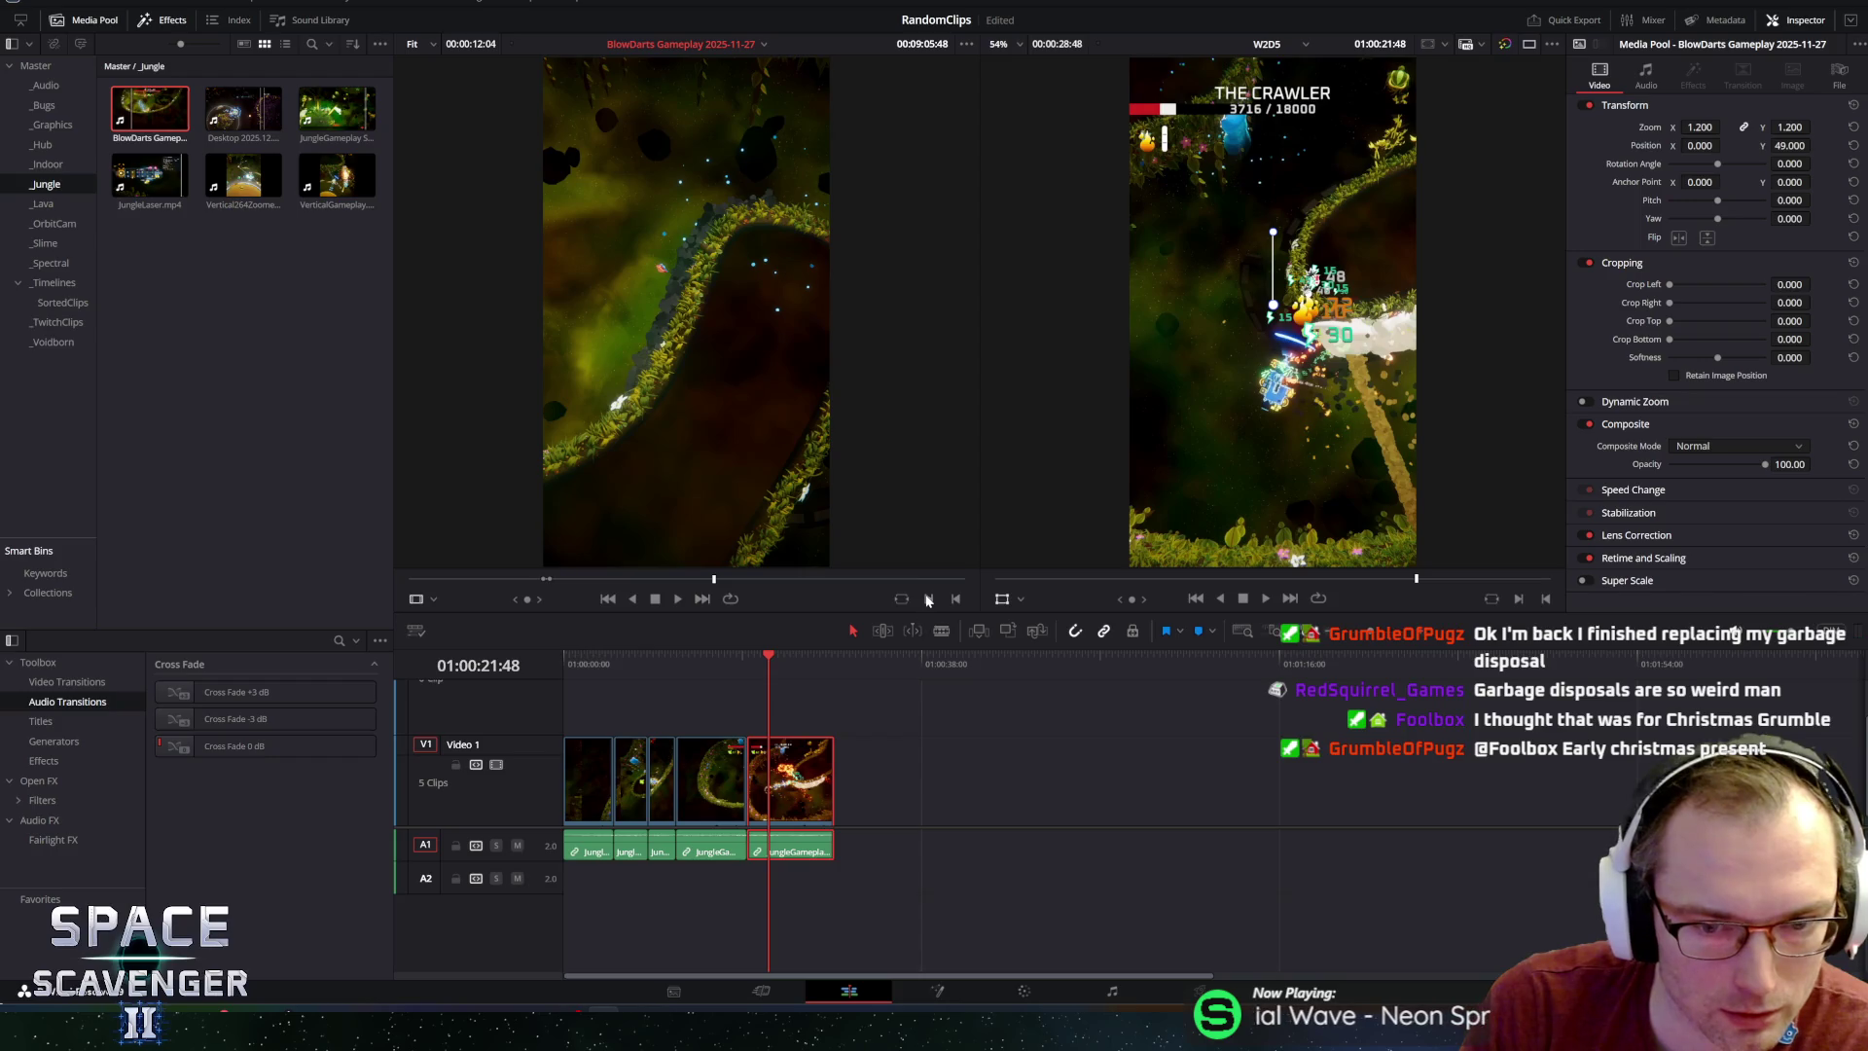
click(928, 599)
click(681, 600)
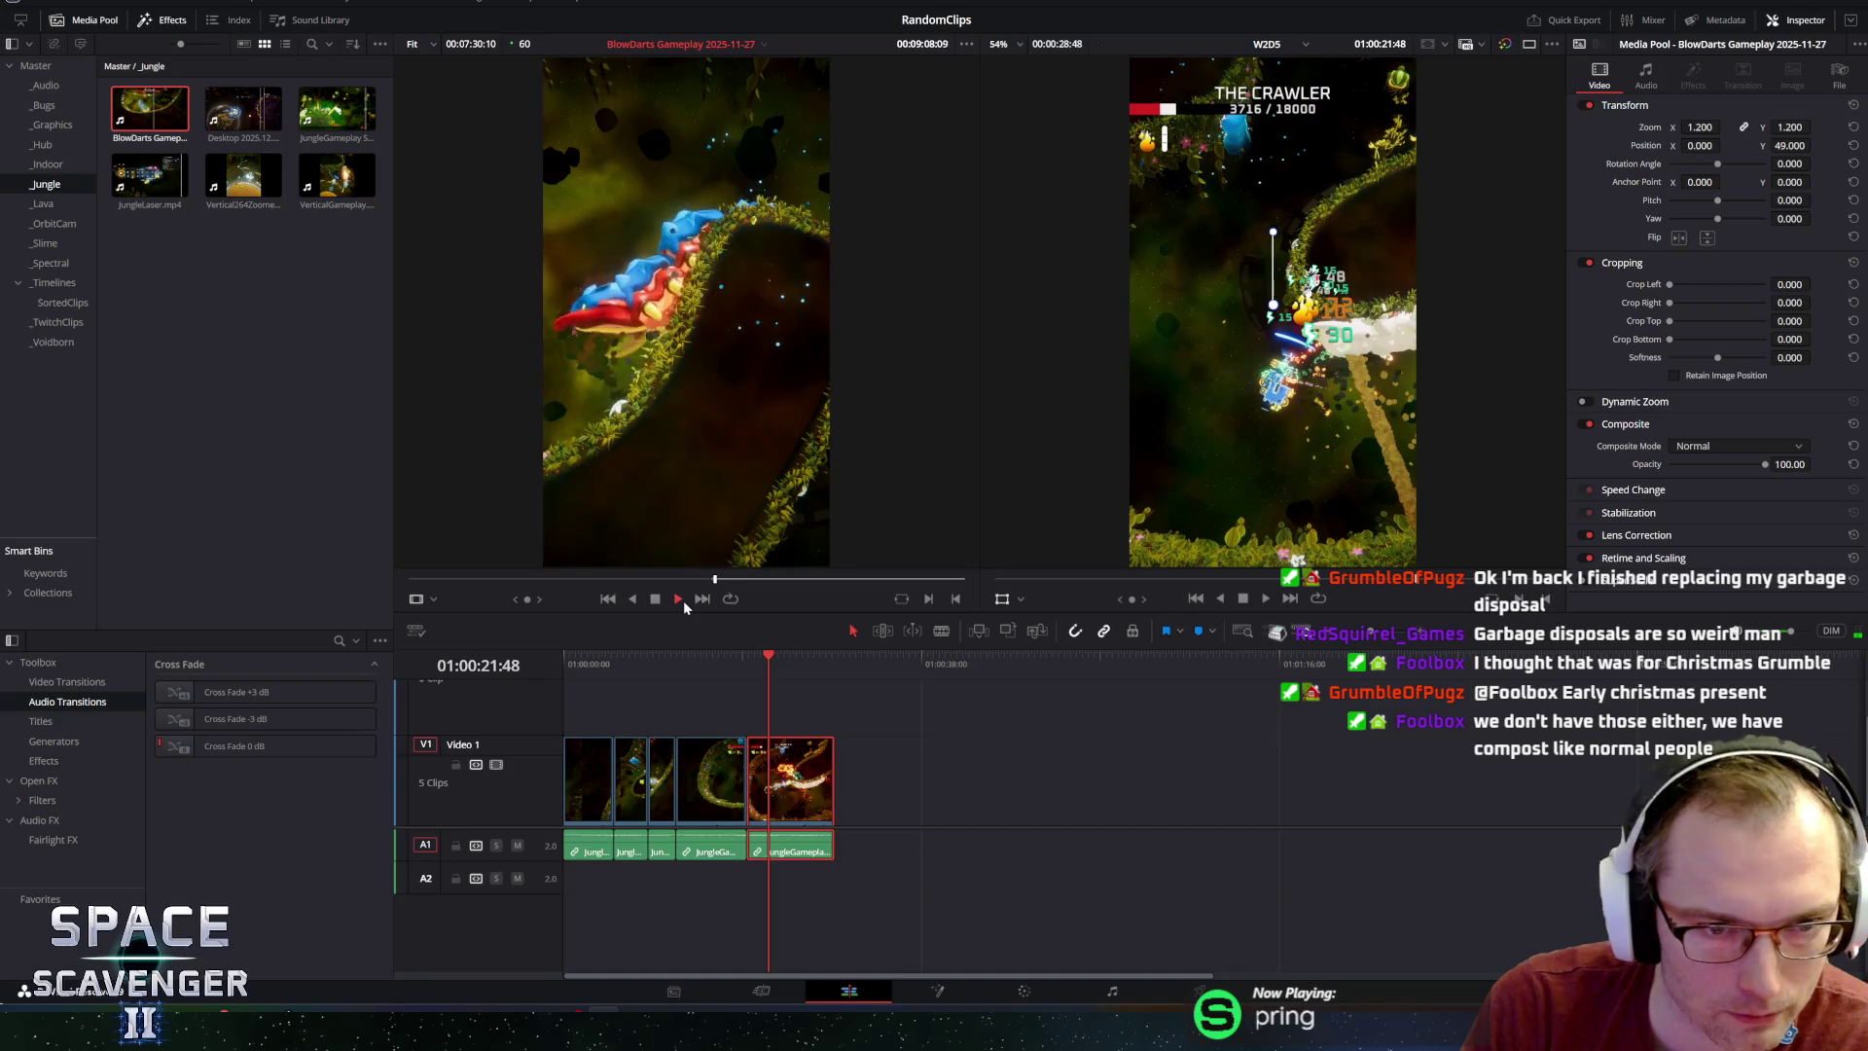
click(658, 600)
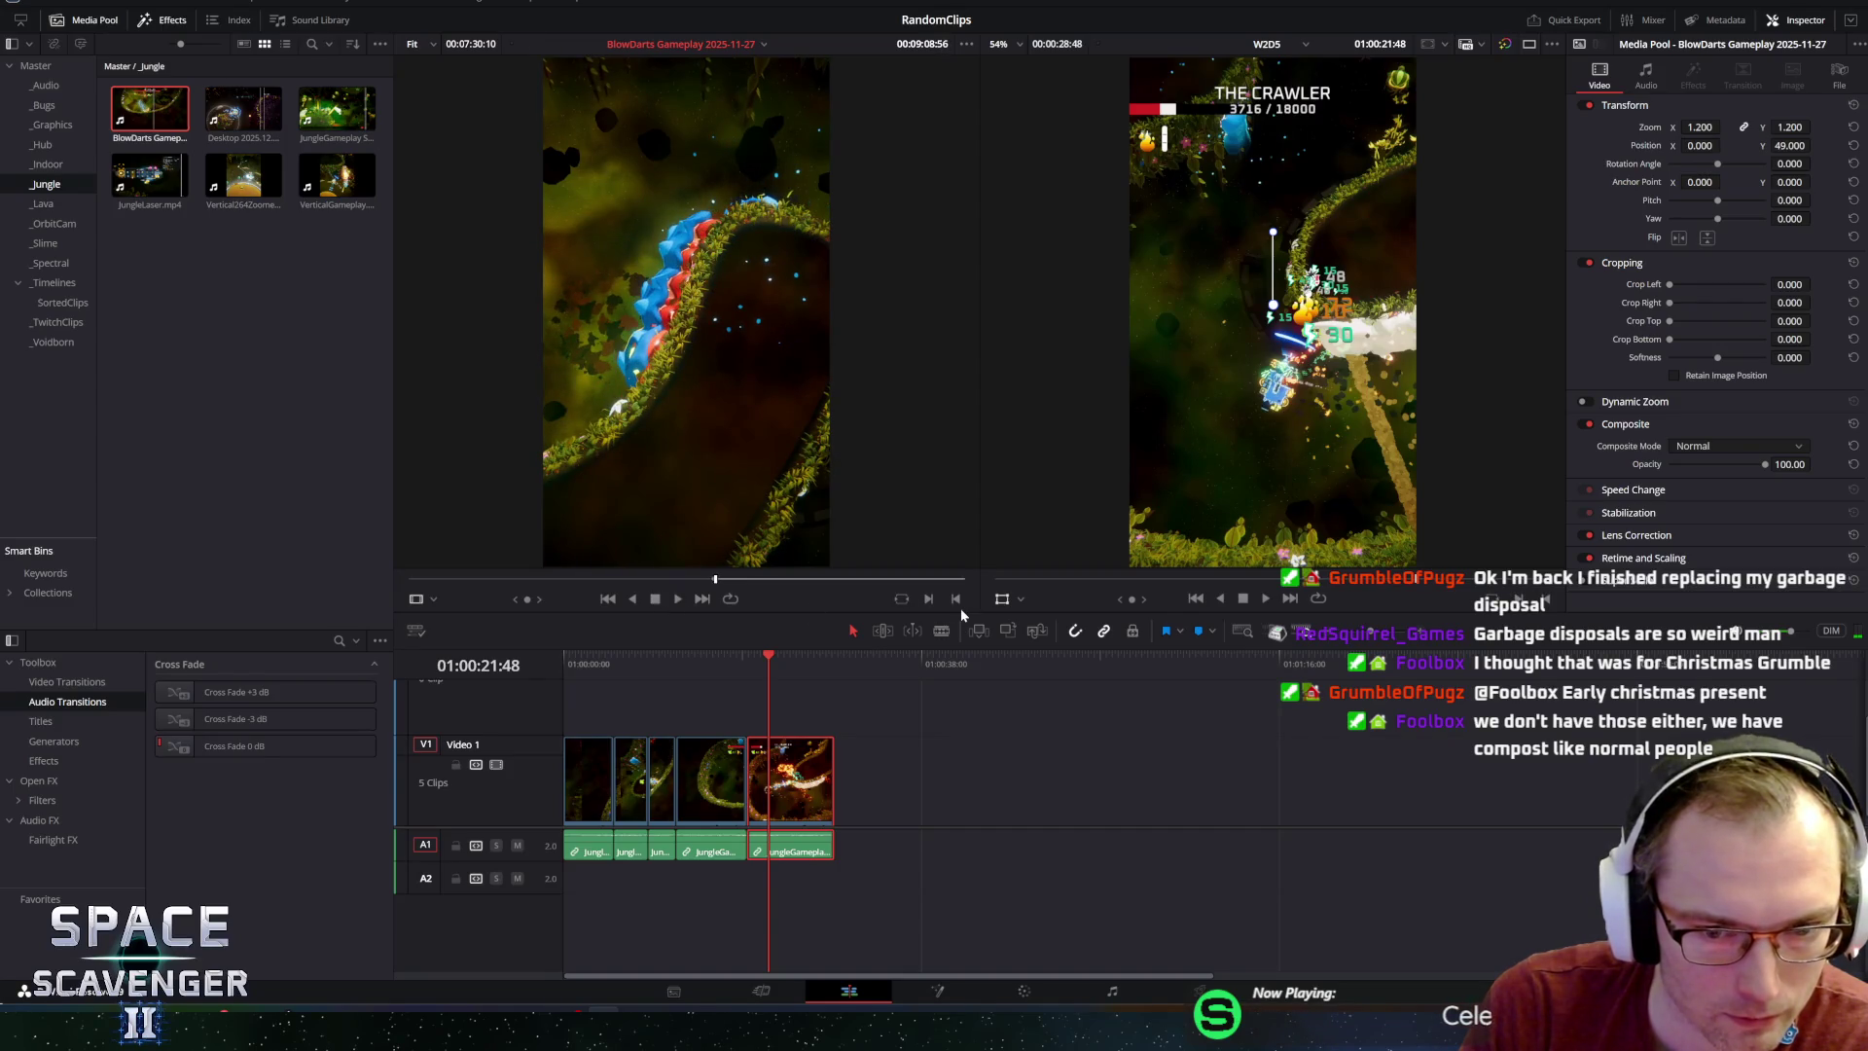
mouse_move(960, 601)
mouse_down()
mouse_move(931, 627)
mouse_move(923, 778)
mouse_up()
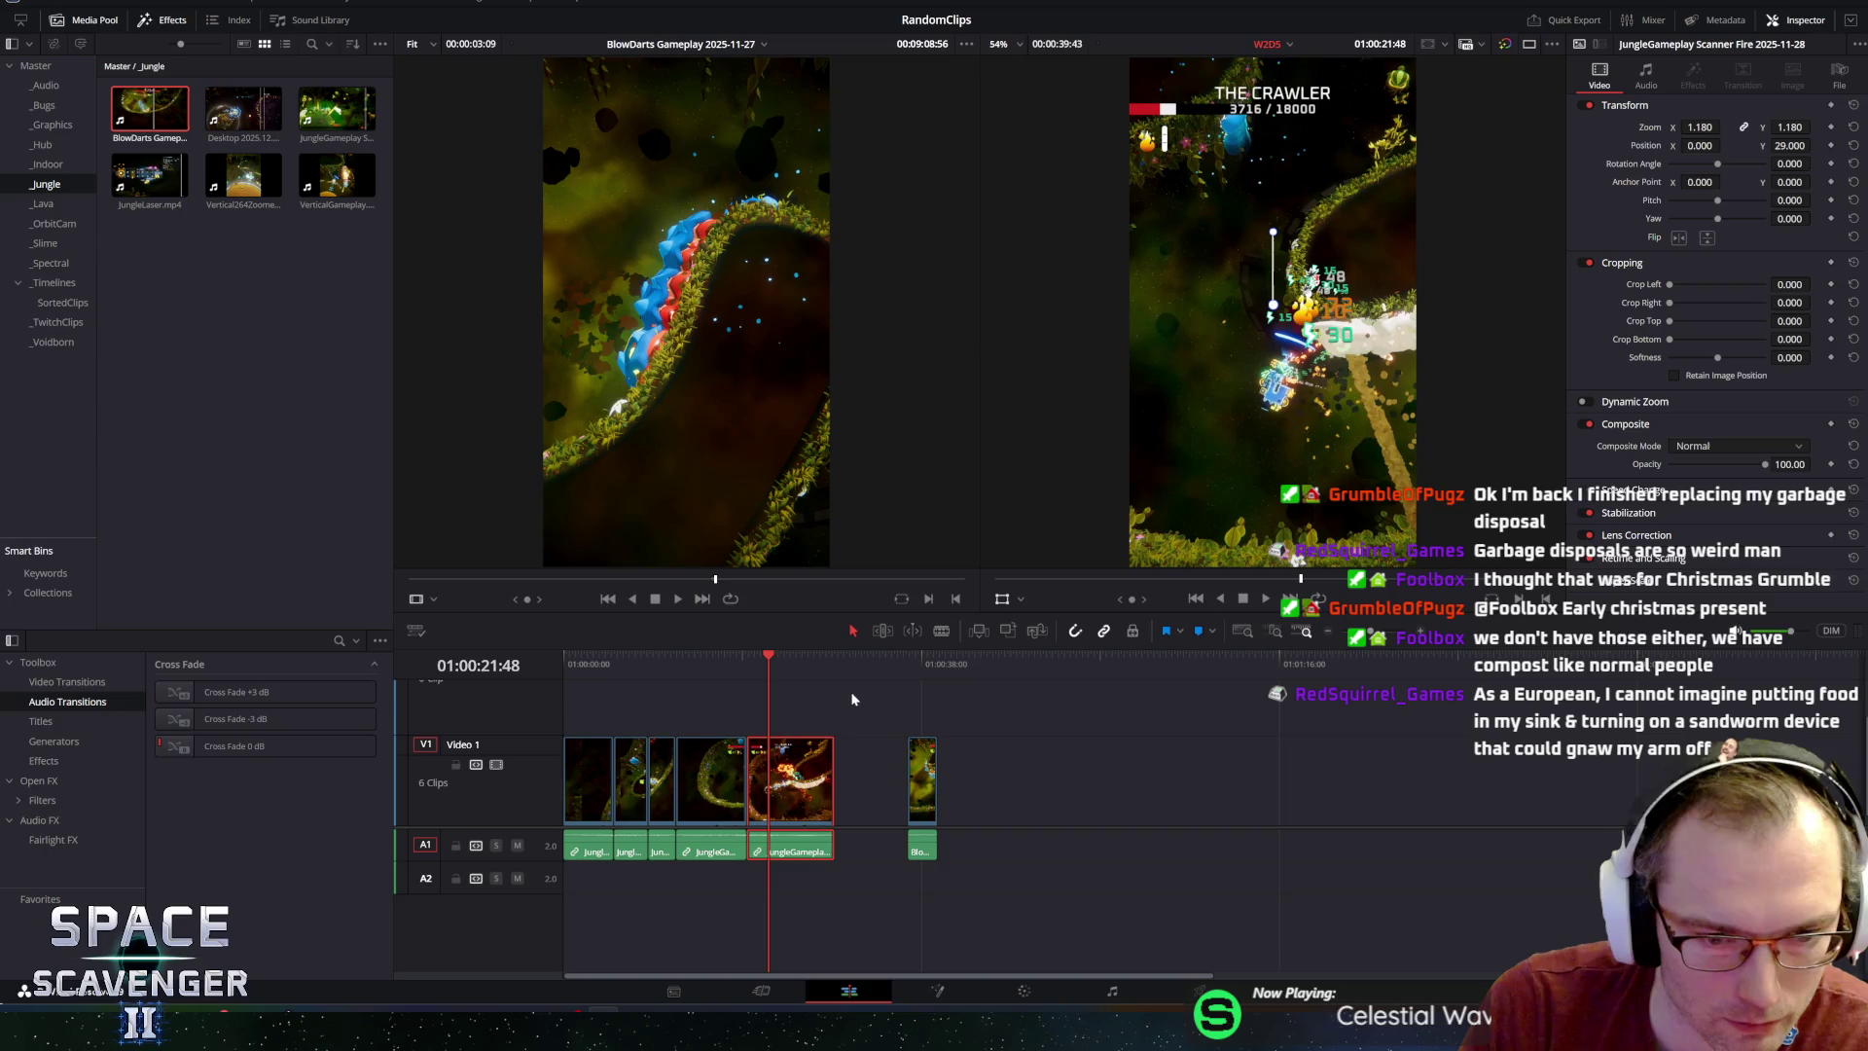
Shift the five Jungle clips later, move the BlowDarts clip to the start, and trim the first Jungle clip's start.
drag(852, 699, 572, 885)
drag(584, 778, 1036, 778)
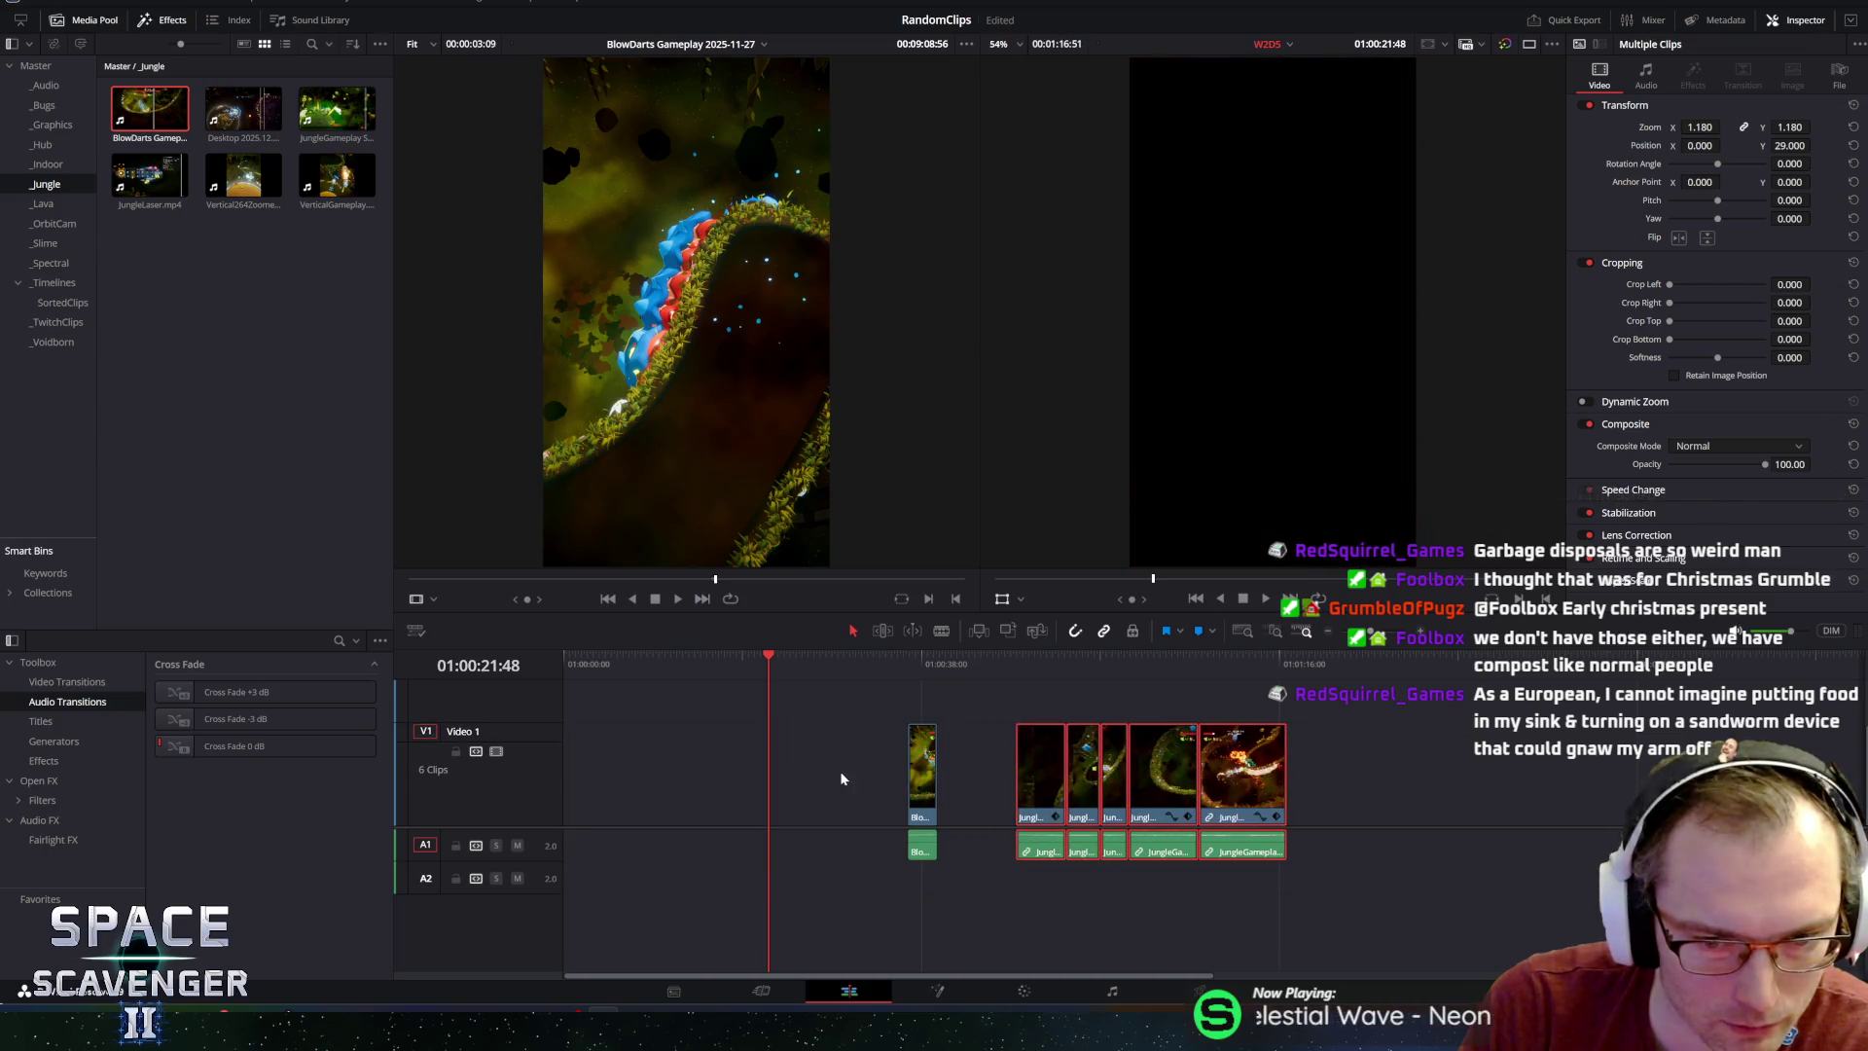
click(843, 778)
drag(923, 778, 579, 779)
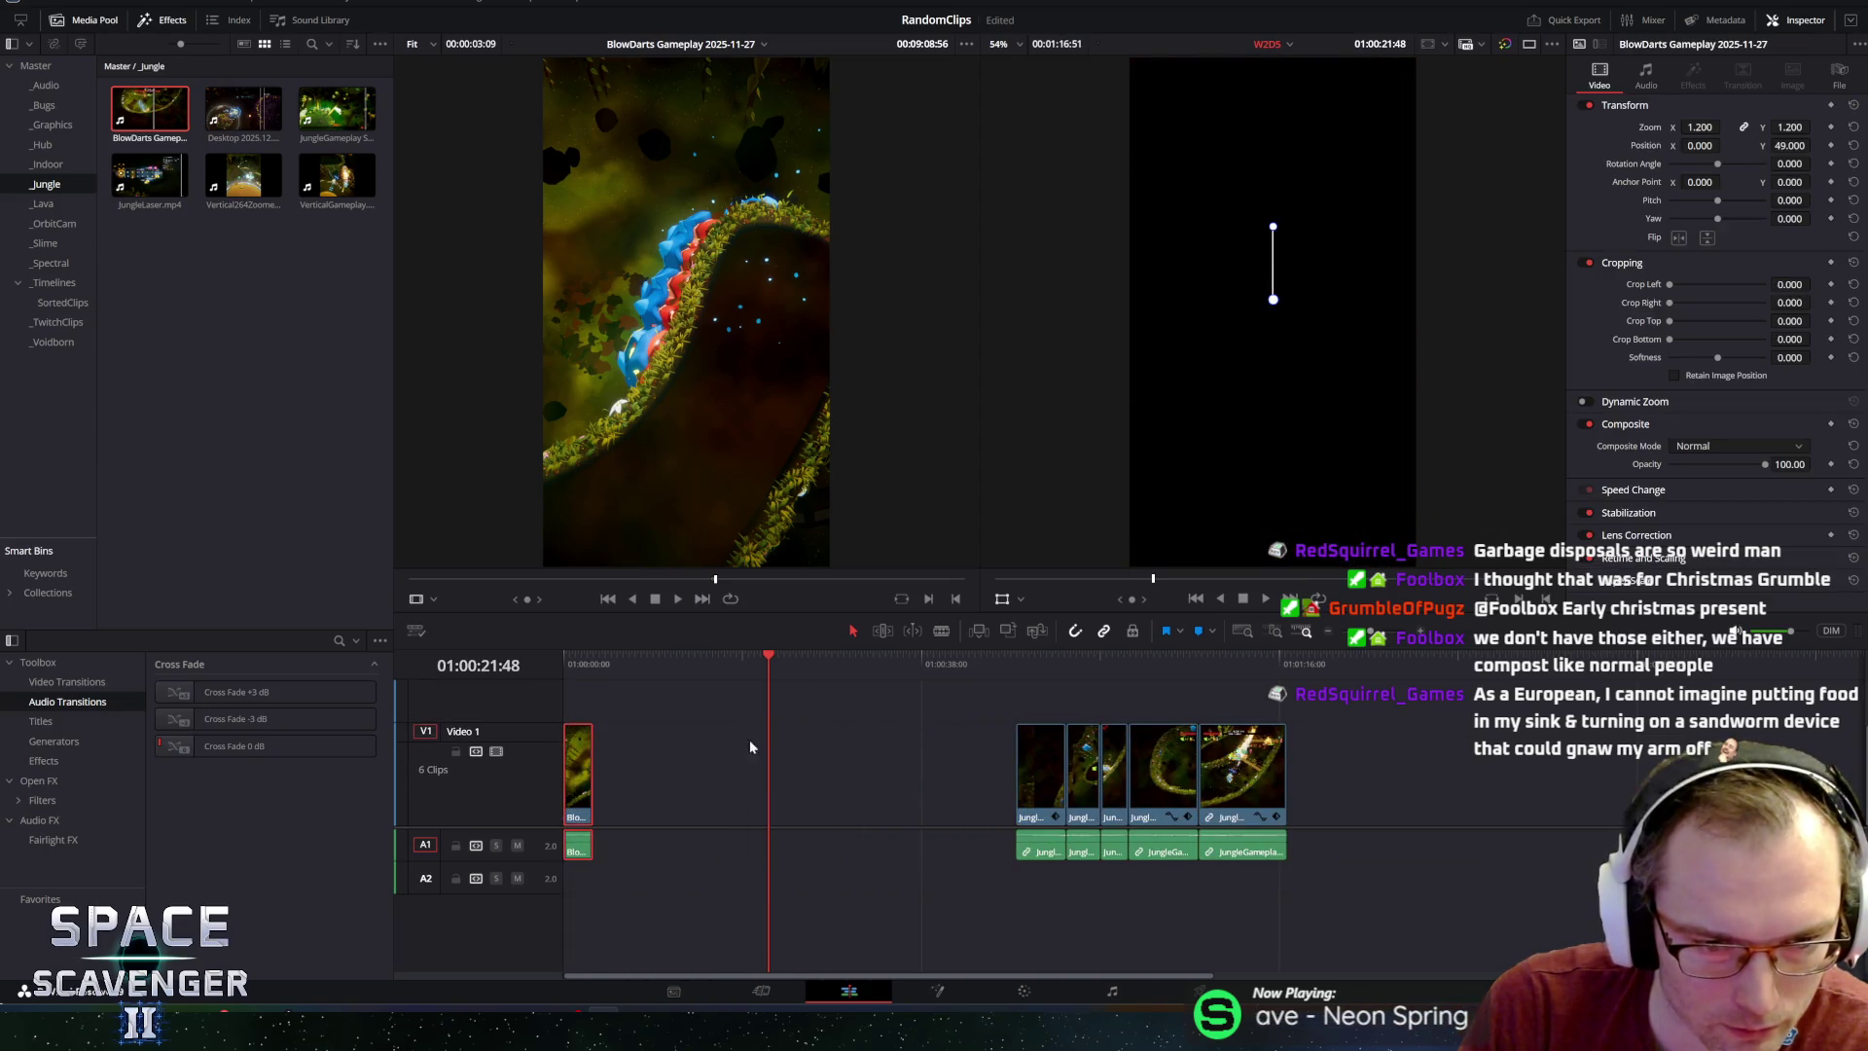
drag(1016, 662, 1035, 662)
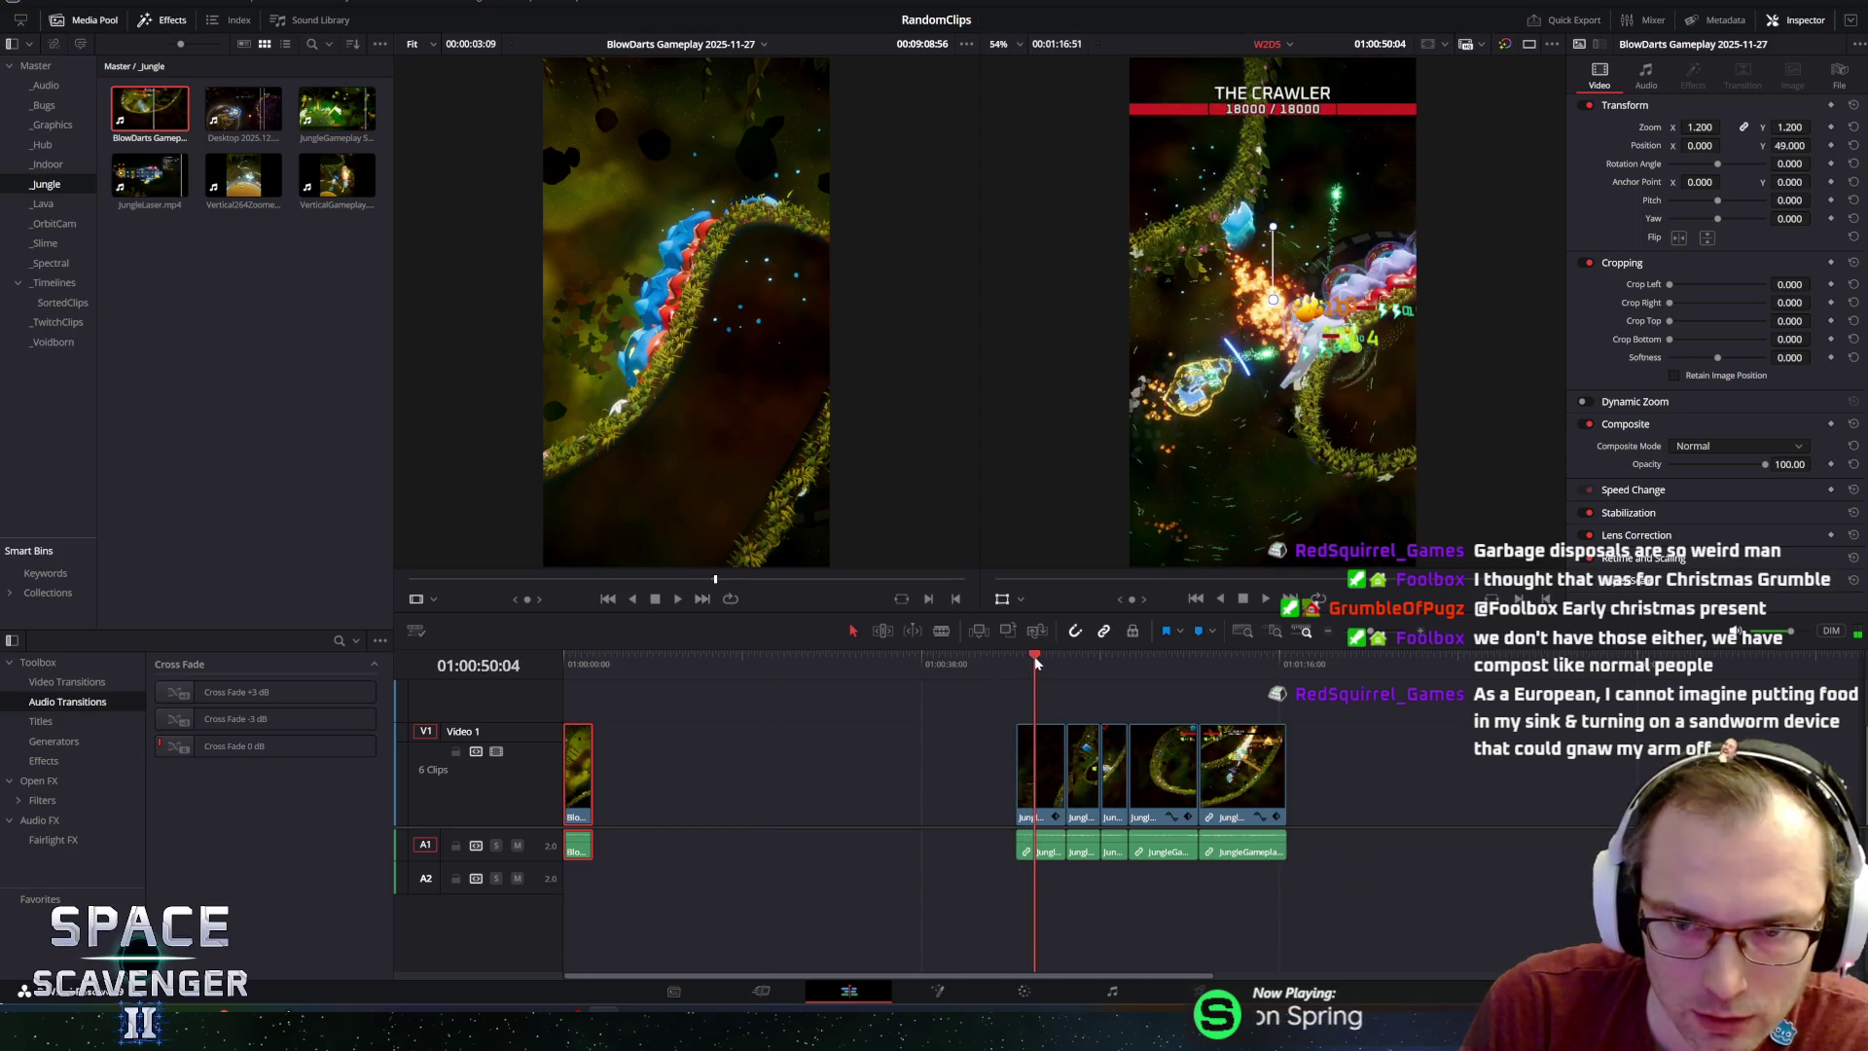
drag(1017, 764, 1029, 764)
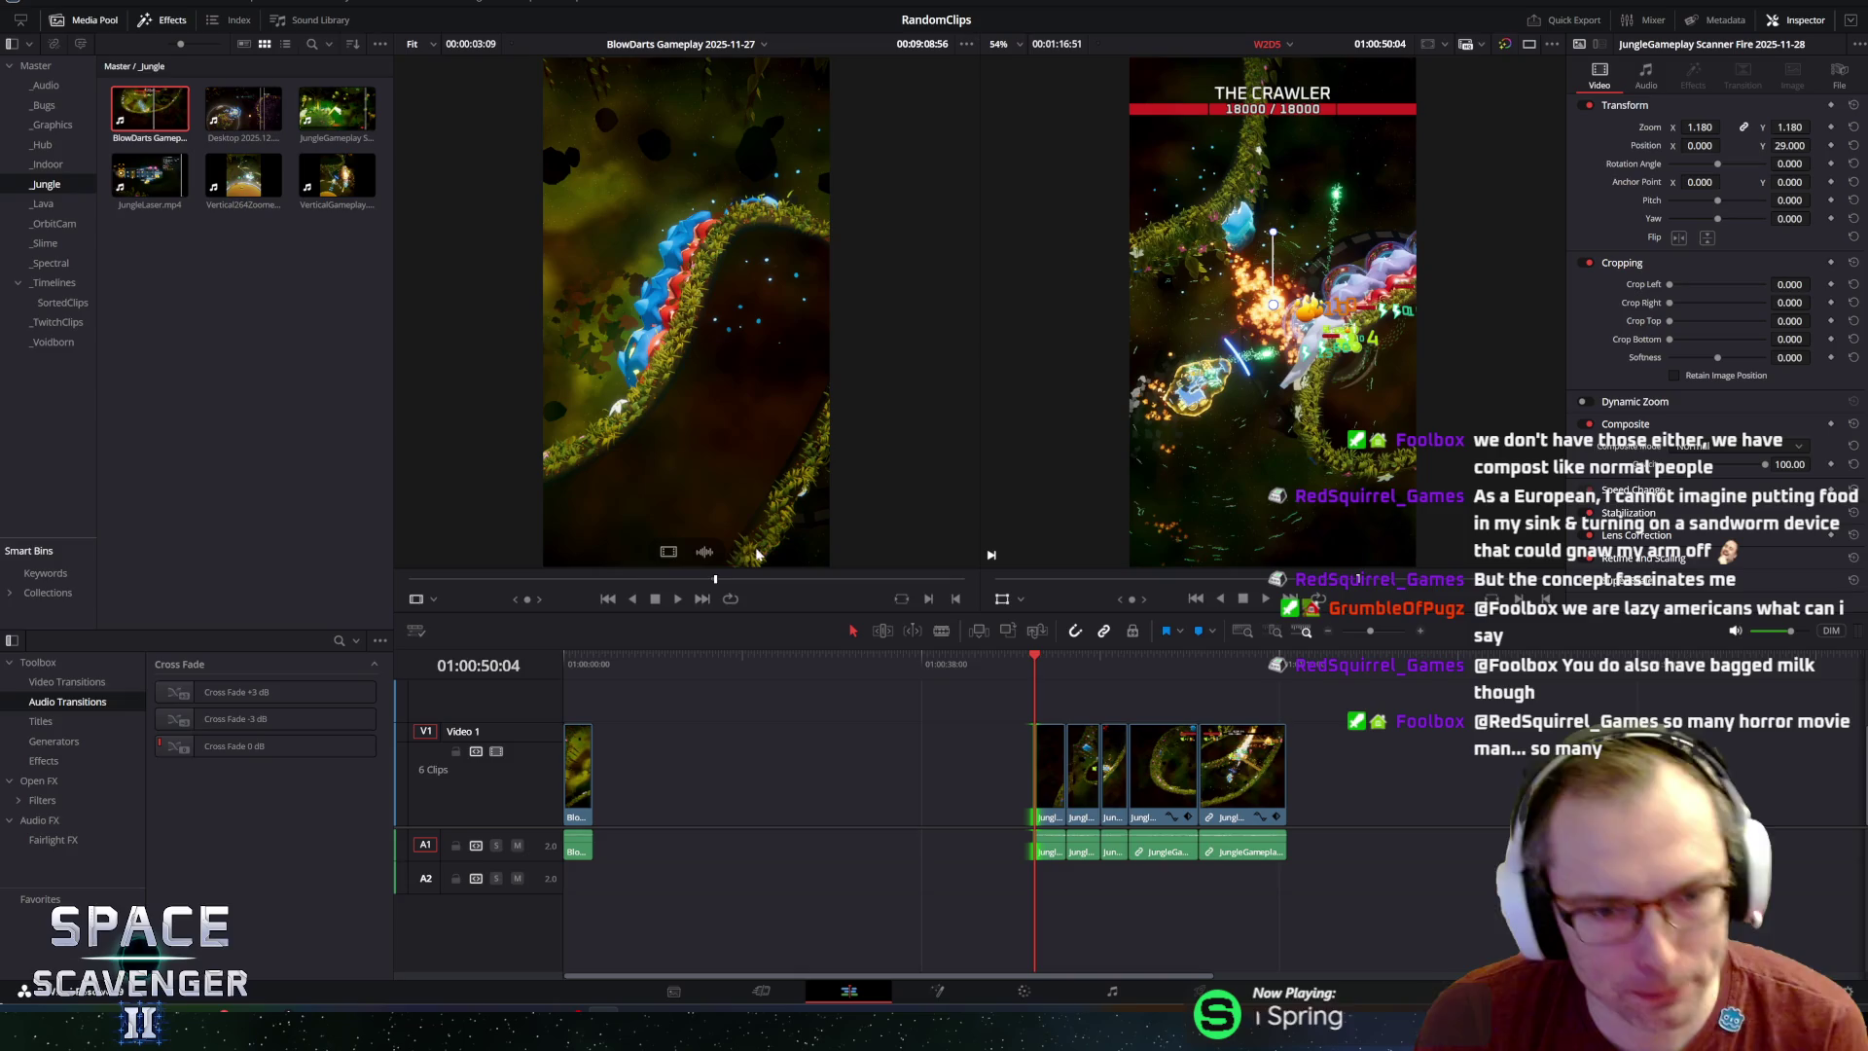
Shuttle the BlowDarts source with J/L and the jog wheel, then mark a new in point in the Crawler fight.
click(501, 602)
key(space)
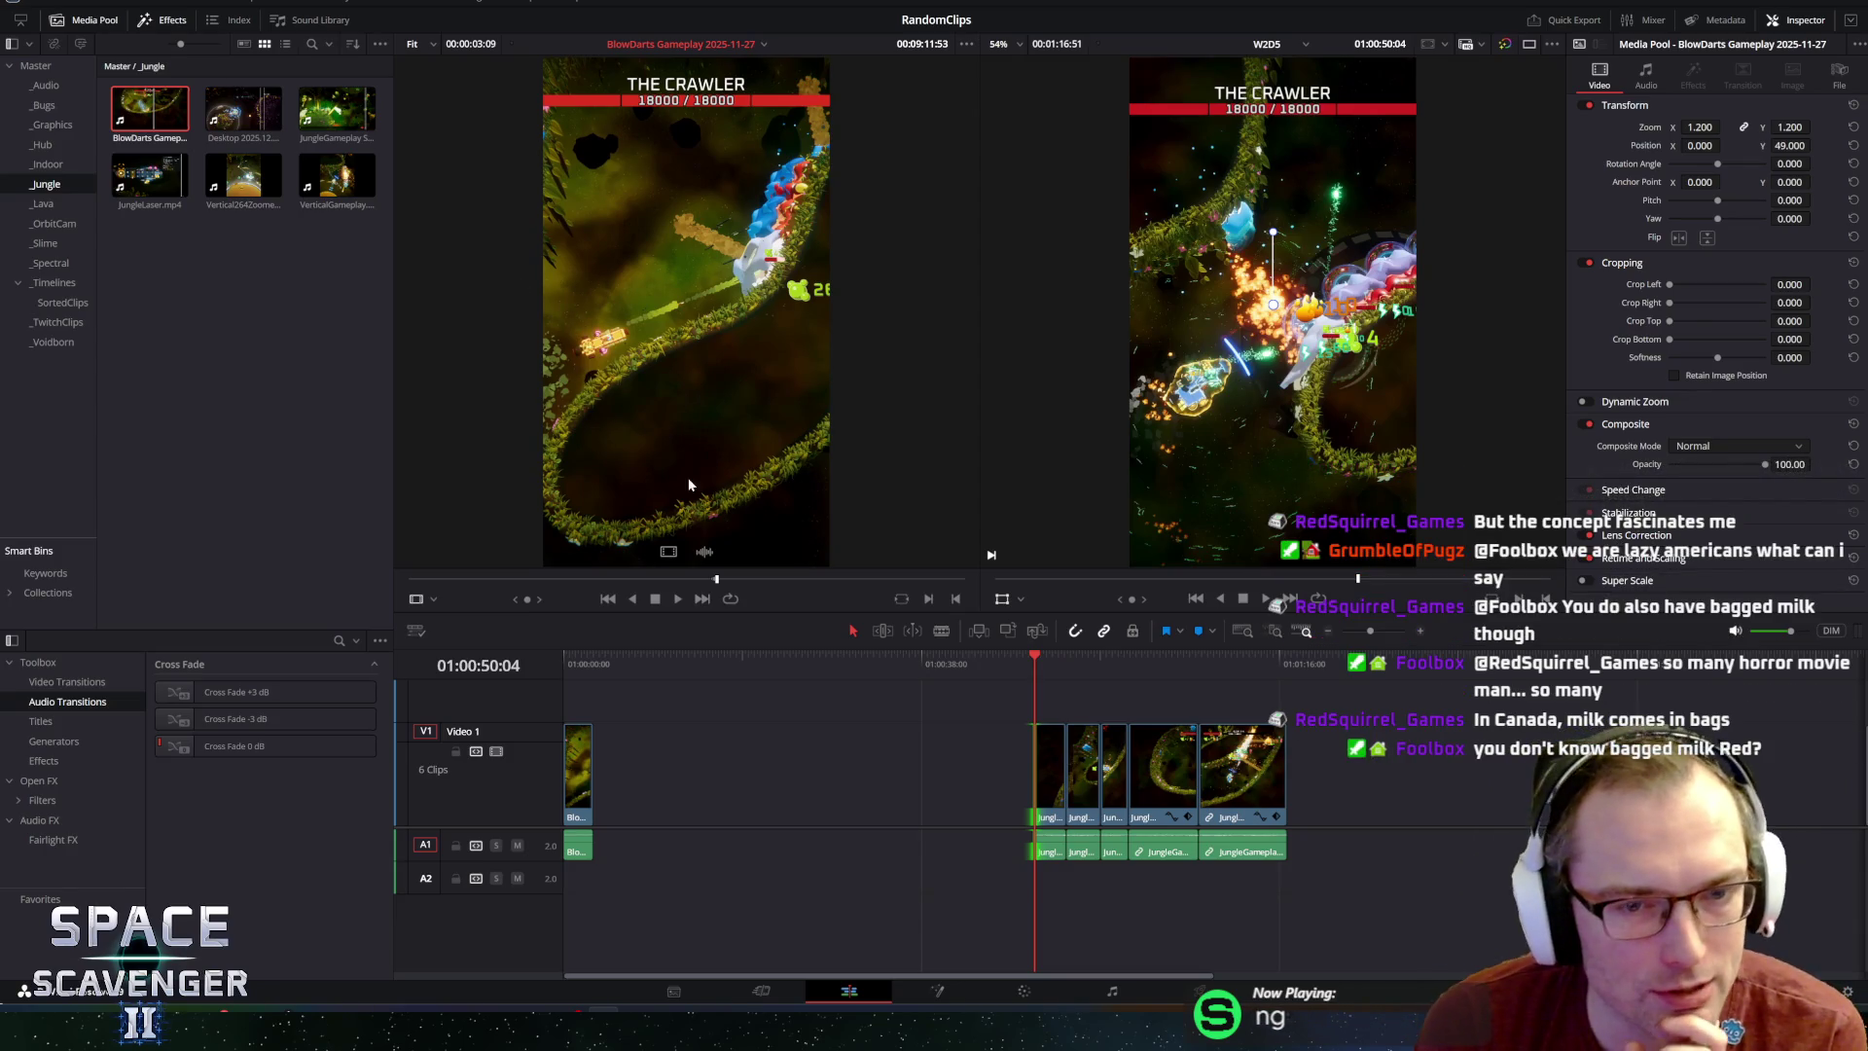
drag(526, 598, 541, 599)
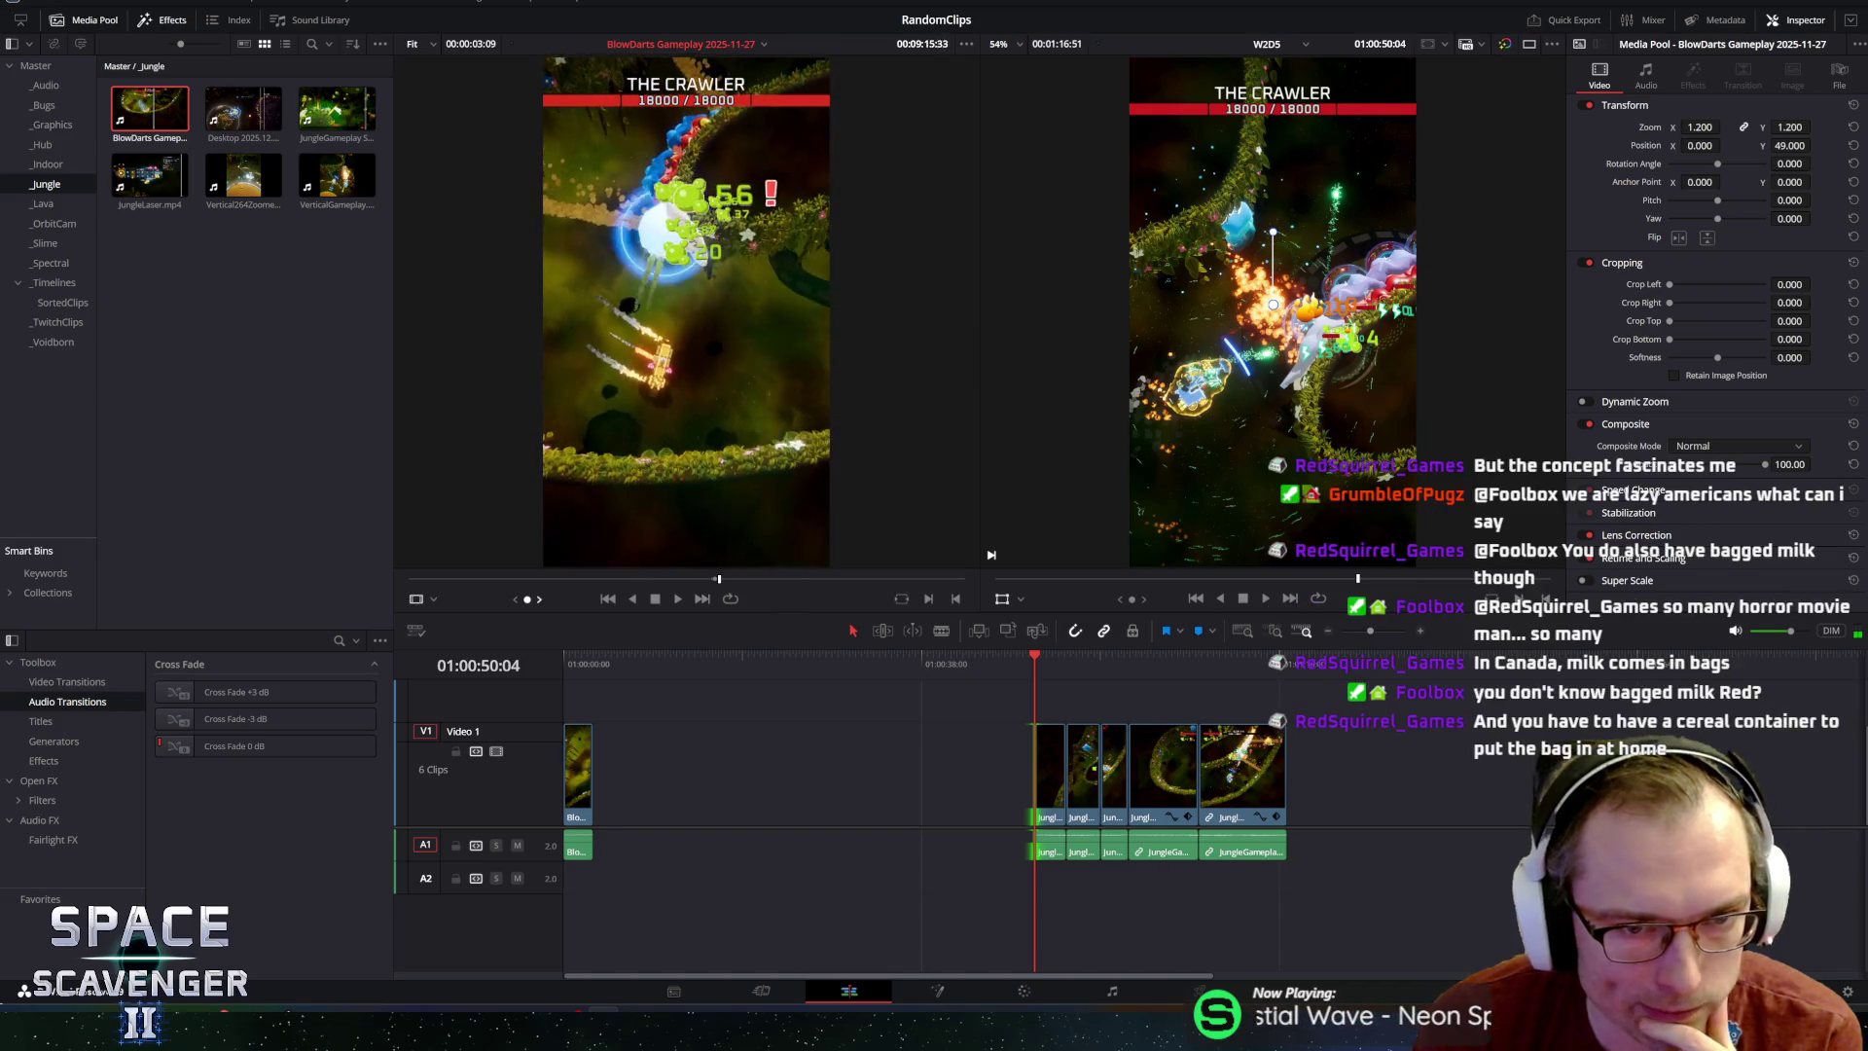
key(j)
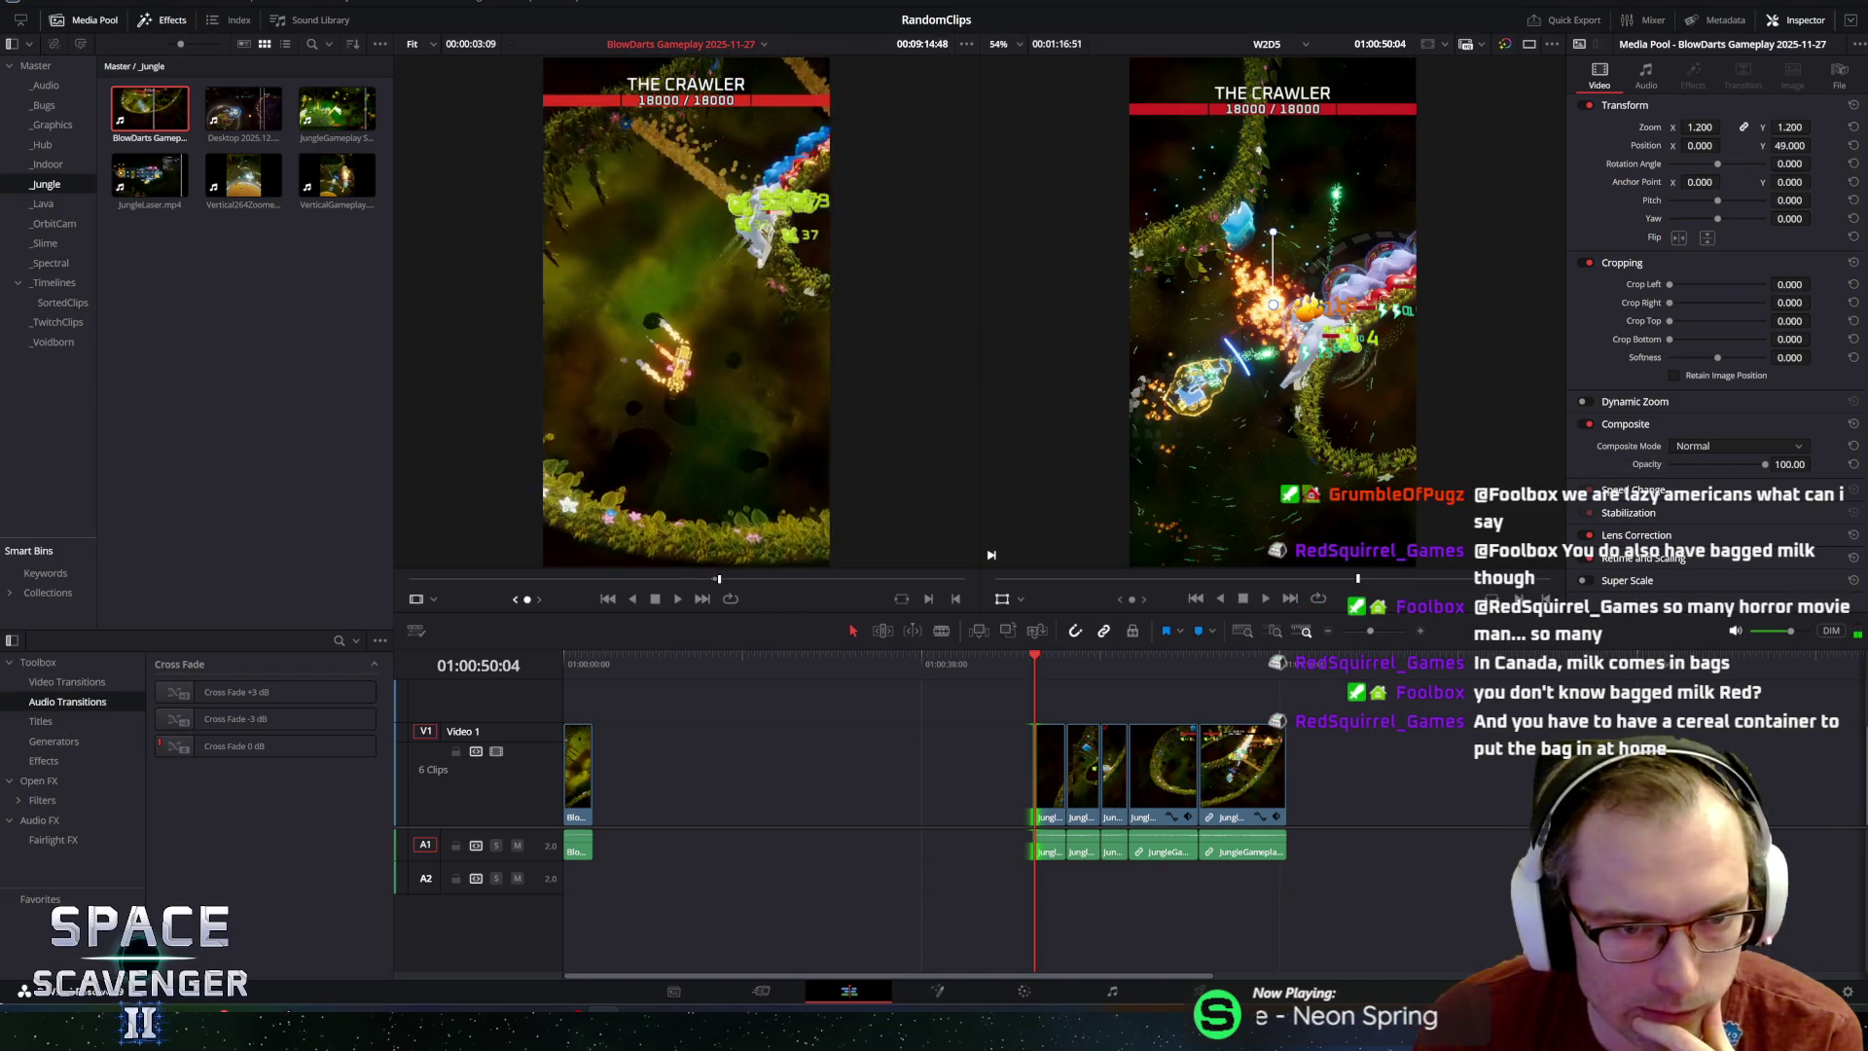
key(l)
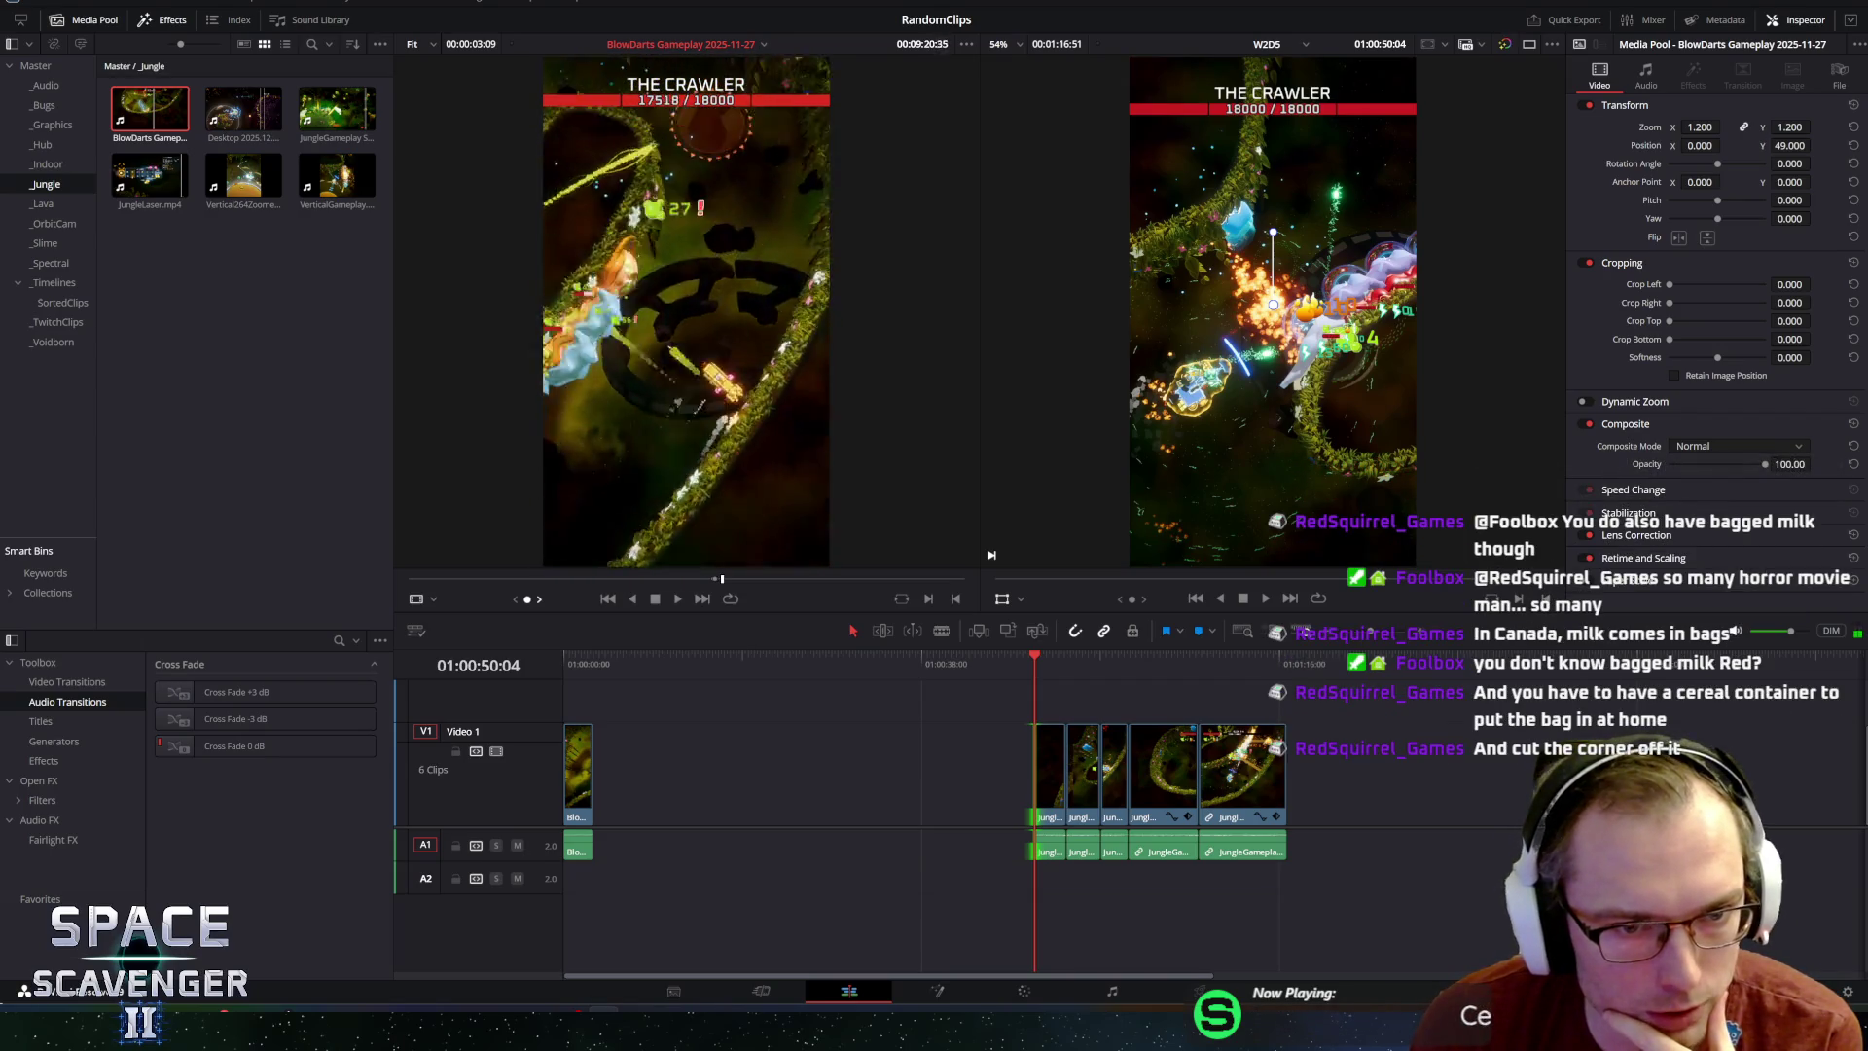
key(j)
key(j)
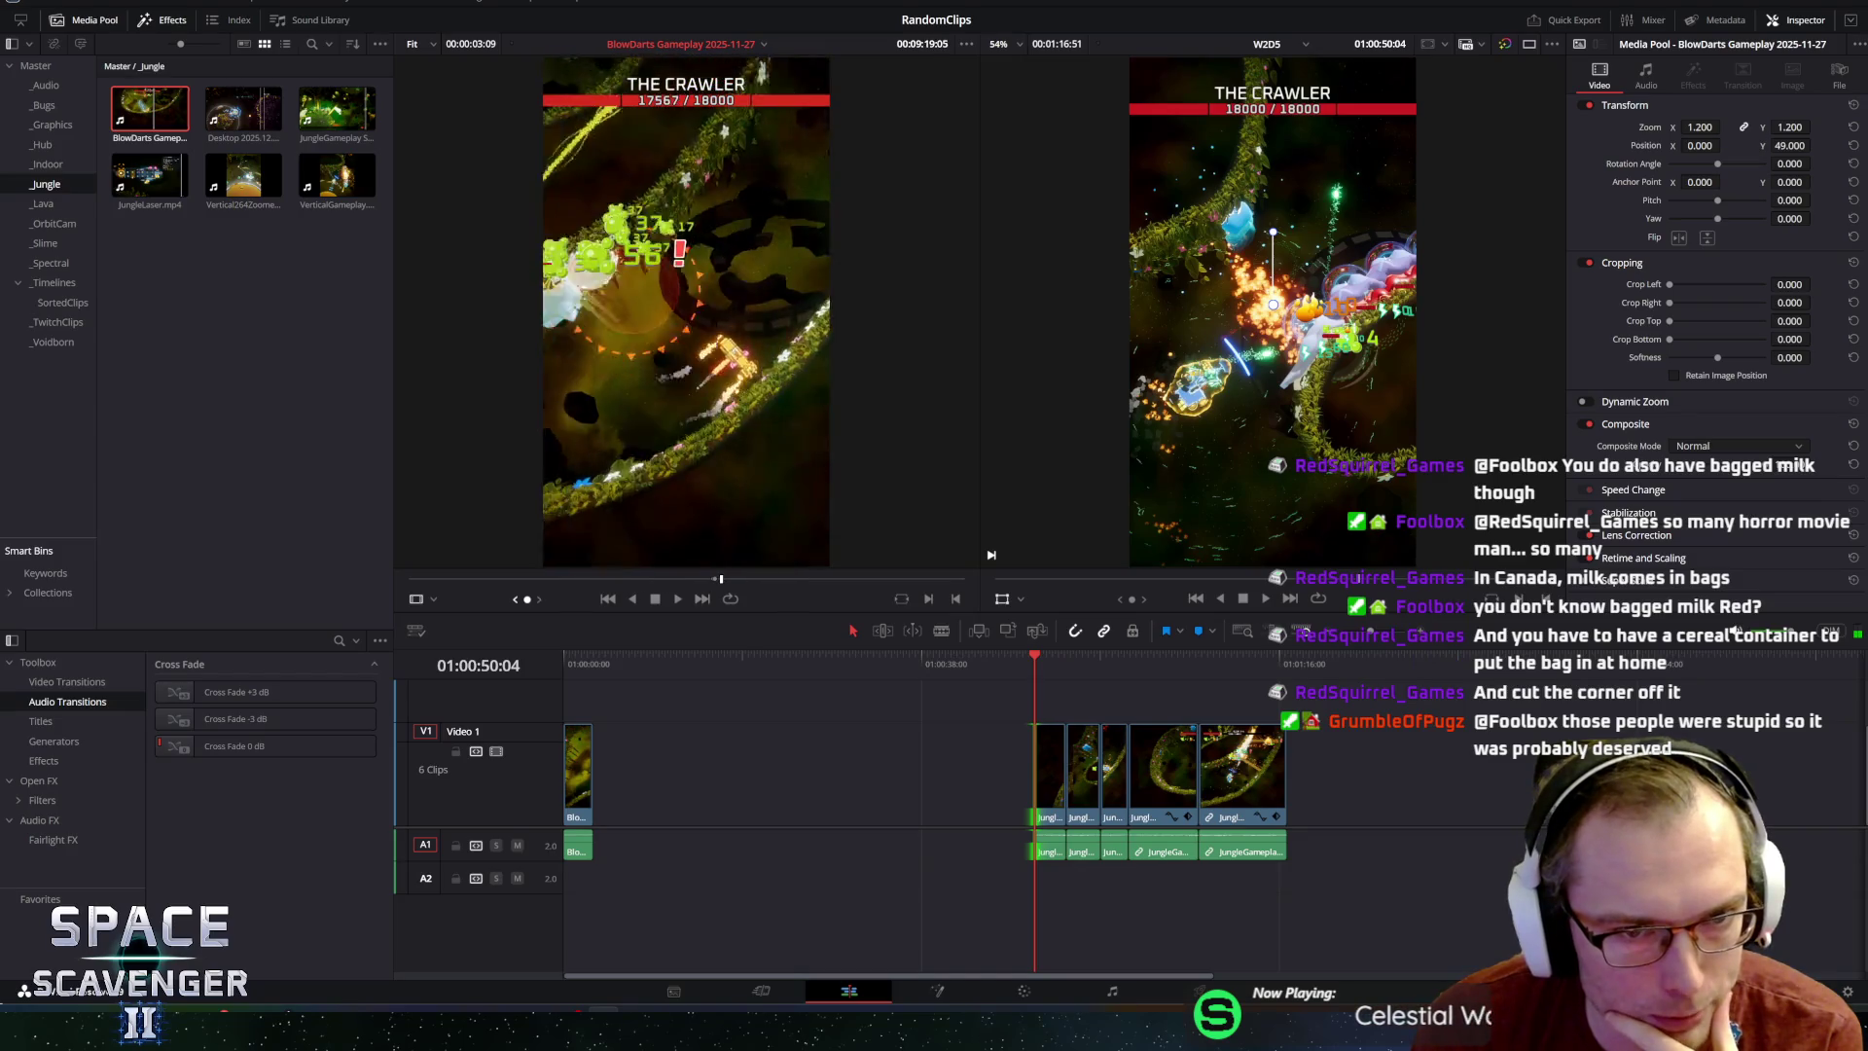
key(l)
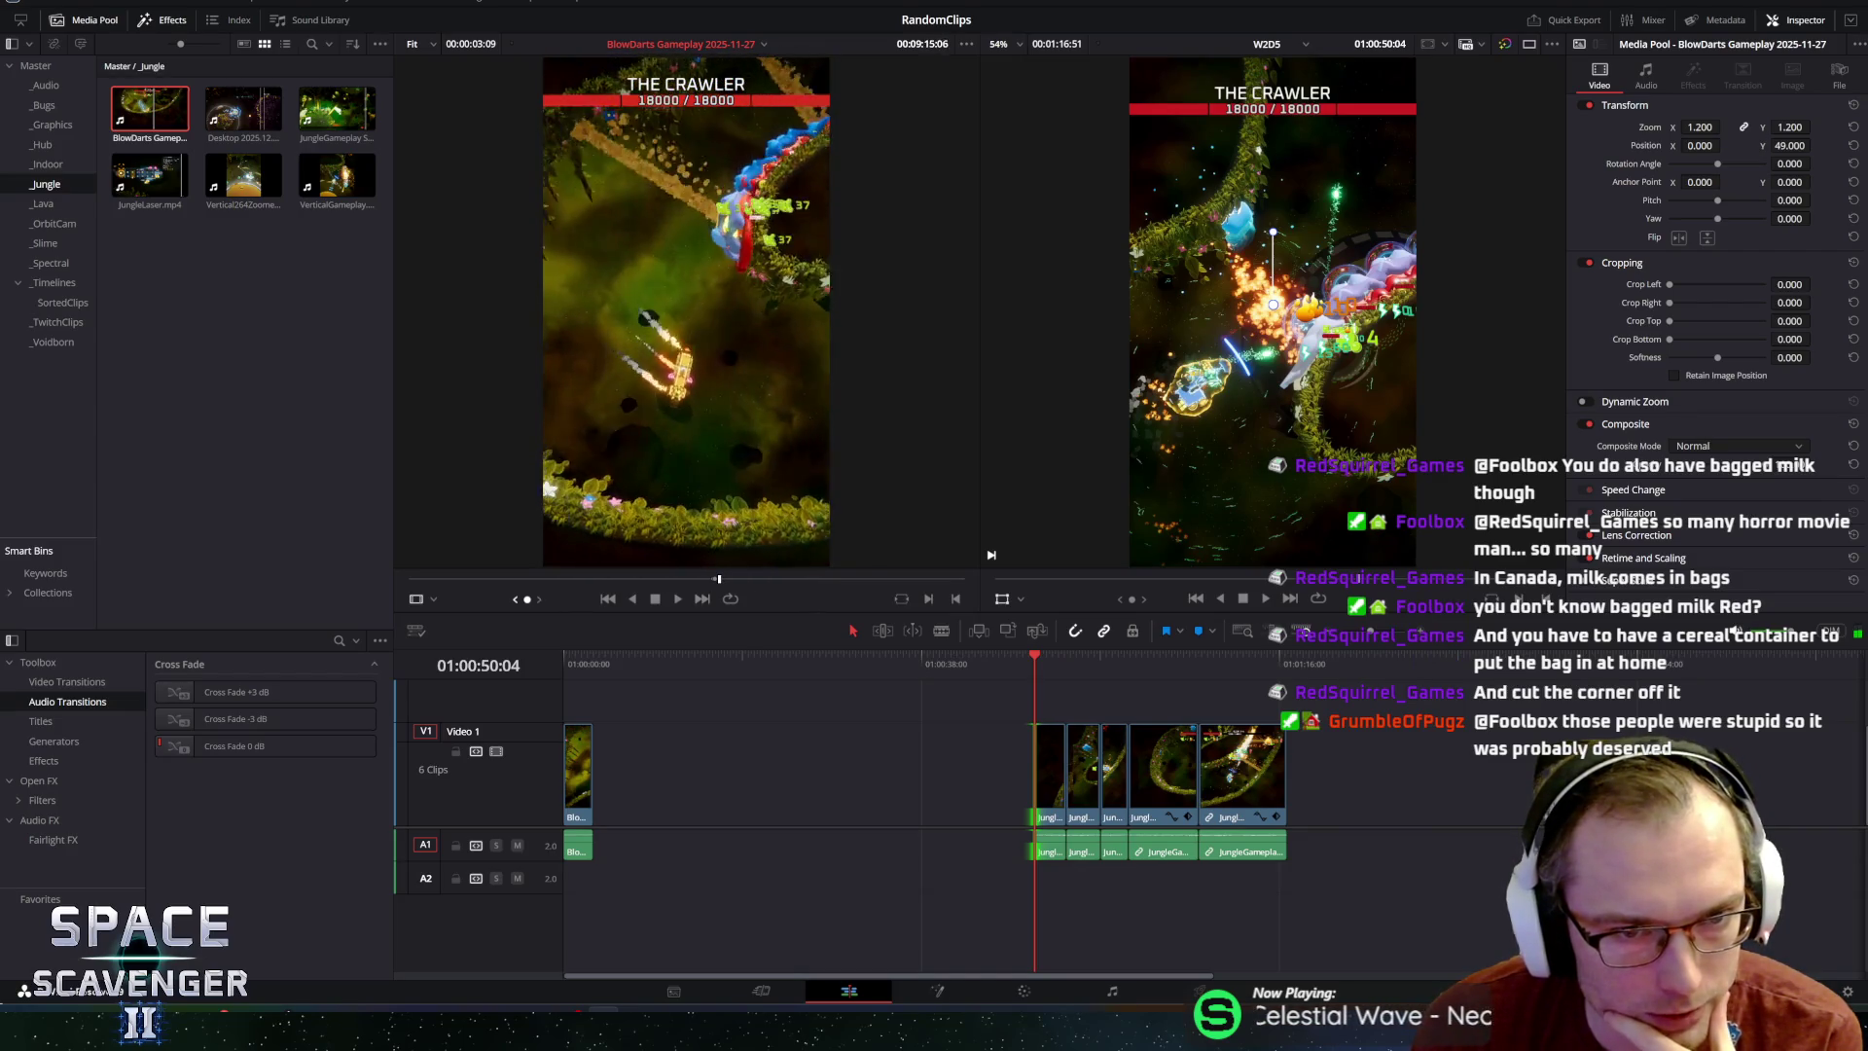
drag(526, 599, 532, 601)
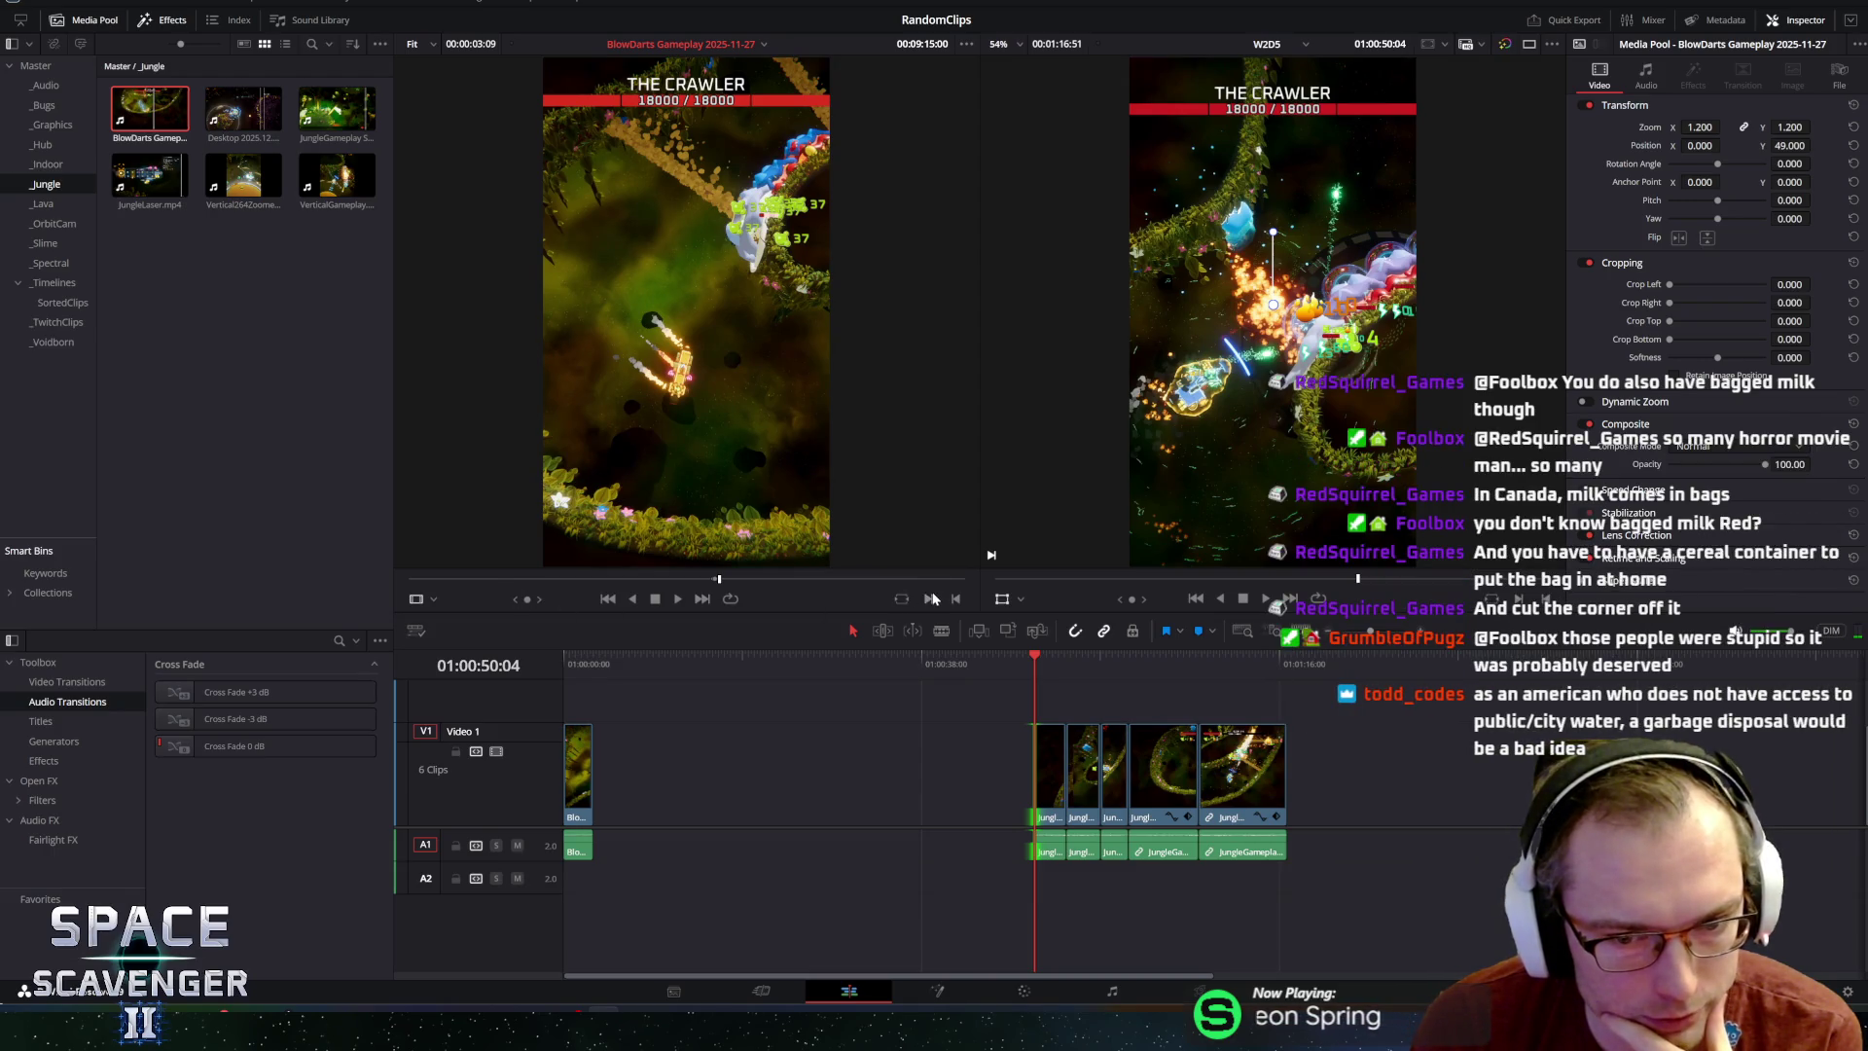
key(alt+o)
Preview the BlowDarts source from the new in point, pausing along the way.
click(680, 599)
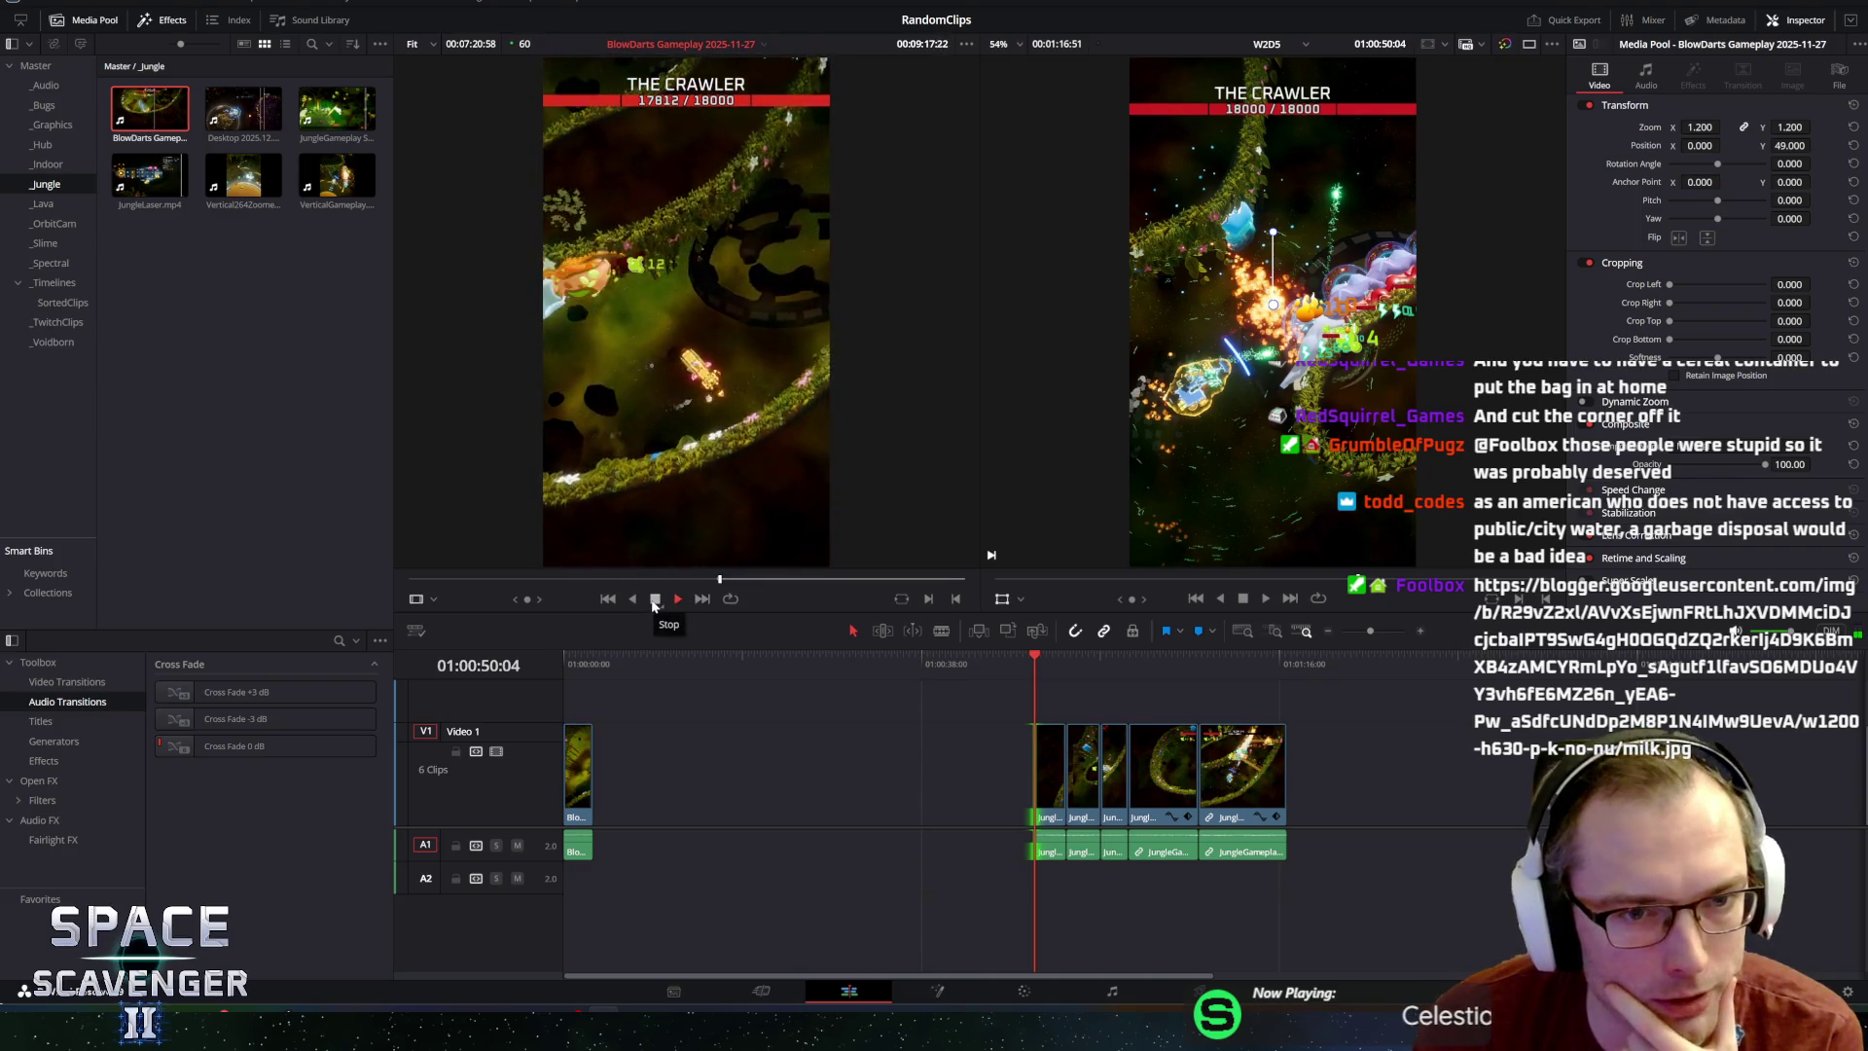
click(651, 603)
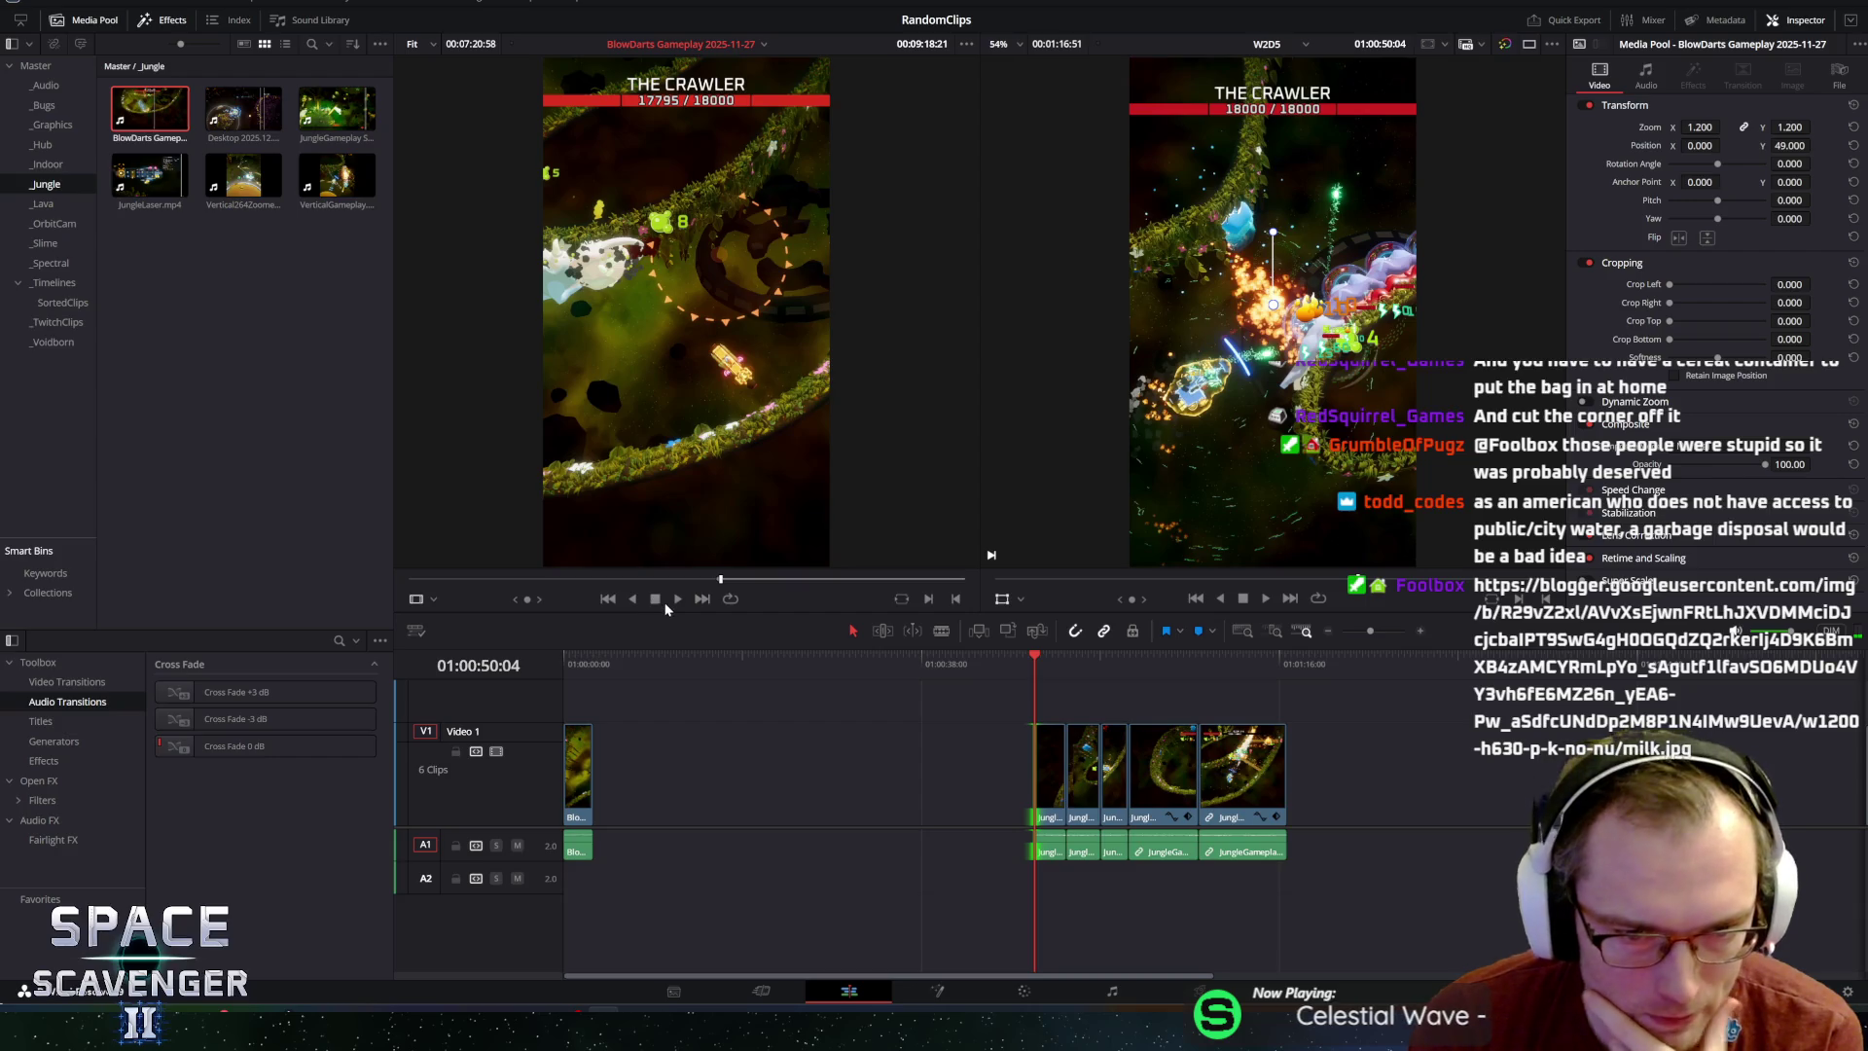
click(679, 600)
click(679, 600)
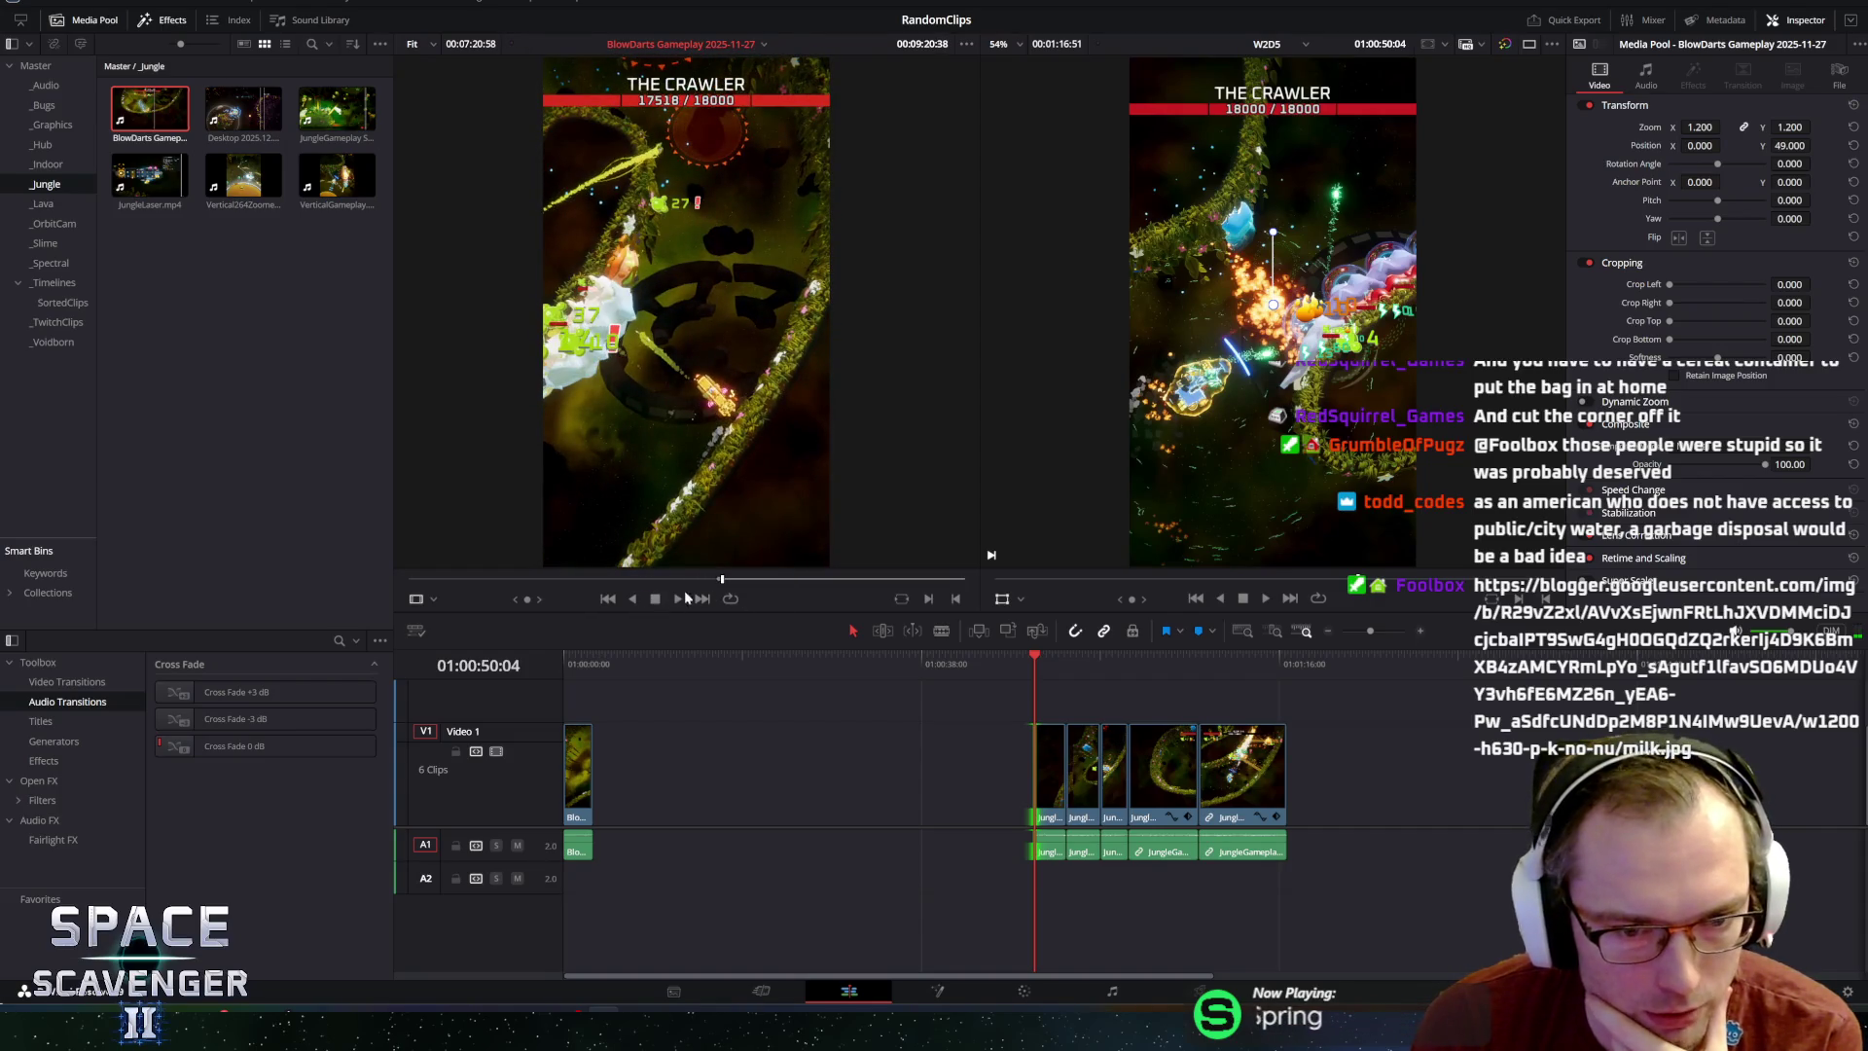
Drop the second BlowDarts Crawler clip at the timeline start, then reposition the milk.jpg browser window.
mouse_move(540, 598)
mouse_down()
mouse_move(302, 599)
mouse_move(963, 603)
mouse_up()
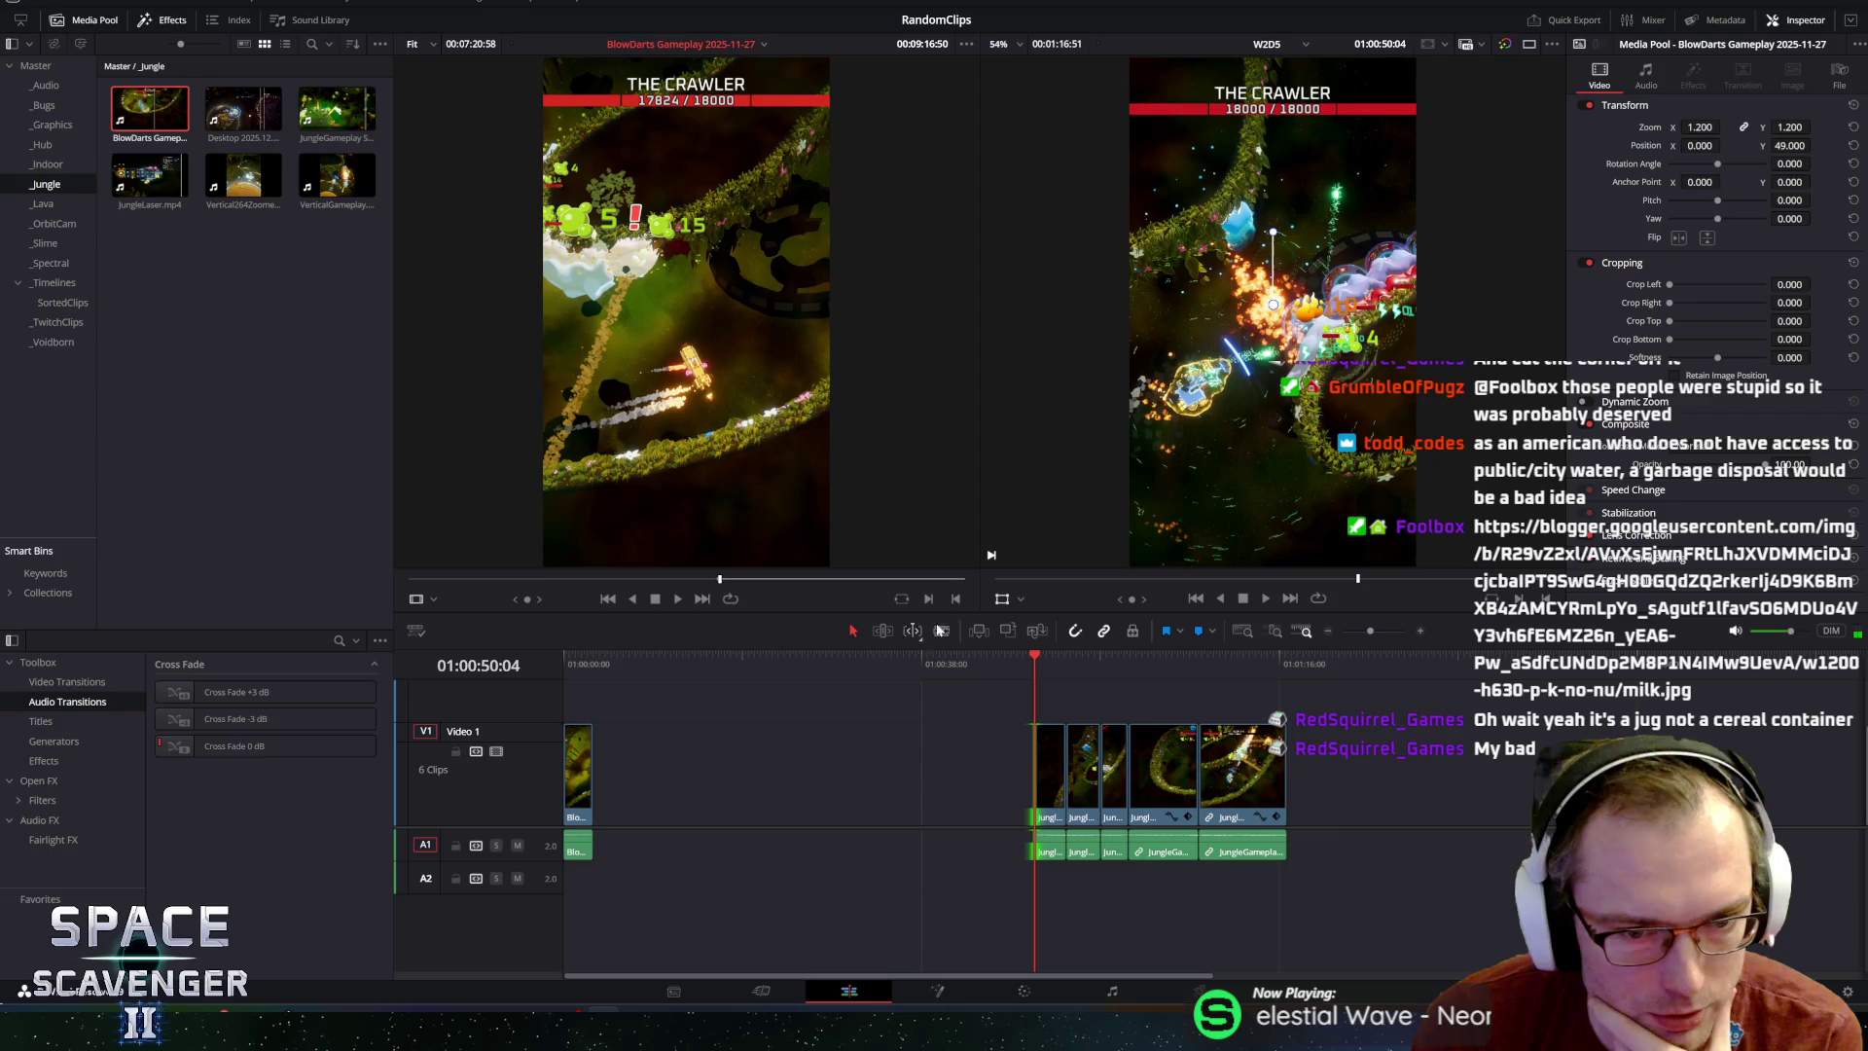
mouse_move(705, 552)
mouse_down()
mouse_move(745, 755)
mouse_move(593, 770)
mouse_up()
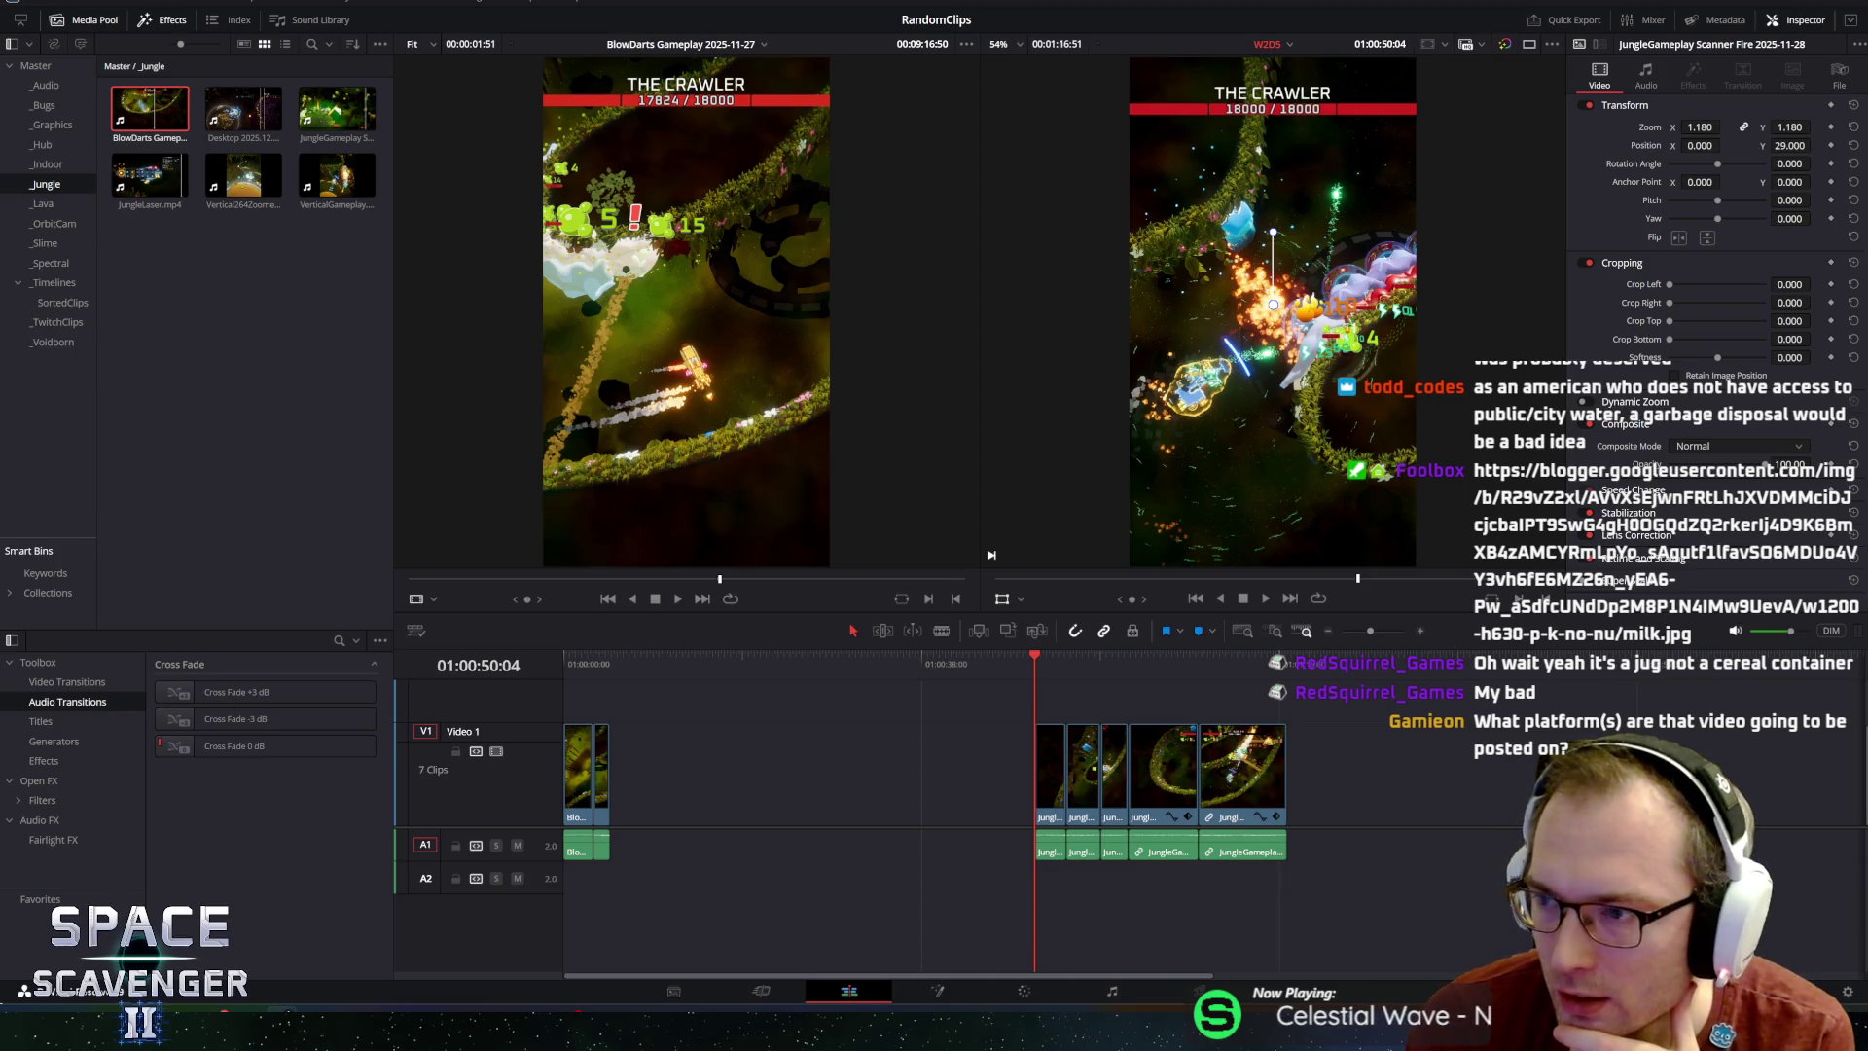
mouse_move(940, 43)
mouse_down()
mouse_move(411, 42)
mouse_move(498, 69)
mouse_up()
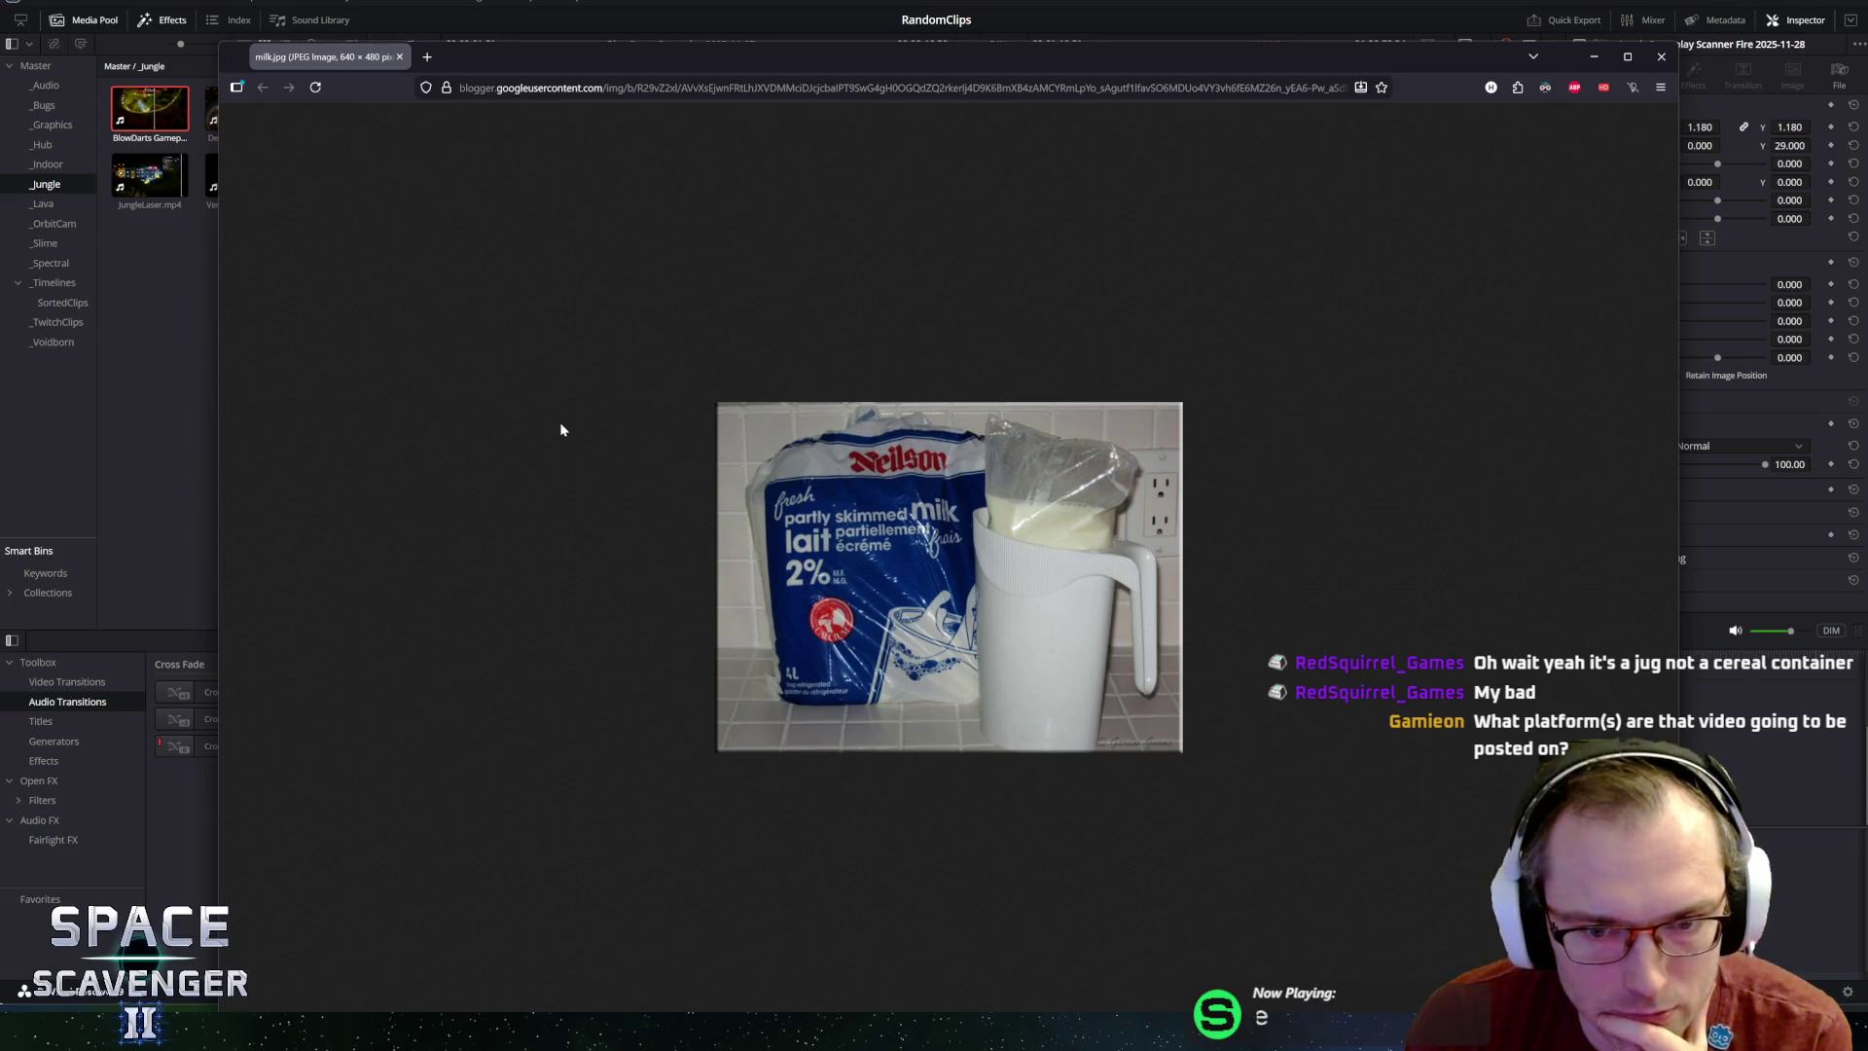
Close the Firefox window showing milk.jpg to bring DaVinci Resolve back to the front.
middle_click(336, 60)
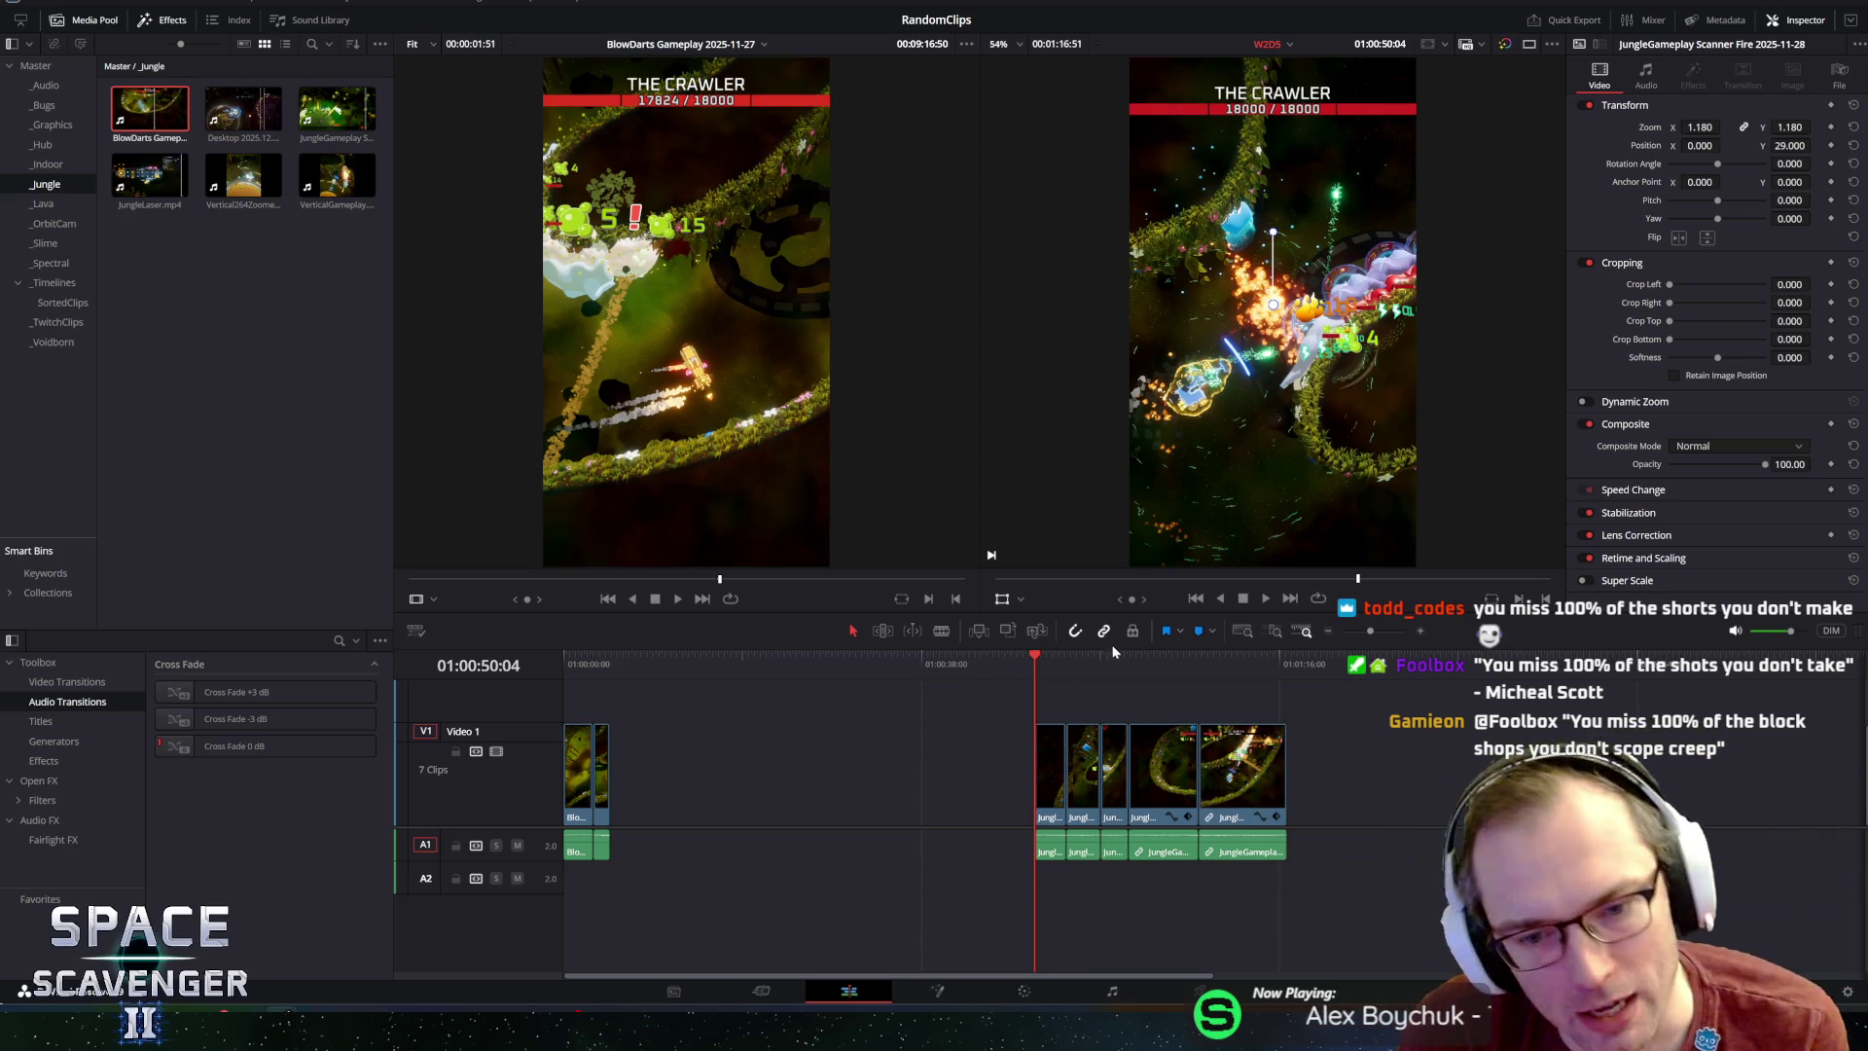
Scrub and play the BlowDarts source footage, clearing its in/out range, to find the Crawler fight.
drag(1049, 661, 1057, 658)
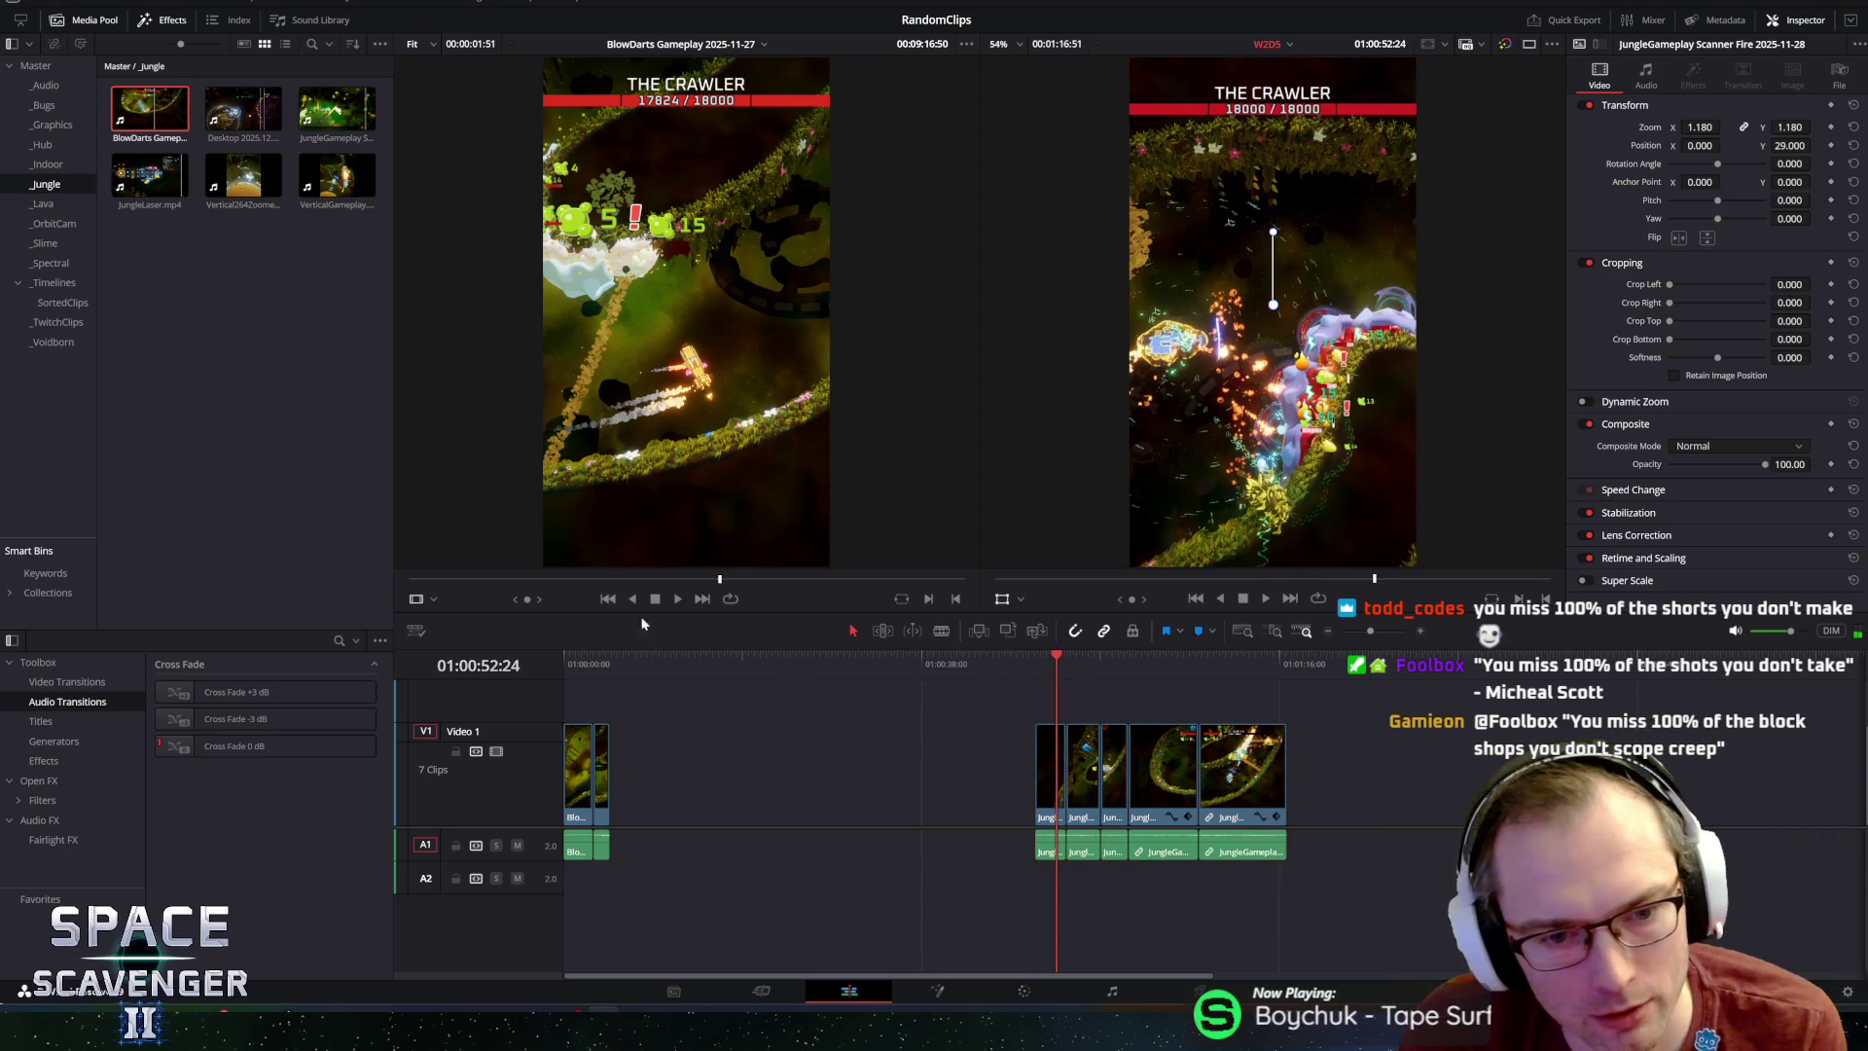
click(728, 584)
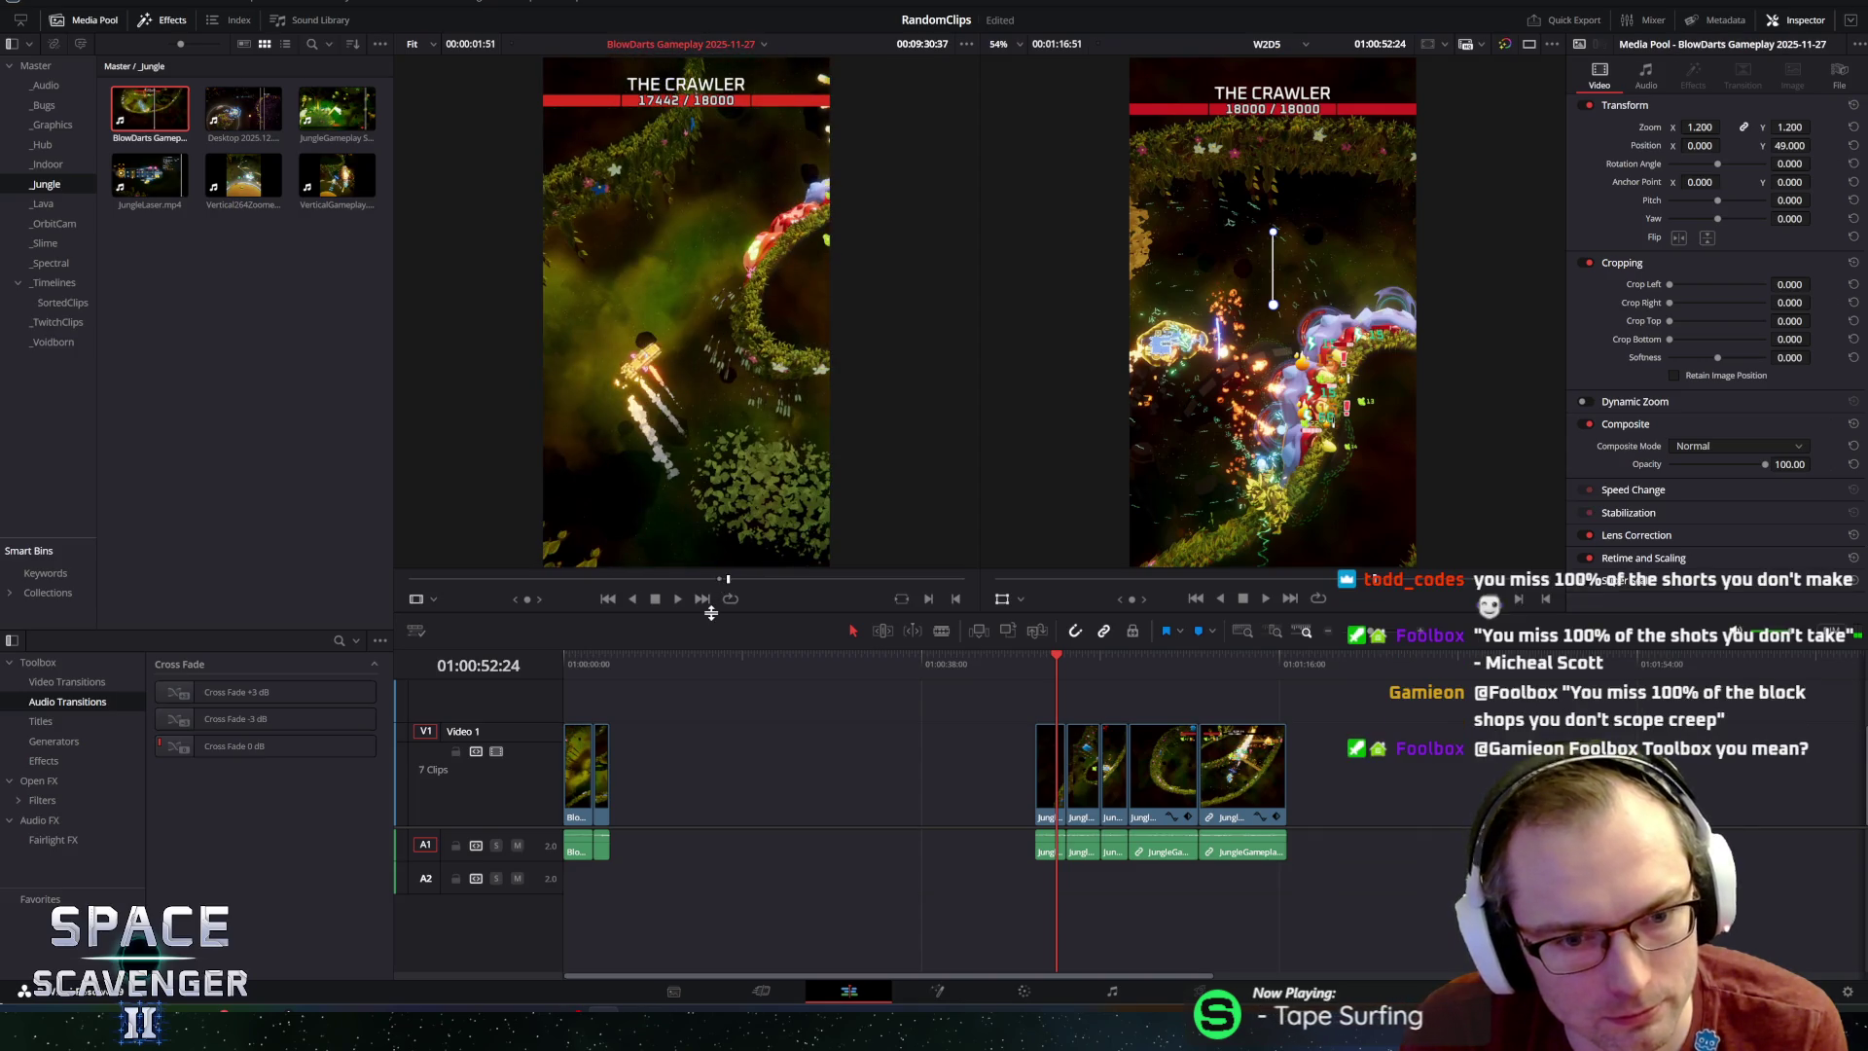
key(space)
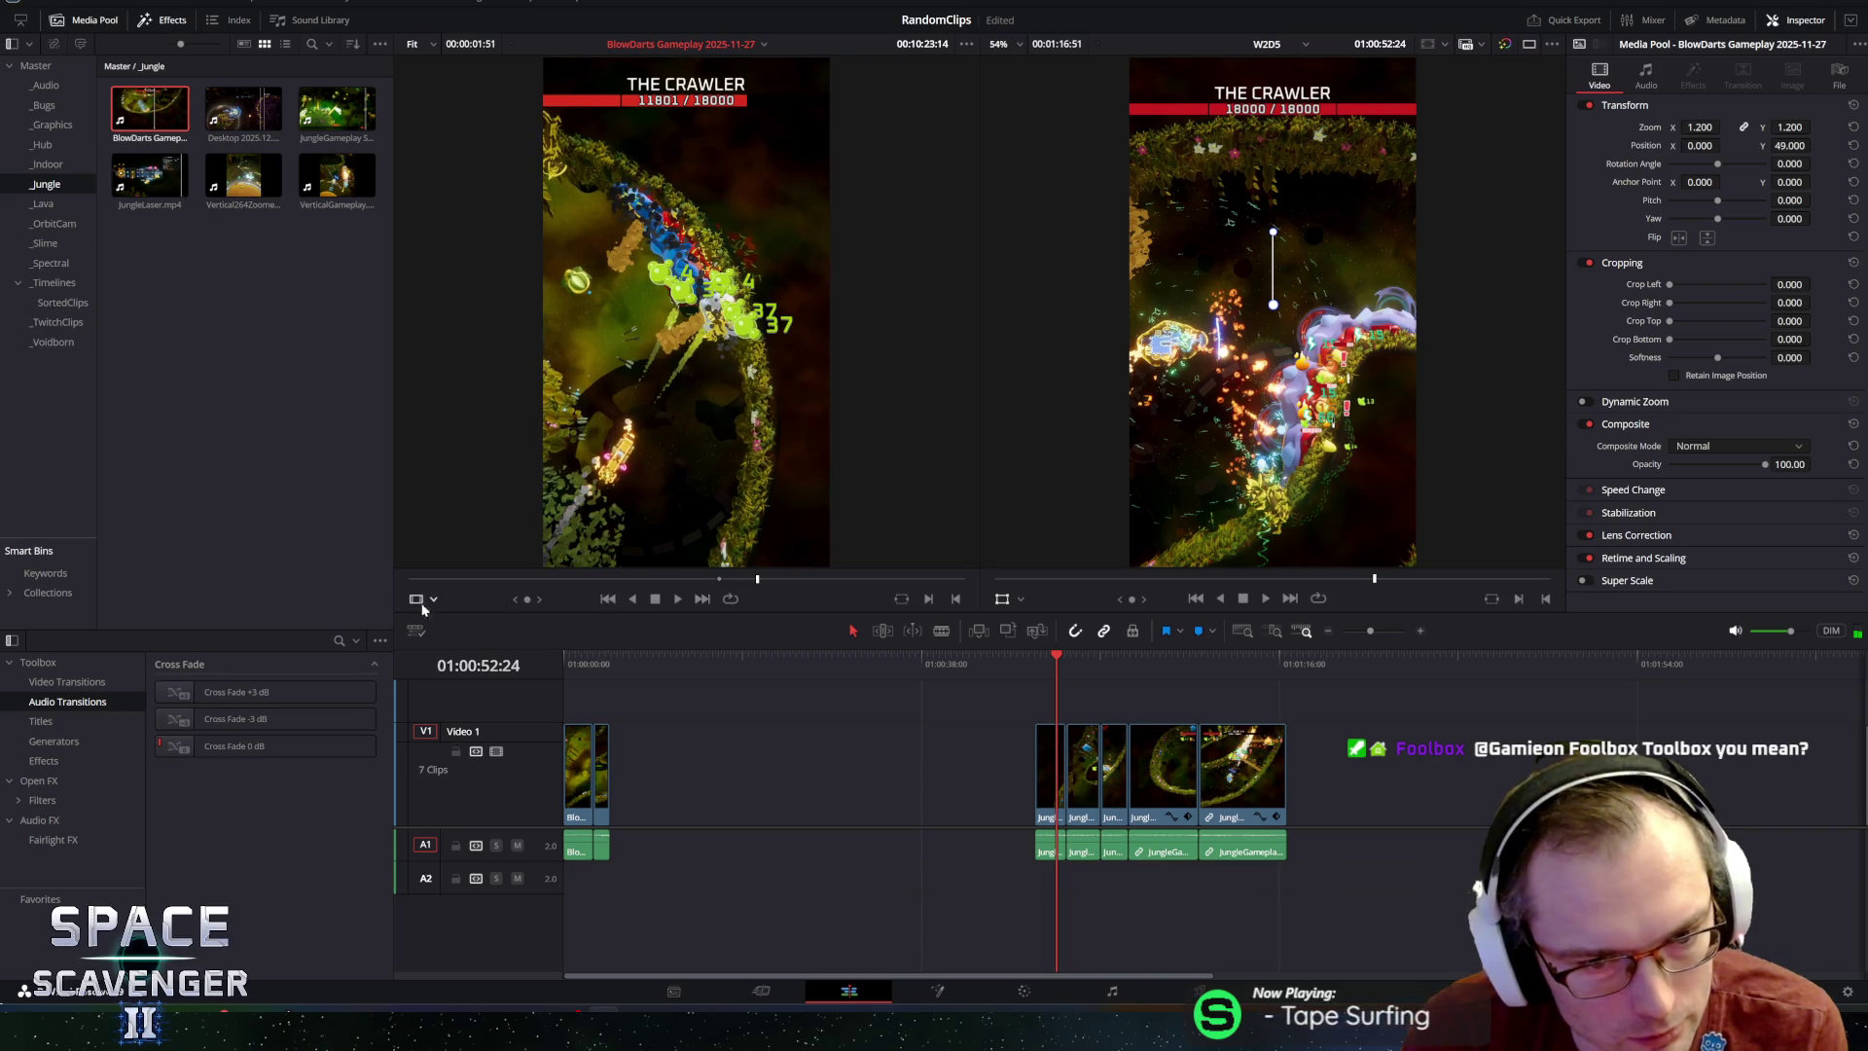
key(alt+x)
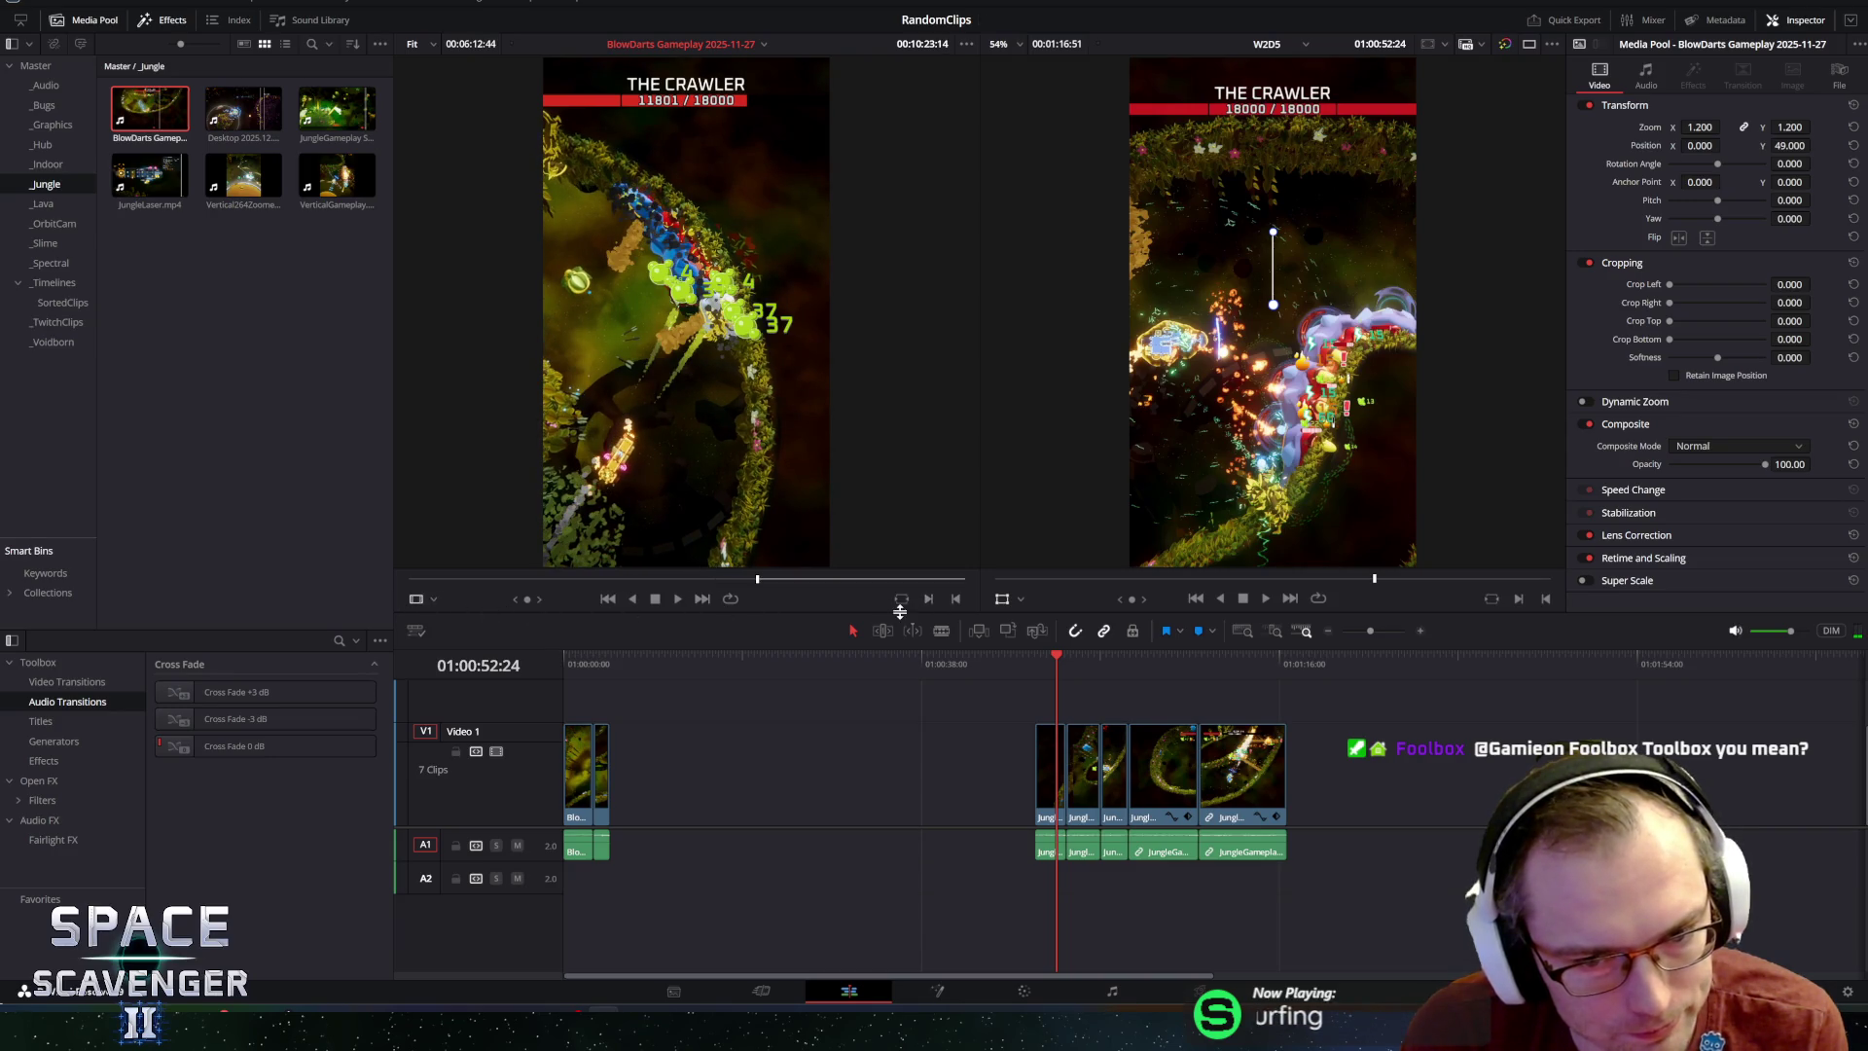
click(679, 599)
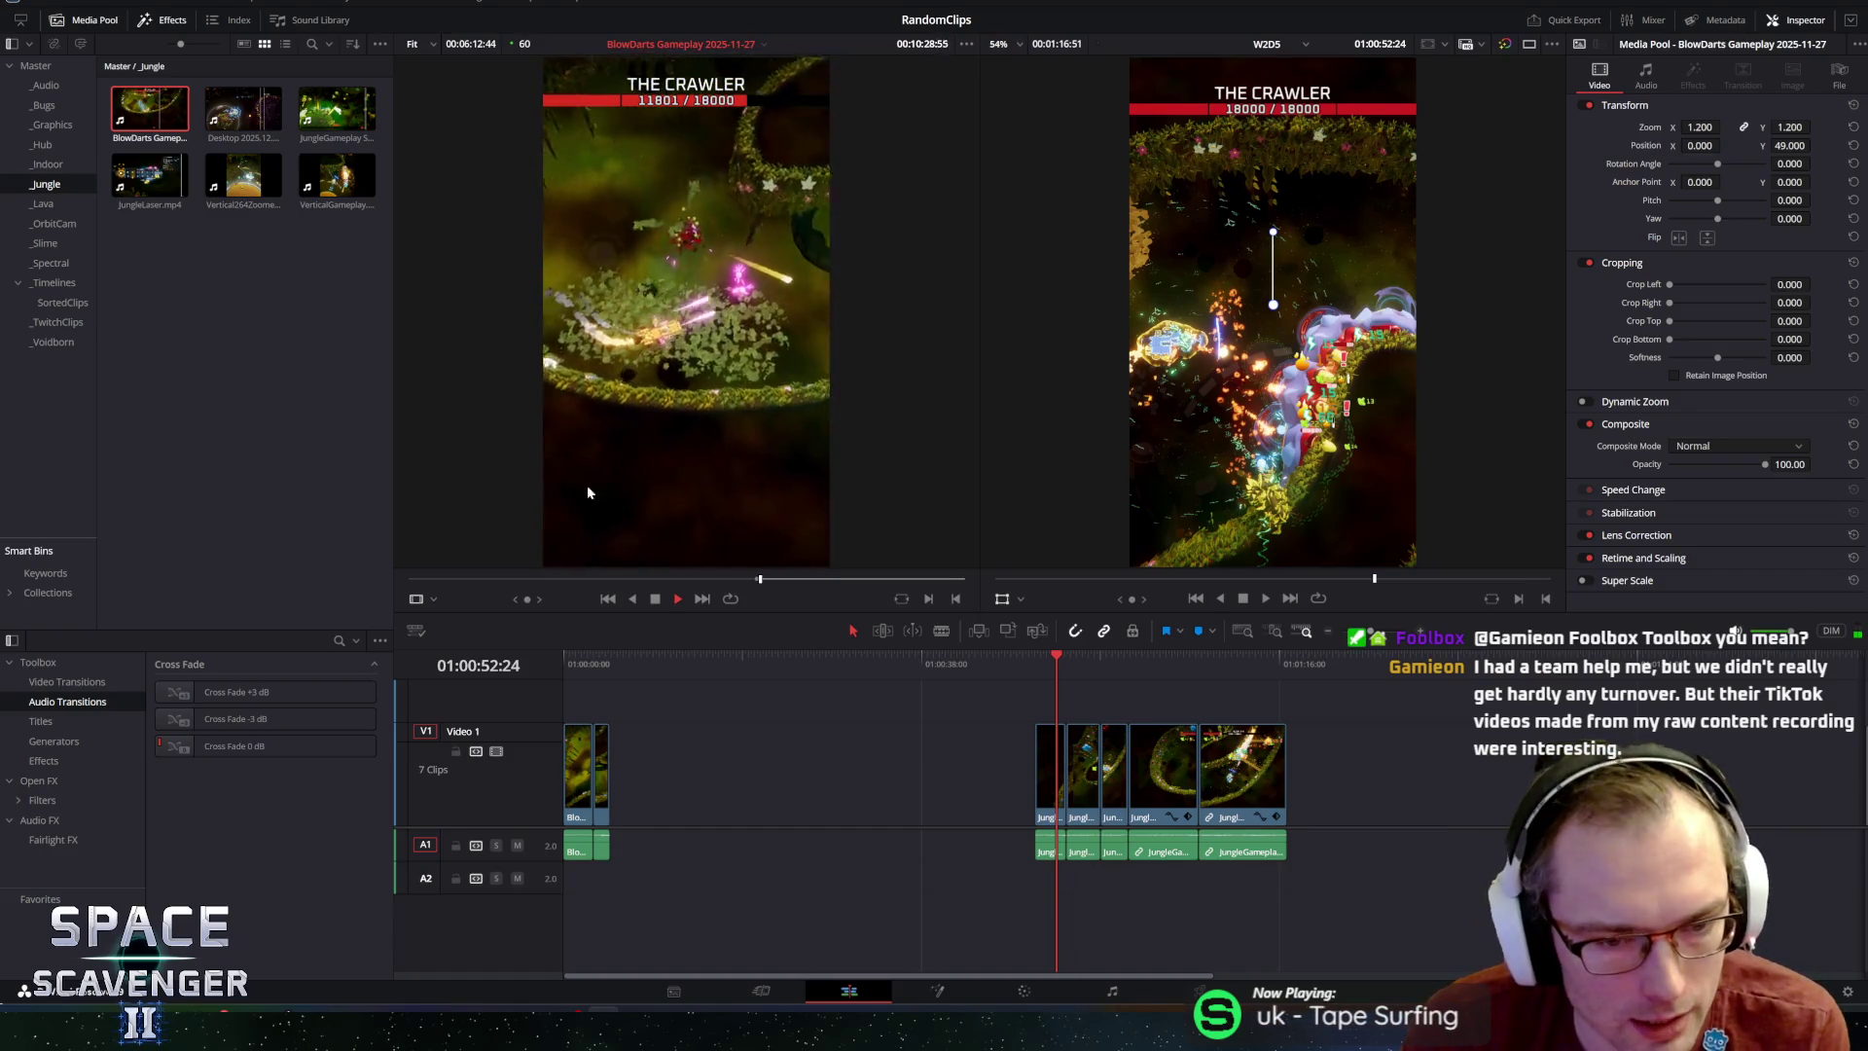
key(space)
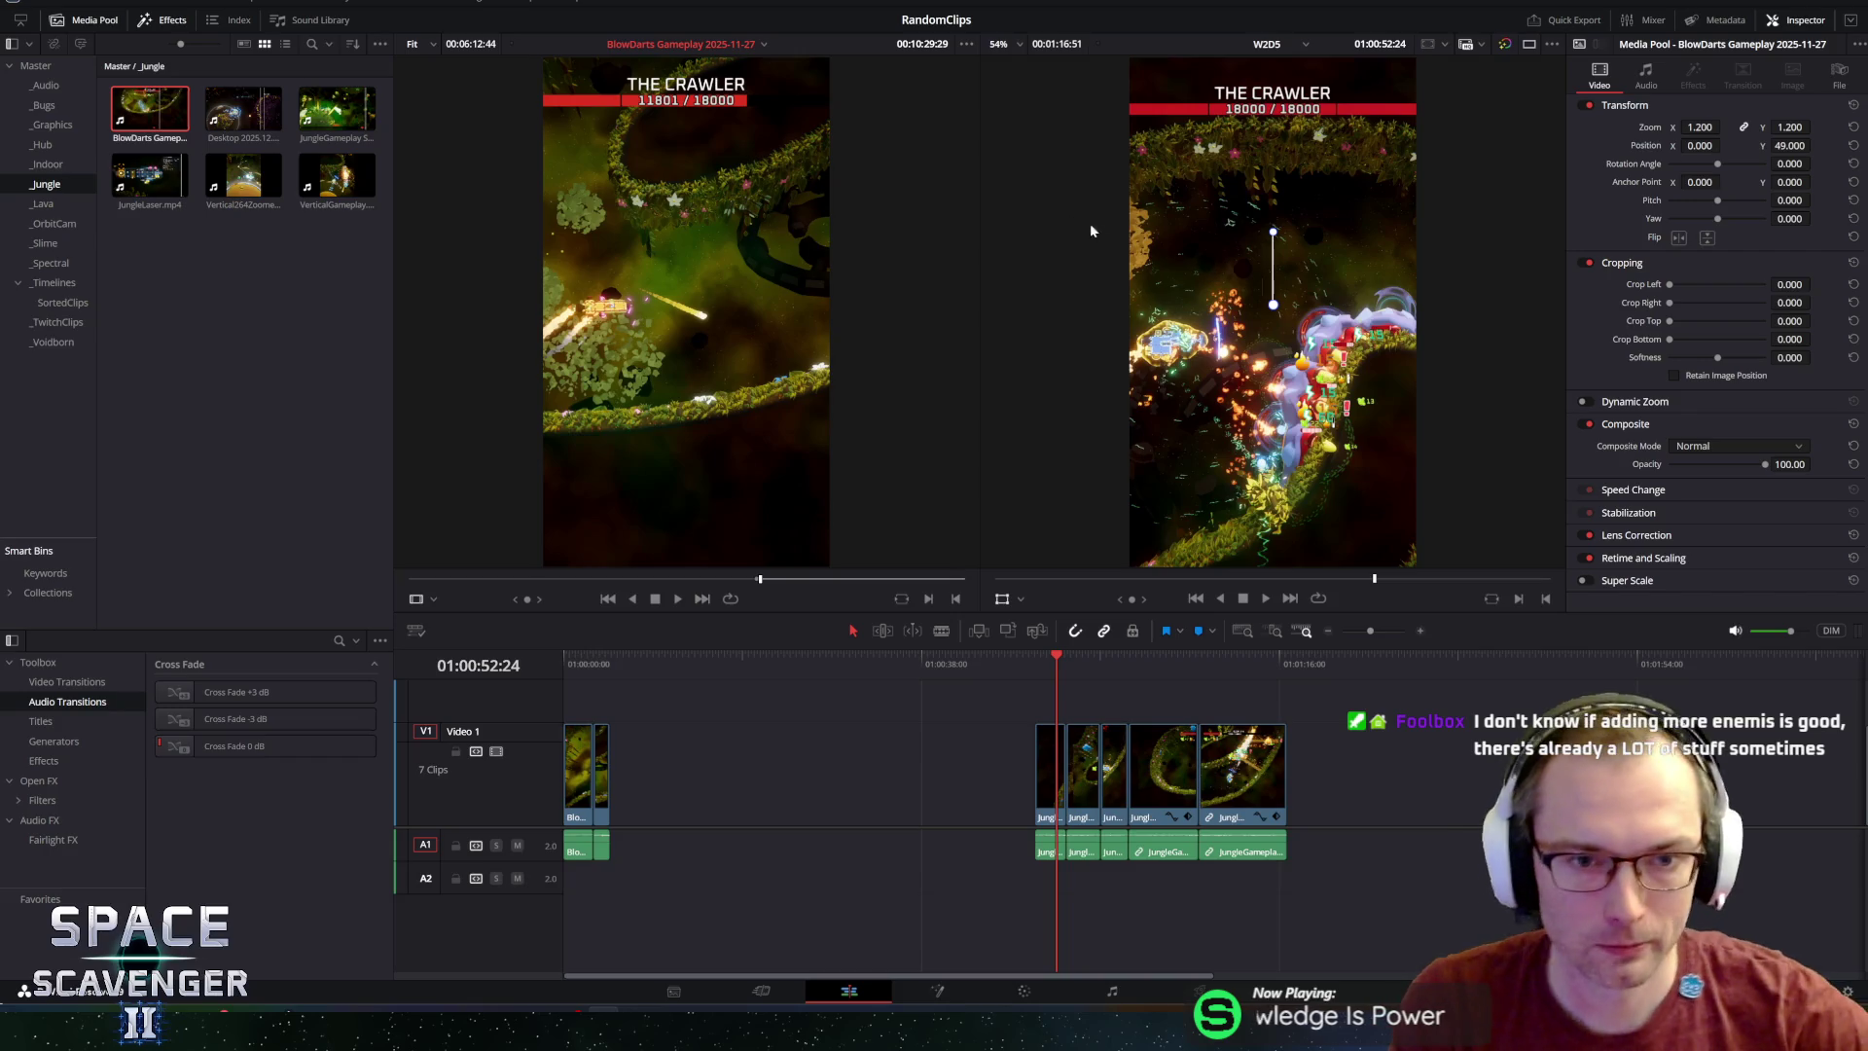
Find the Crawler moment in the BlowDarts source and add it as a third clip at the timeline start.
mouse_move(528, 596)
mouse_down()
mouse_move(477, 597)
mouse_move(535, 597)
mouse_up()
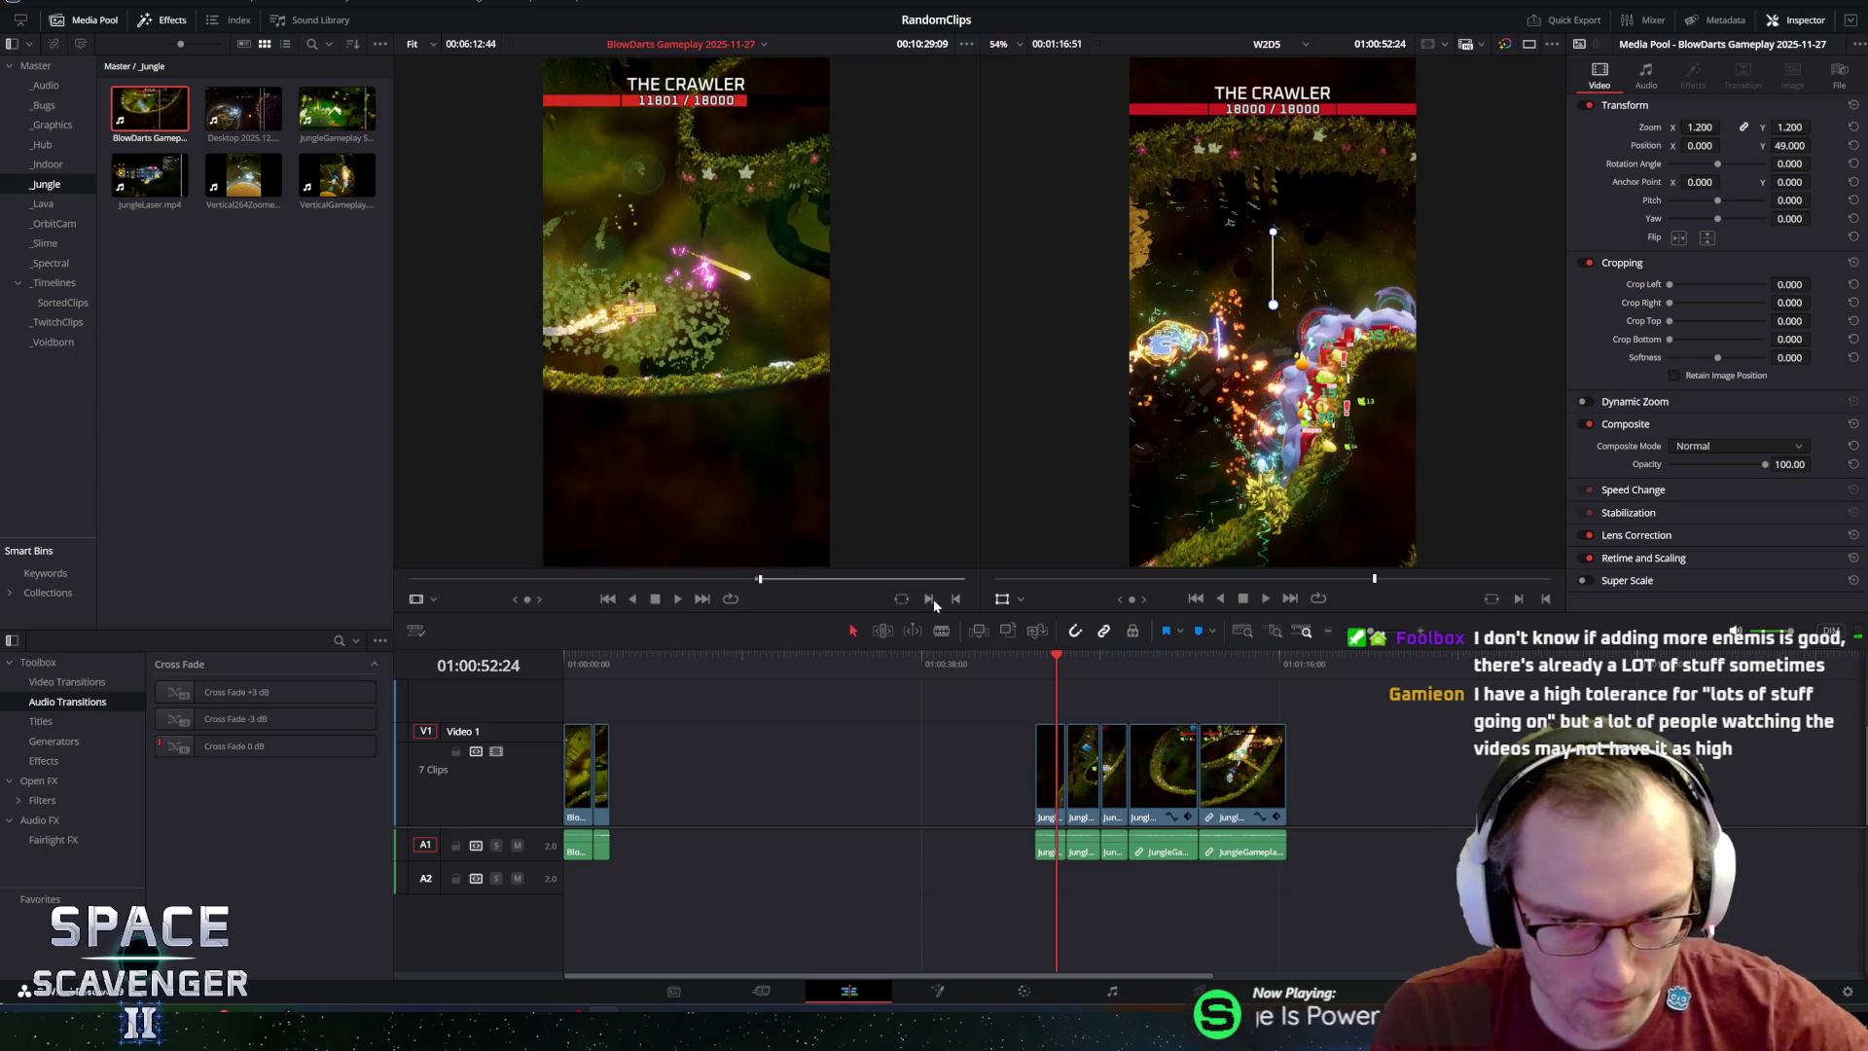
click(674, 599)
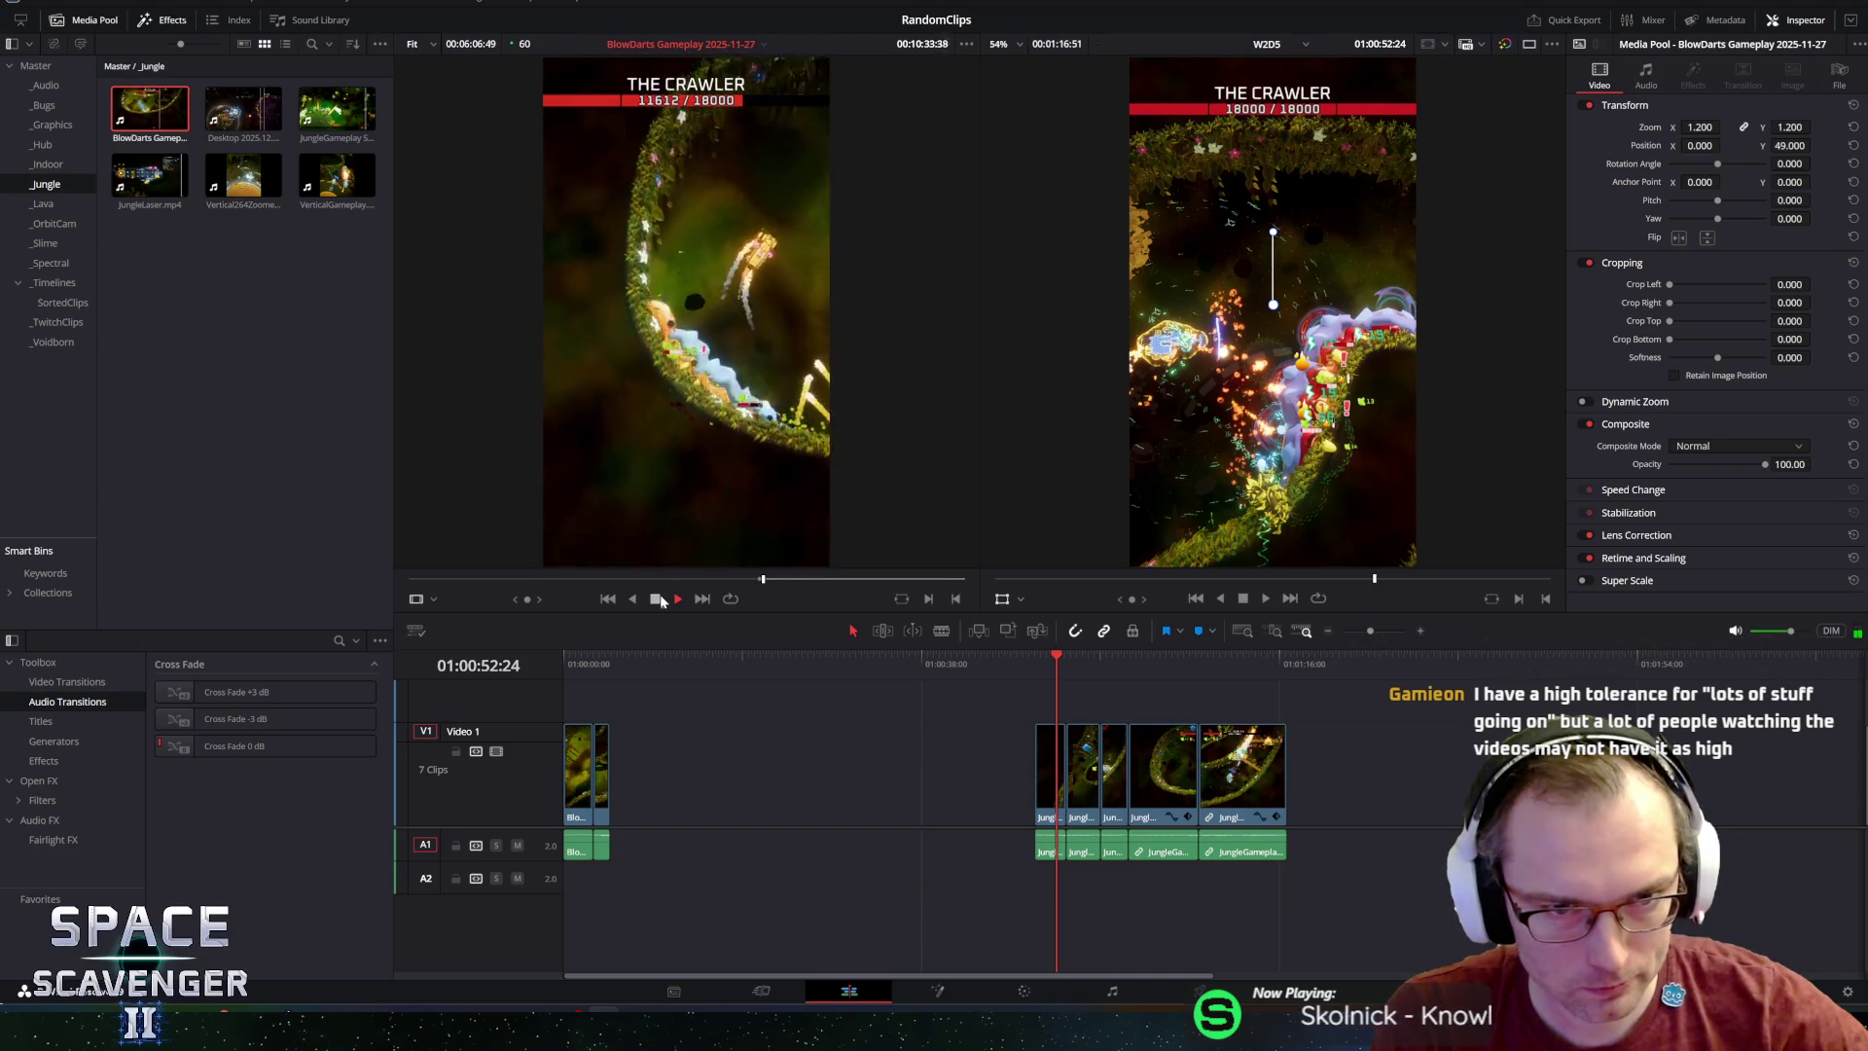
click(661, 599)
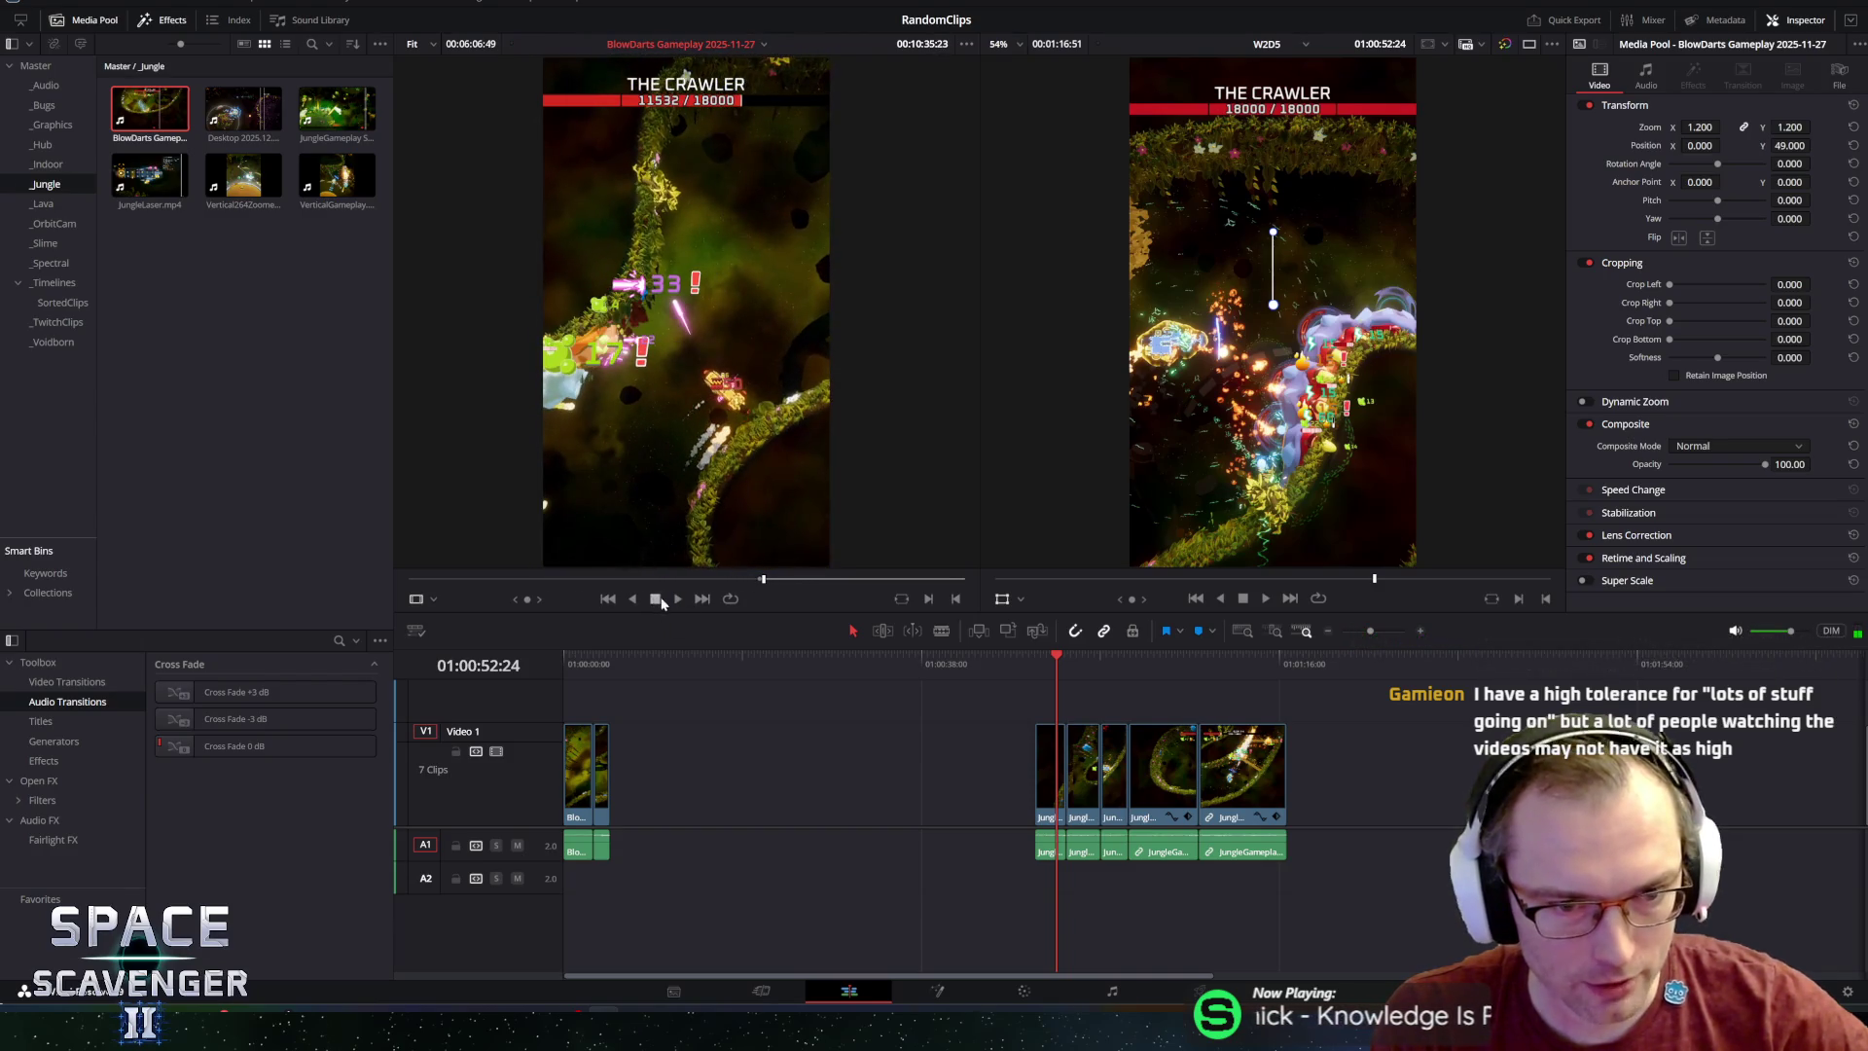
drag(532, 600, 530, 599)
click(957, 601)
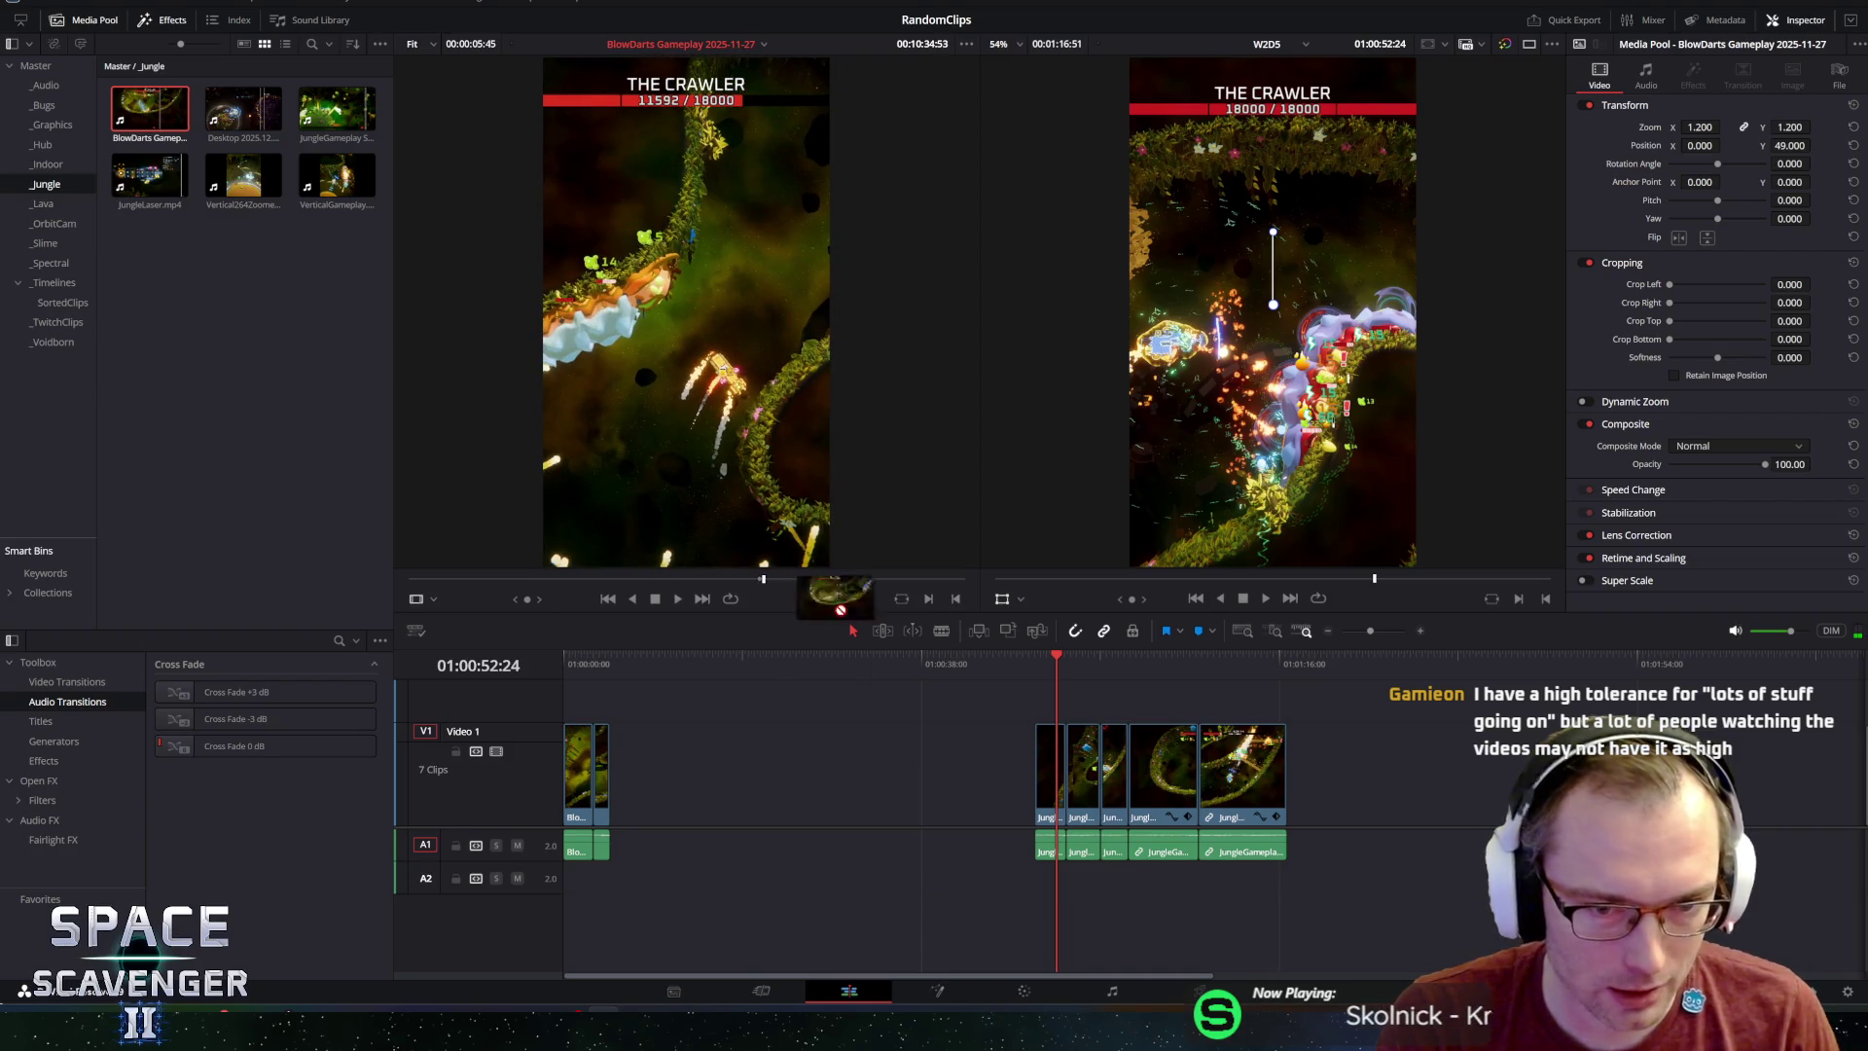
Play the timeline from the start to review the new Crawler clip.
click(603, 671)
key(space)
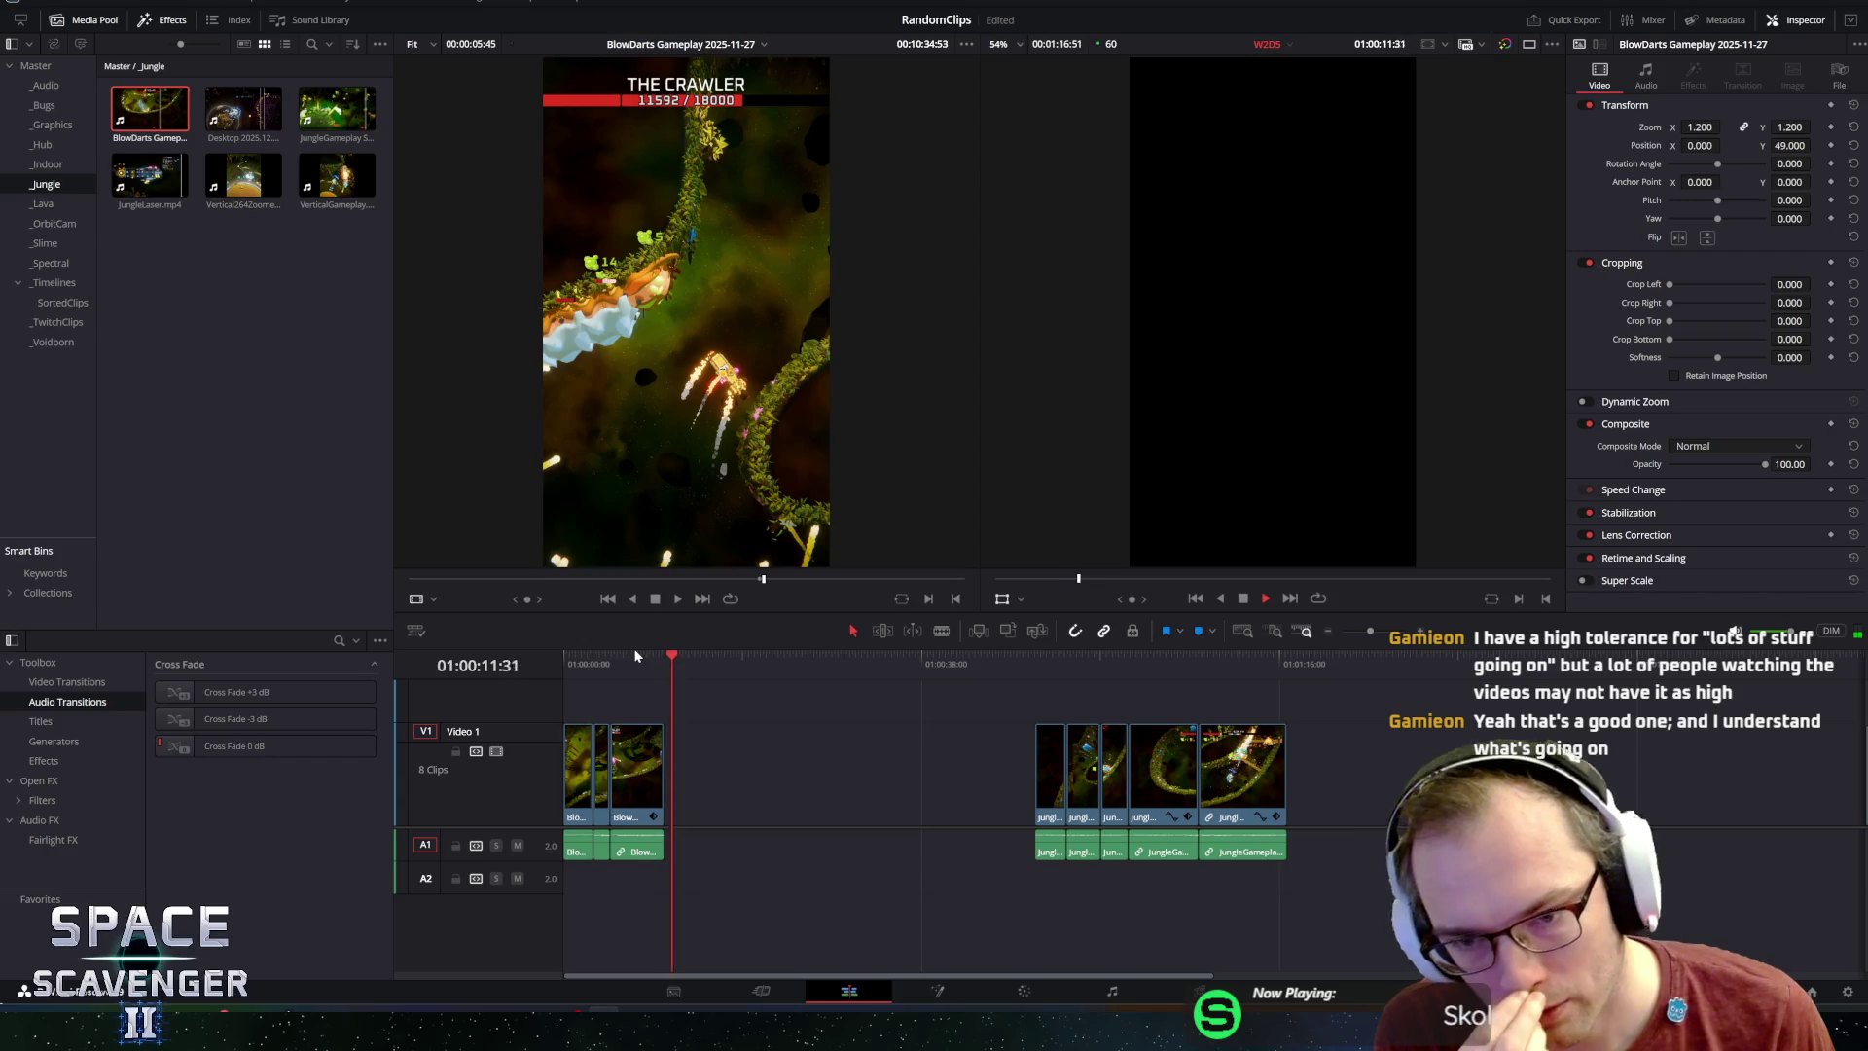
key(space)
Save the RandomClips project, then link the third audio clip to its video.
drag(664, 662, 652, 662)
key(ctrl+s)
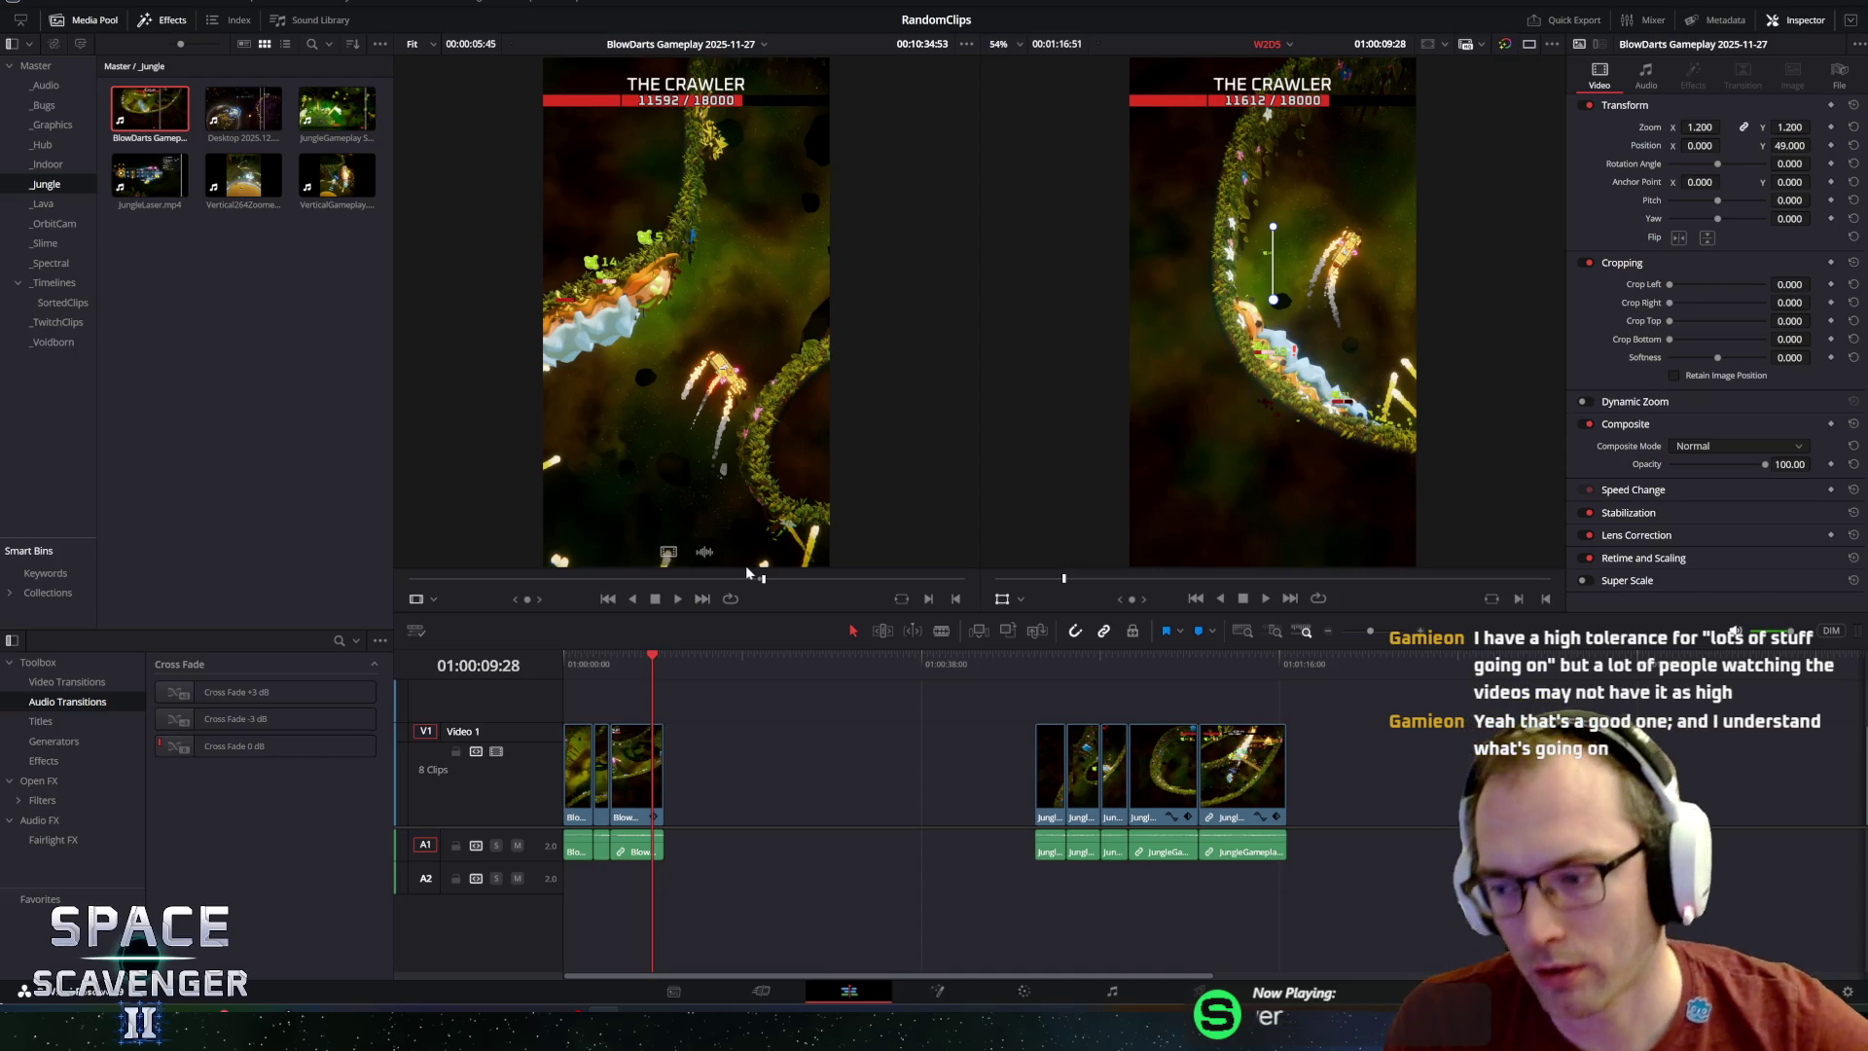
drag(652, 652, 579, 664)
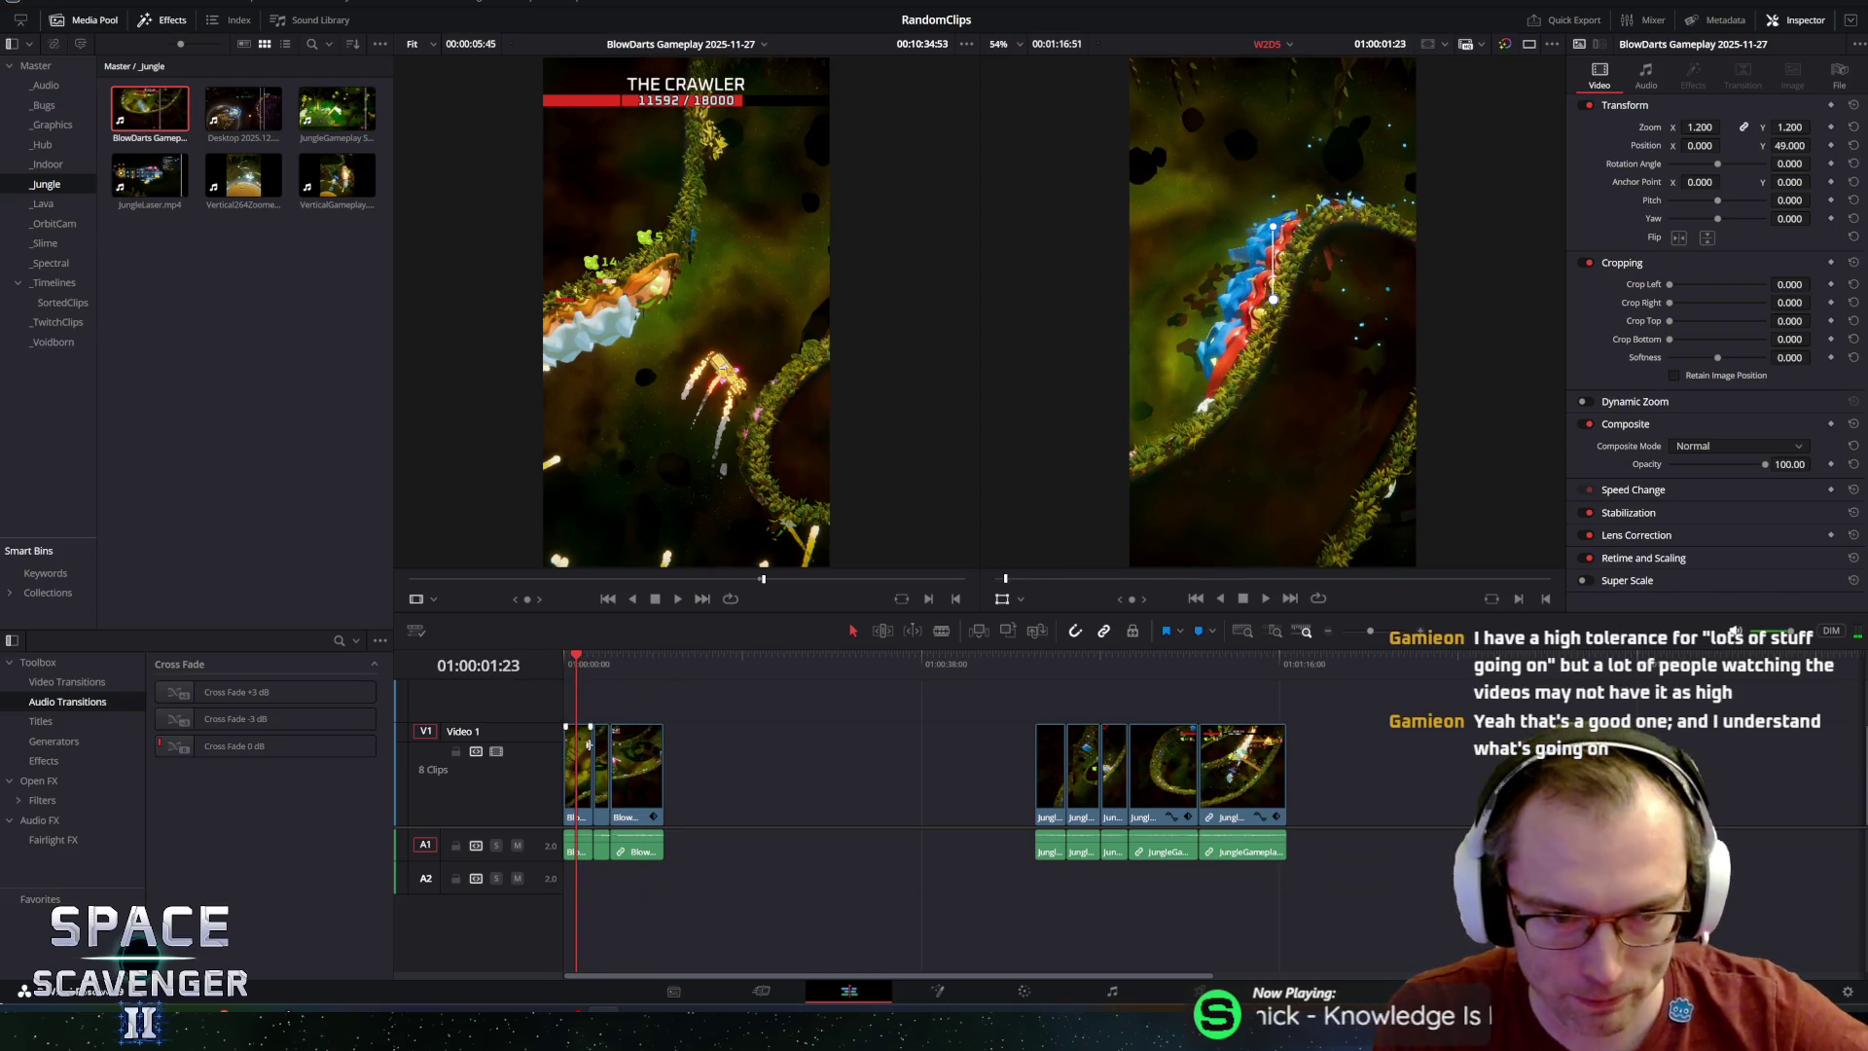
key(ctrl+alt+l)
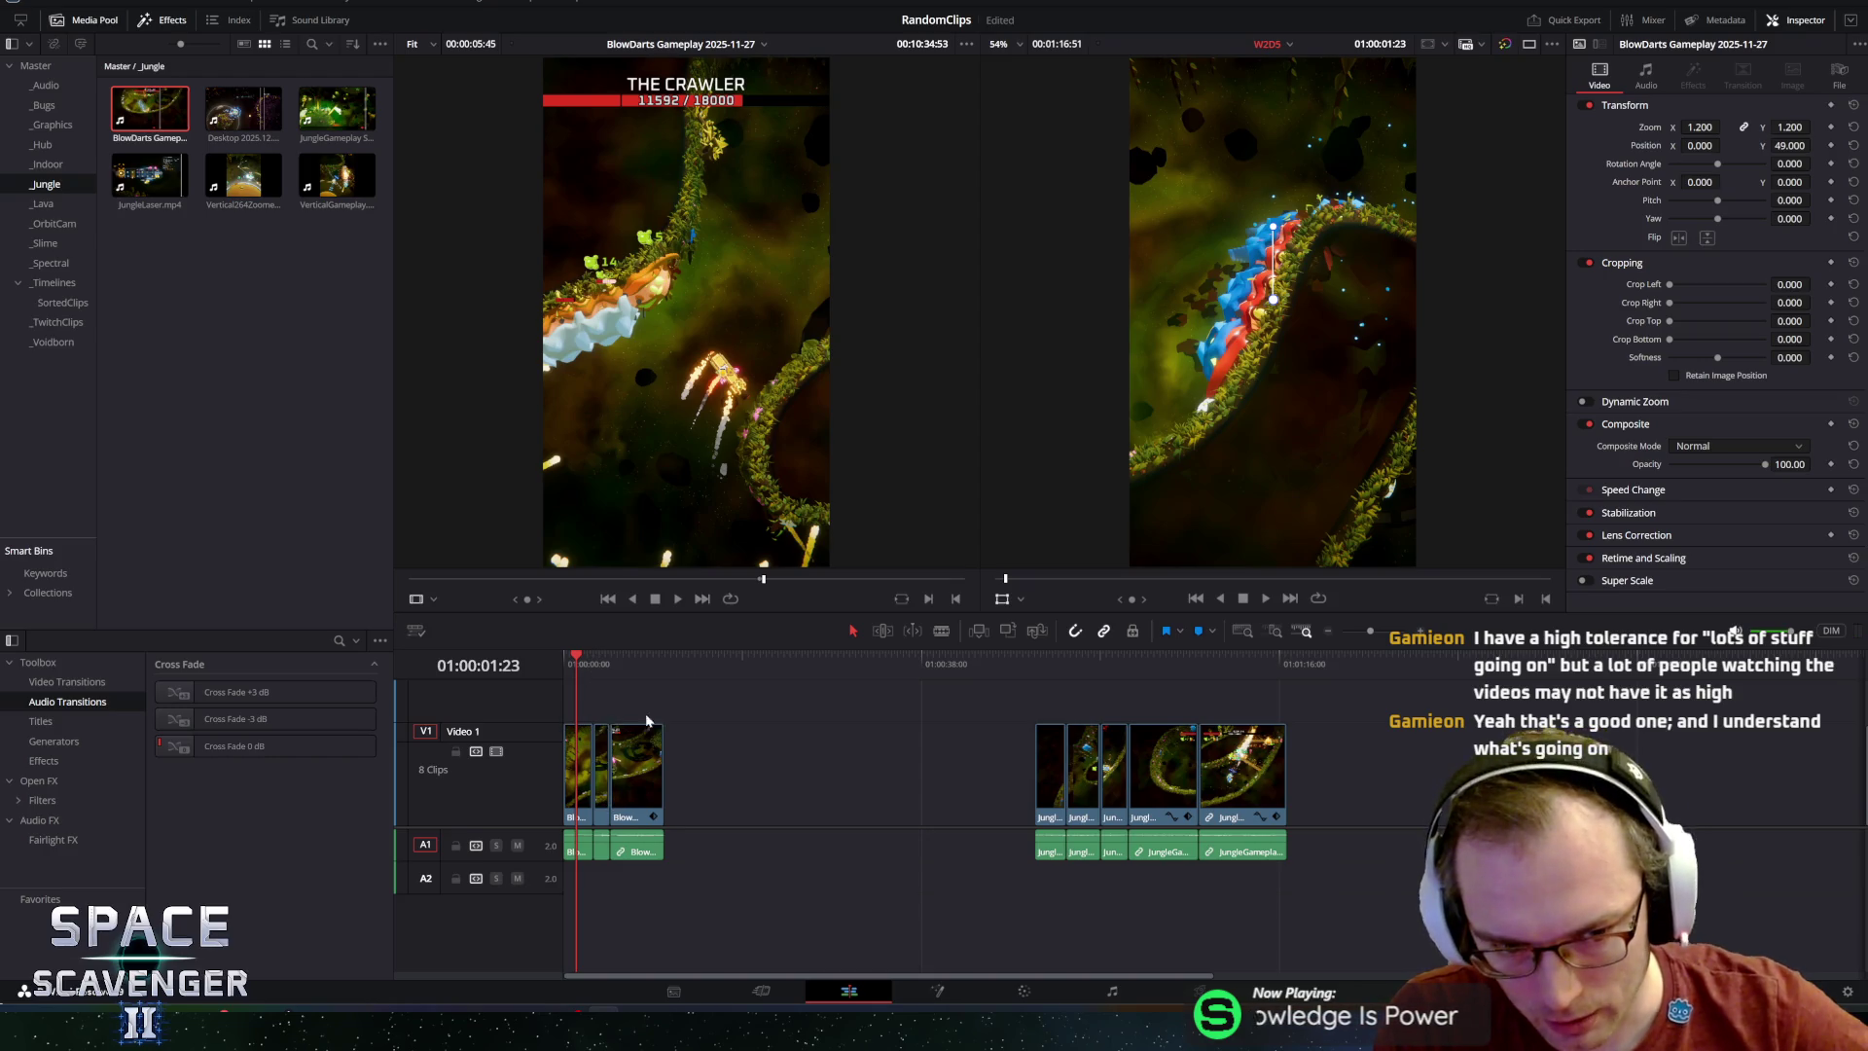
Scrub the timeline ruler through the new third BlowDarts Crawler clip to review it.
click(594, 660)
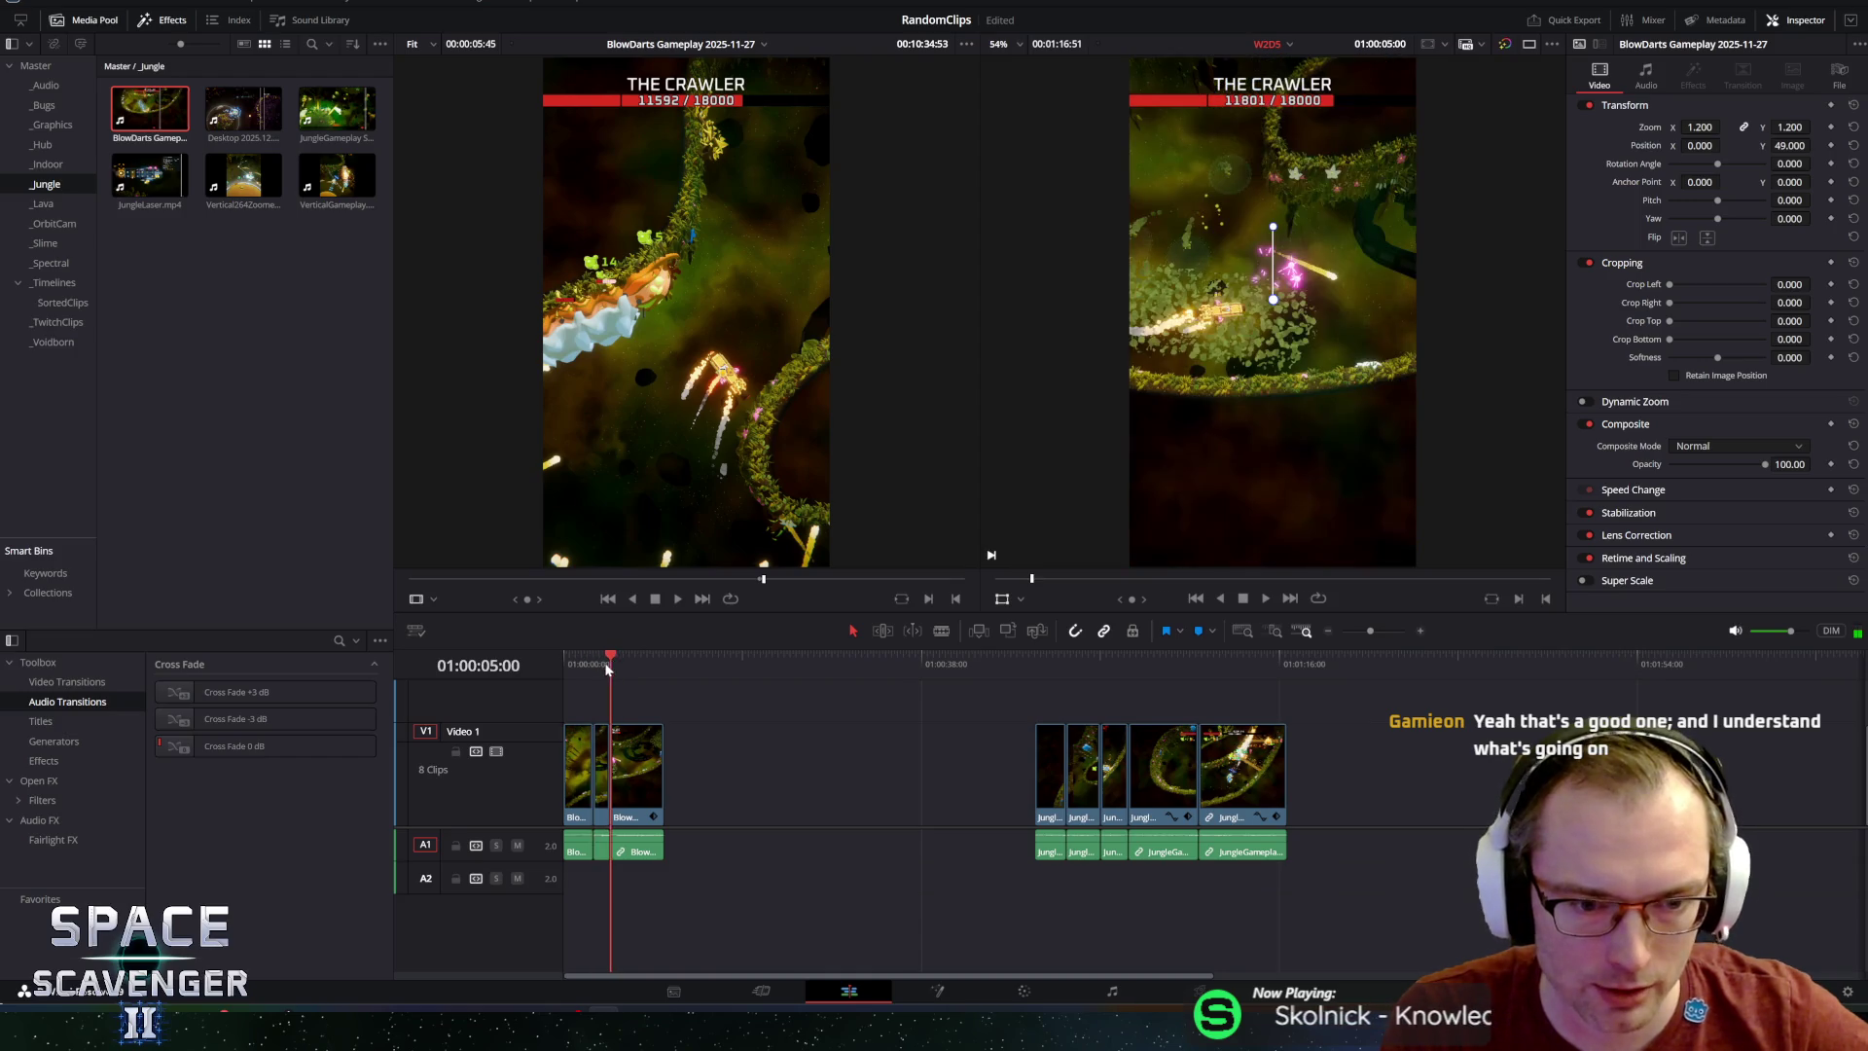
click(581, 669)
drag(581, 671, 641, 675)
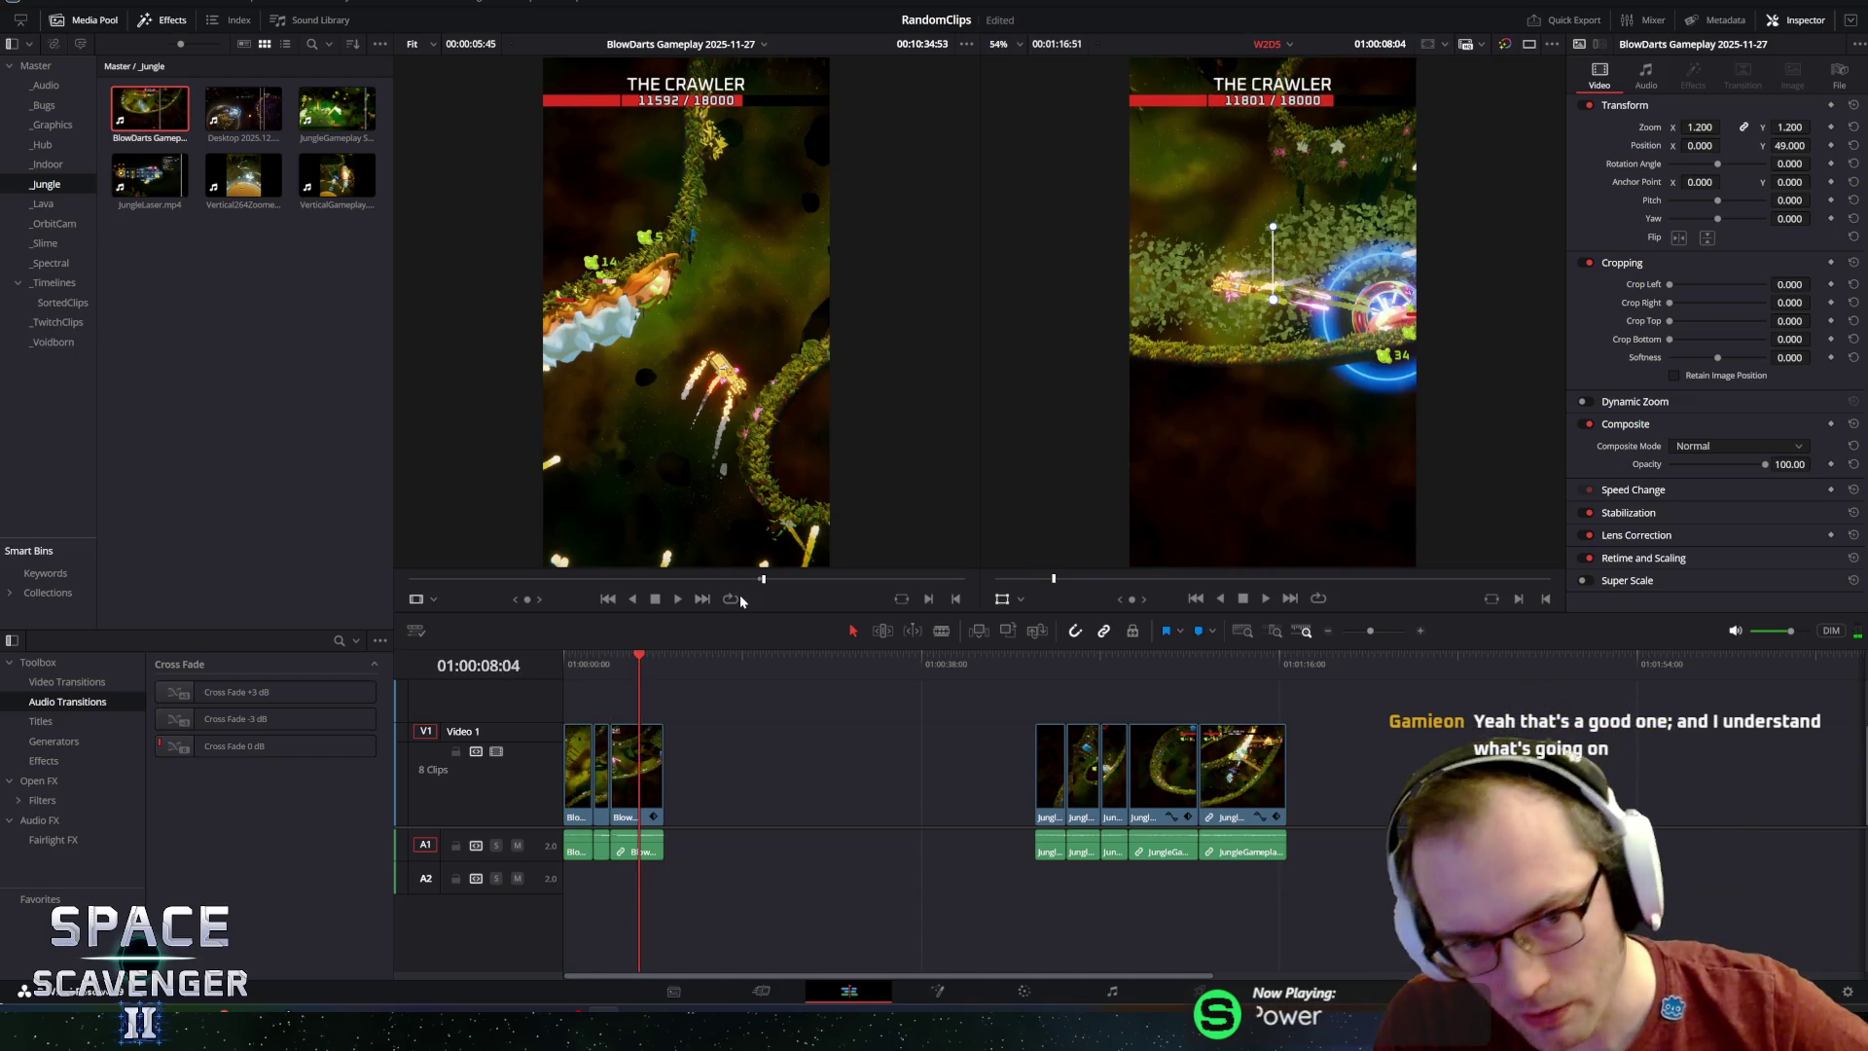
drag(642, 663, 654, 656)
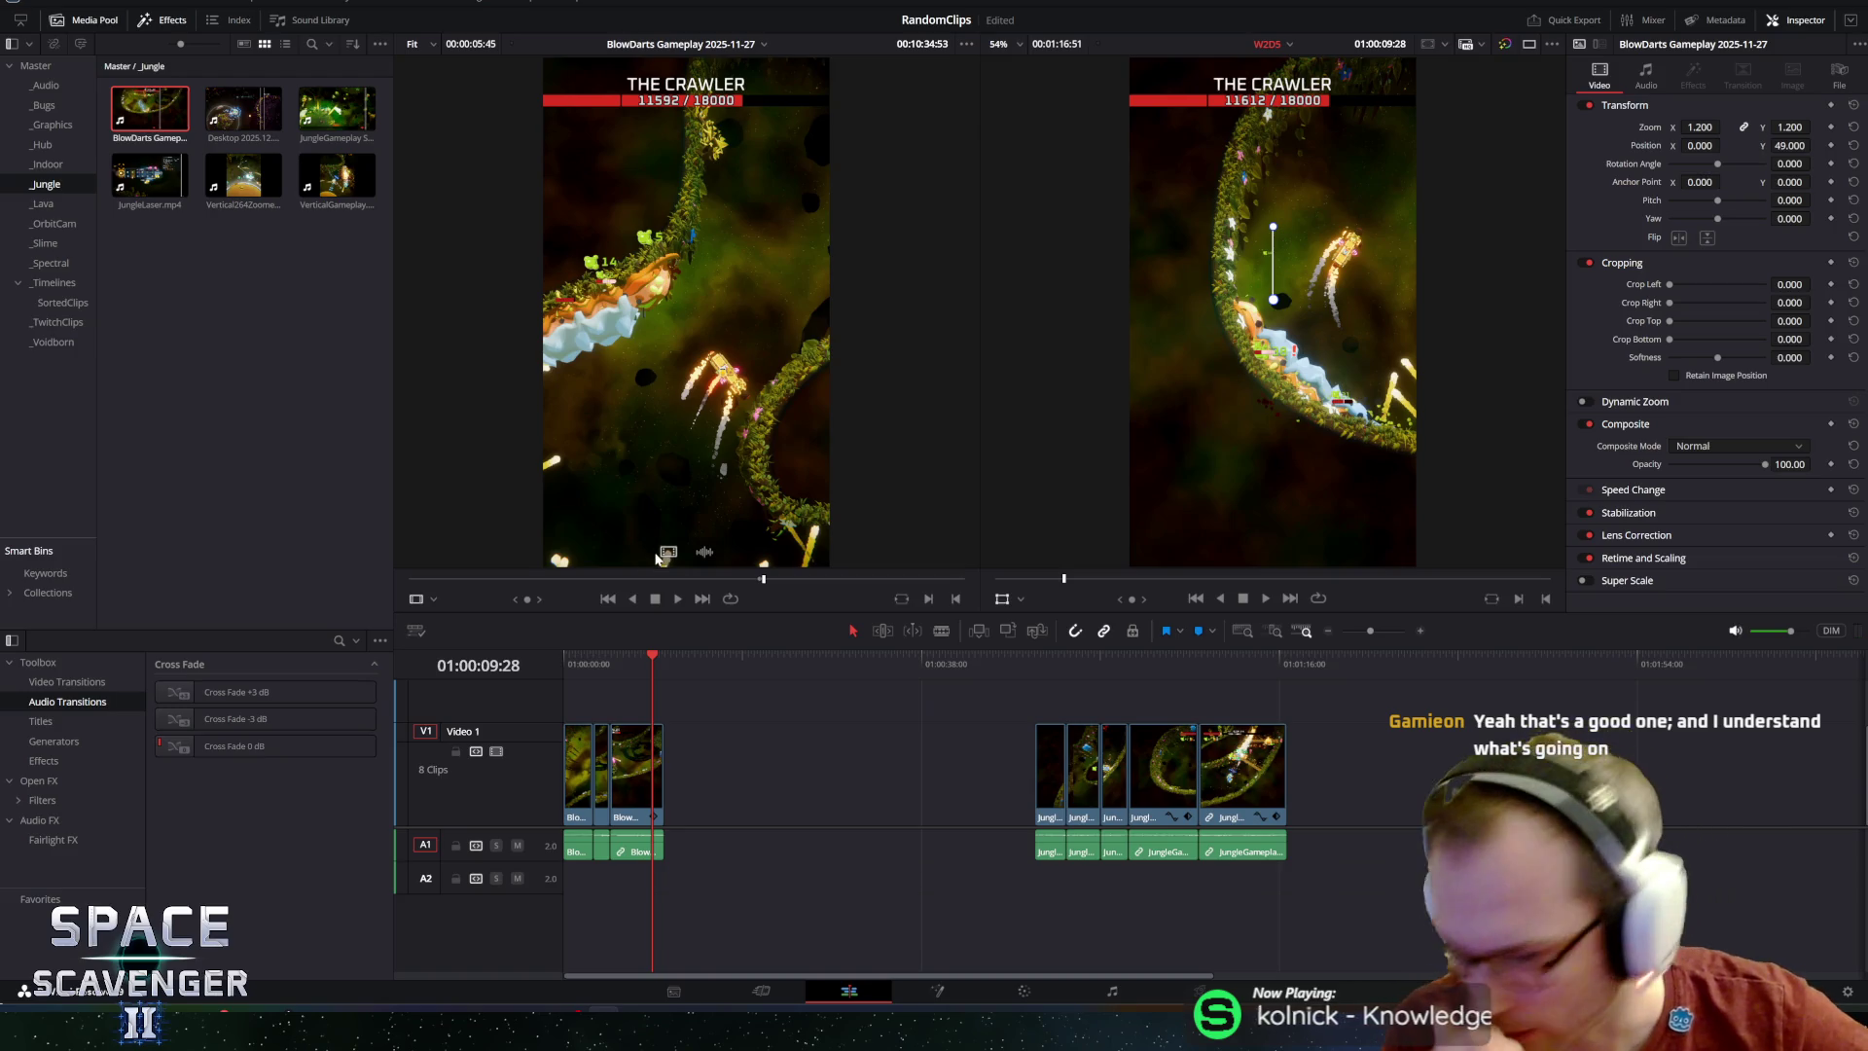
Locate the Crawler boss fight in the BlowDarts source and mark an in point there.
click(766, 580)
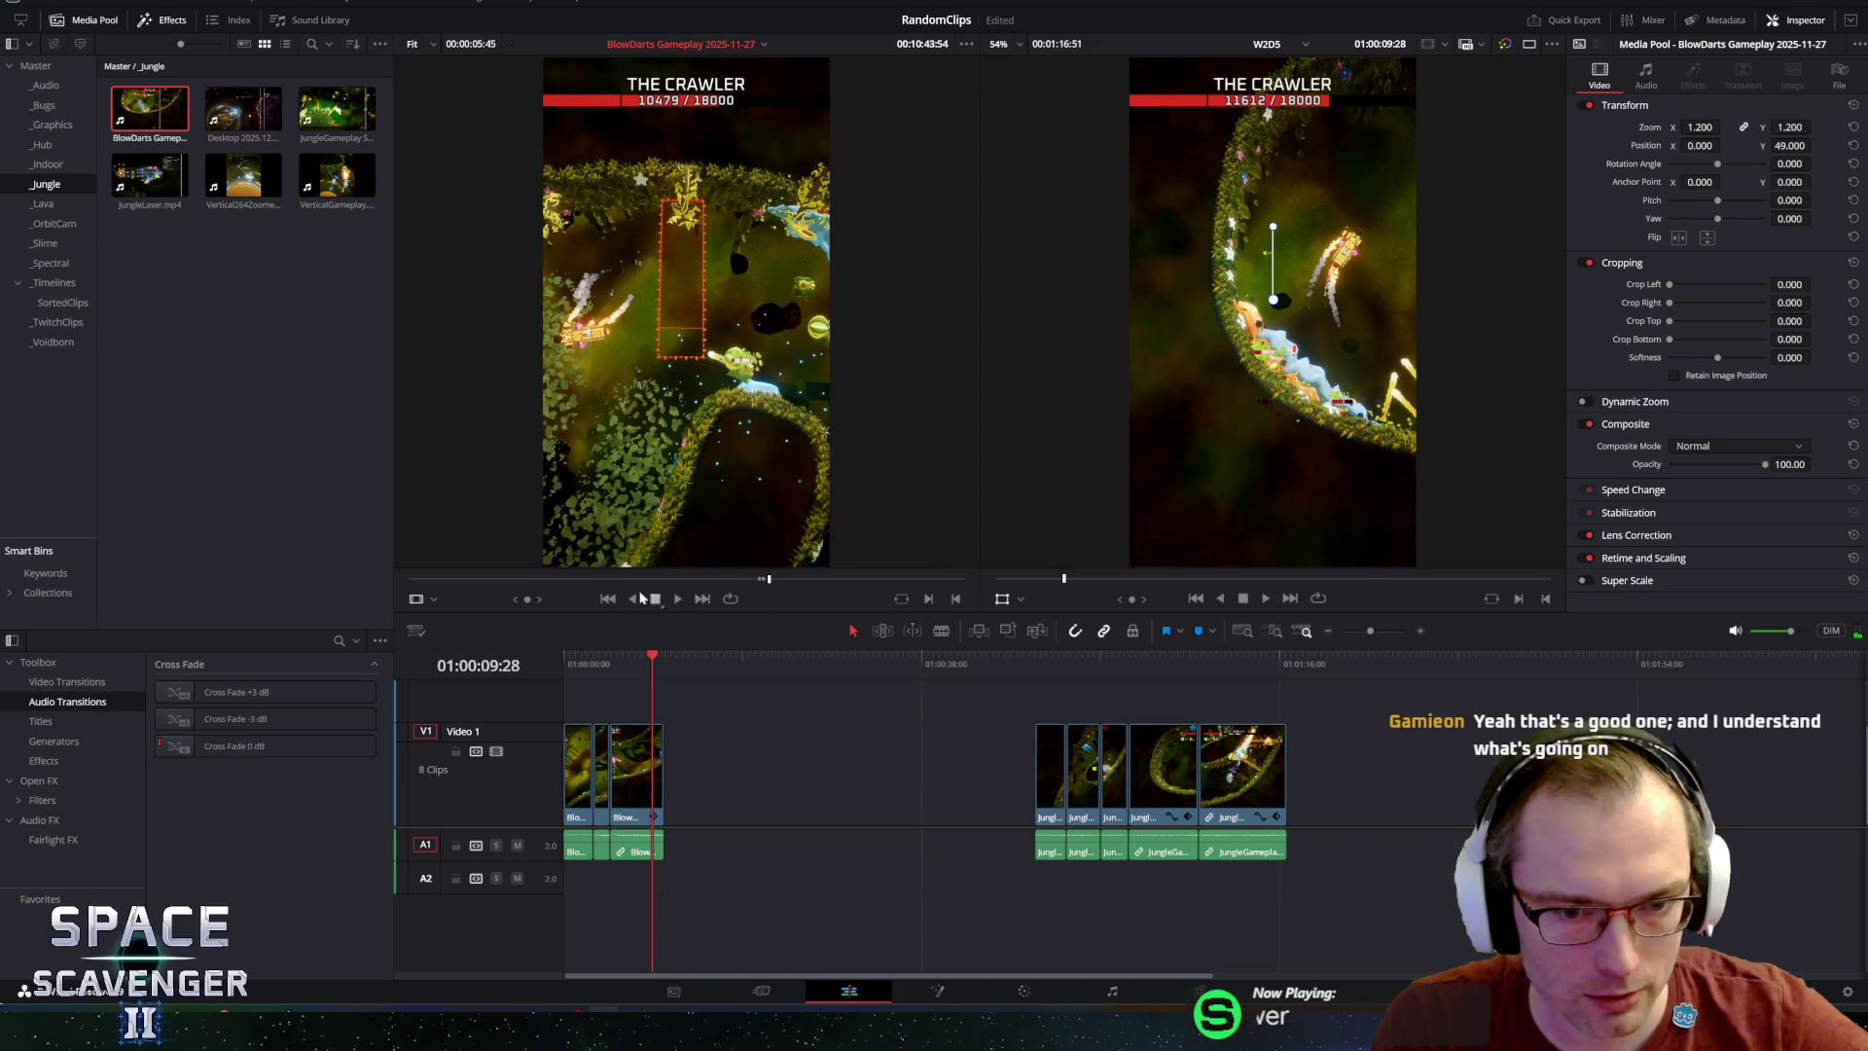
drag(524, 599, 467, 599)
key(space)
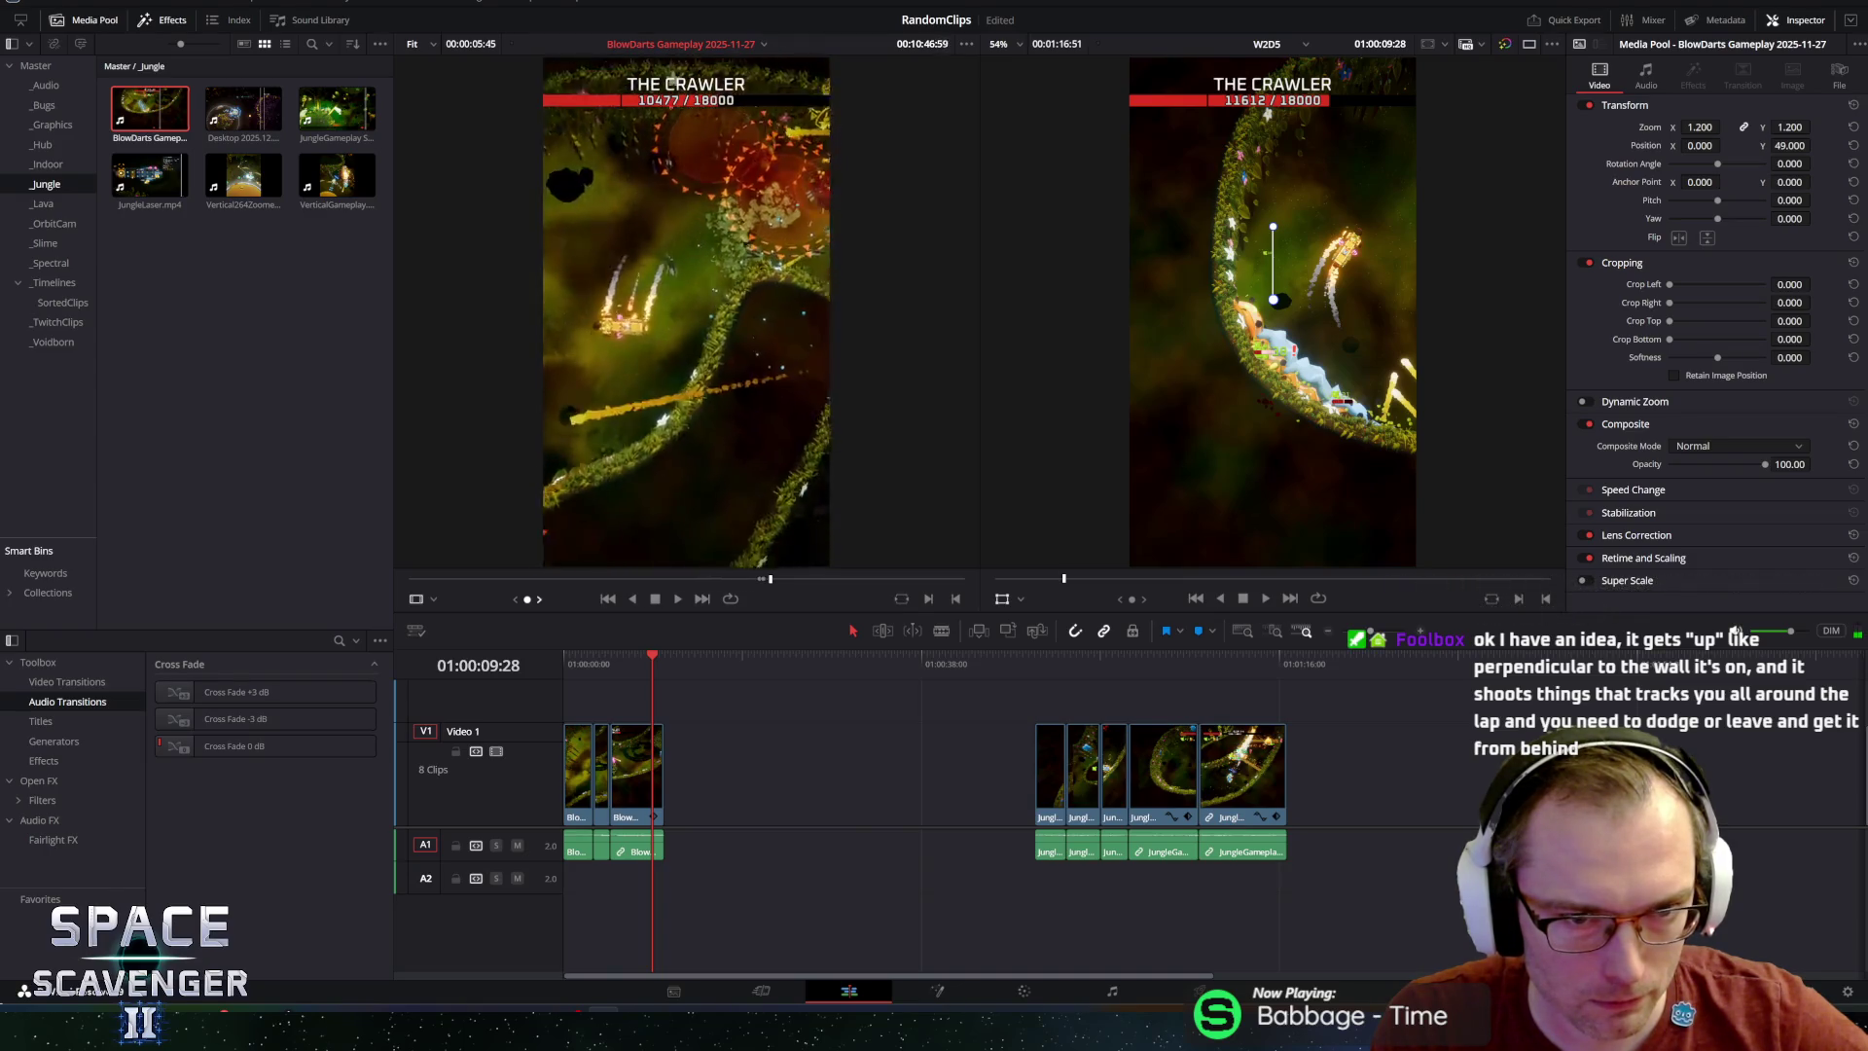
key(j)
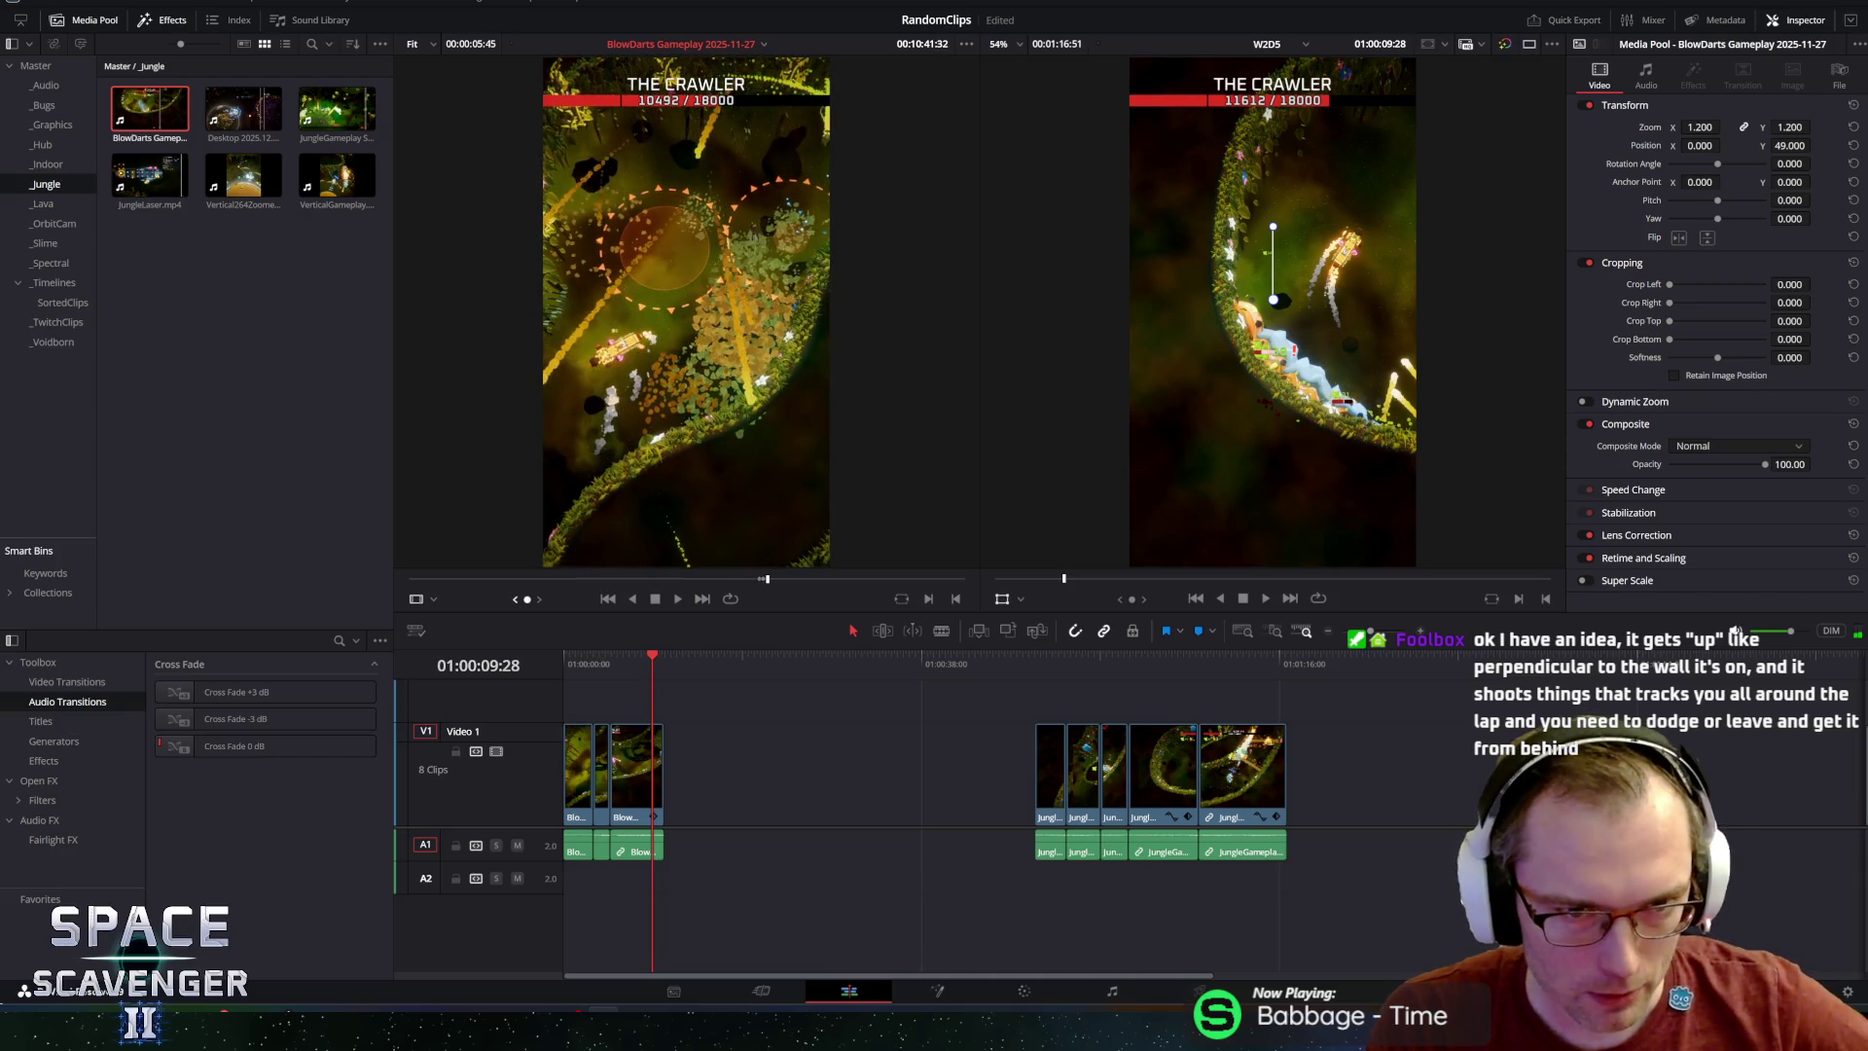
click(924, 604)
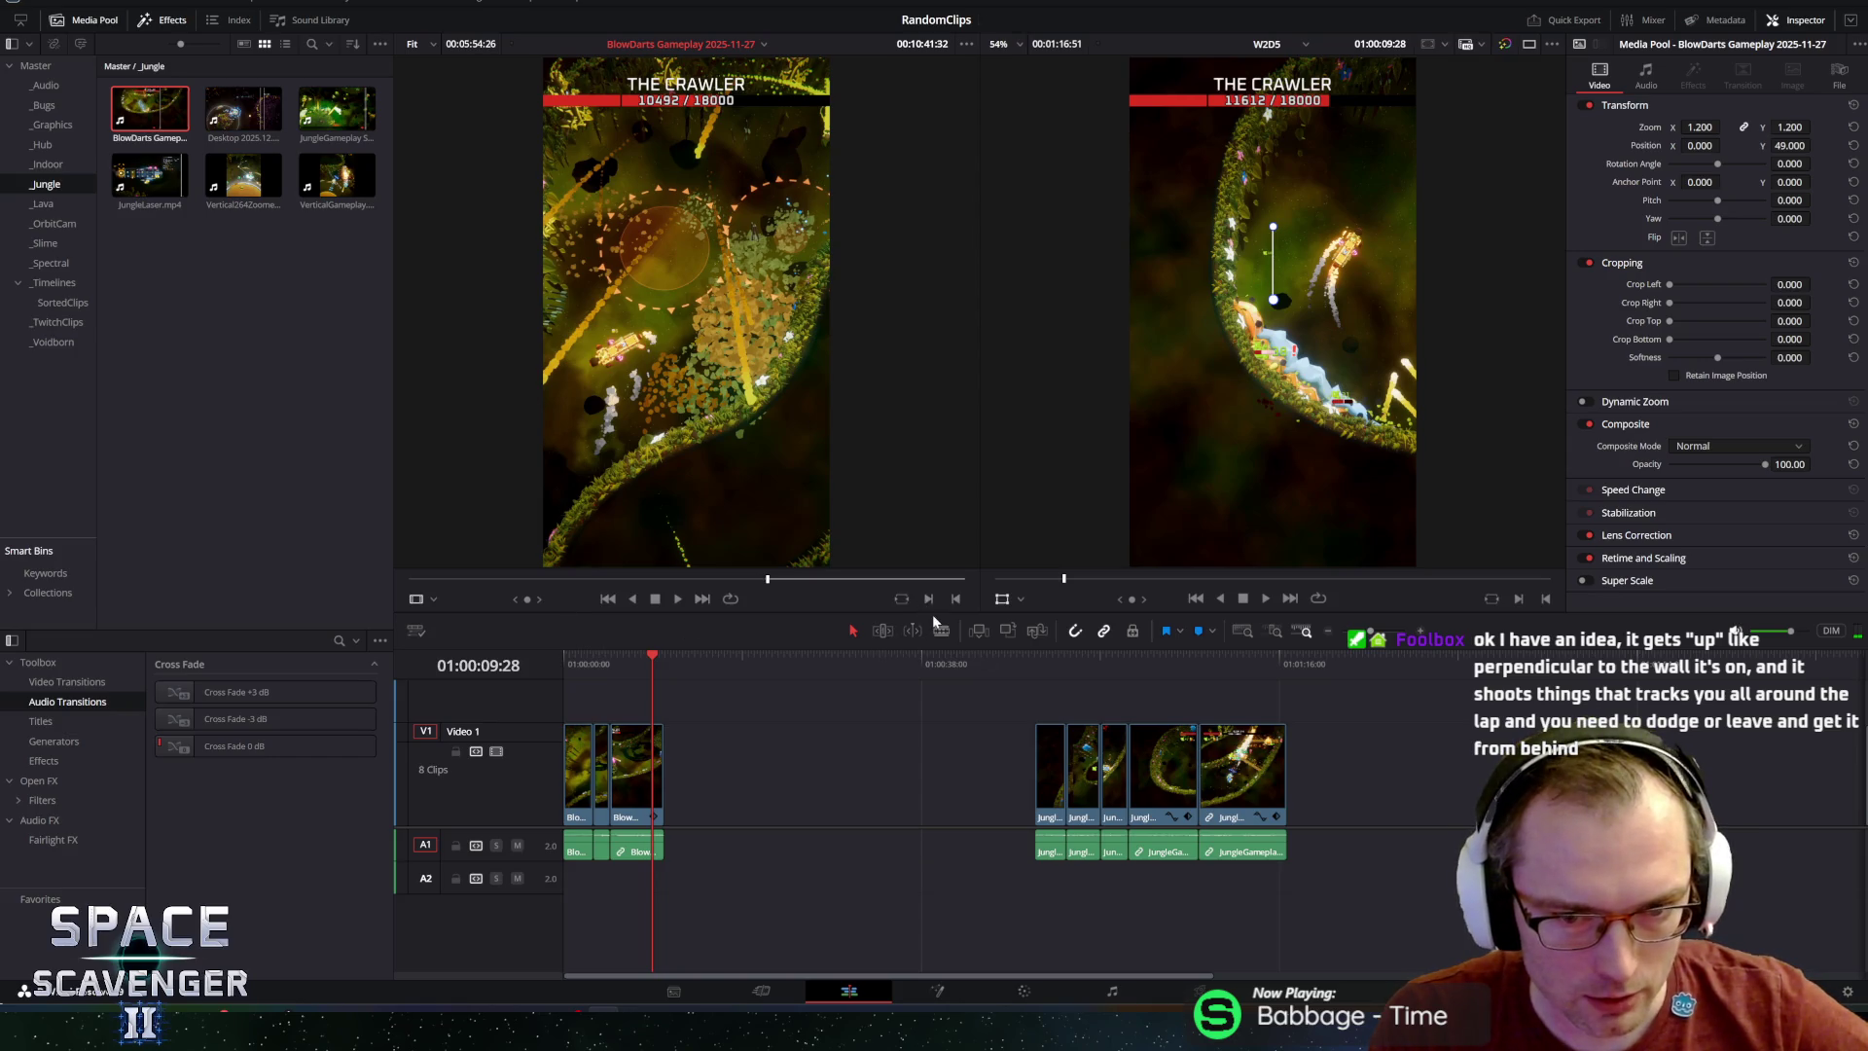
key(space)
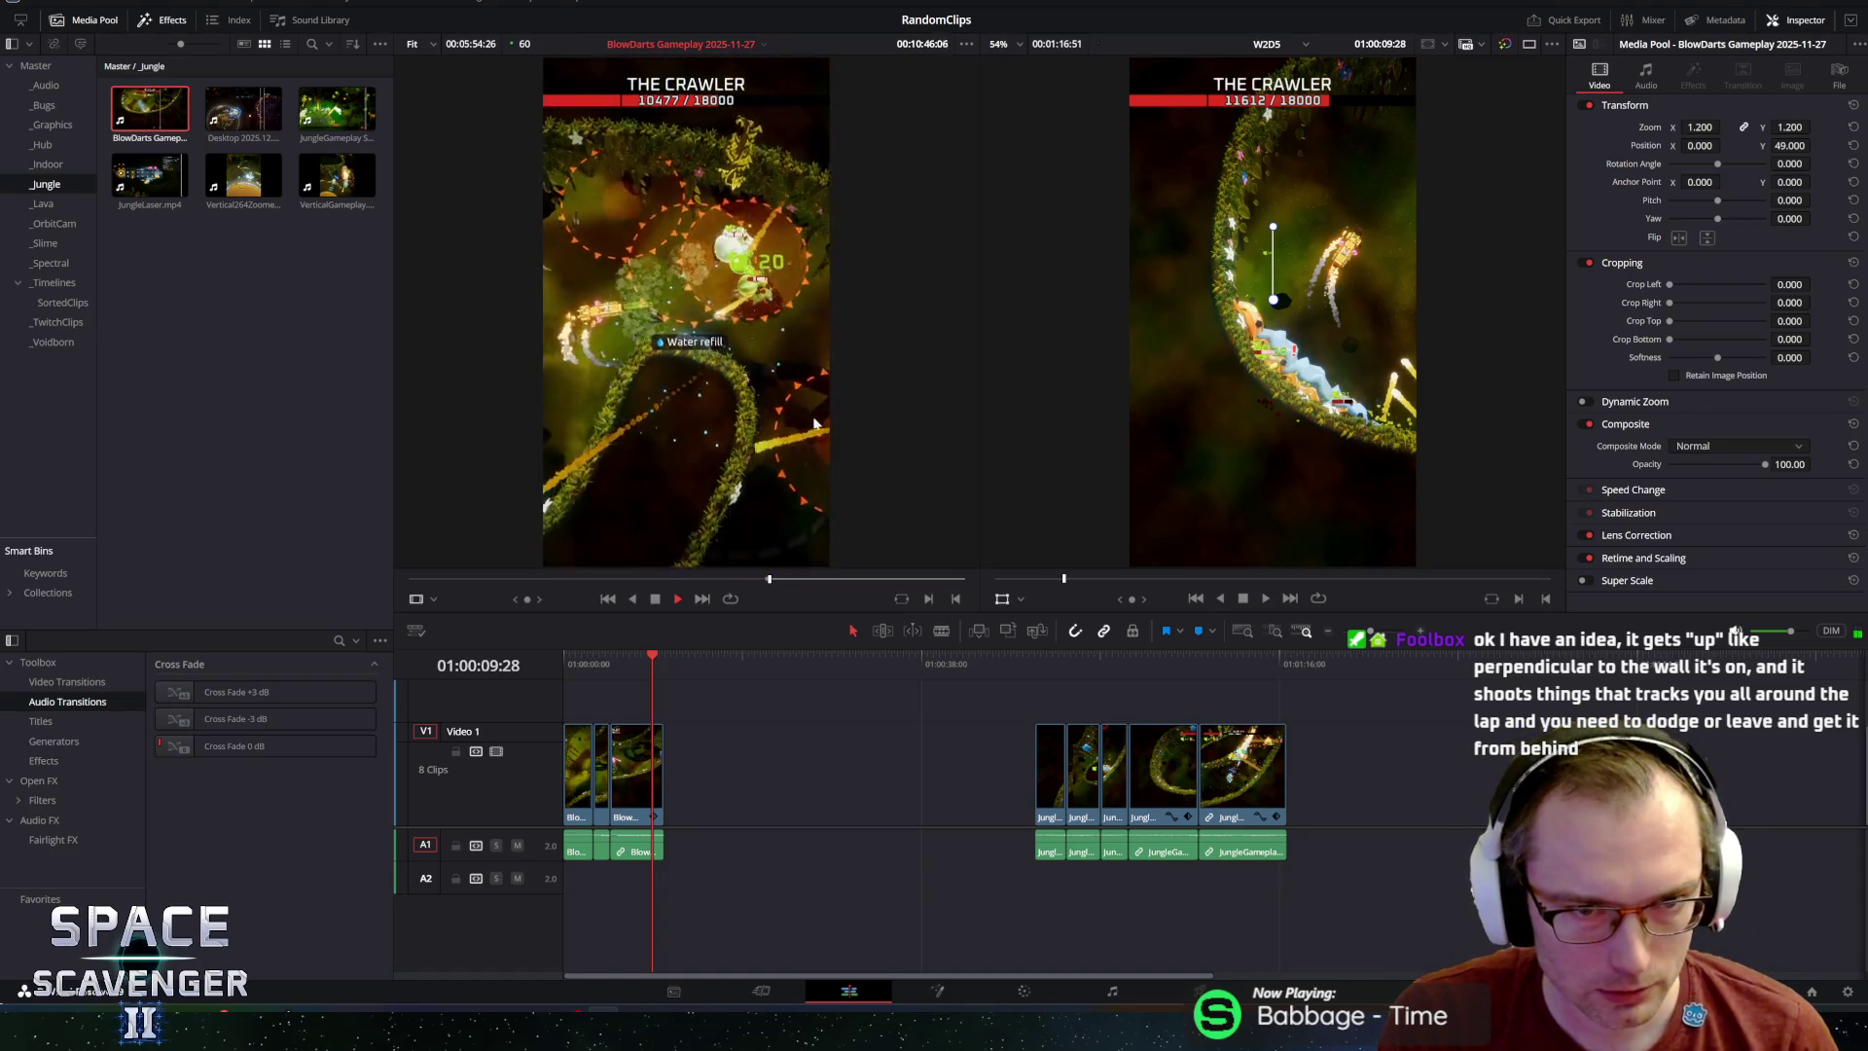
key(space)
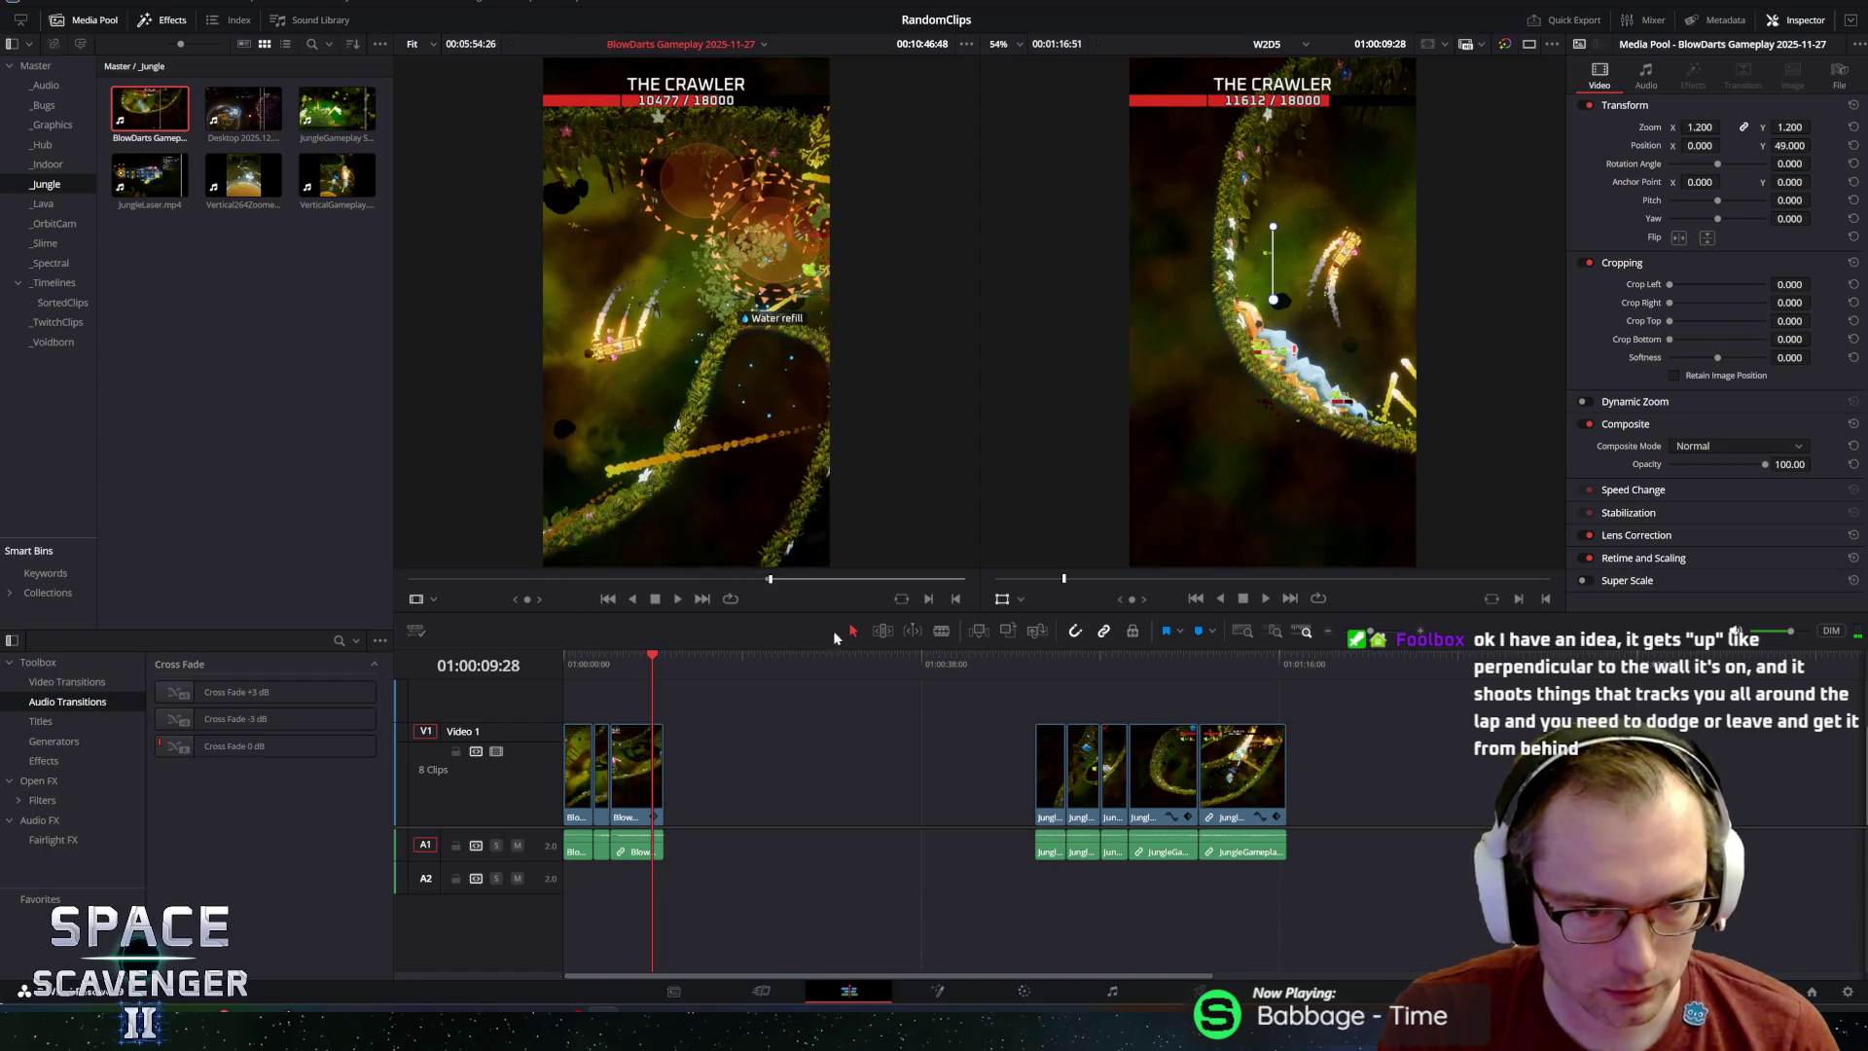
Trim the source range to the 00:00:07:55 Crawler highlight and drag it after the BlowDarts clips.
key(space)
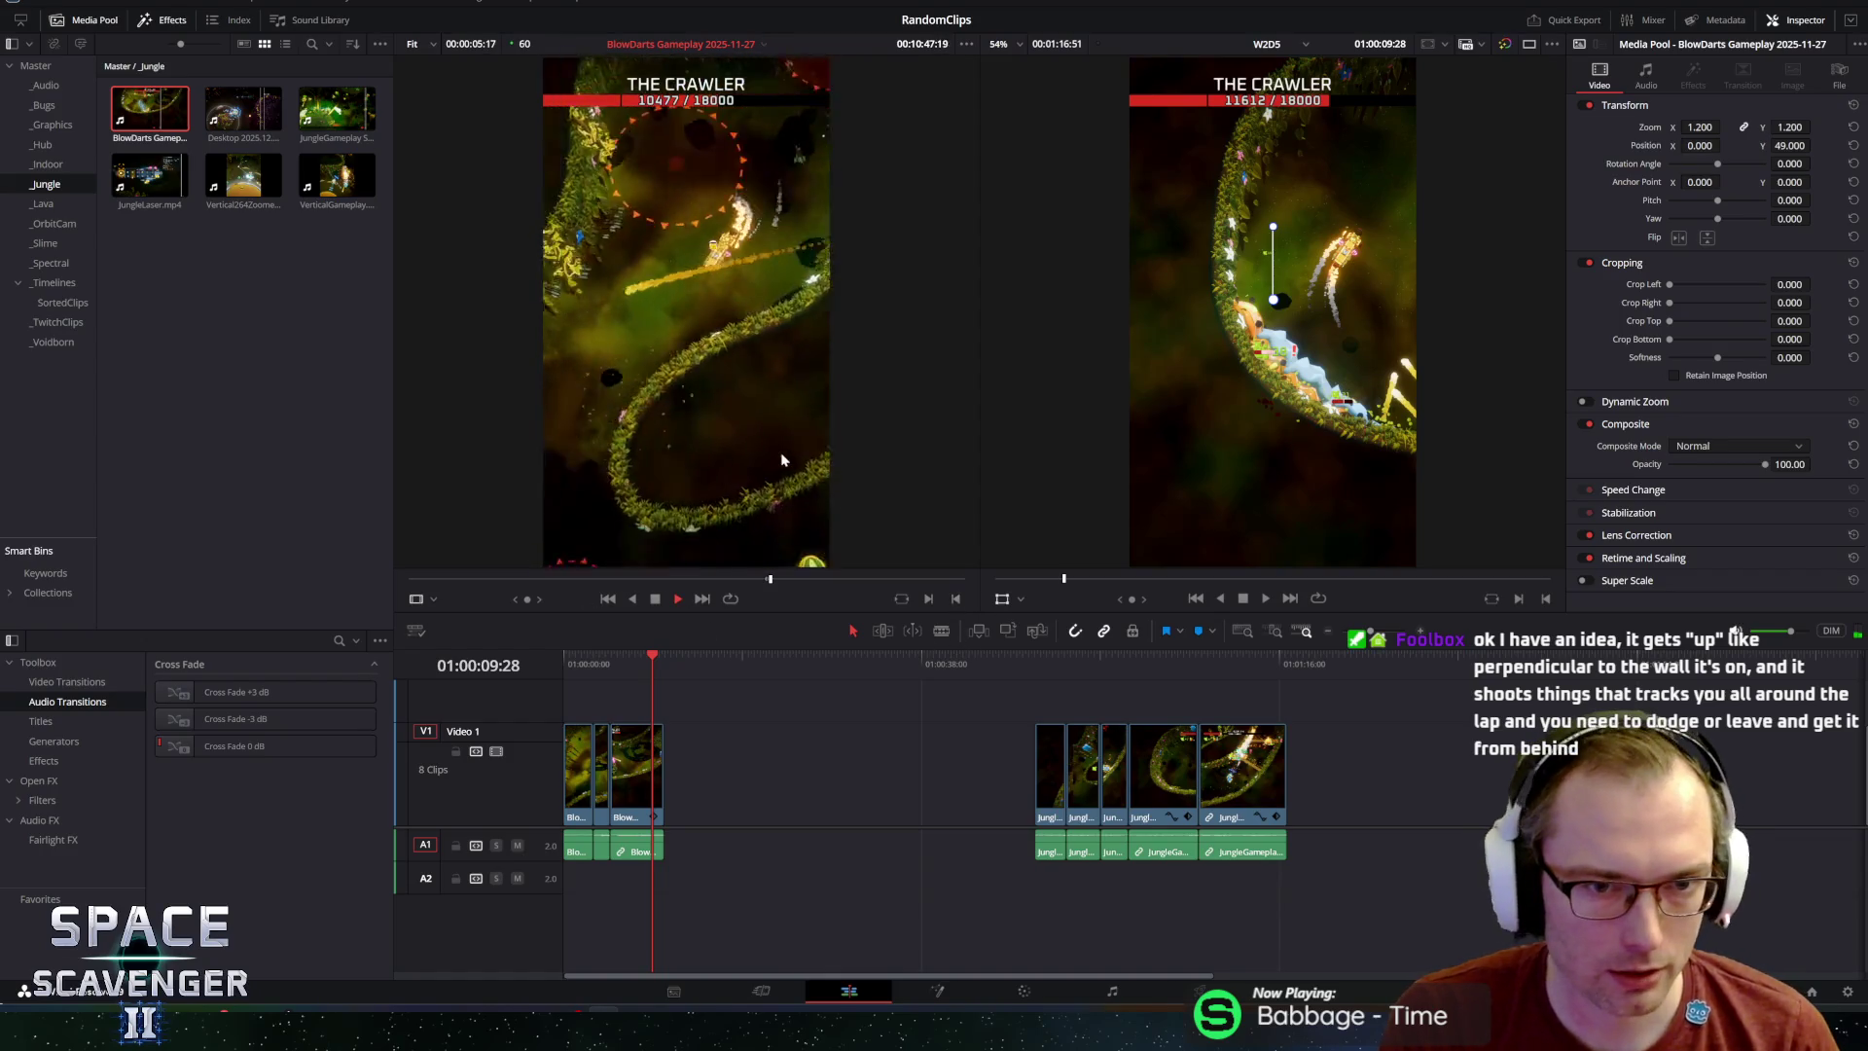
key(space)
key(space)
key(space)
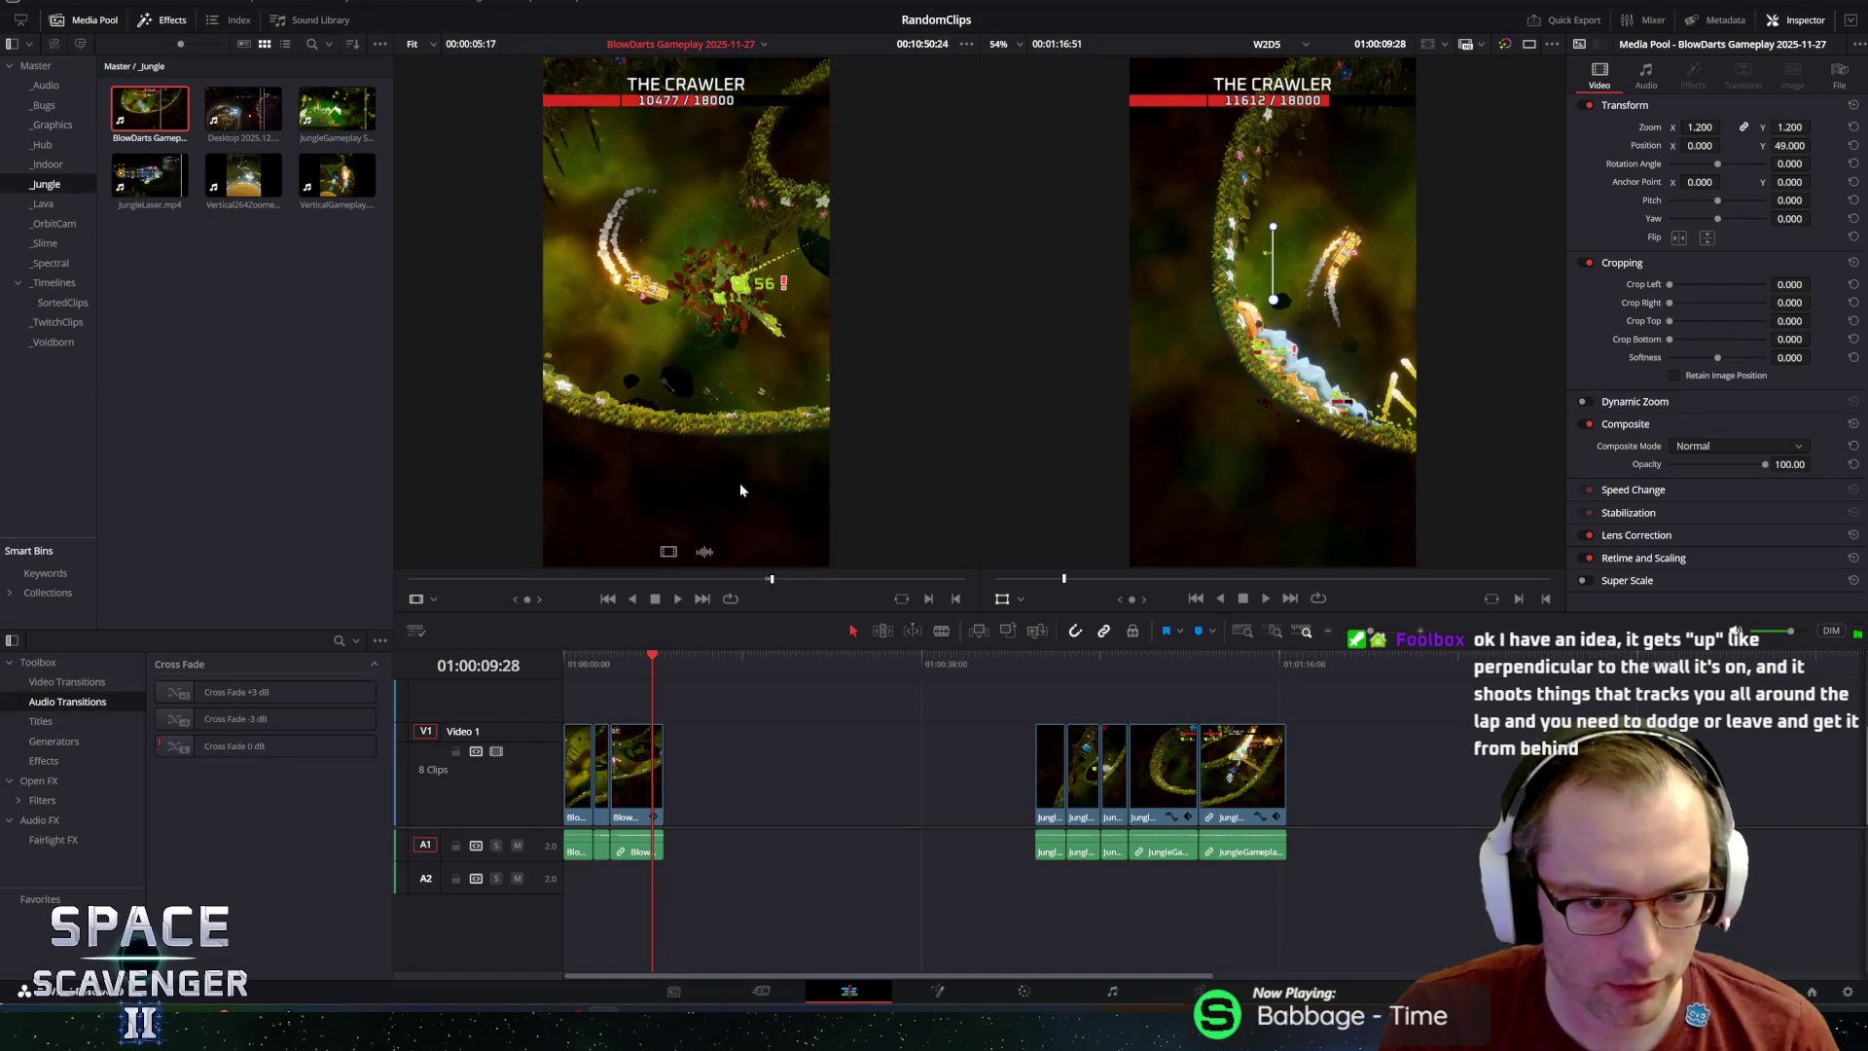
click(954, 601)
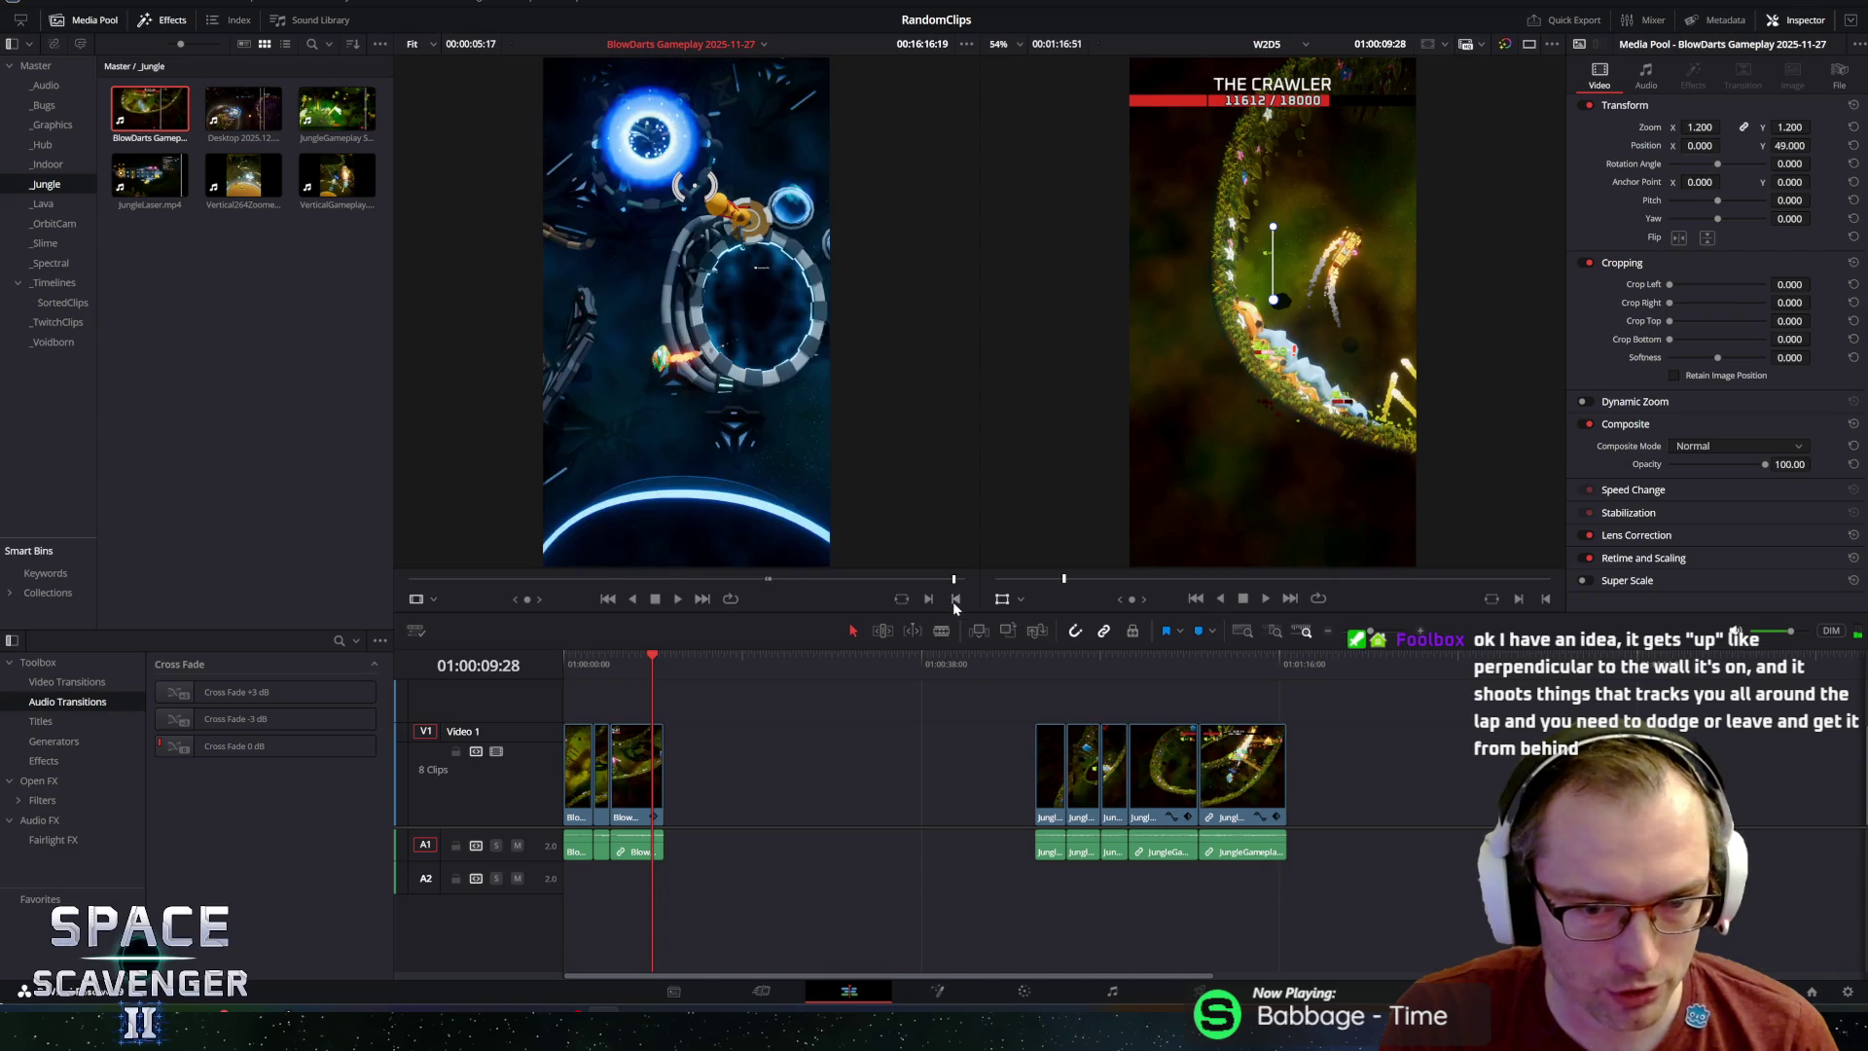
click(778, 580)
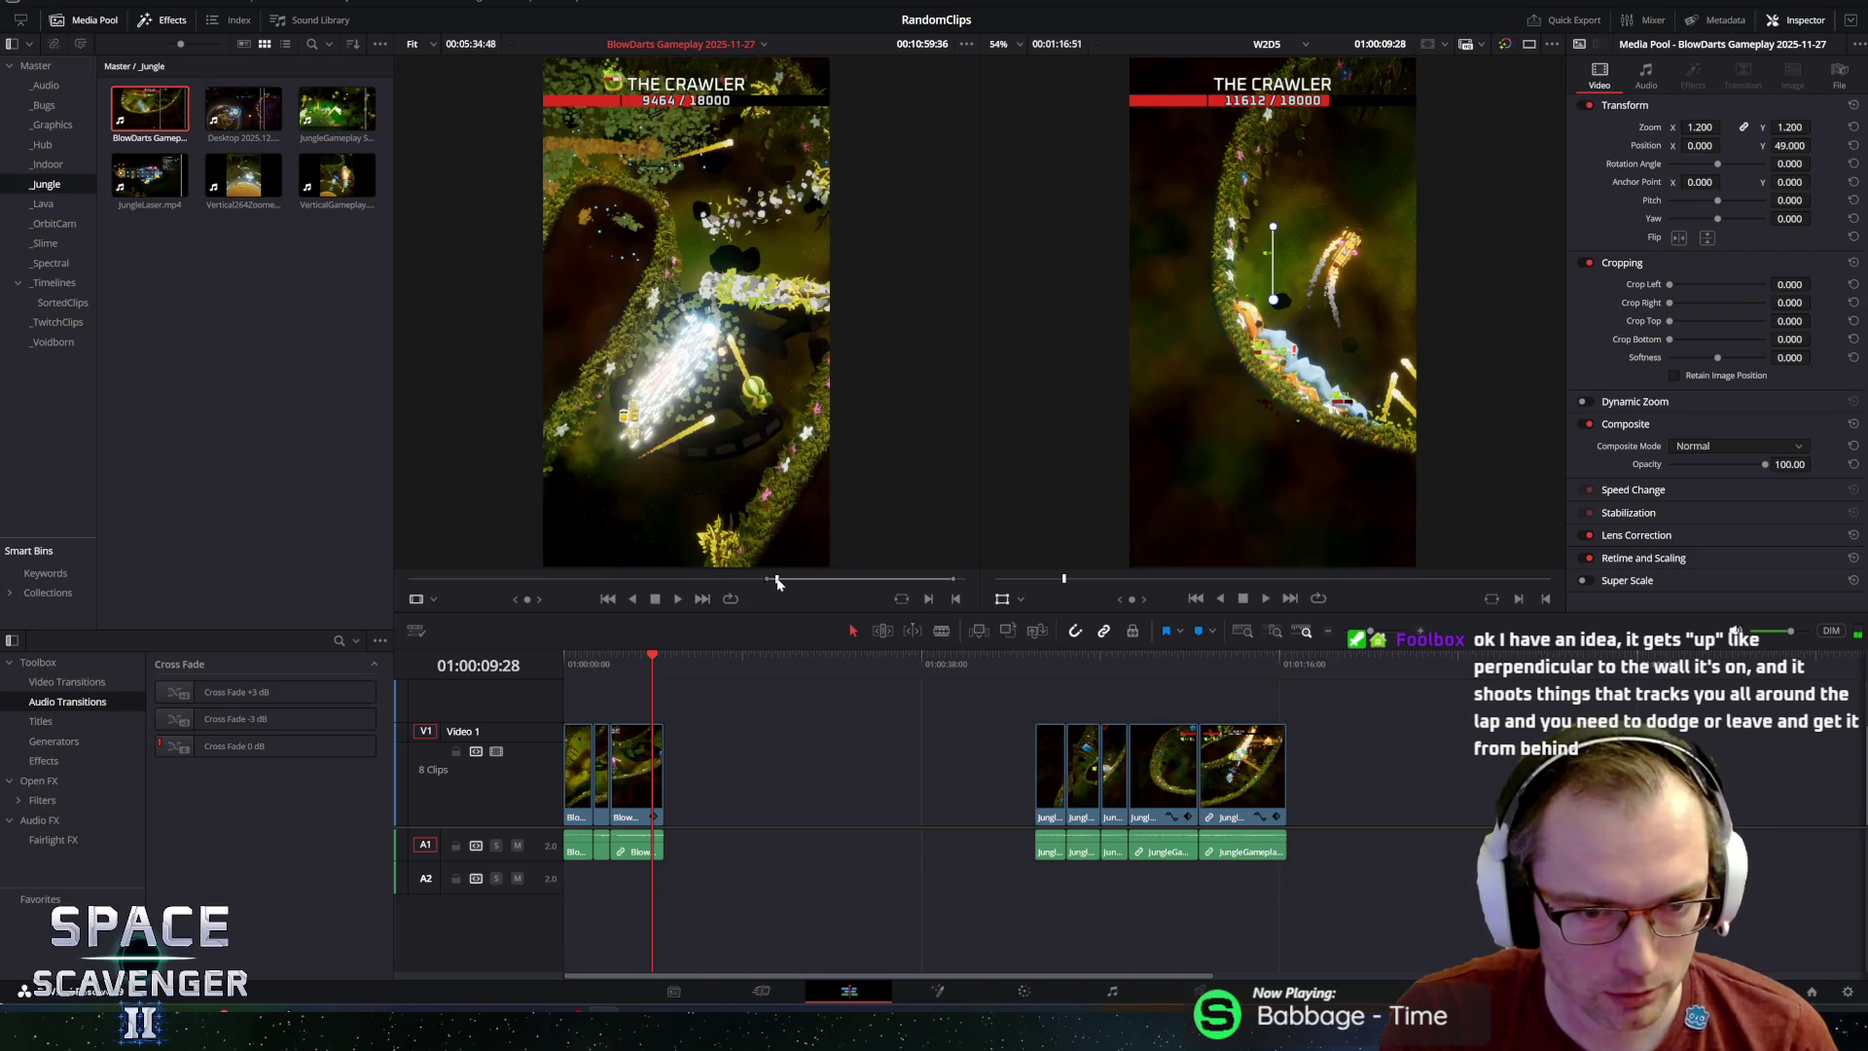
click(771, 580)
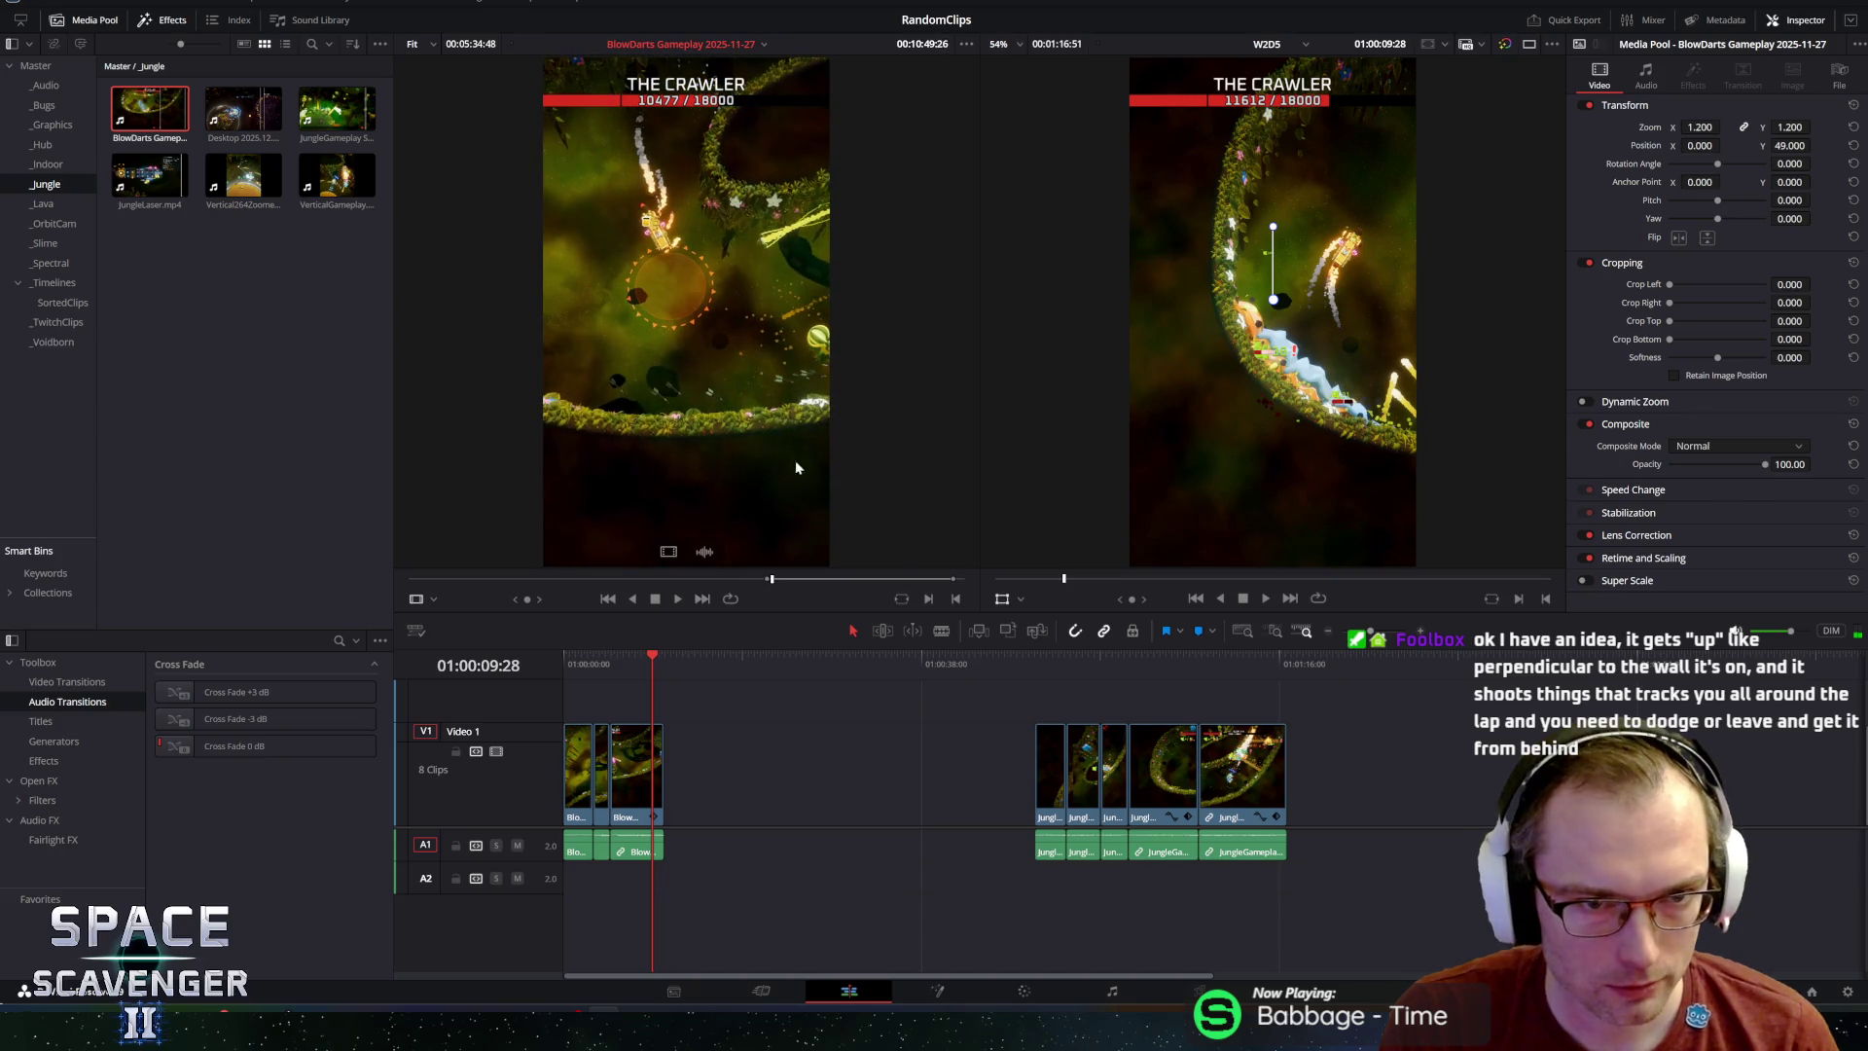
click(954, 601)
mouse_move(722, 441)
mouse_down()
mouse_move(768, 769)
mouse_move(701, 769)
mouse_up()
Replay the new Crawler clip from 01:00:10:45 several times, stopping at 01:00:12:58.
click(638, 664)
key(space)
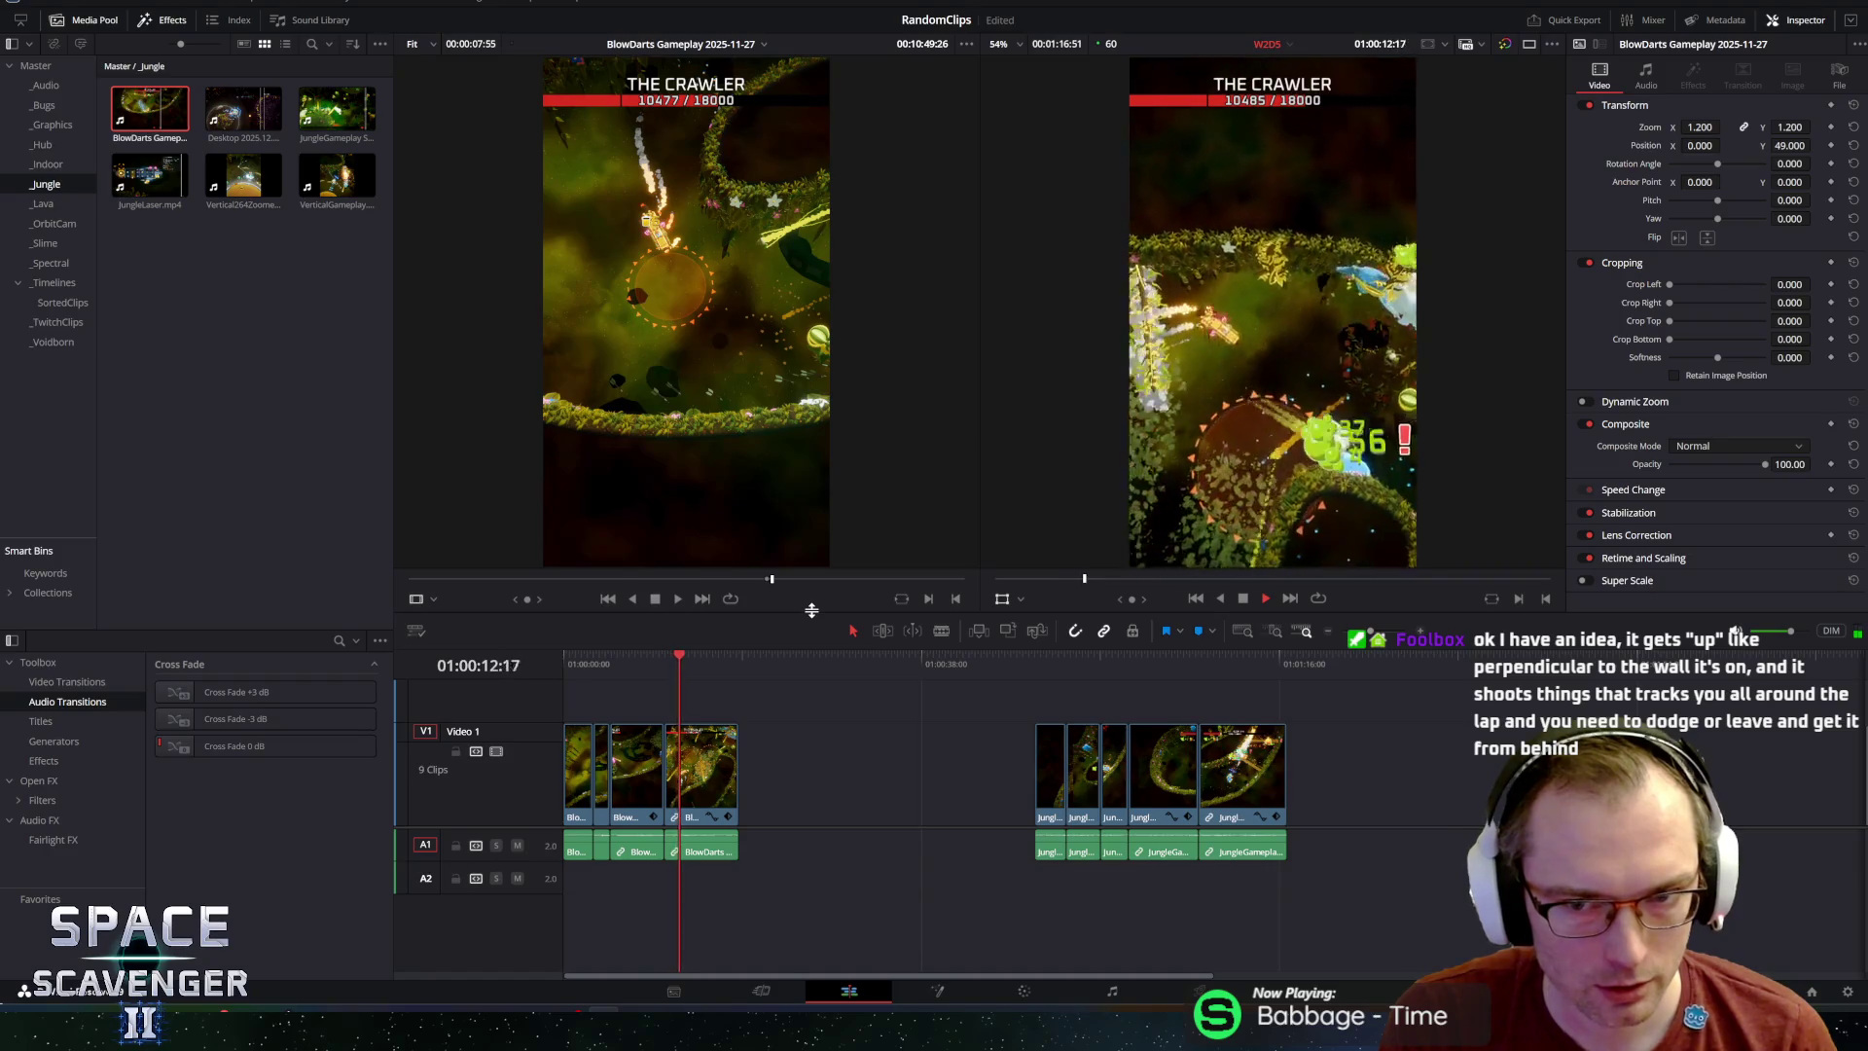
key(space)
click(664, 662)
key(space)
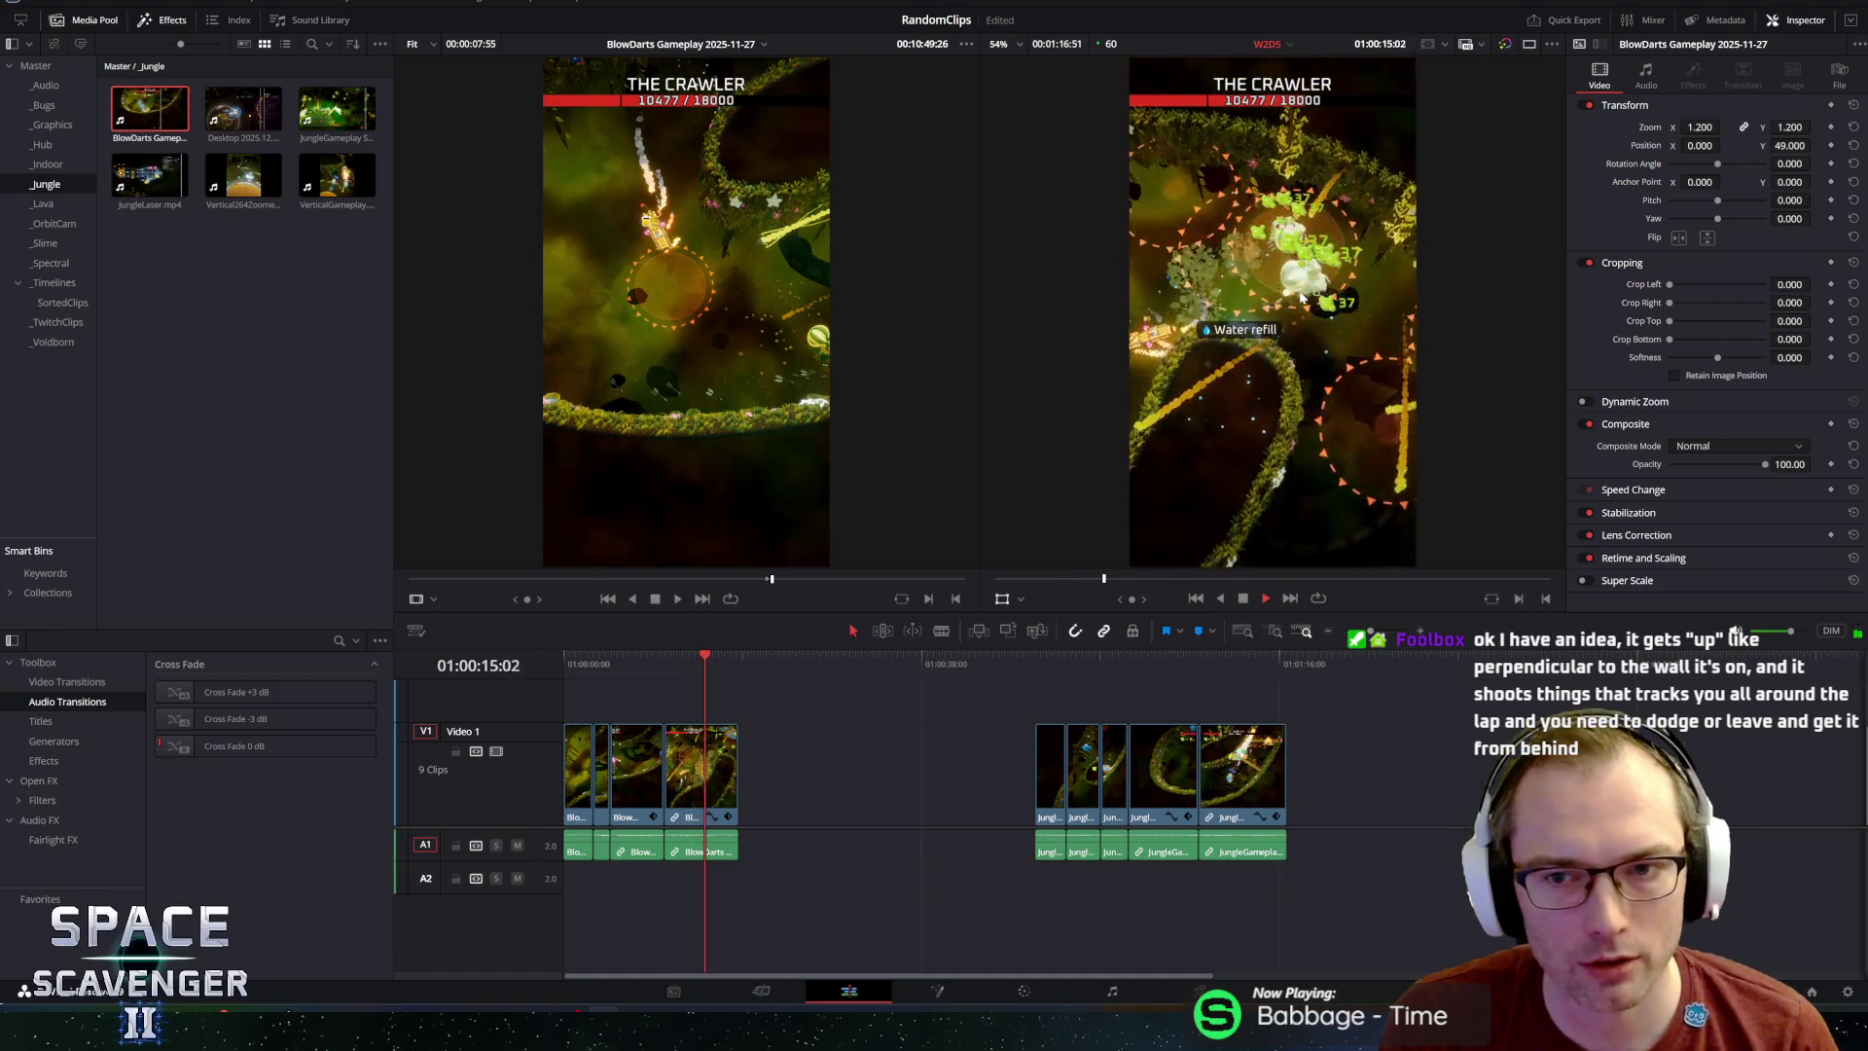
key(space)
click(661, 663)
key(space)
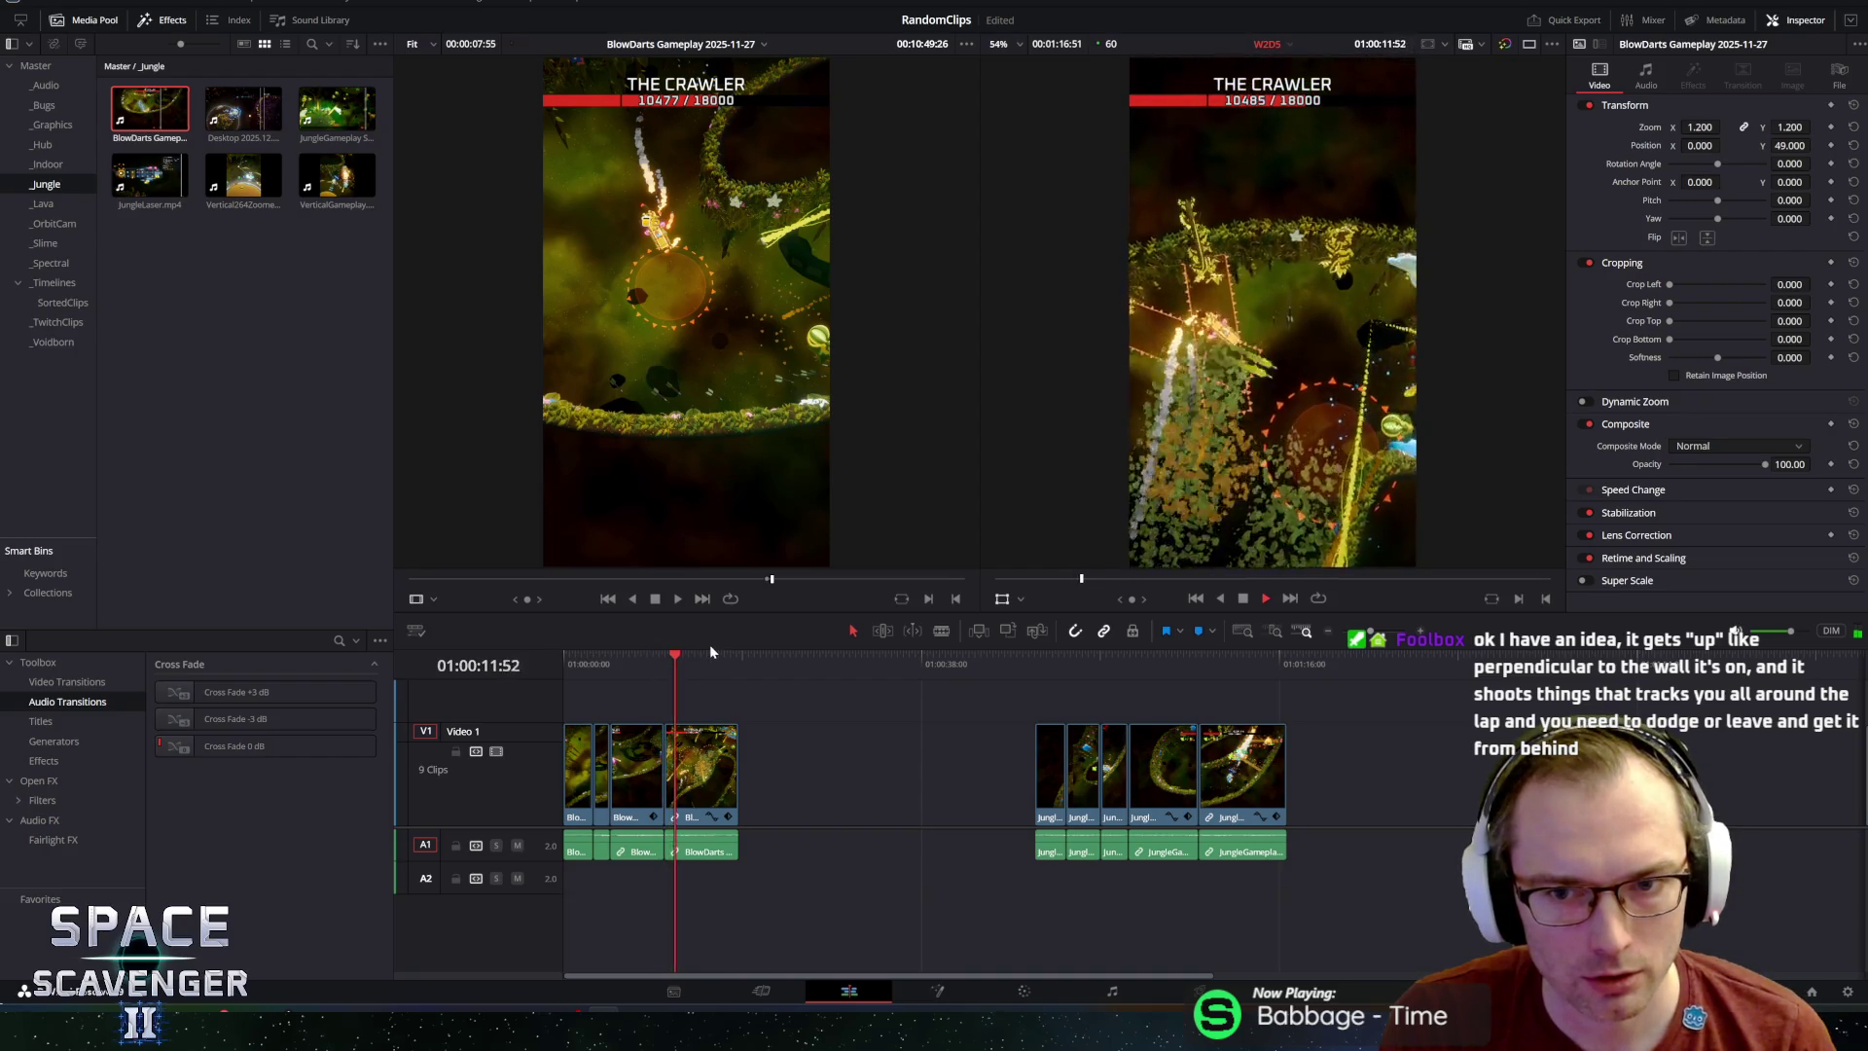
key(space)
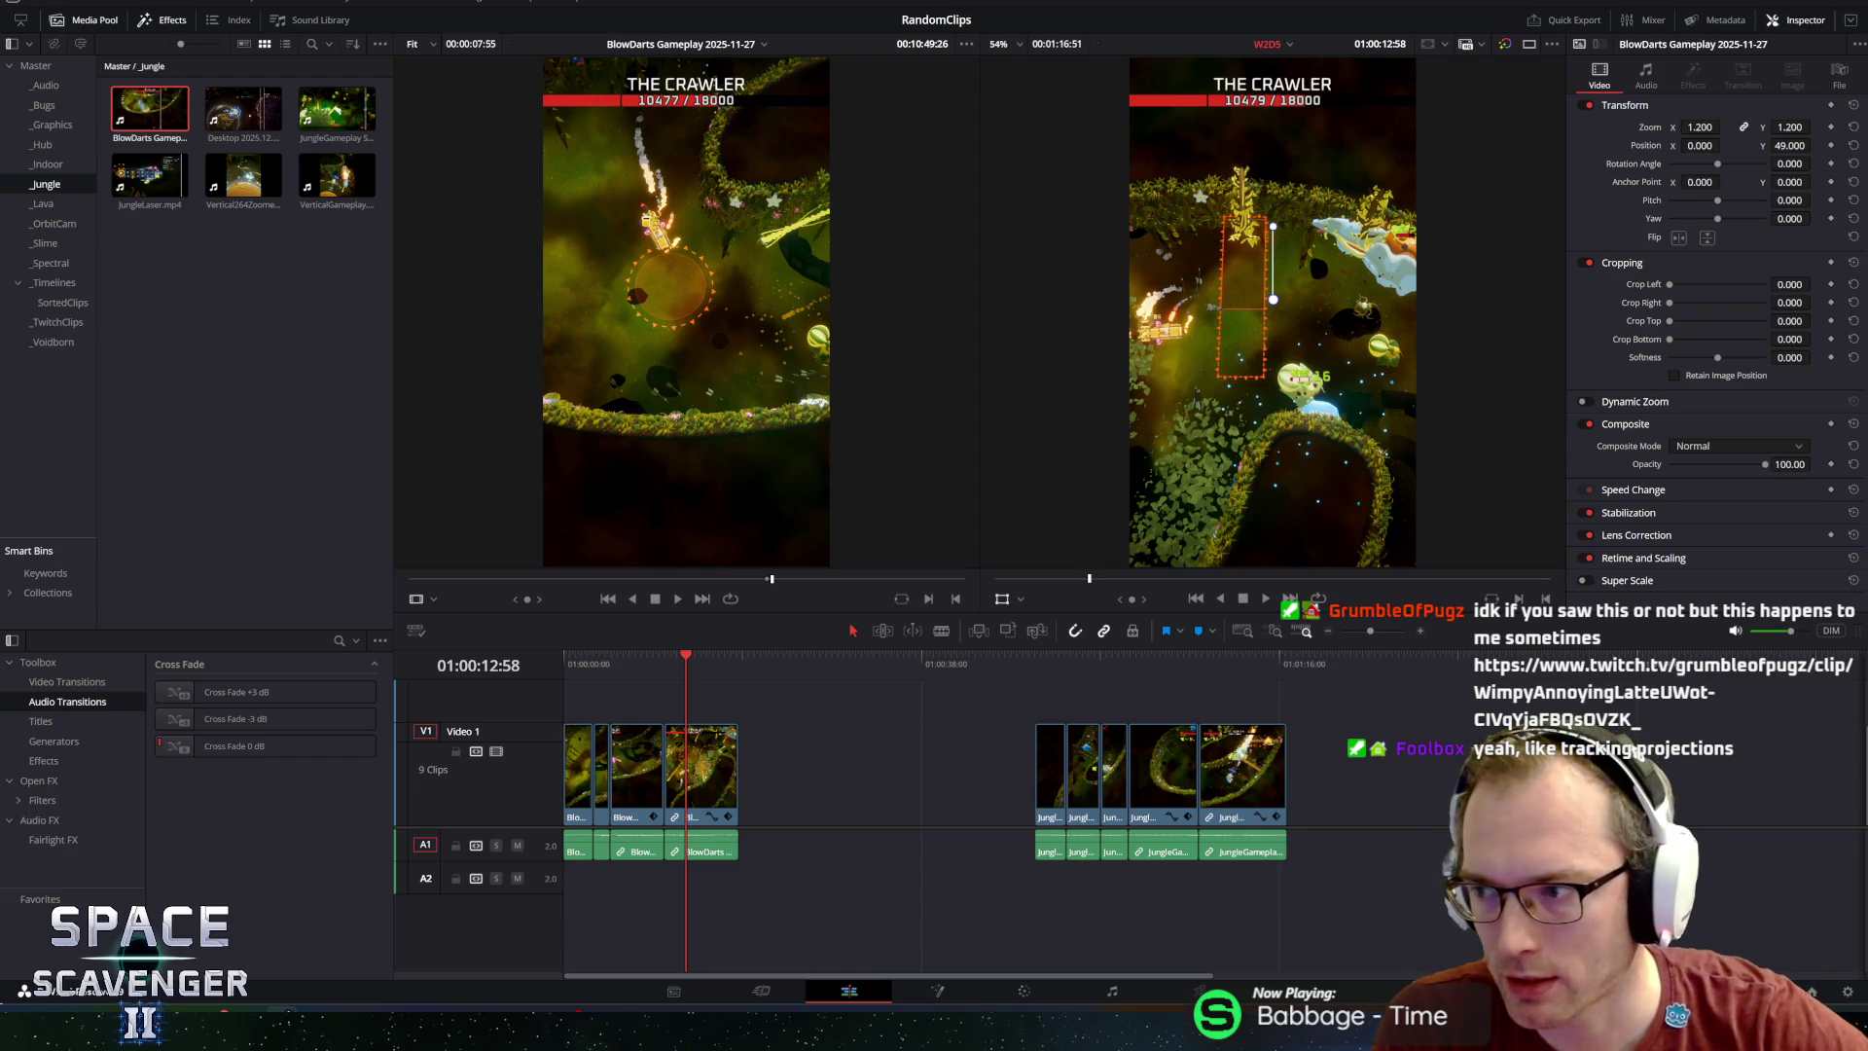
Bring the Twitch 'Redcabin help!' clip over Resolve, unmute it and collapse the channel sidebar.
mouse_move(1867, 166)
mouse_down()
mouse_move(990, 166)
mouse_move(614, 236)
mouse_move(508, 185)
mouse_up()
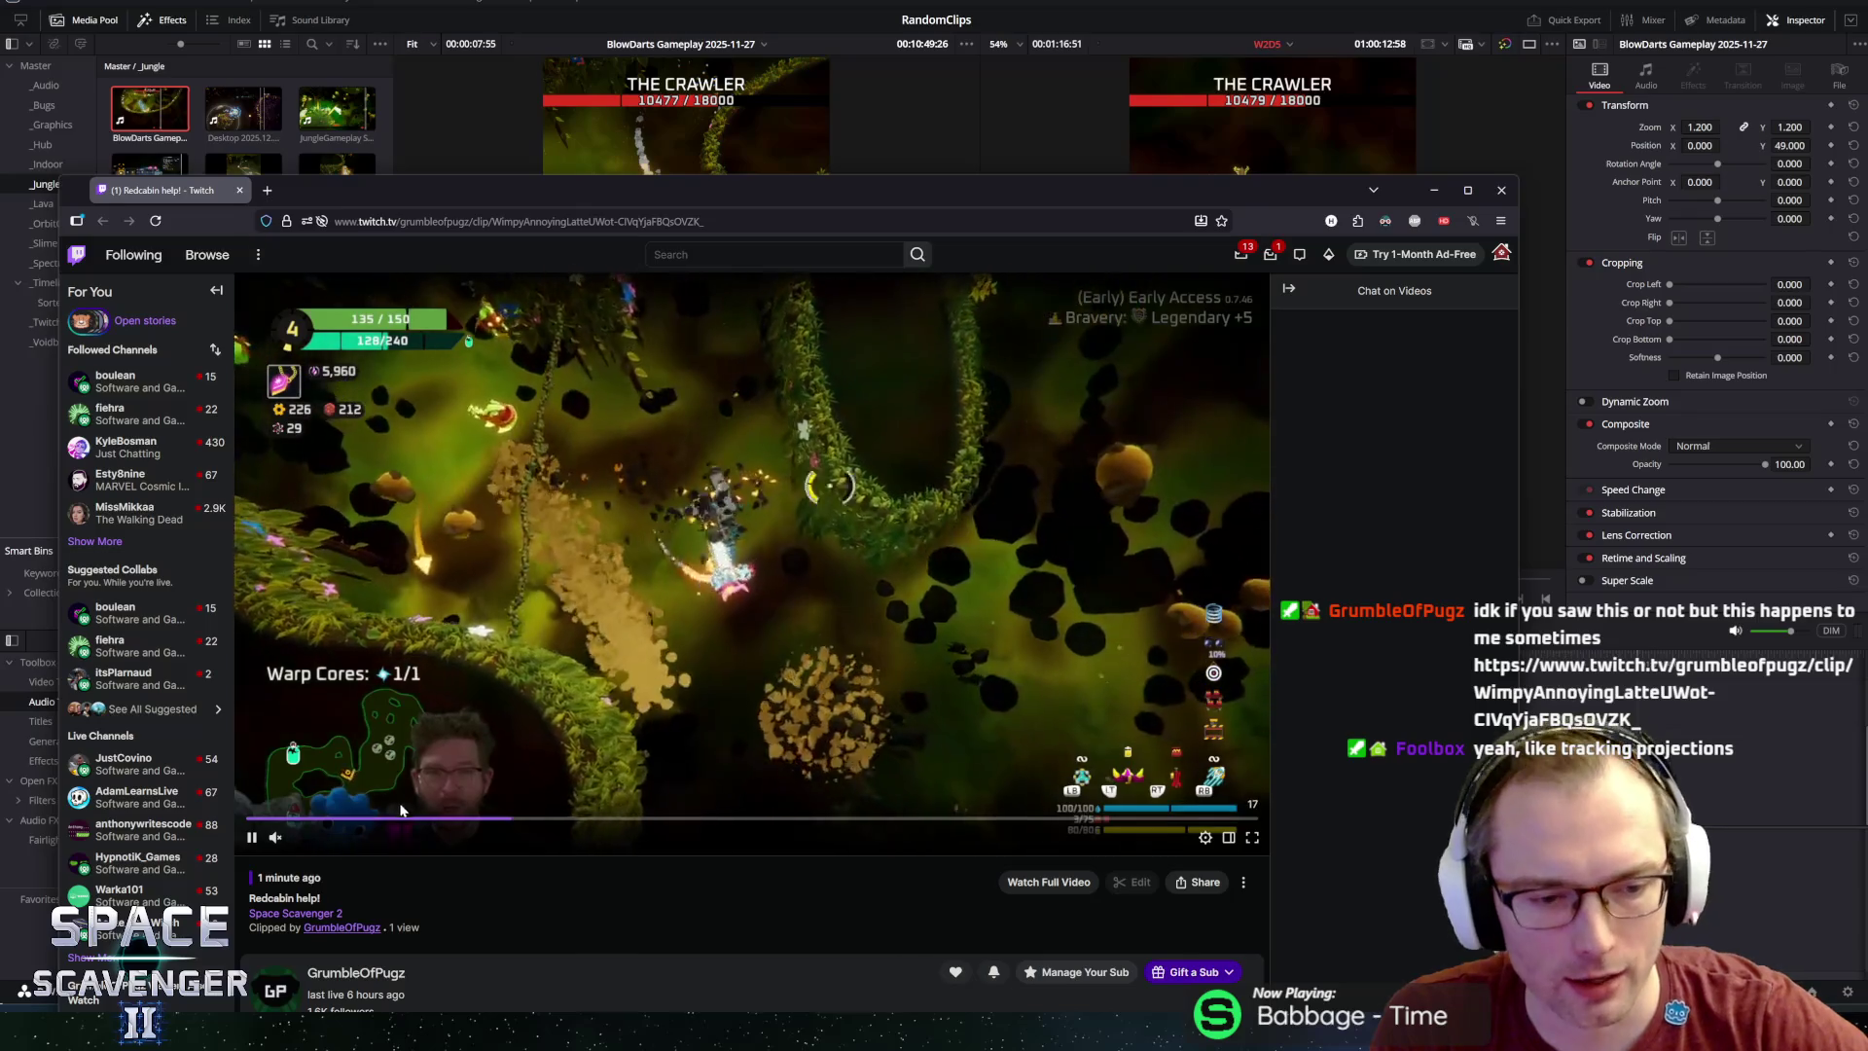
click(305, 840)
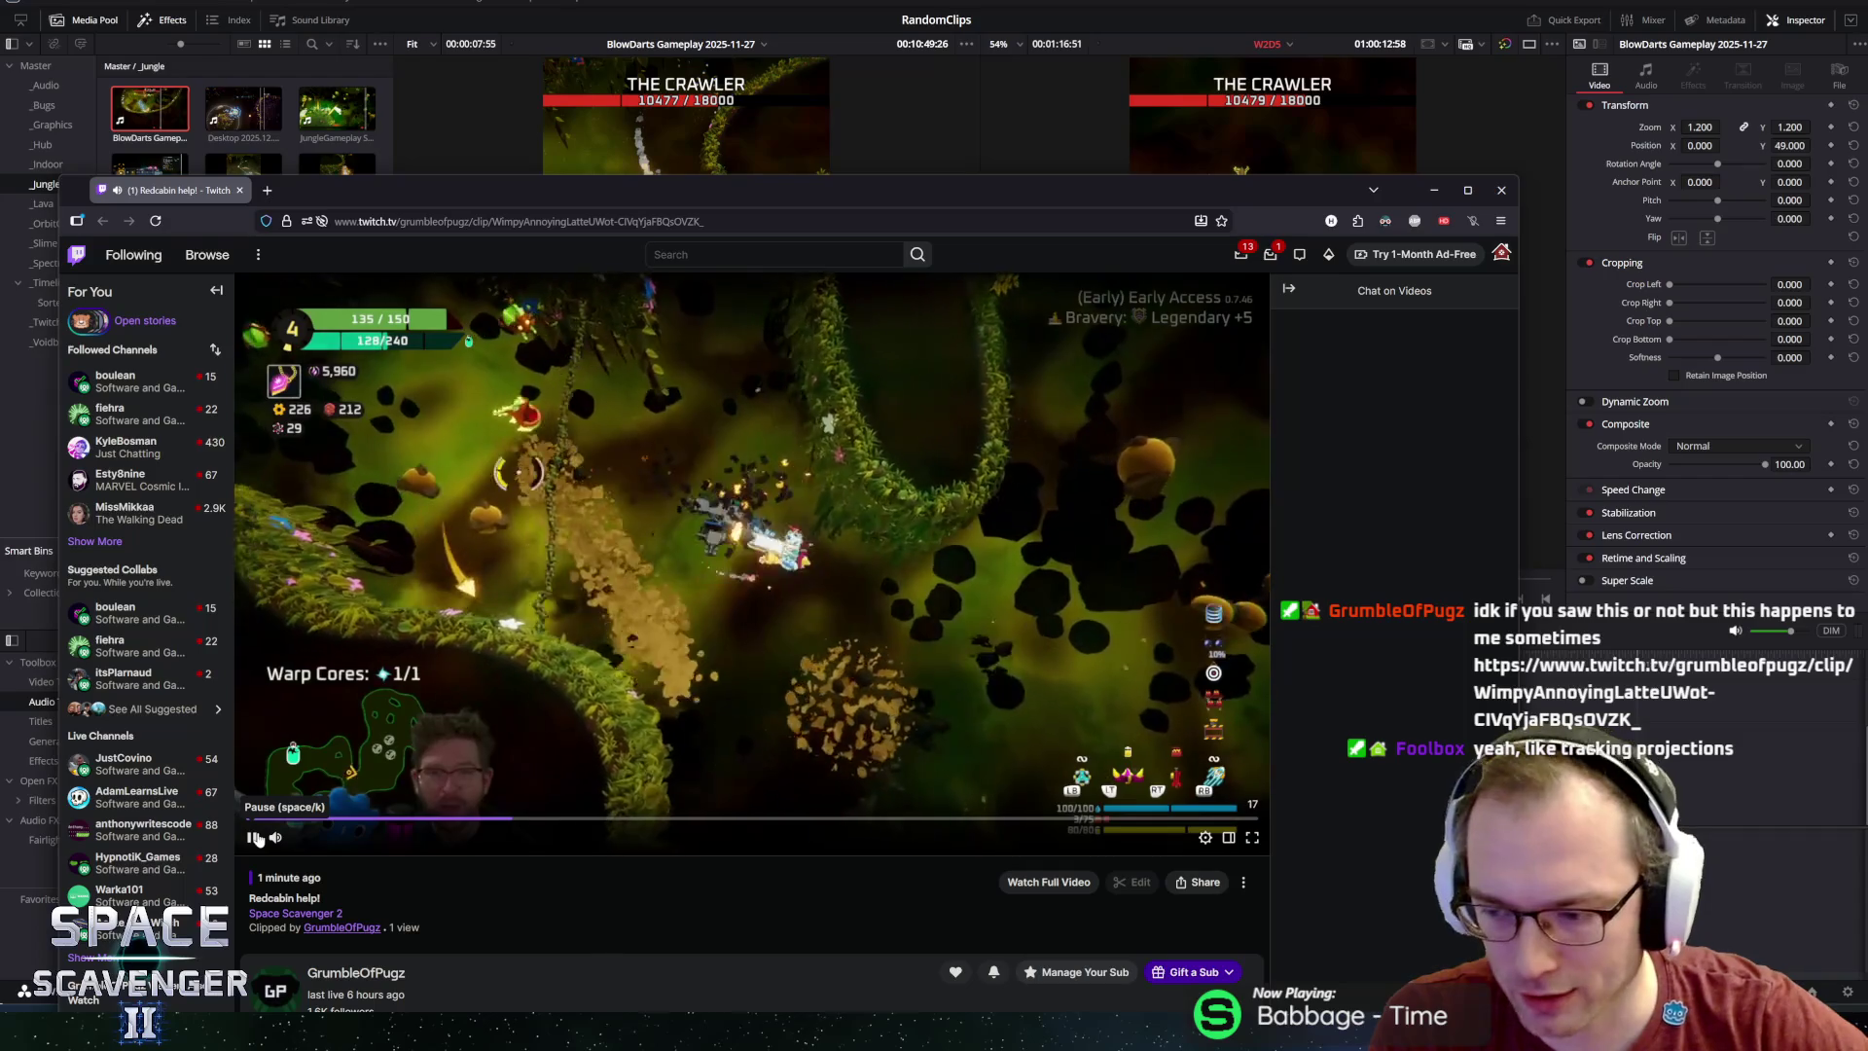
key(space)
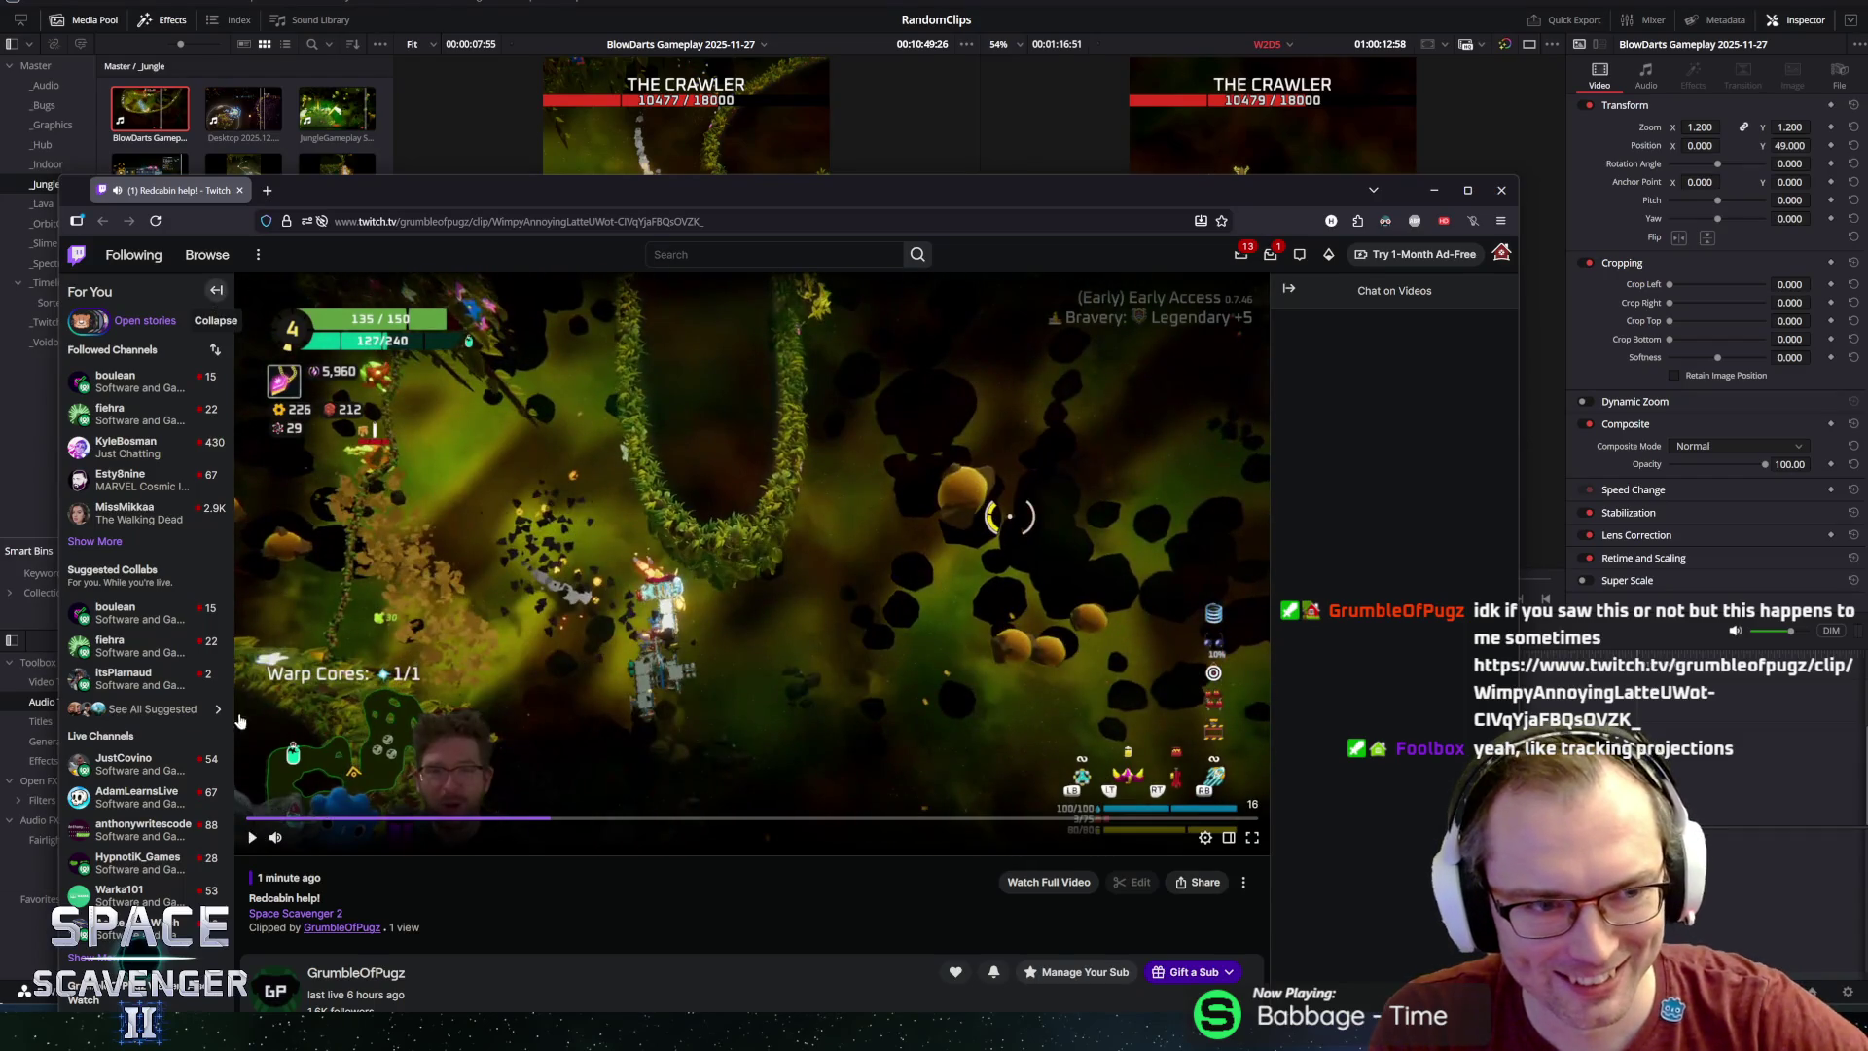
click(216, 290)
drag(654, 192, 710, 146)
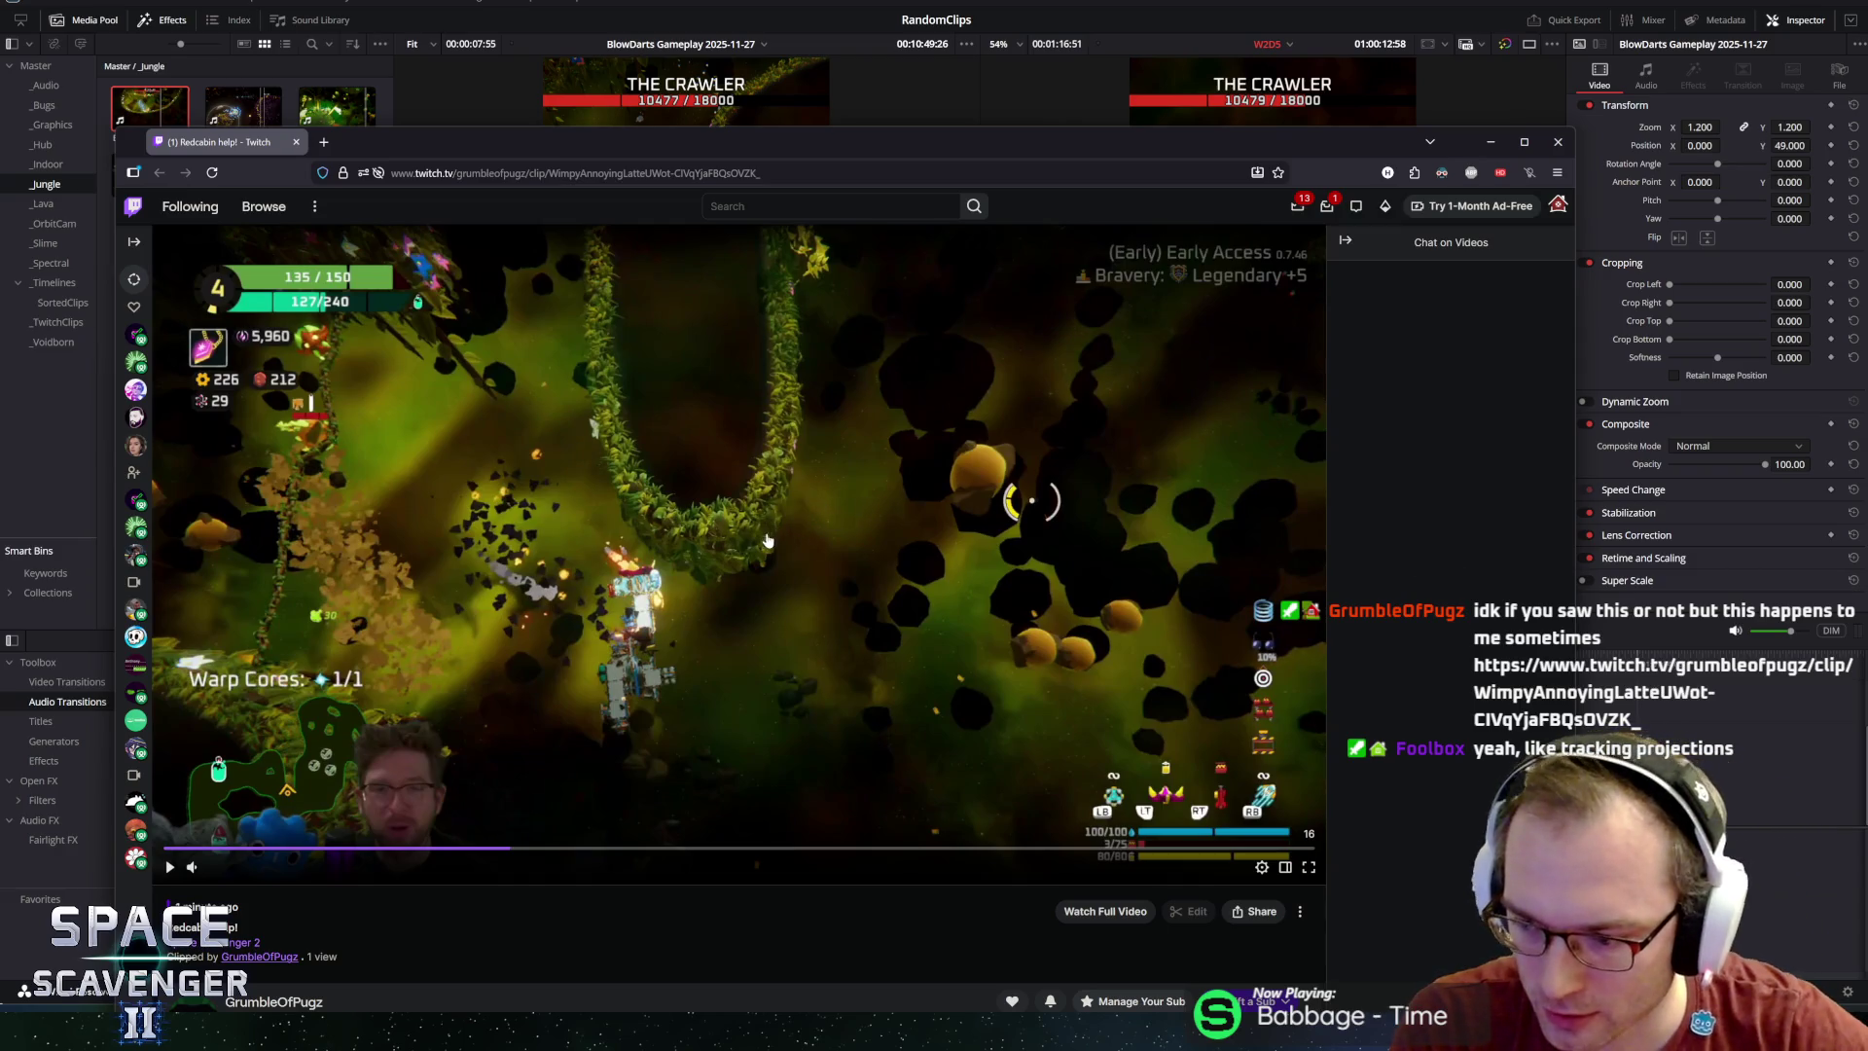
Play the clip, pause it on the options screen, and seek to the 11-second mark.
click(633, 625)
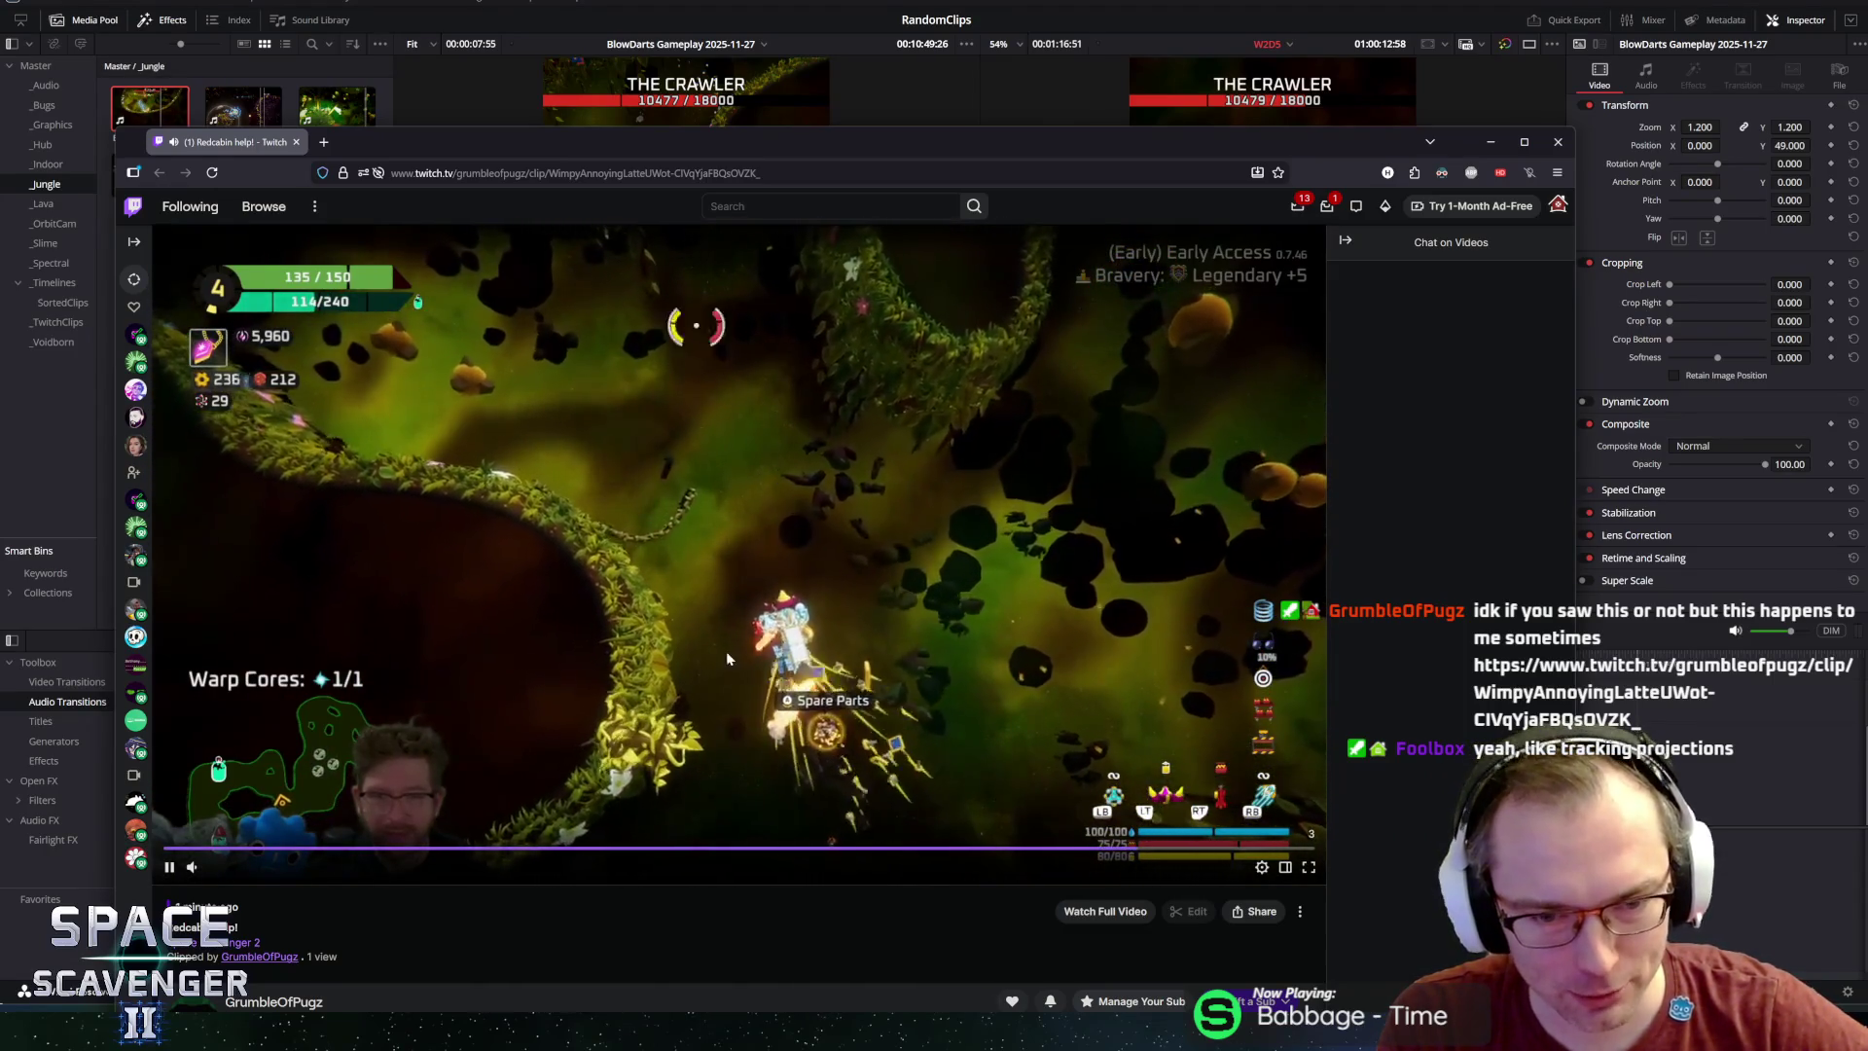
click(170, 866)
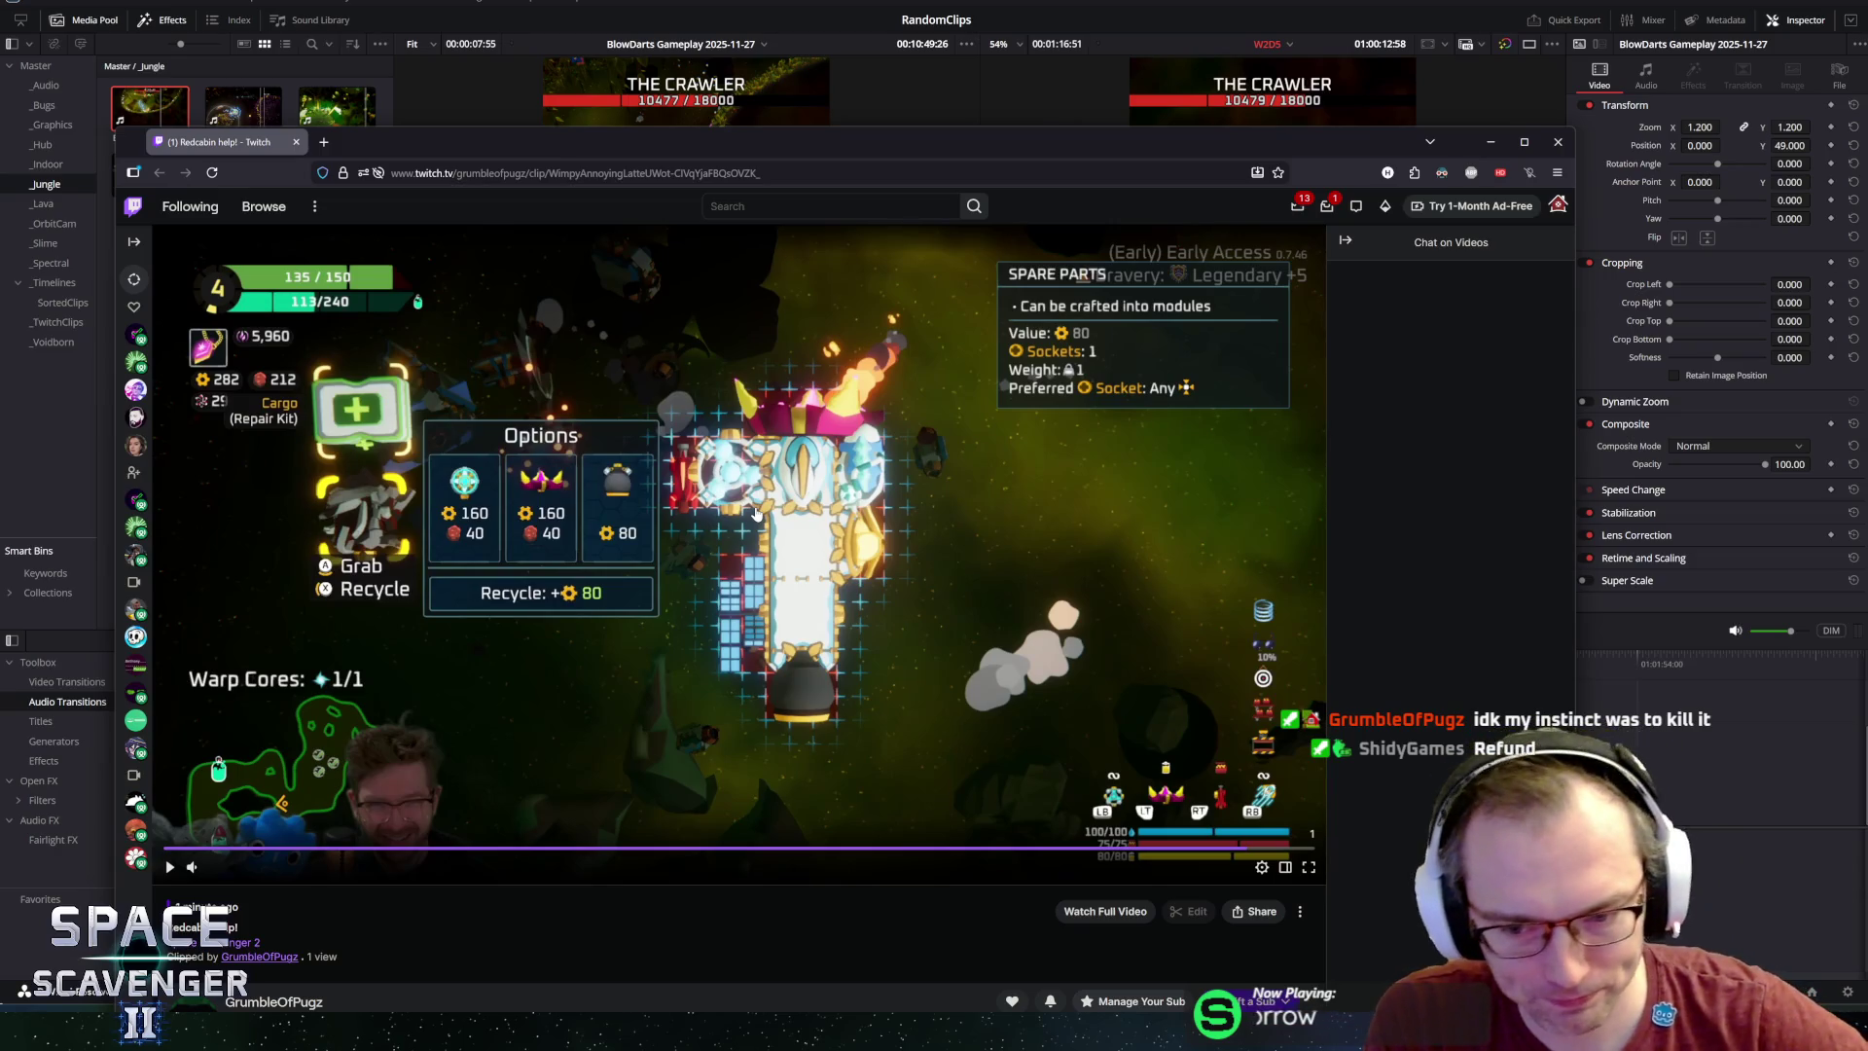
click(693, 856)
Rewind the Twitch clip to 0:08 to rewatch it, then slide the browser to the right.
drag(693, 856, 556, 853)
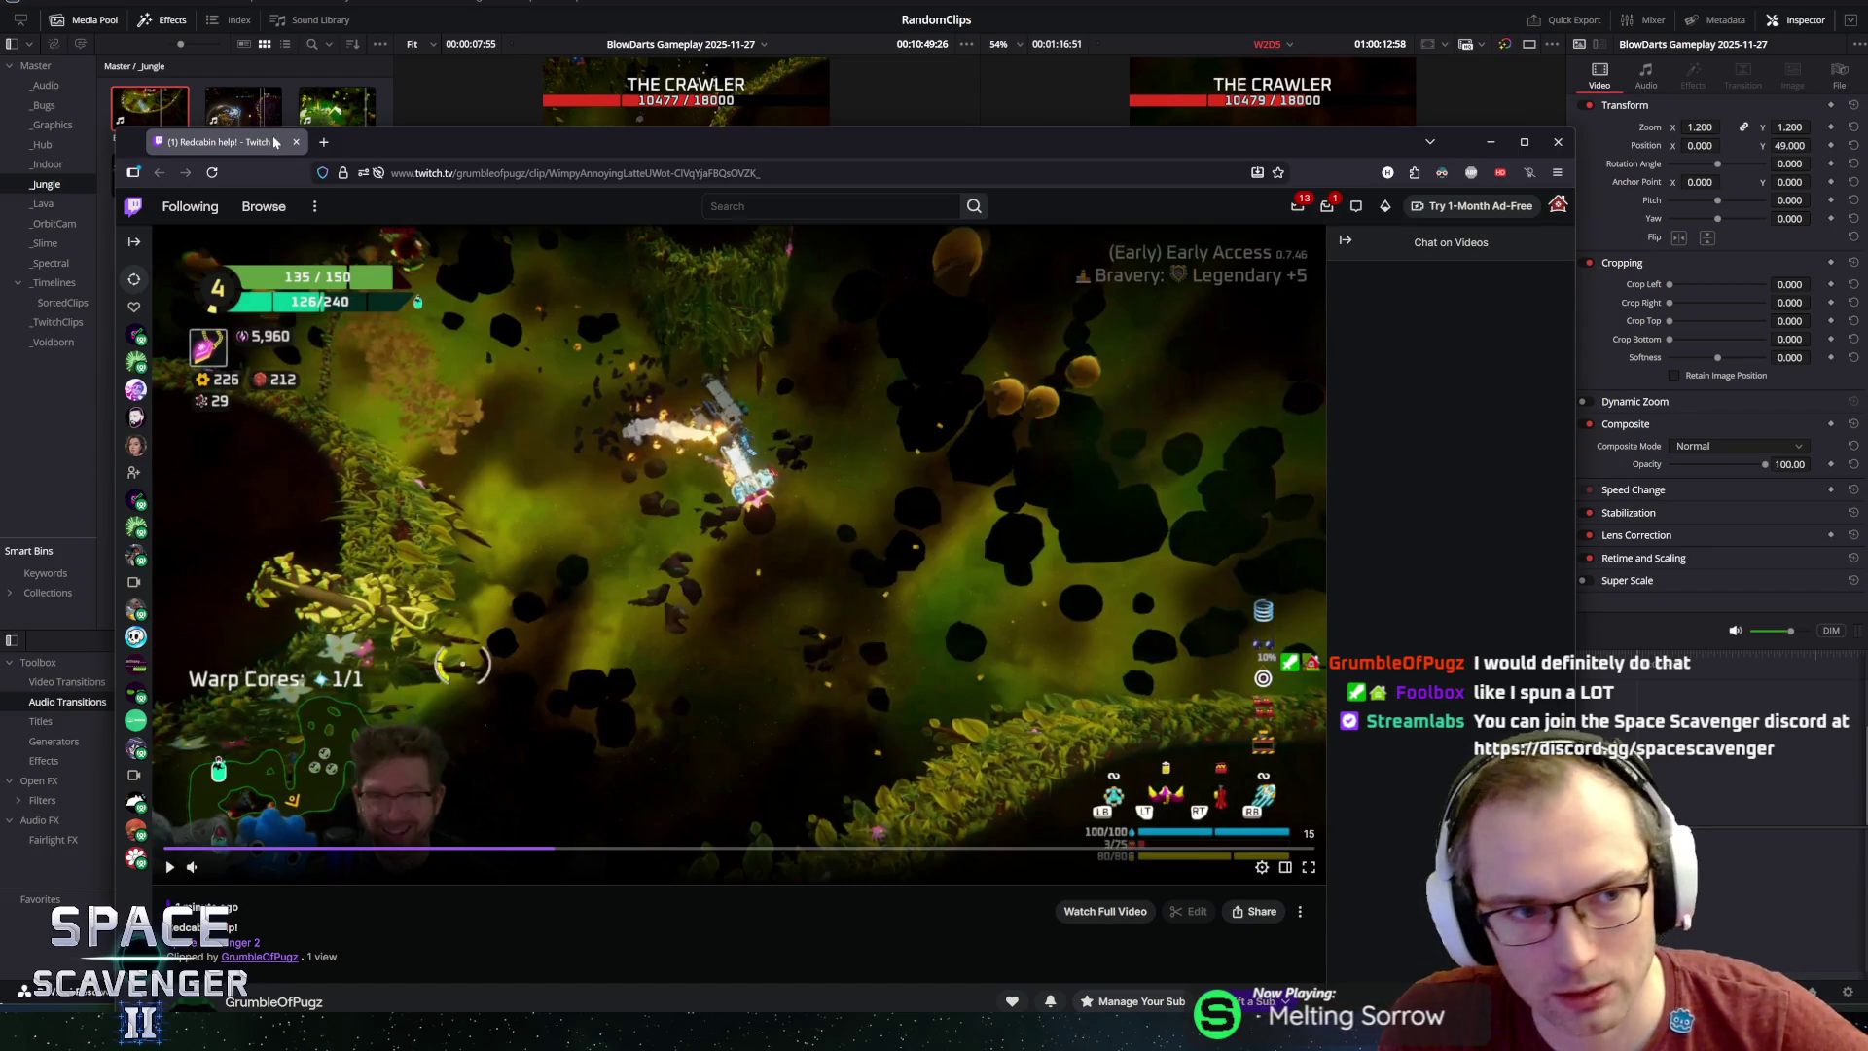
drag(251, 130, 986, 153)
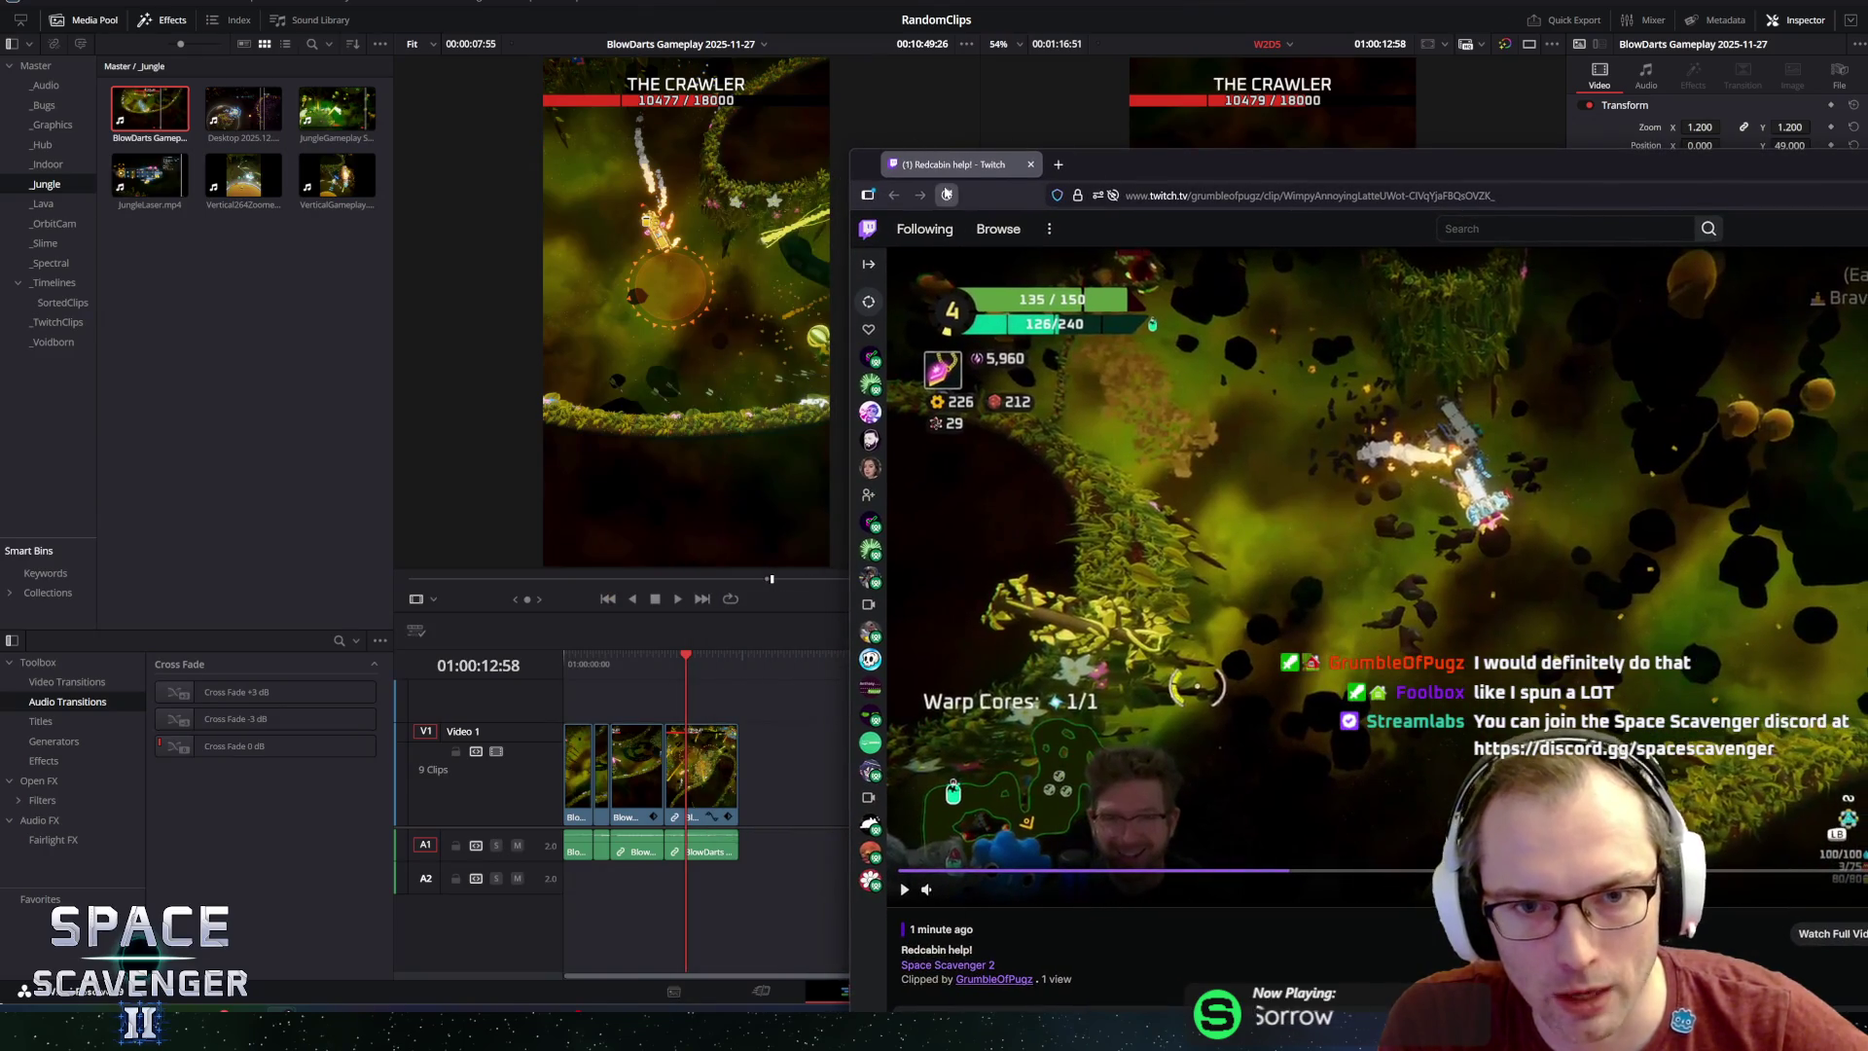
Switch away from the Twitch browser with Alt+Tab to return to DaVinci Resolve.
key(alt+Tab)
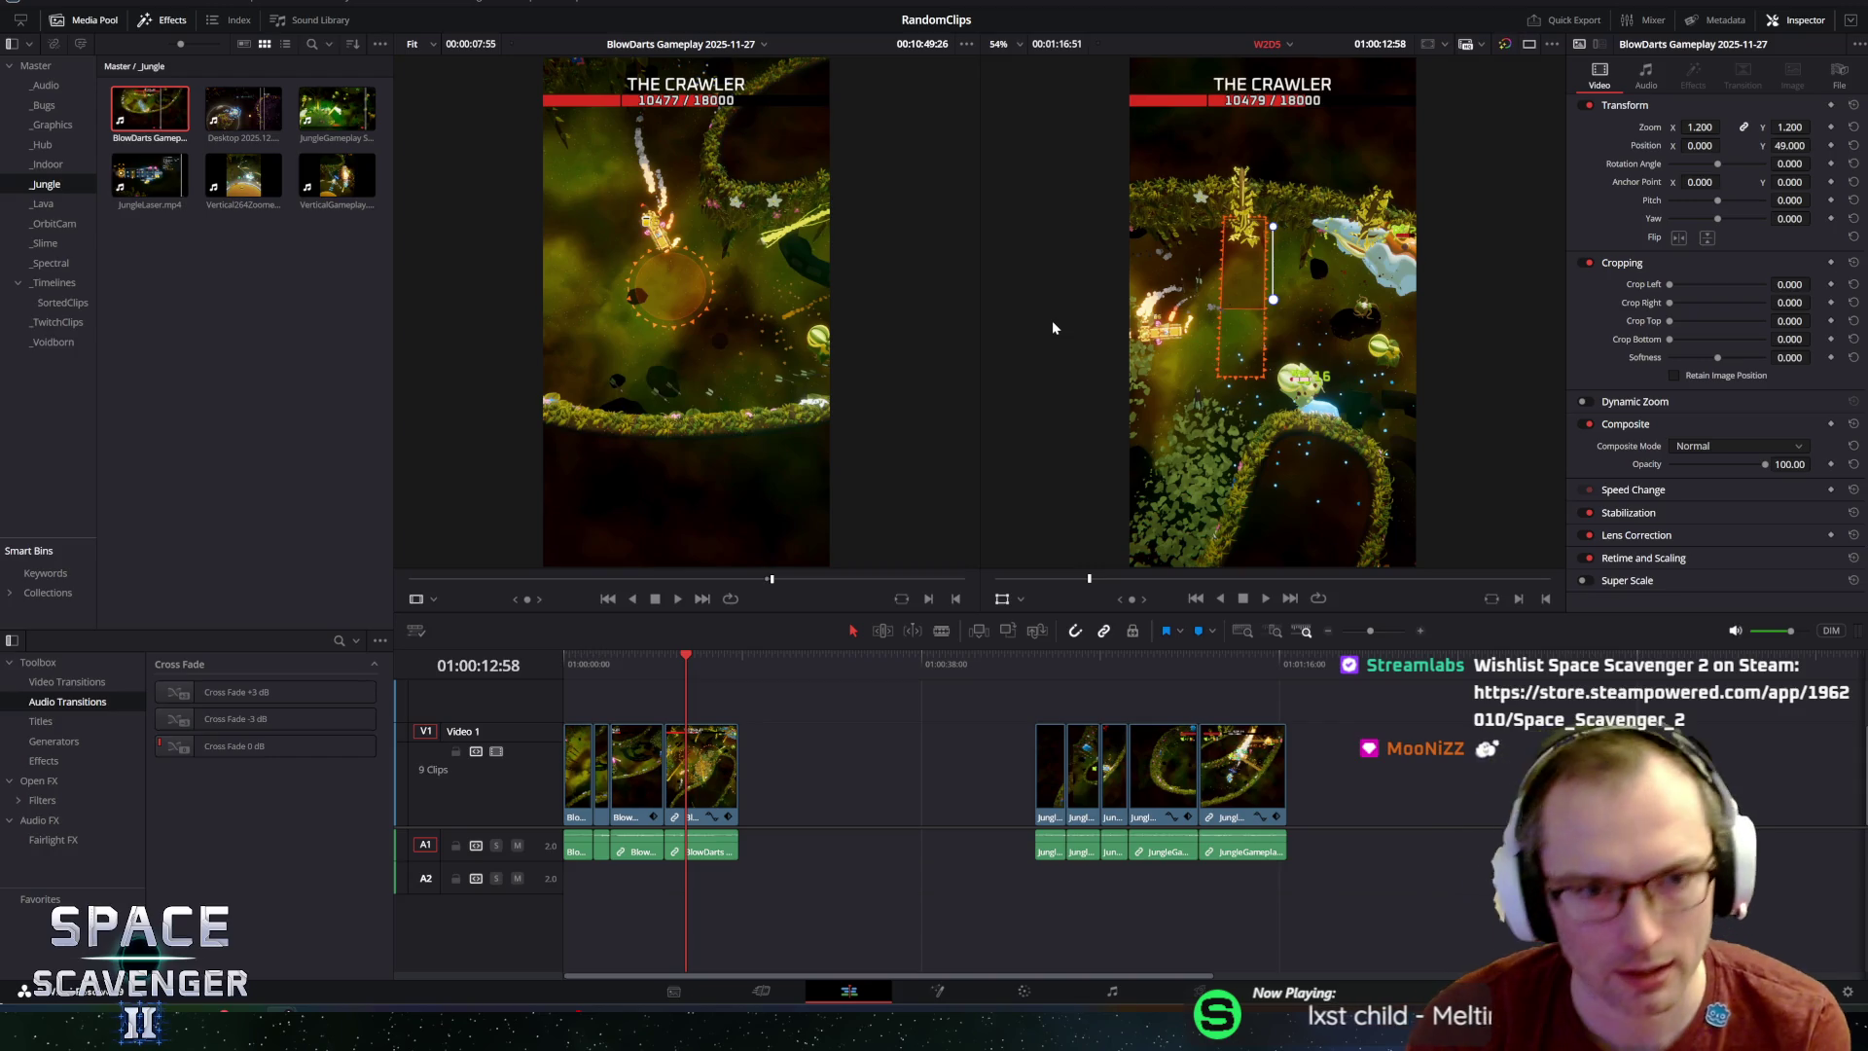
Clear the BlowDarts Gameplay source's in/out marks, then play and rewind to the Crawler fight, boss at 9510/18000.
click(772, 579)
click(774, 579)
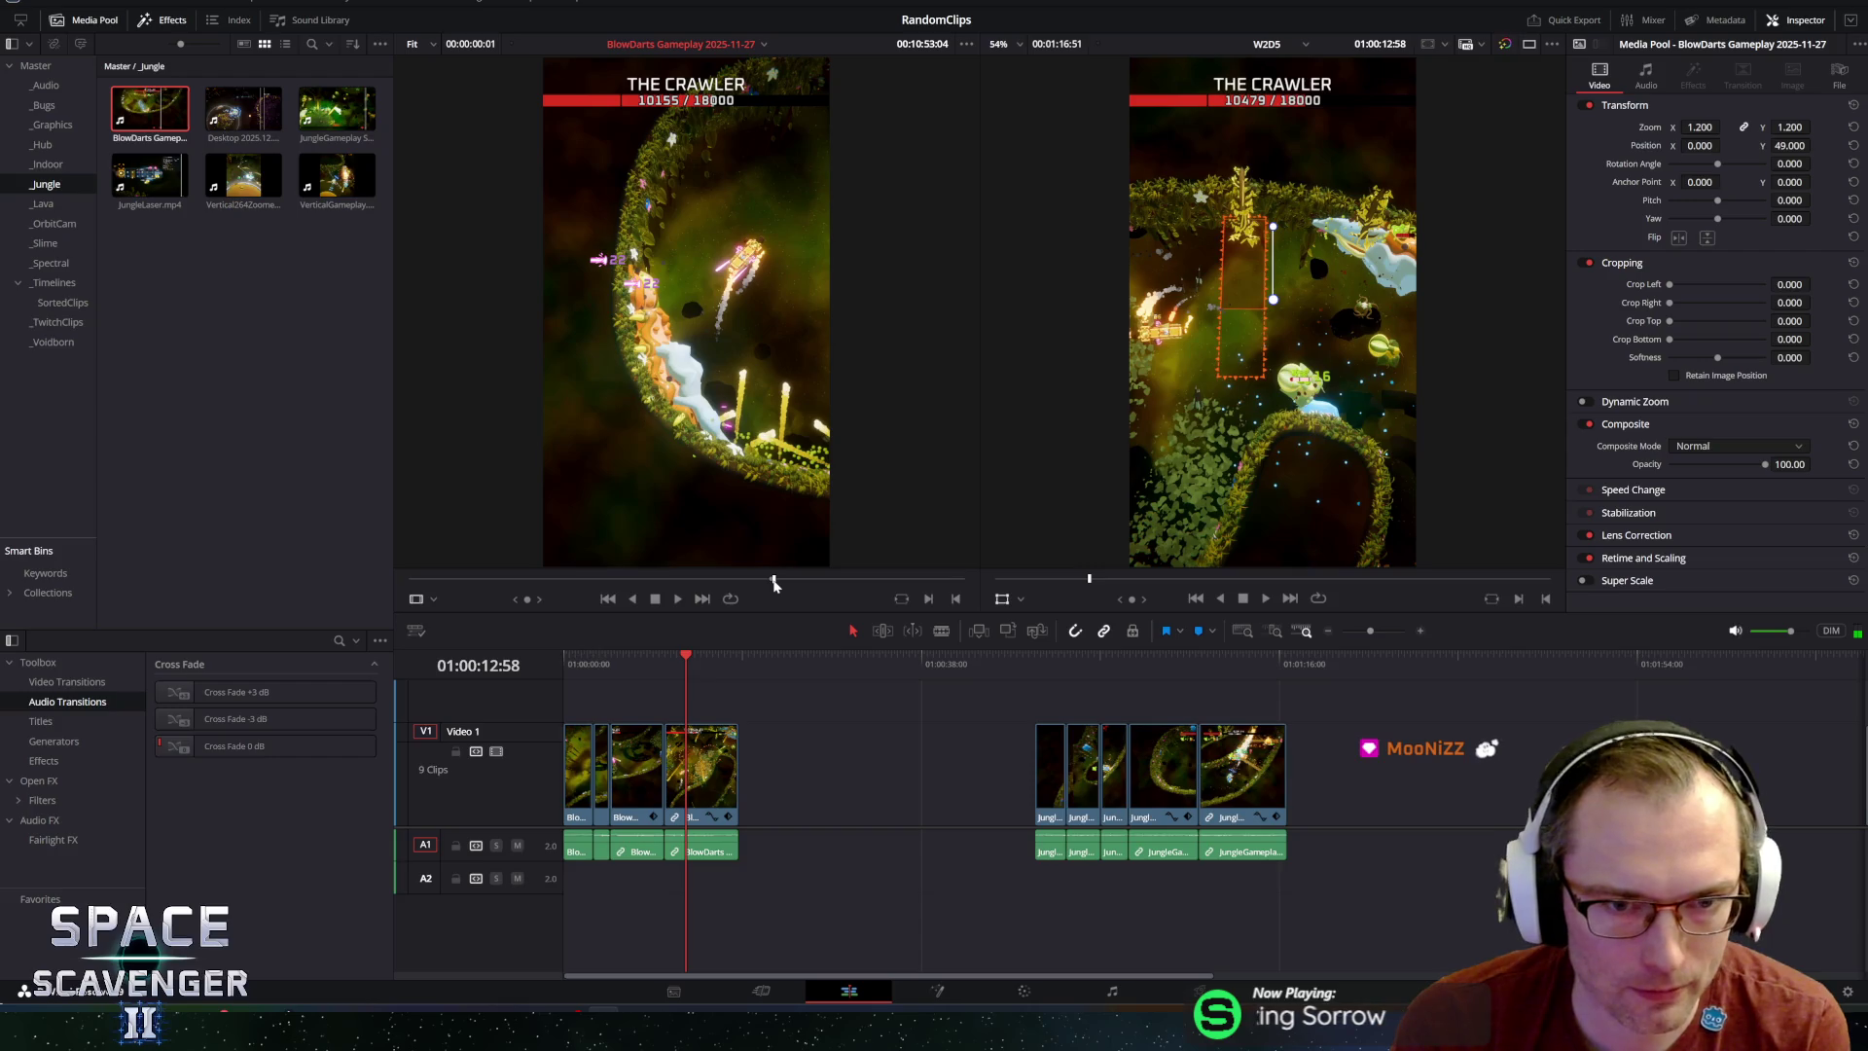
drag(527, 599, 515, 599)
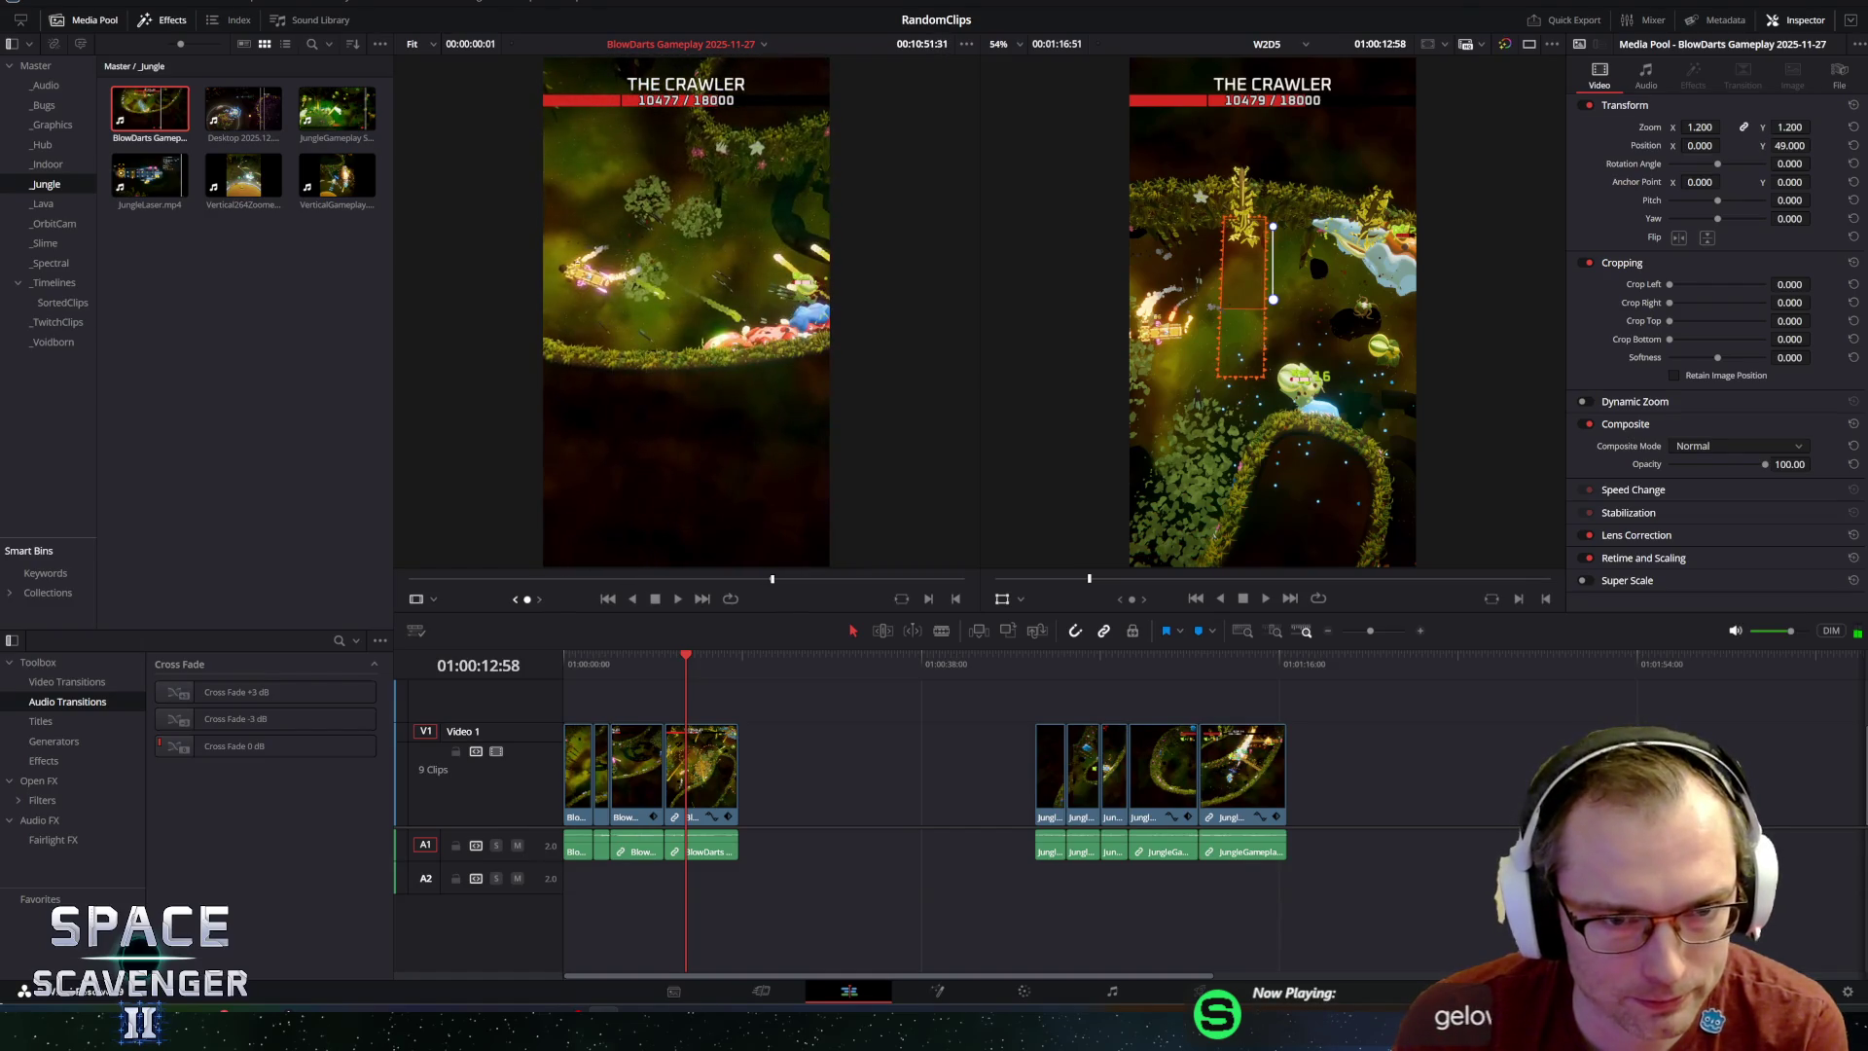
click(930, 599)
click(678, 599)
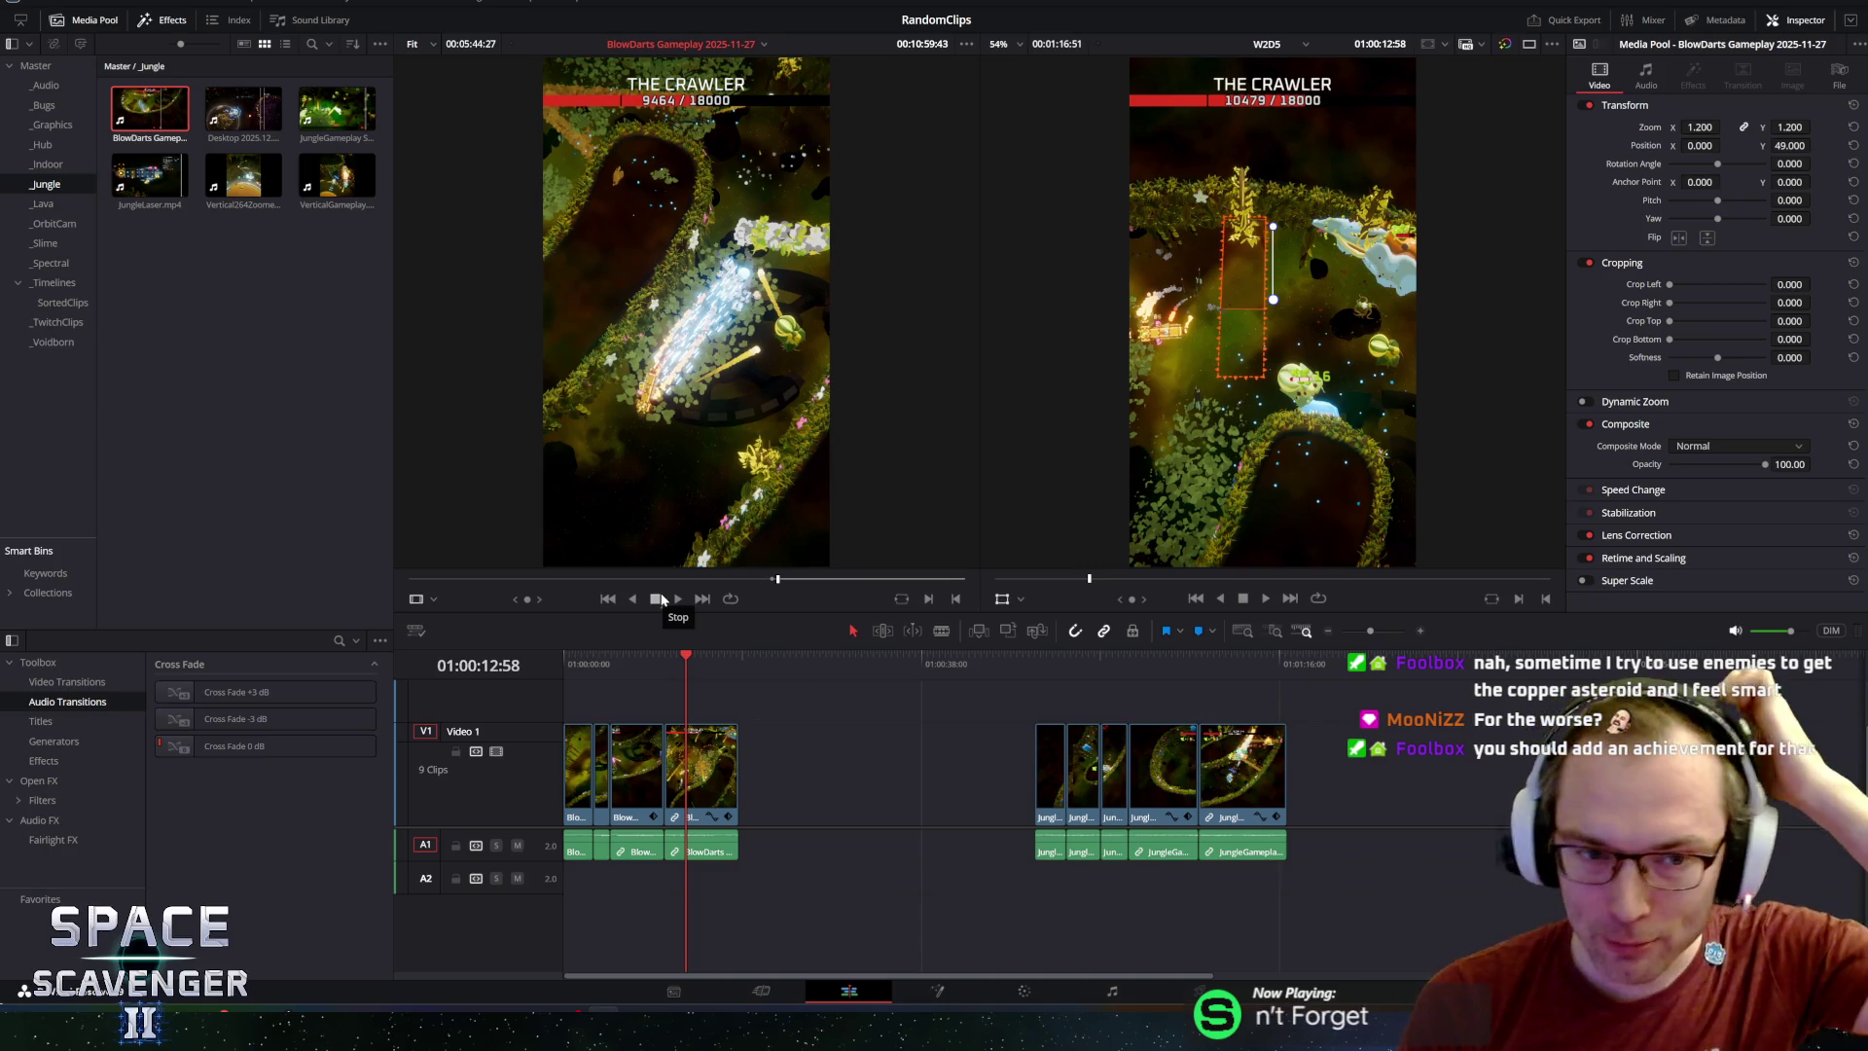
drag(541, 599, 534, 598)
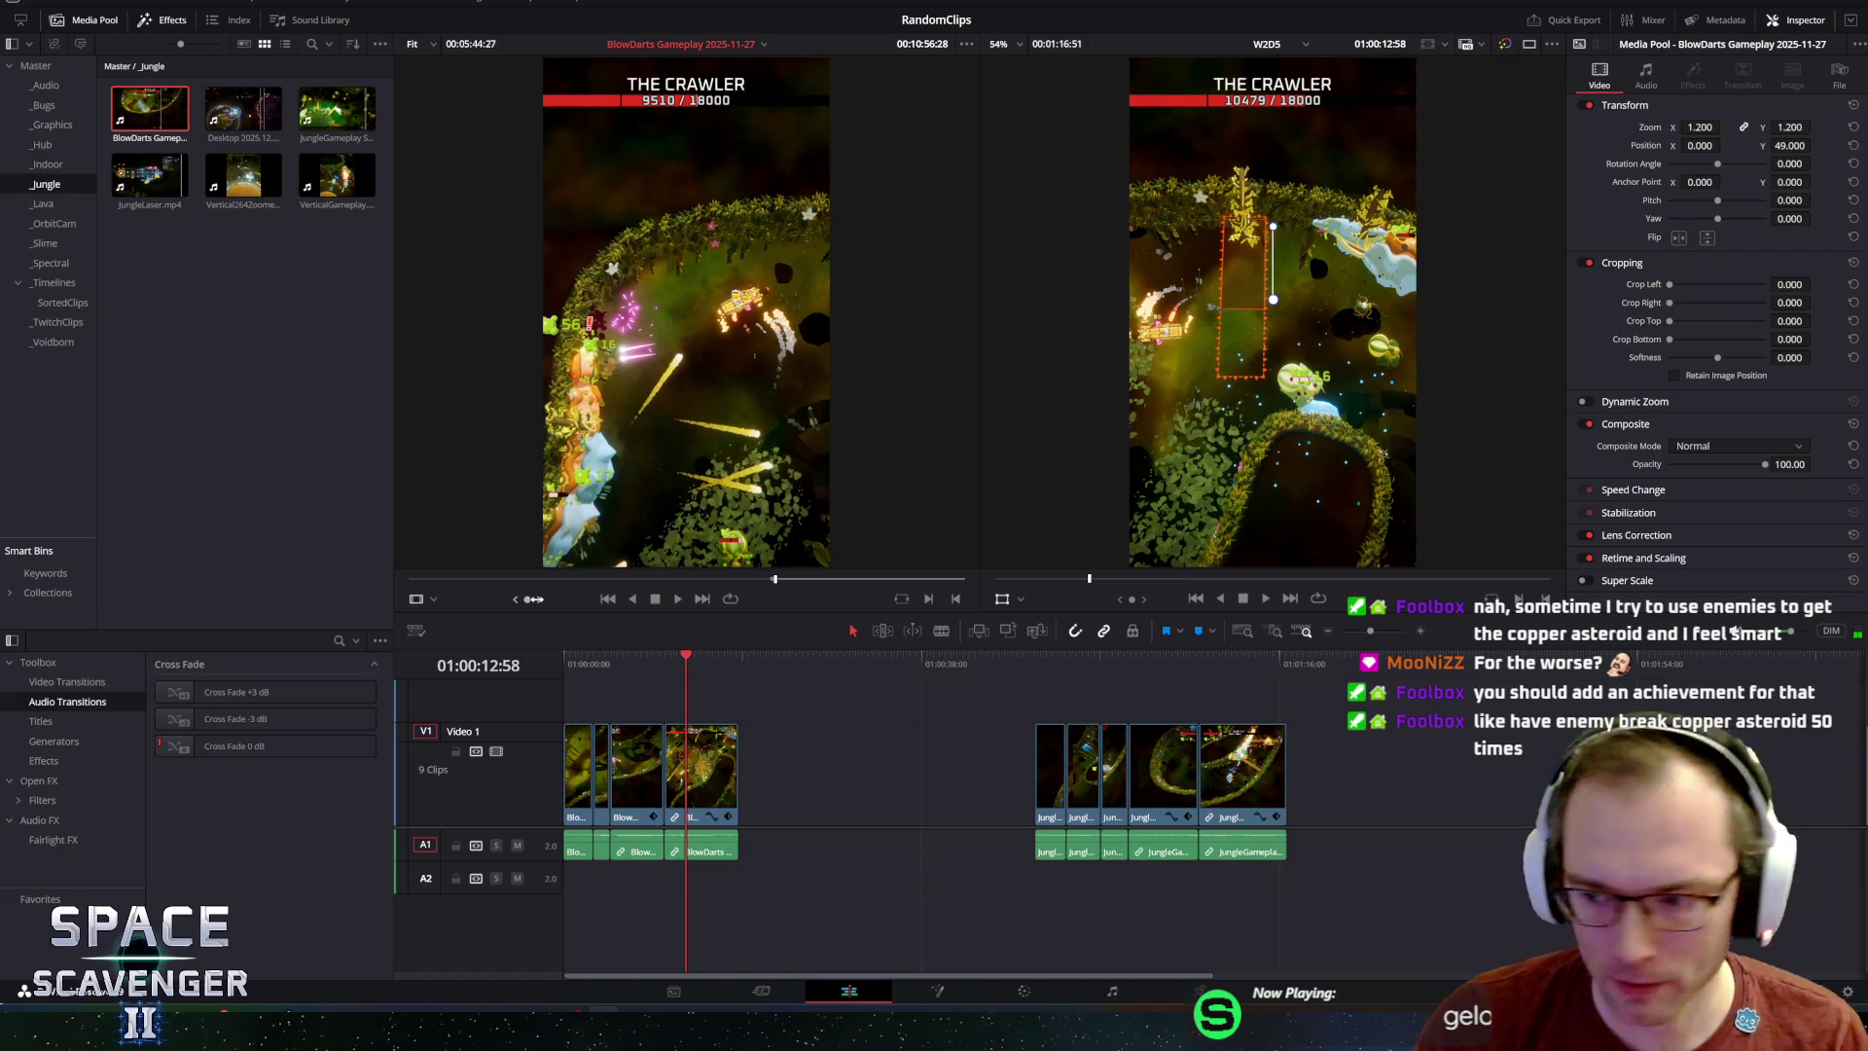
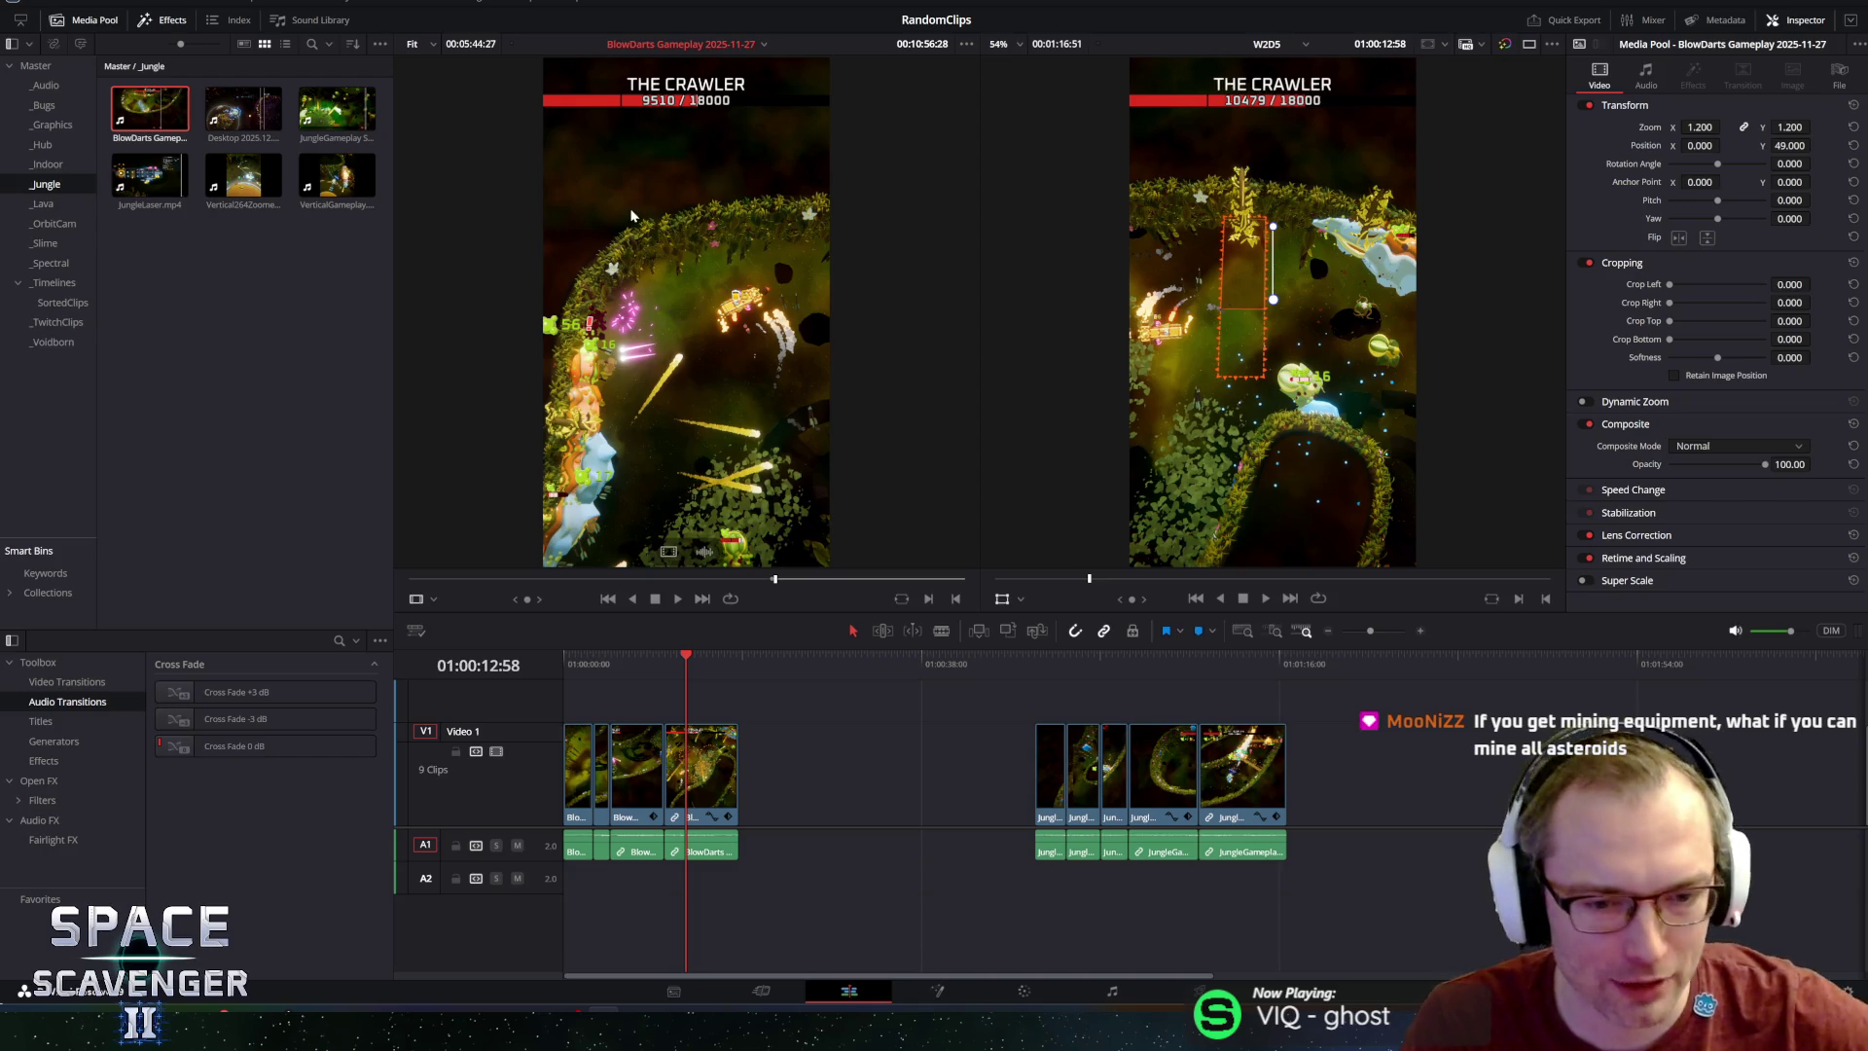
Cue the timeline to 01:00:14:59 near the BlowDarts clips and activate the BlowDarts Gameplay source viewer.
click(698, 659)
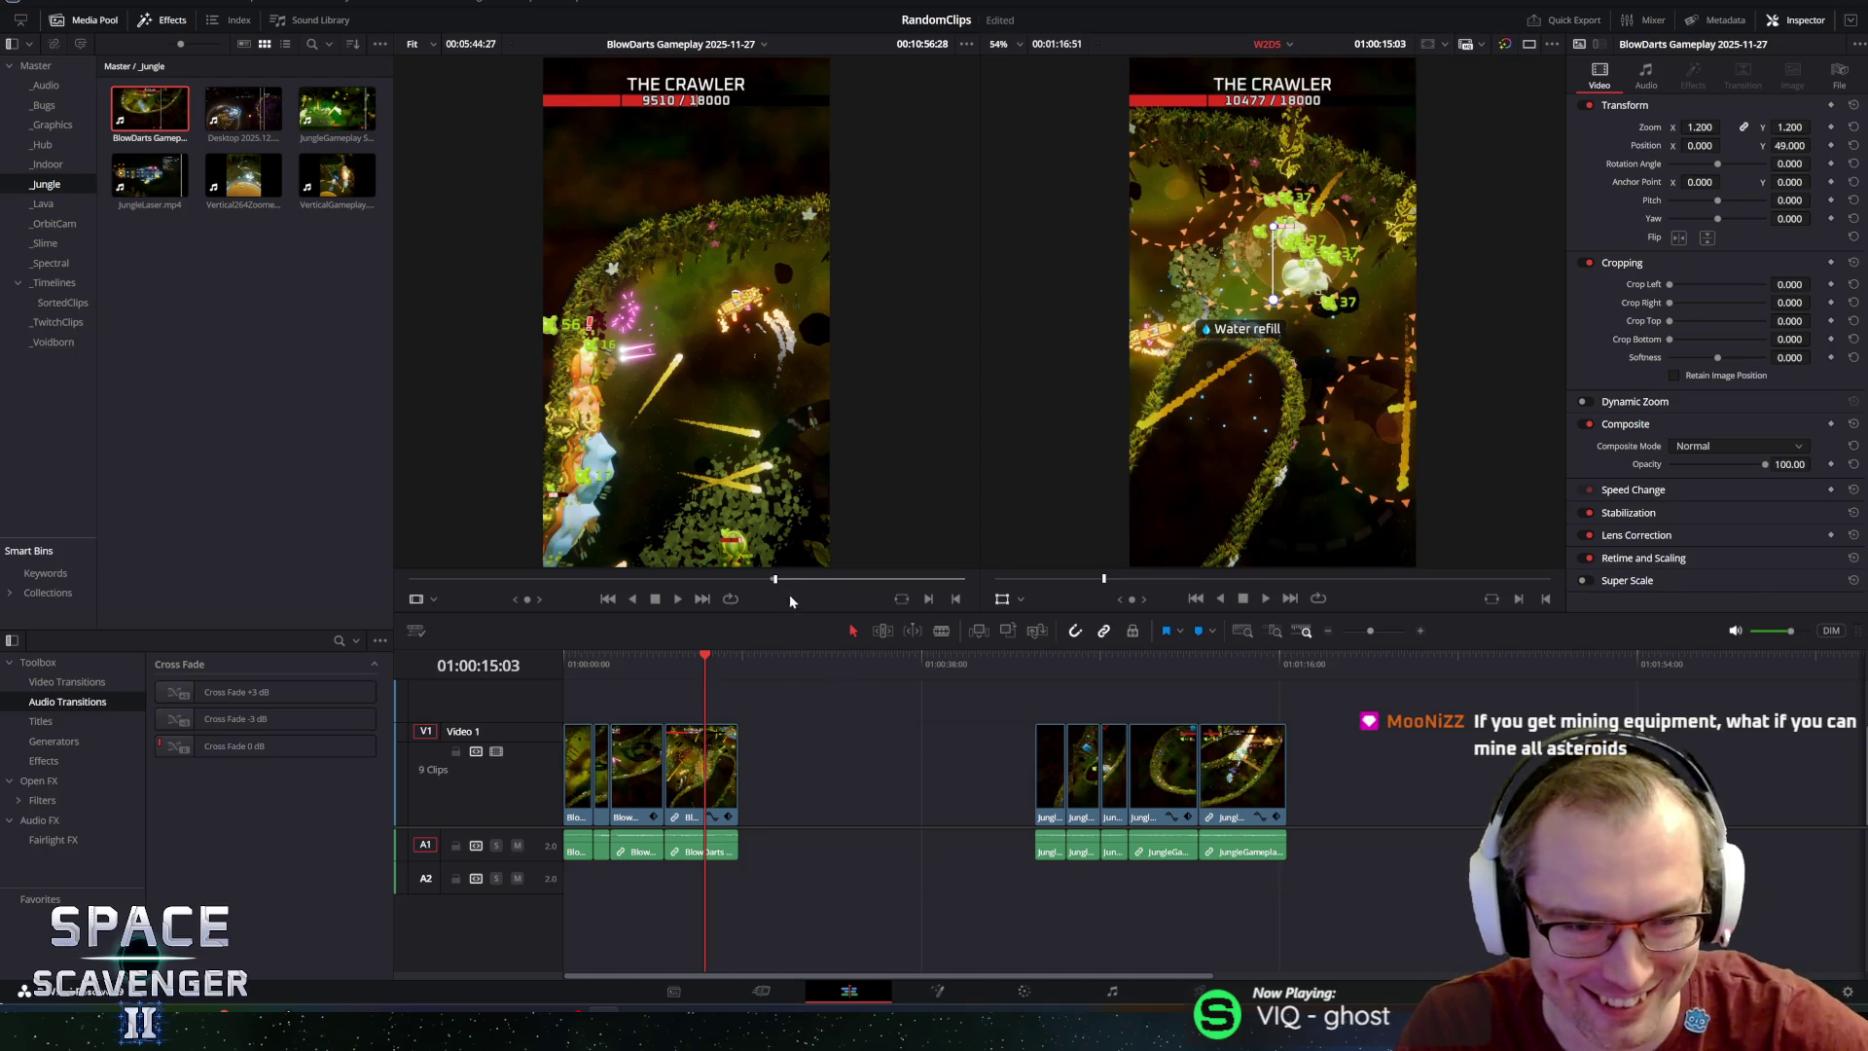
click(698, 657)
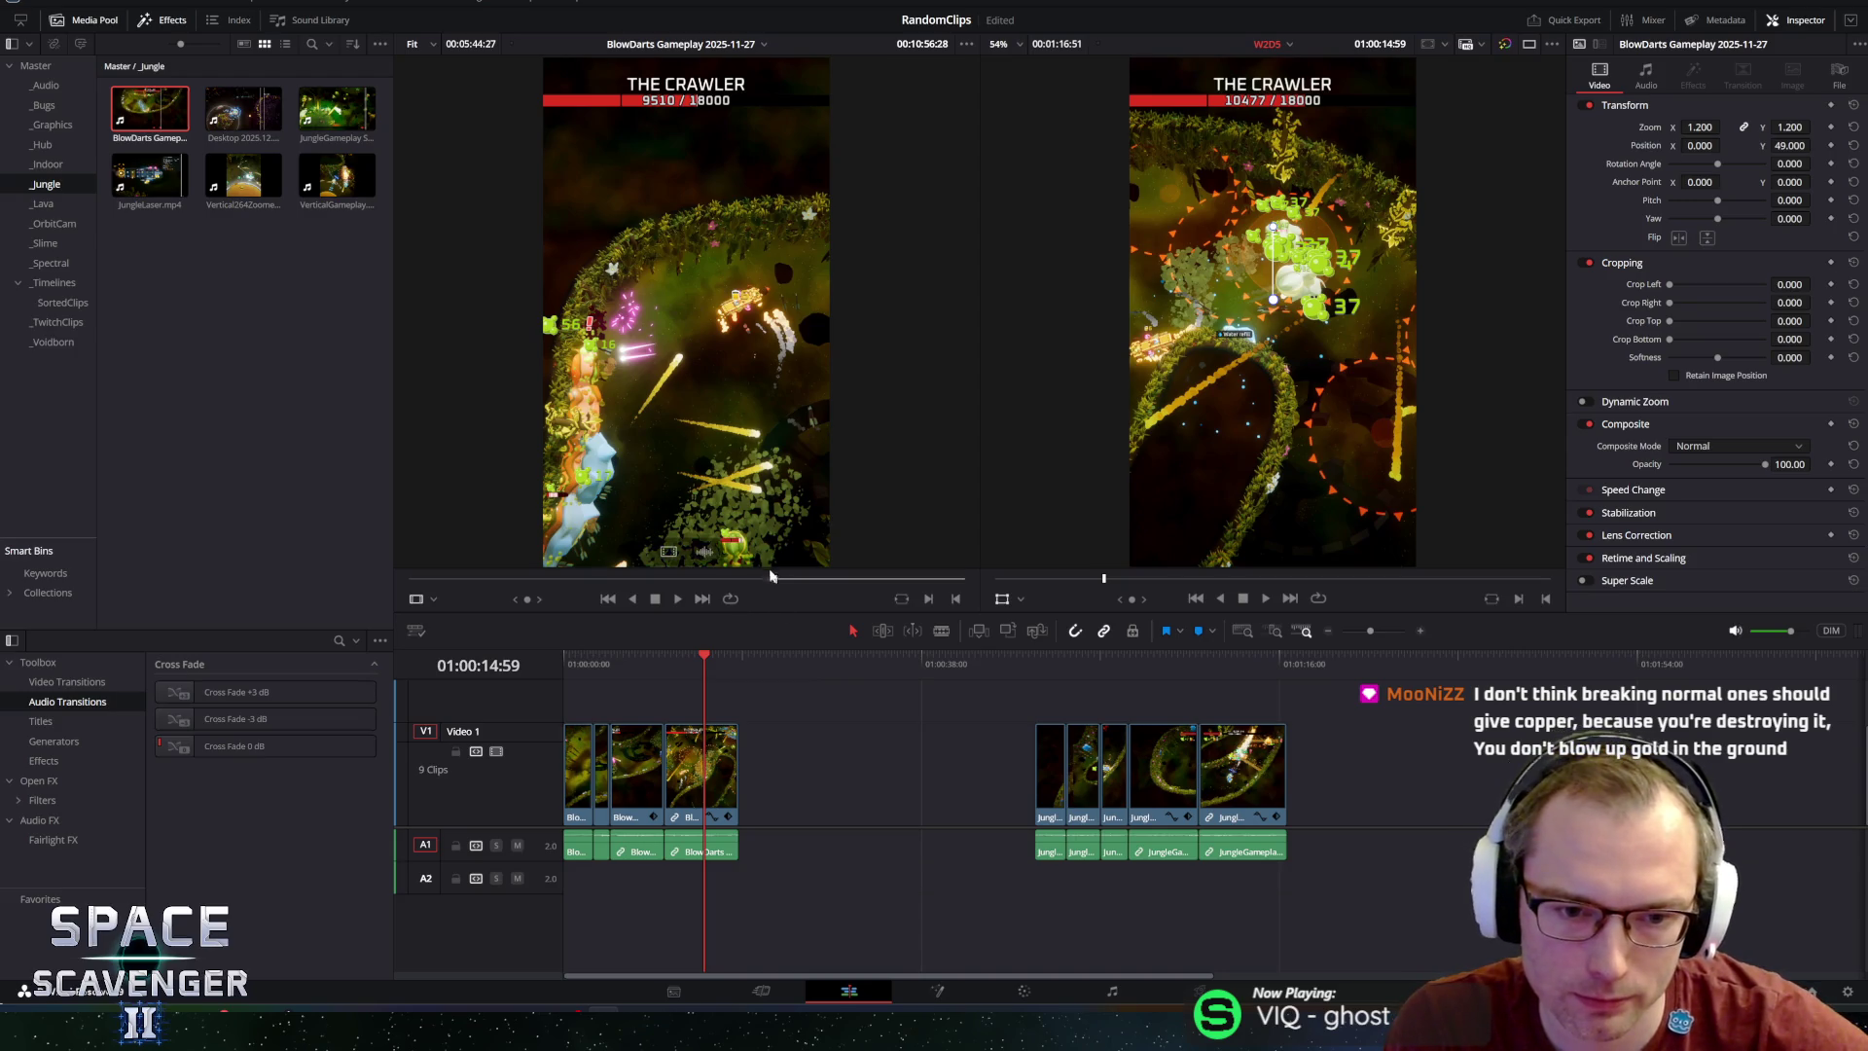
click(526, 599)
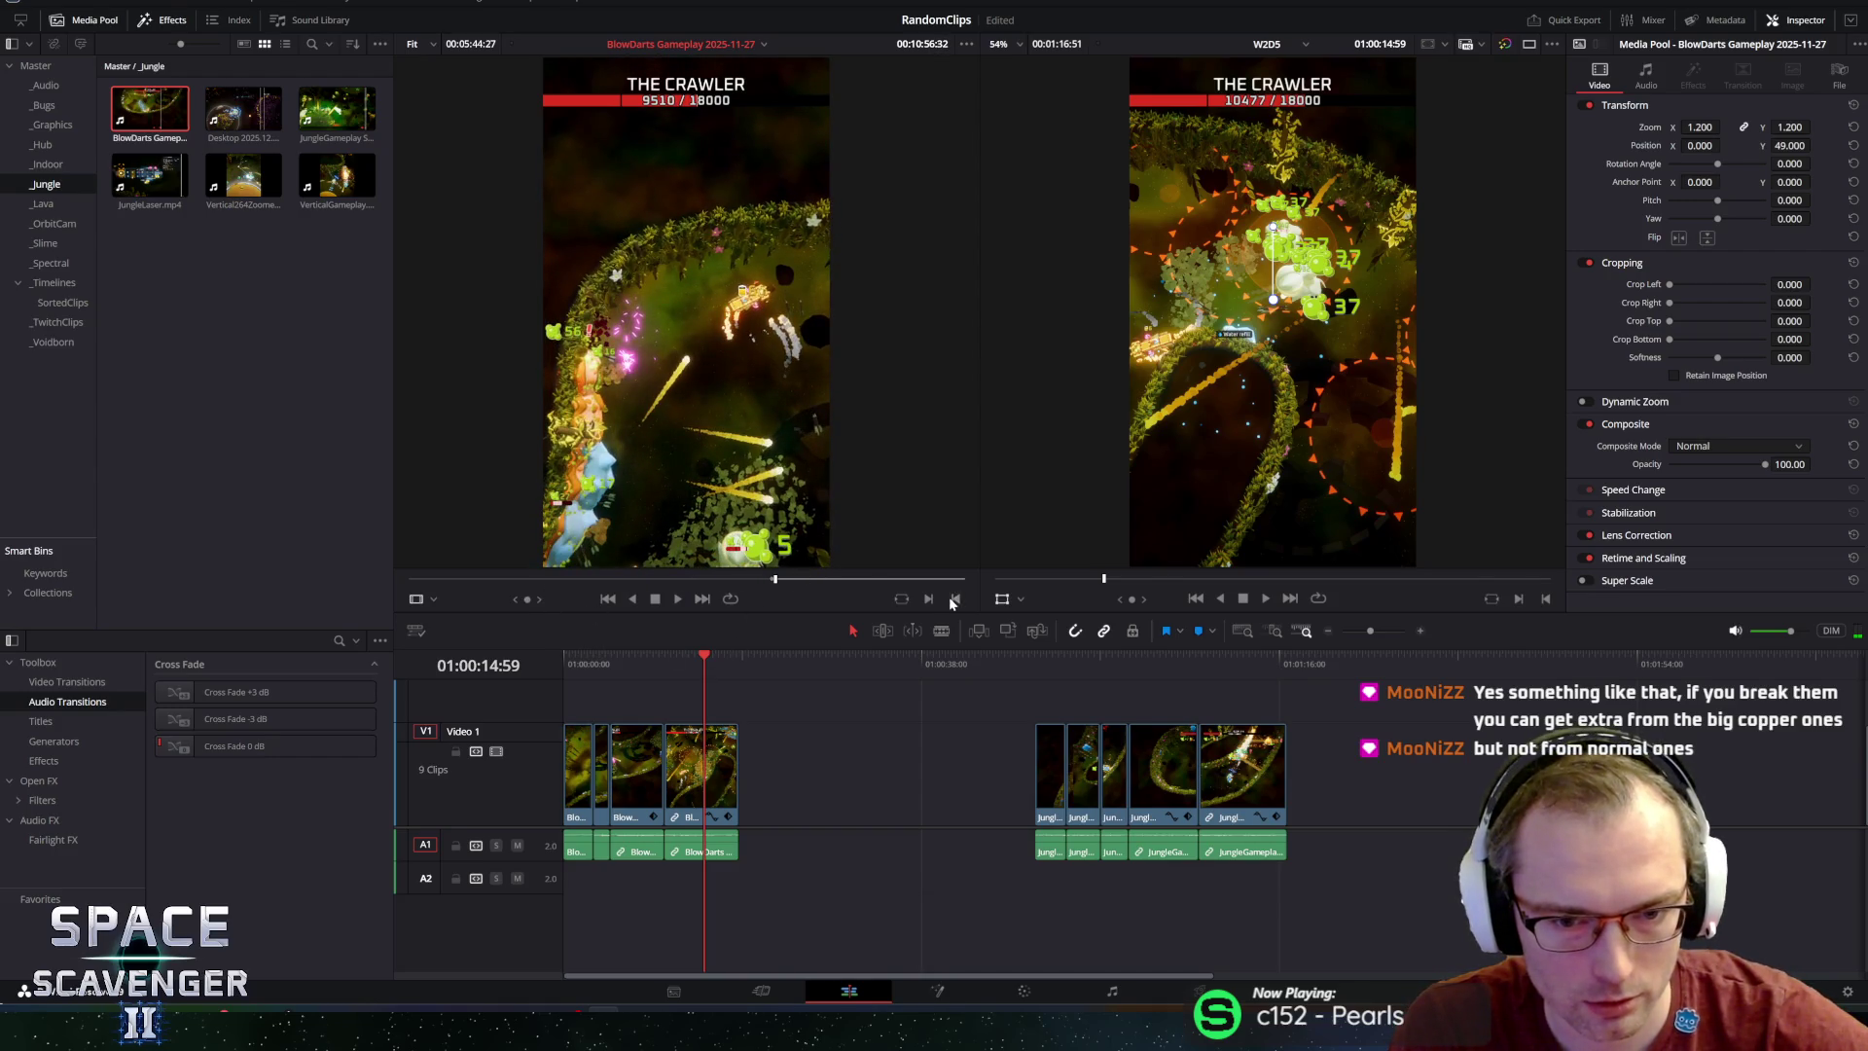
Mark the out point and edit the BlowDarts range in right after the earlier BlowDarts clips.
key(o)
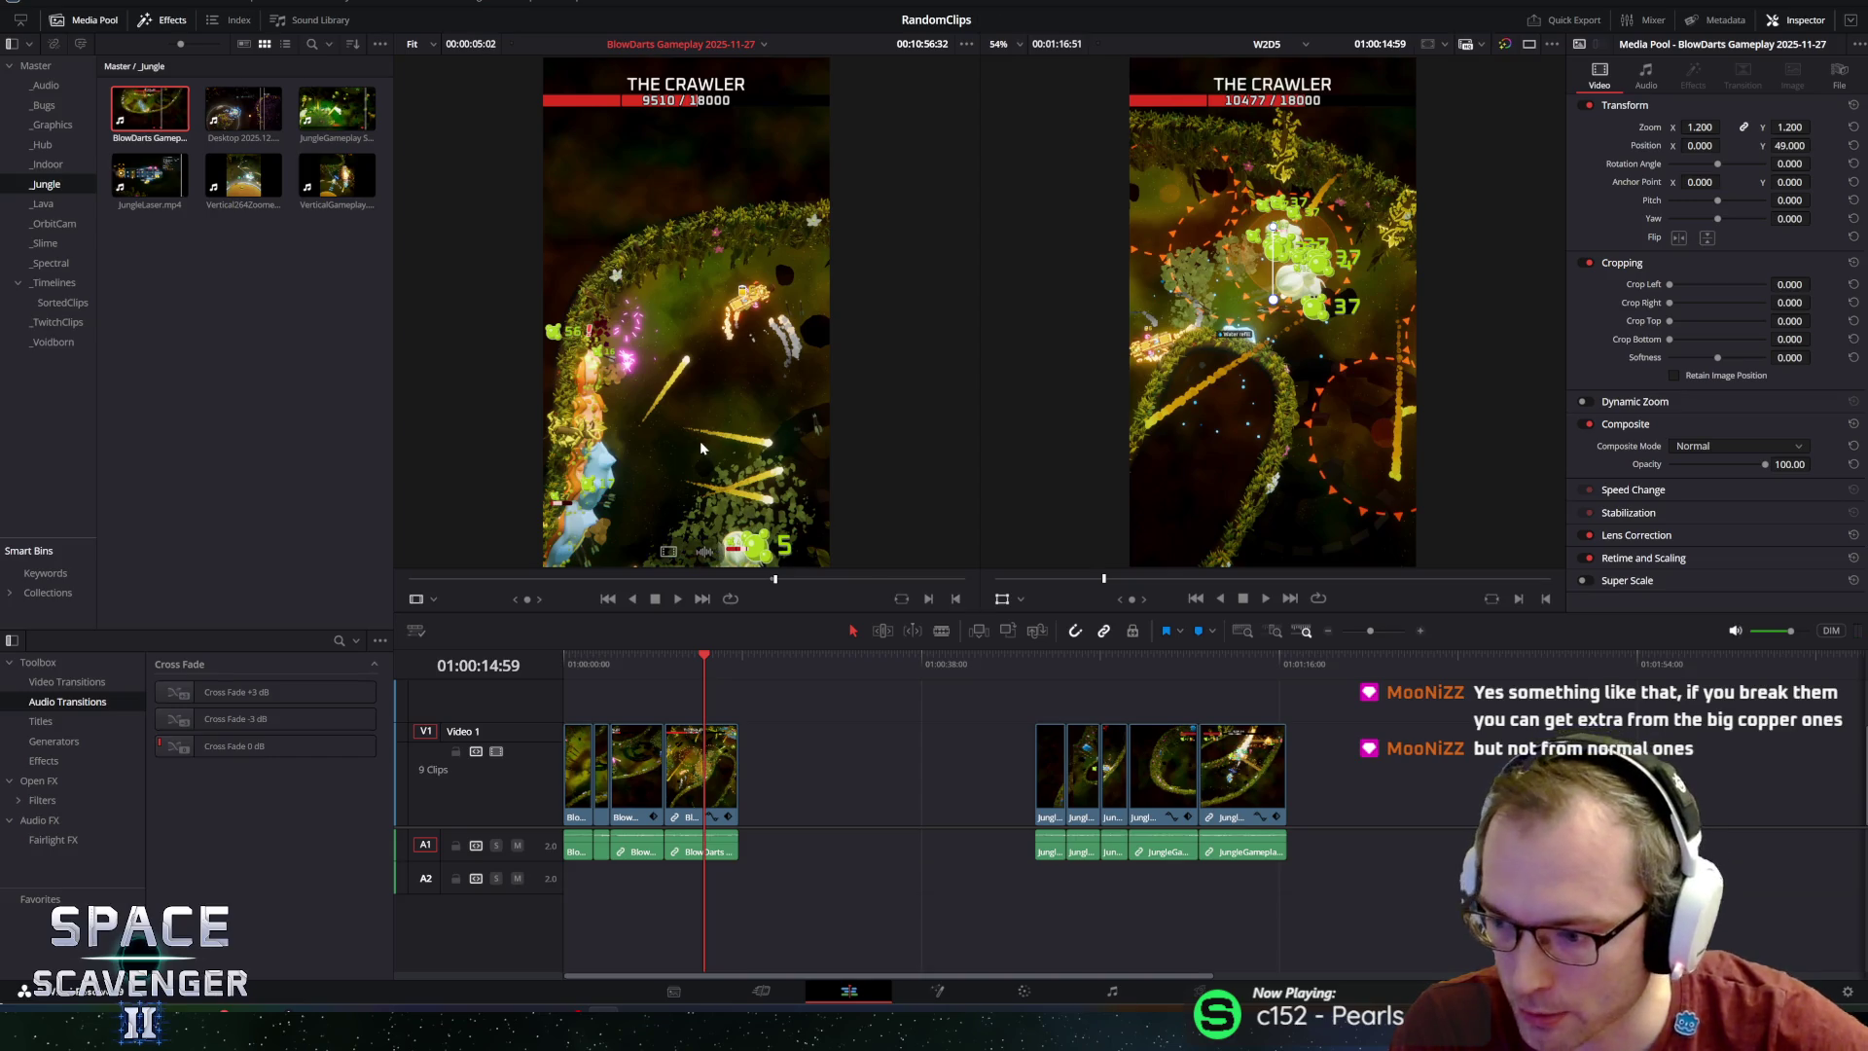
drag(701, 448, 892, 725)
drag(804, 779, 773, 778)
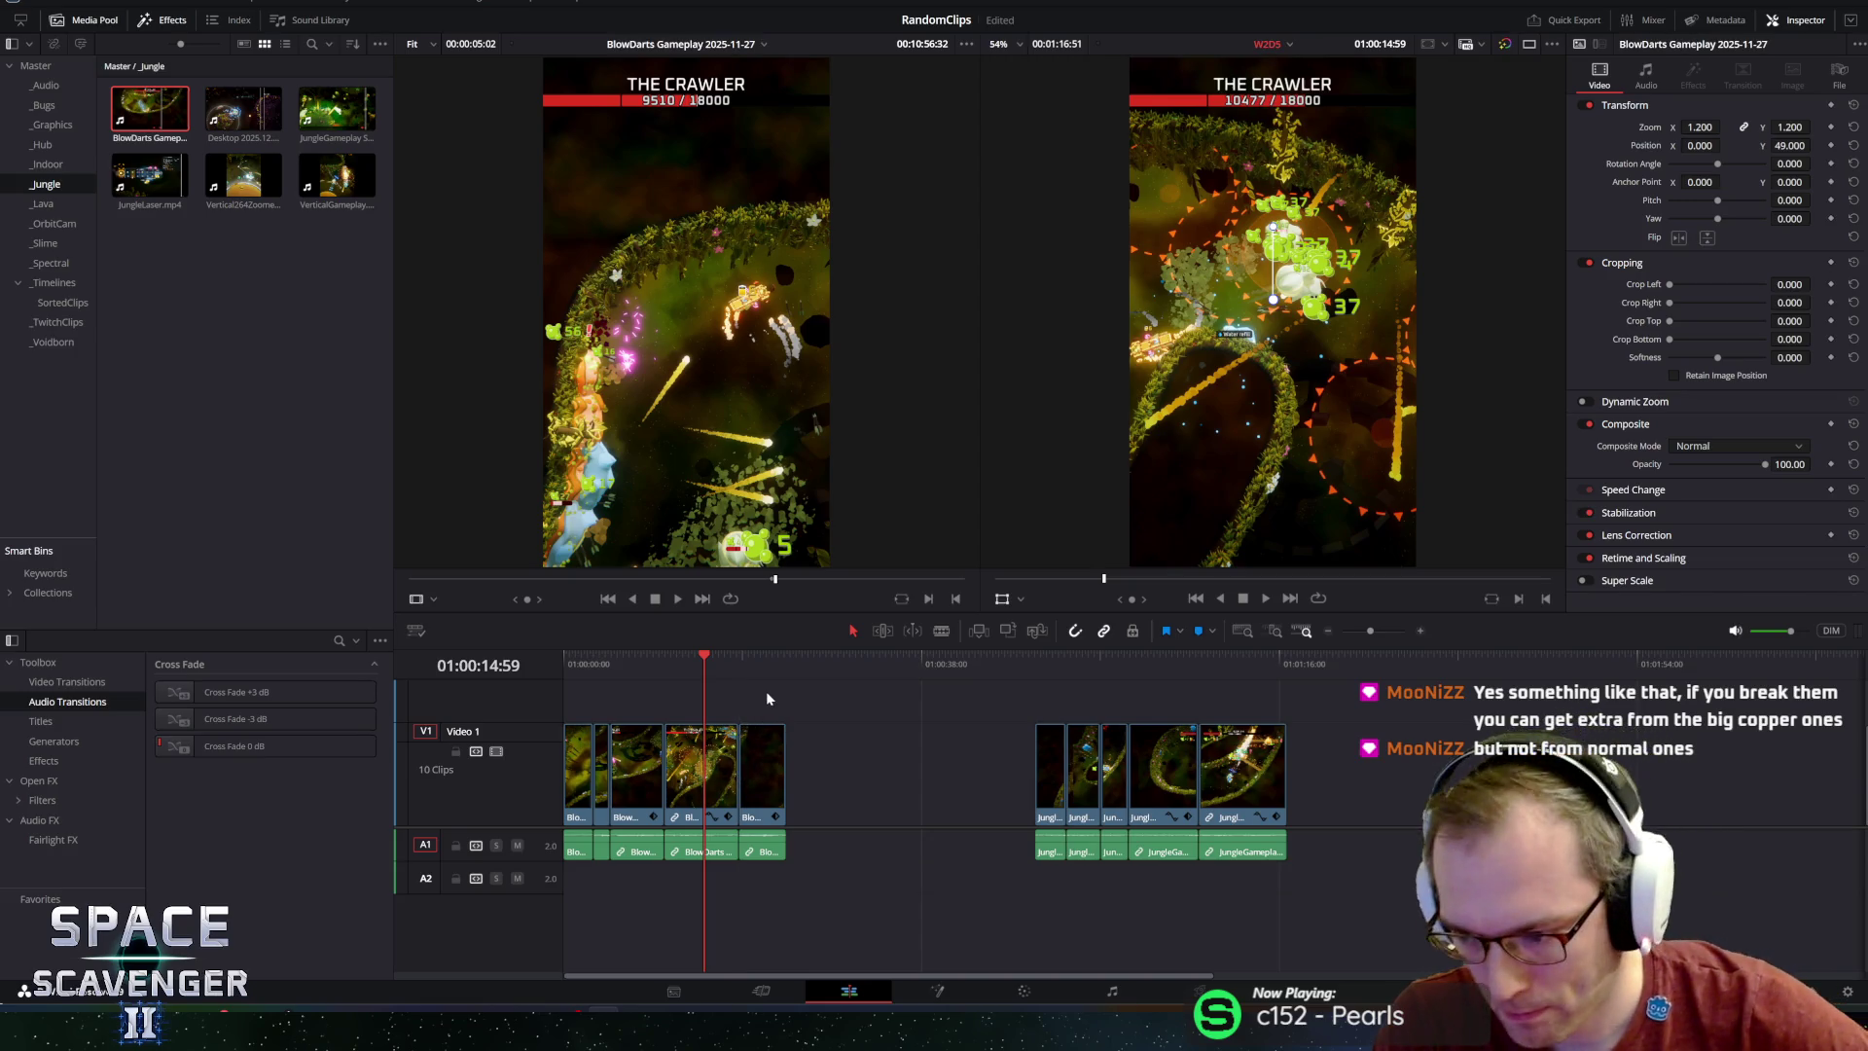
mouse_move(725, 658)
mouse_down()
mouse_move(789, 657)
mouse_move(635, 662)
mouse_move(786, 653)
mouse_up()
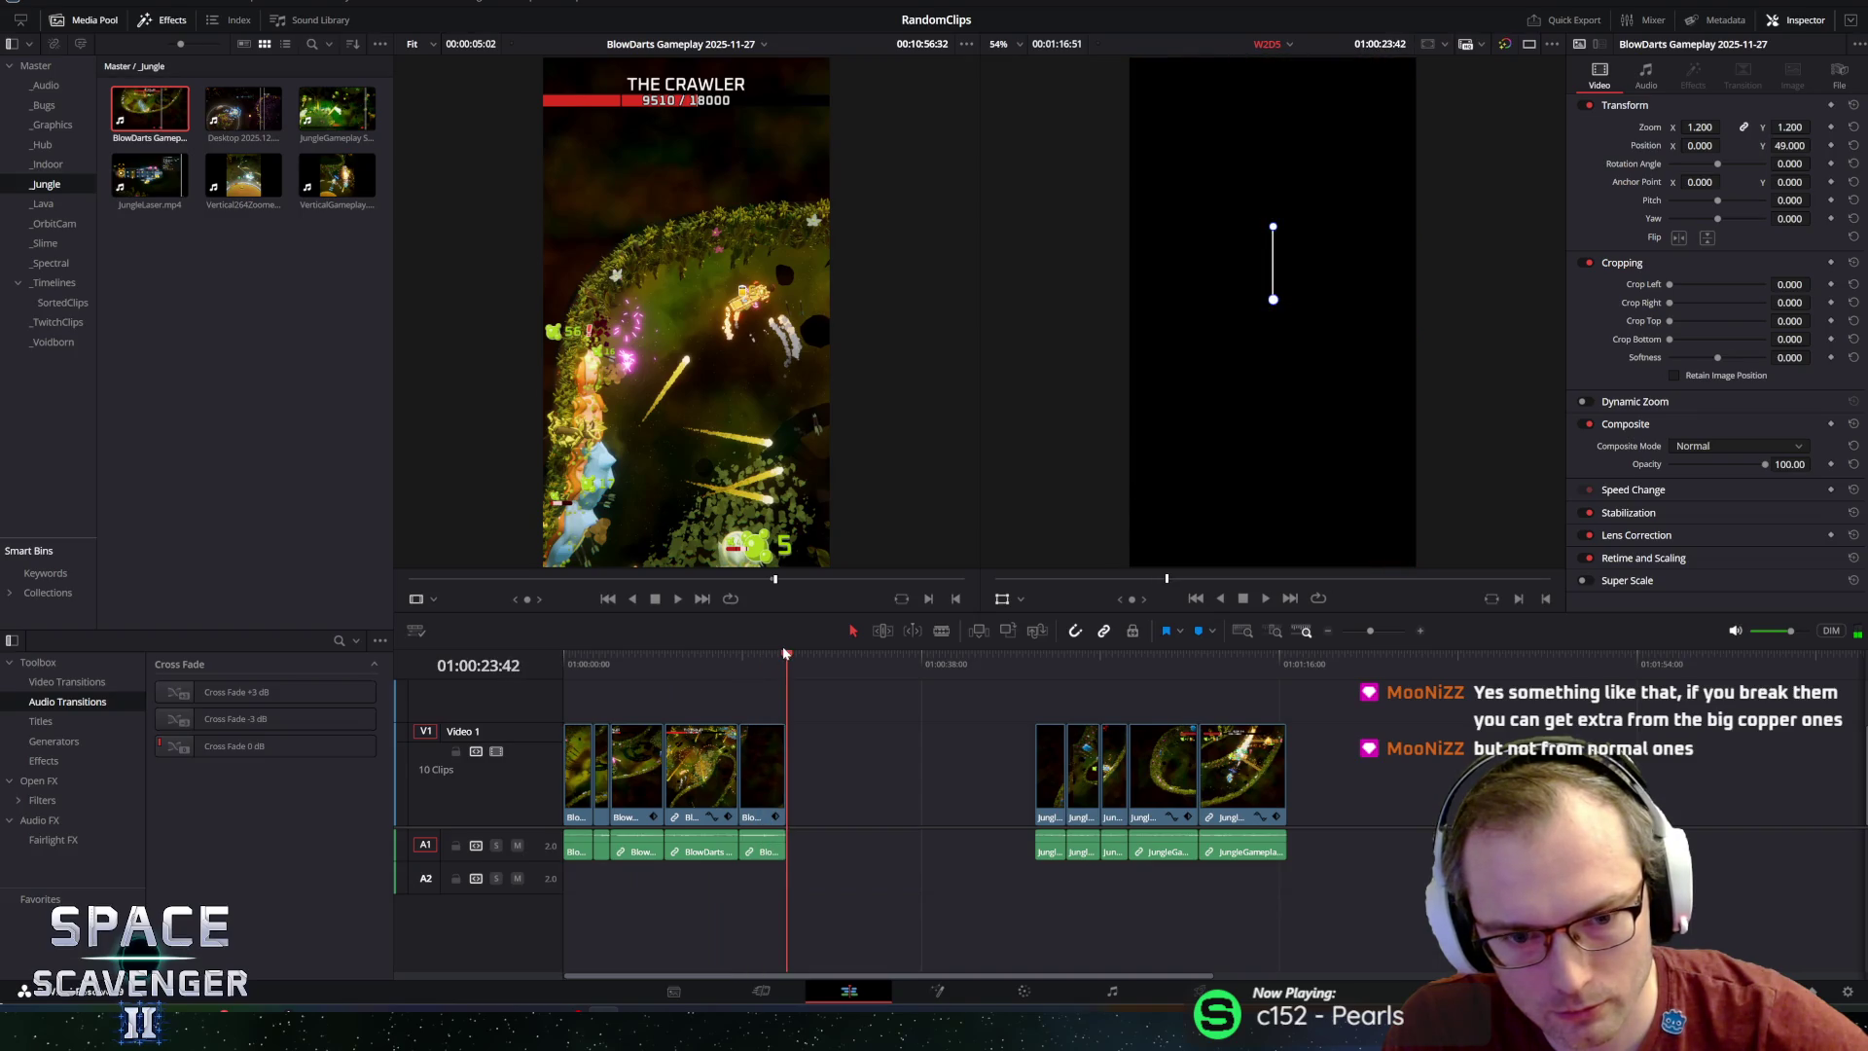
drag(780, 587, 792, 584)
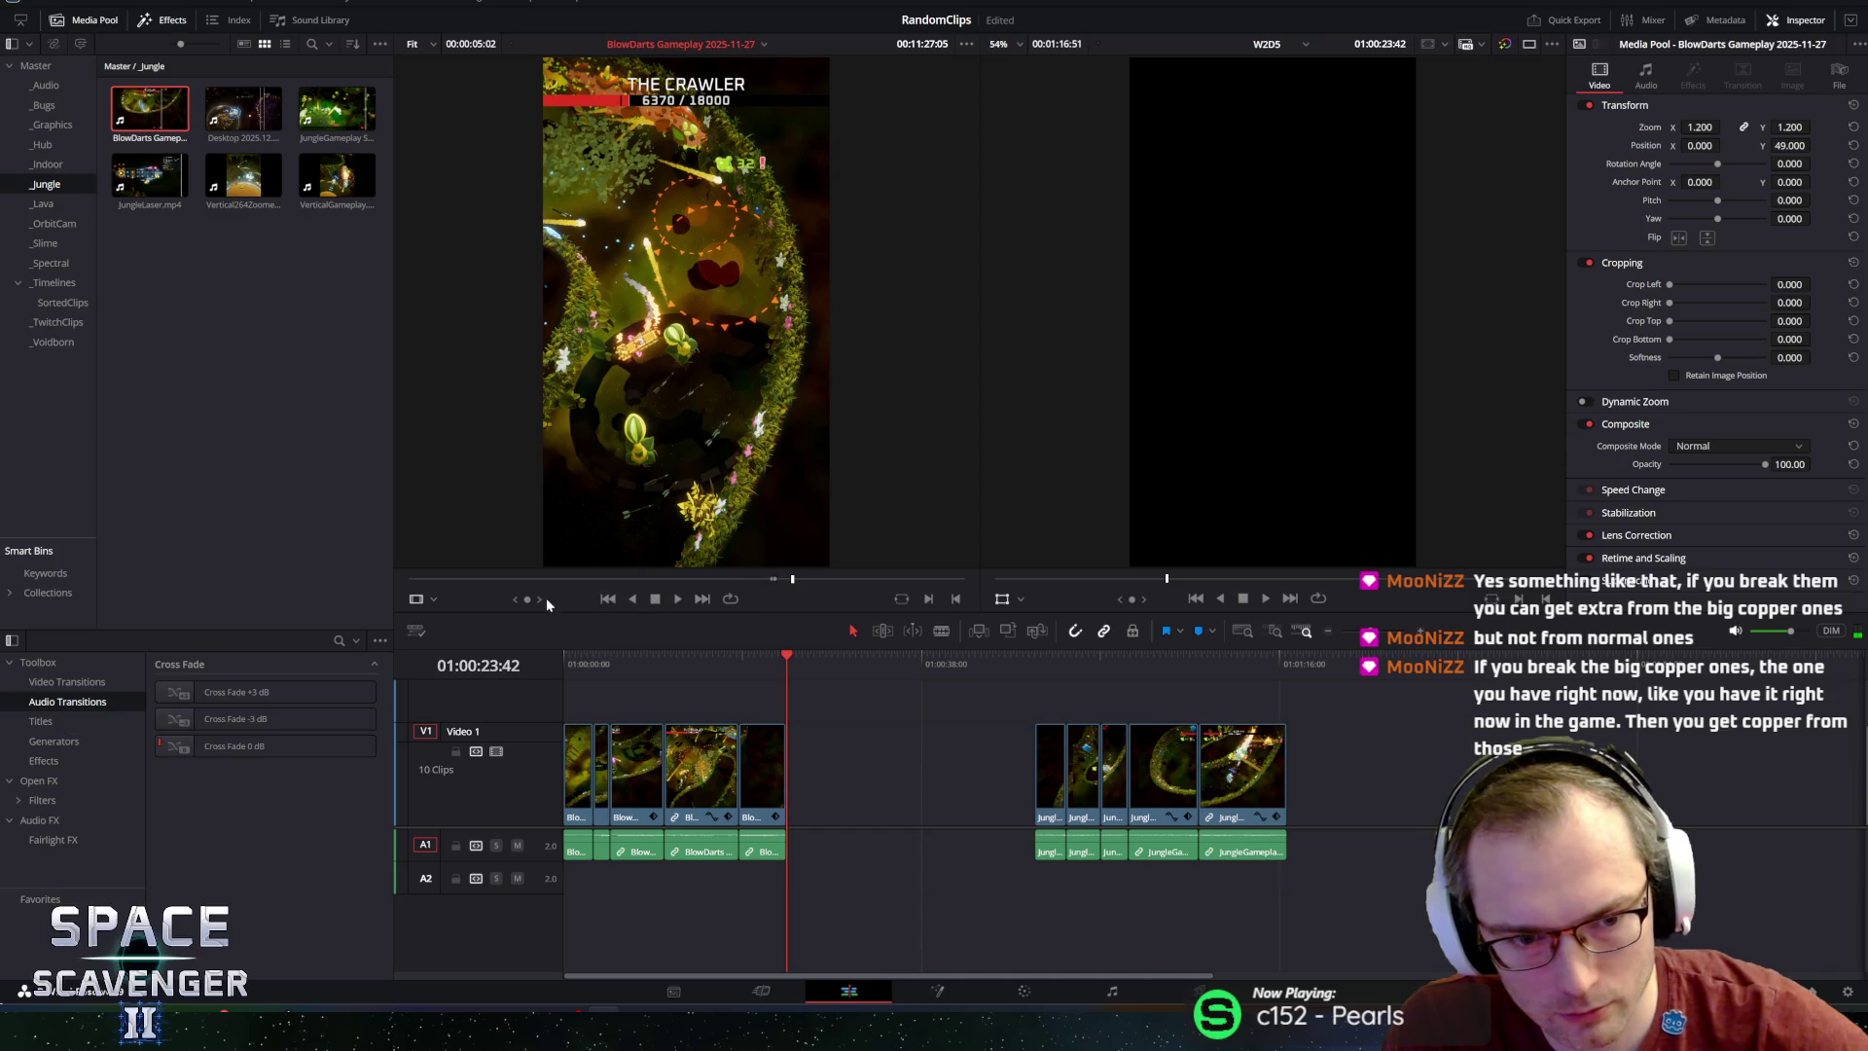
Step the BlowDarts source back to where the Crawler shows about 4122 HP.
drag(532, 598, 509, 599)
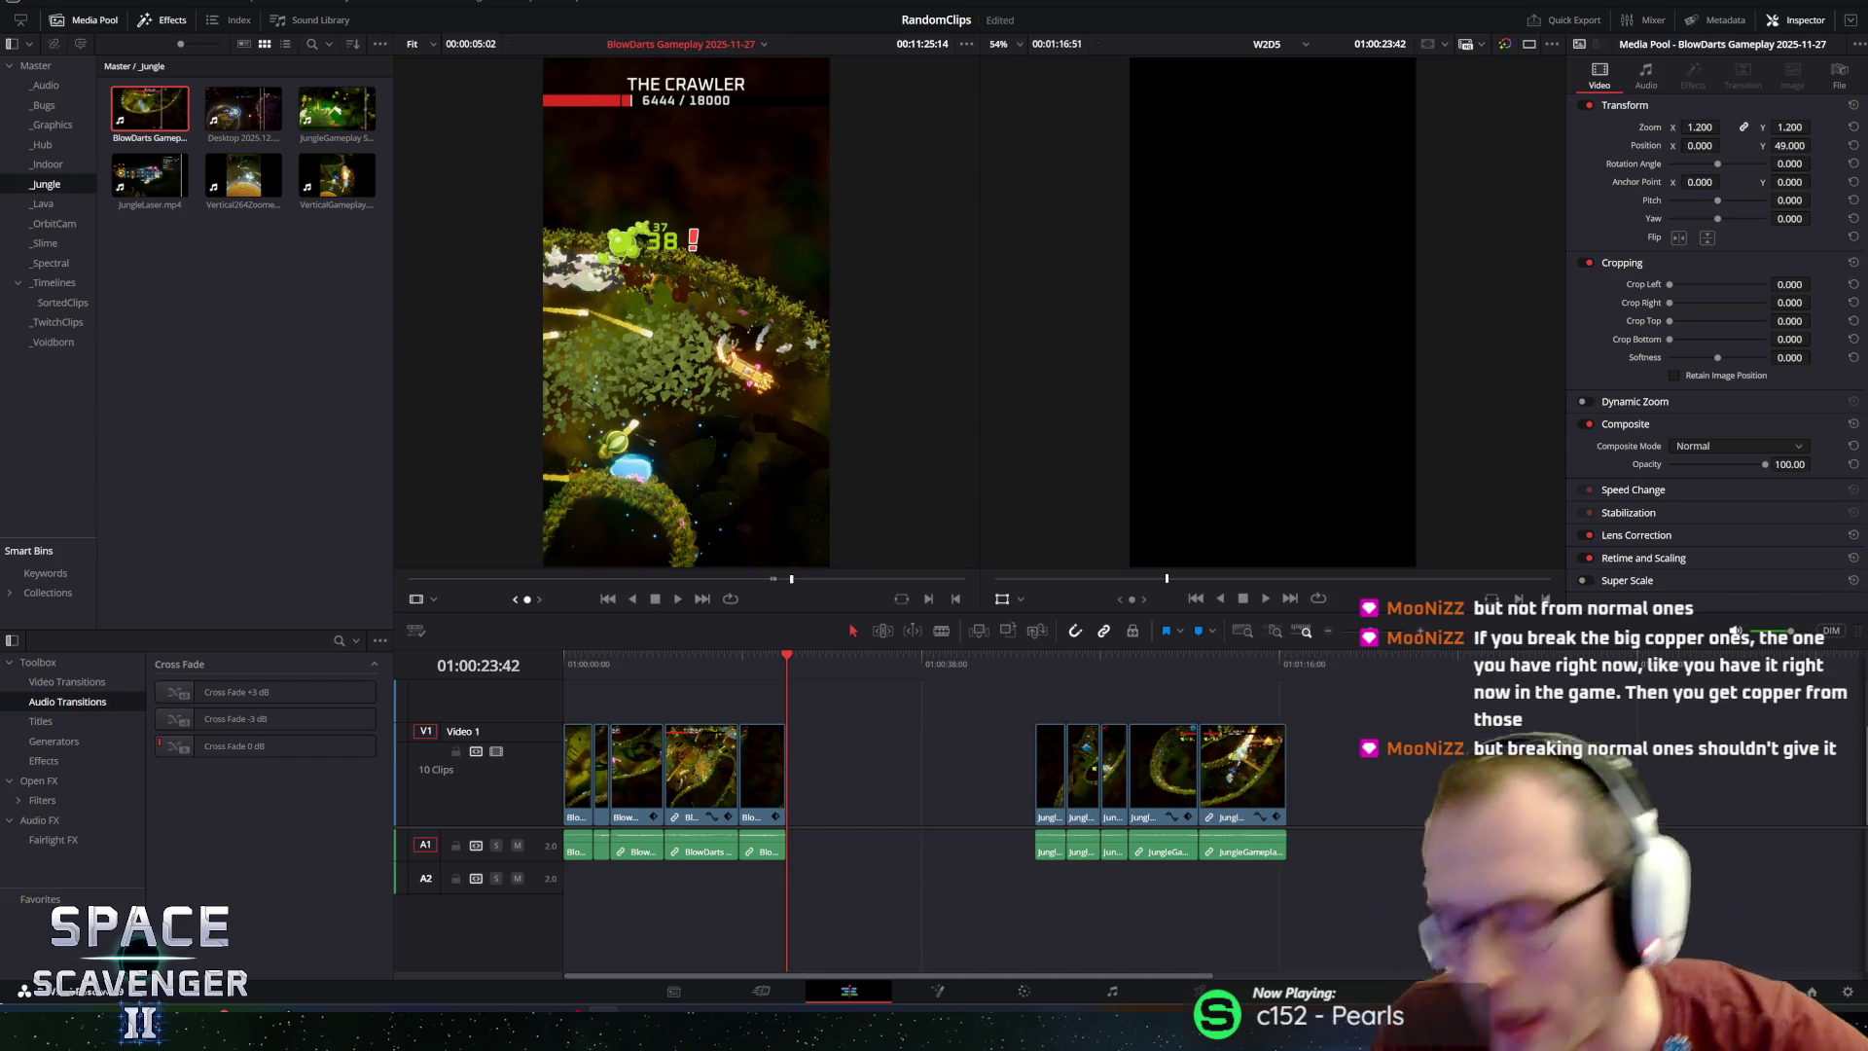
key(j)
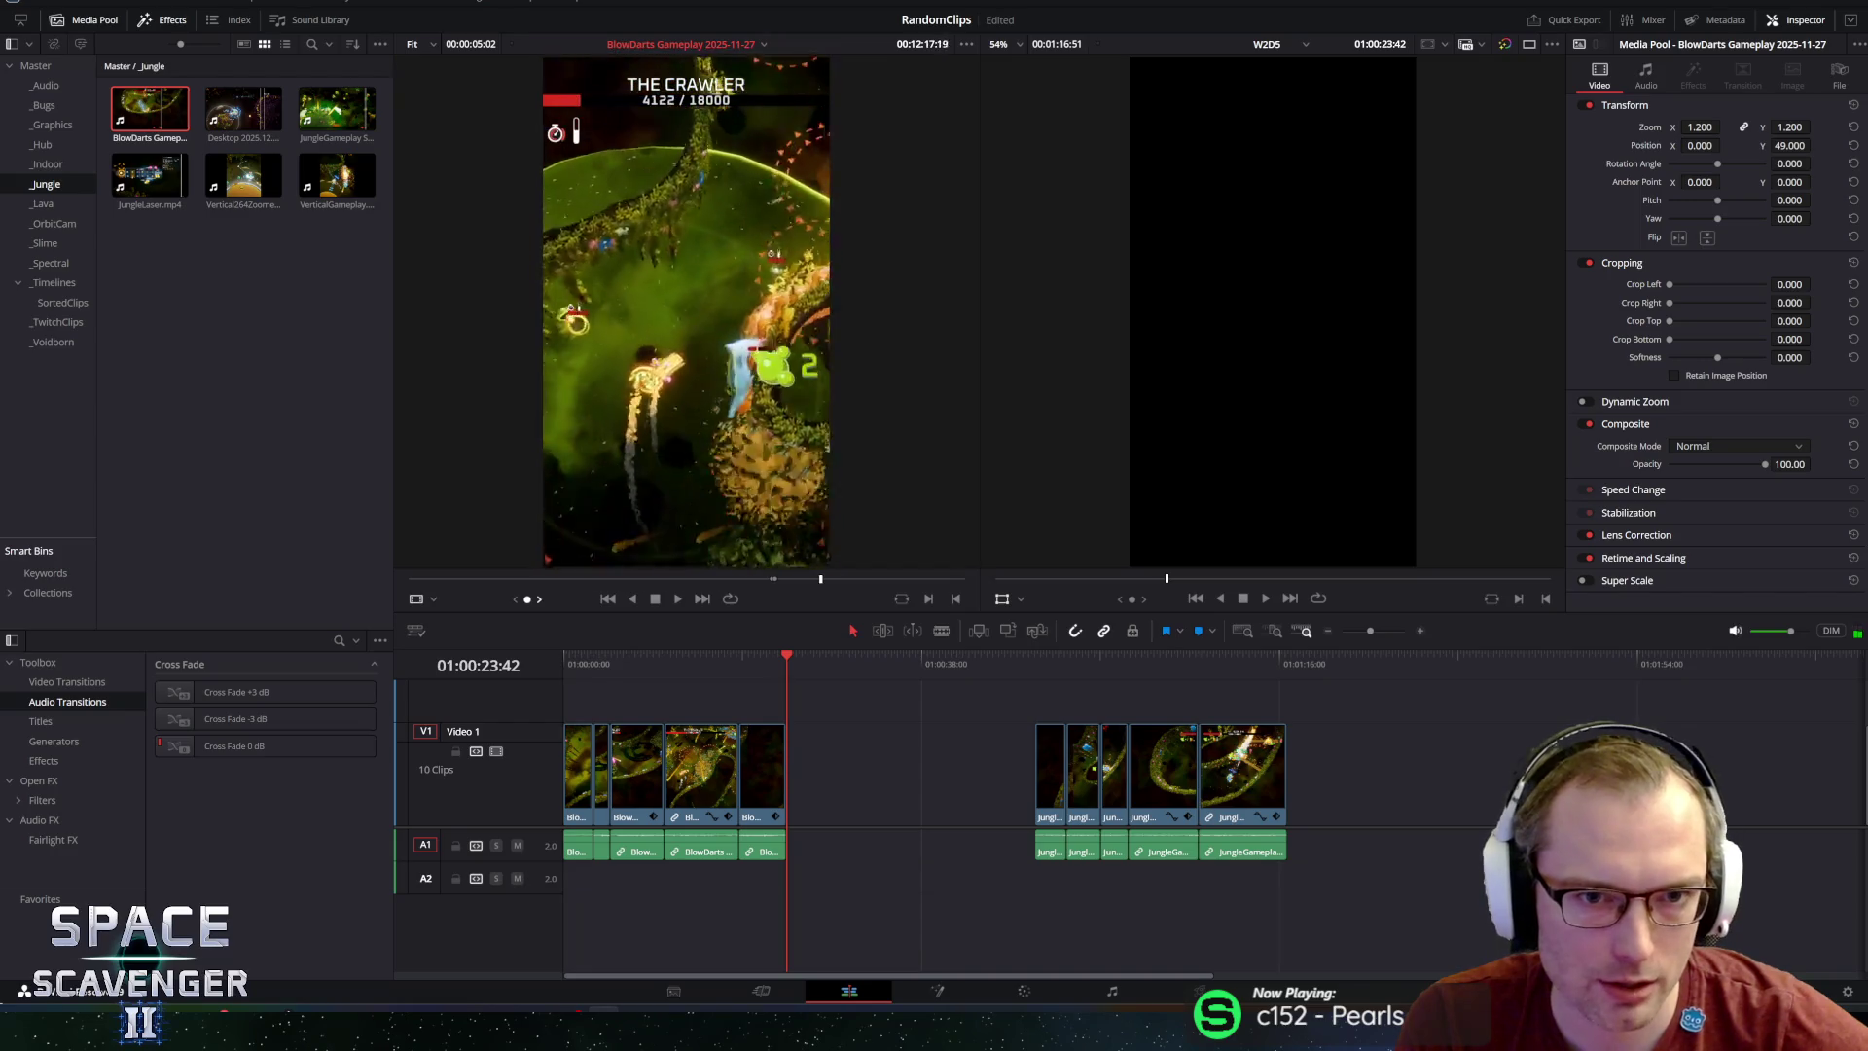
Shuttle the BlowDarts source back and forth with J and L, then play it.
key(j)
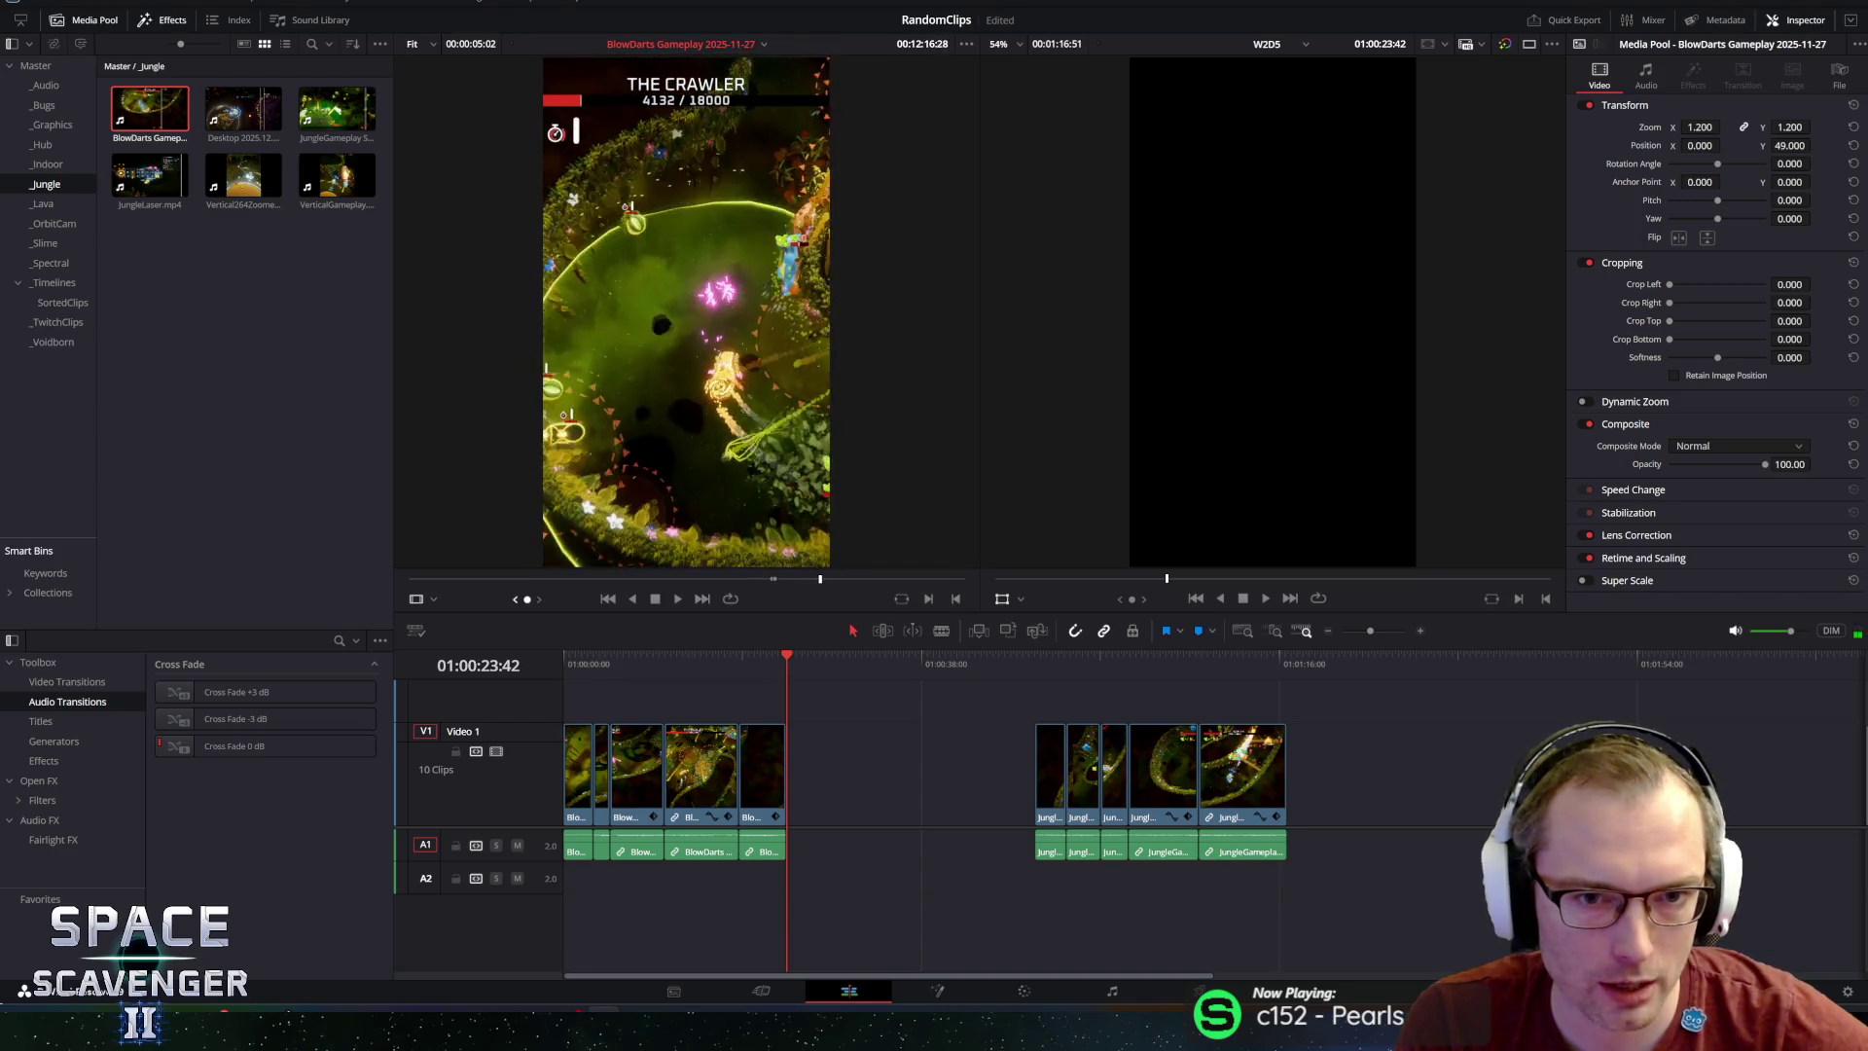
key(l)
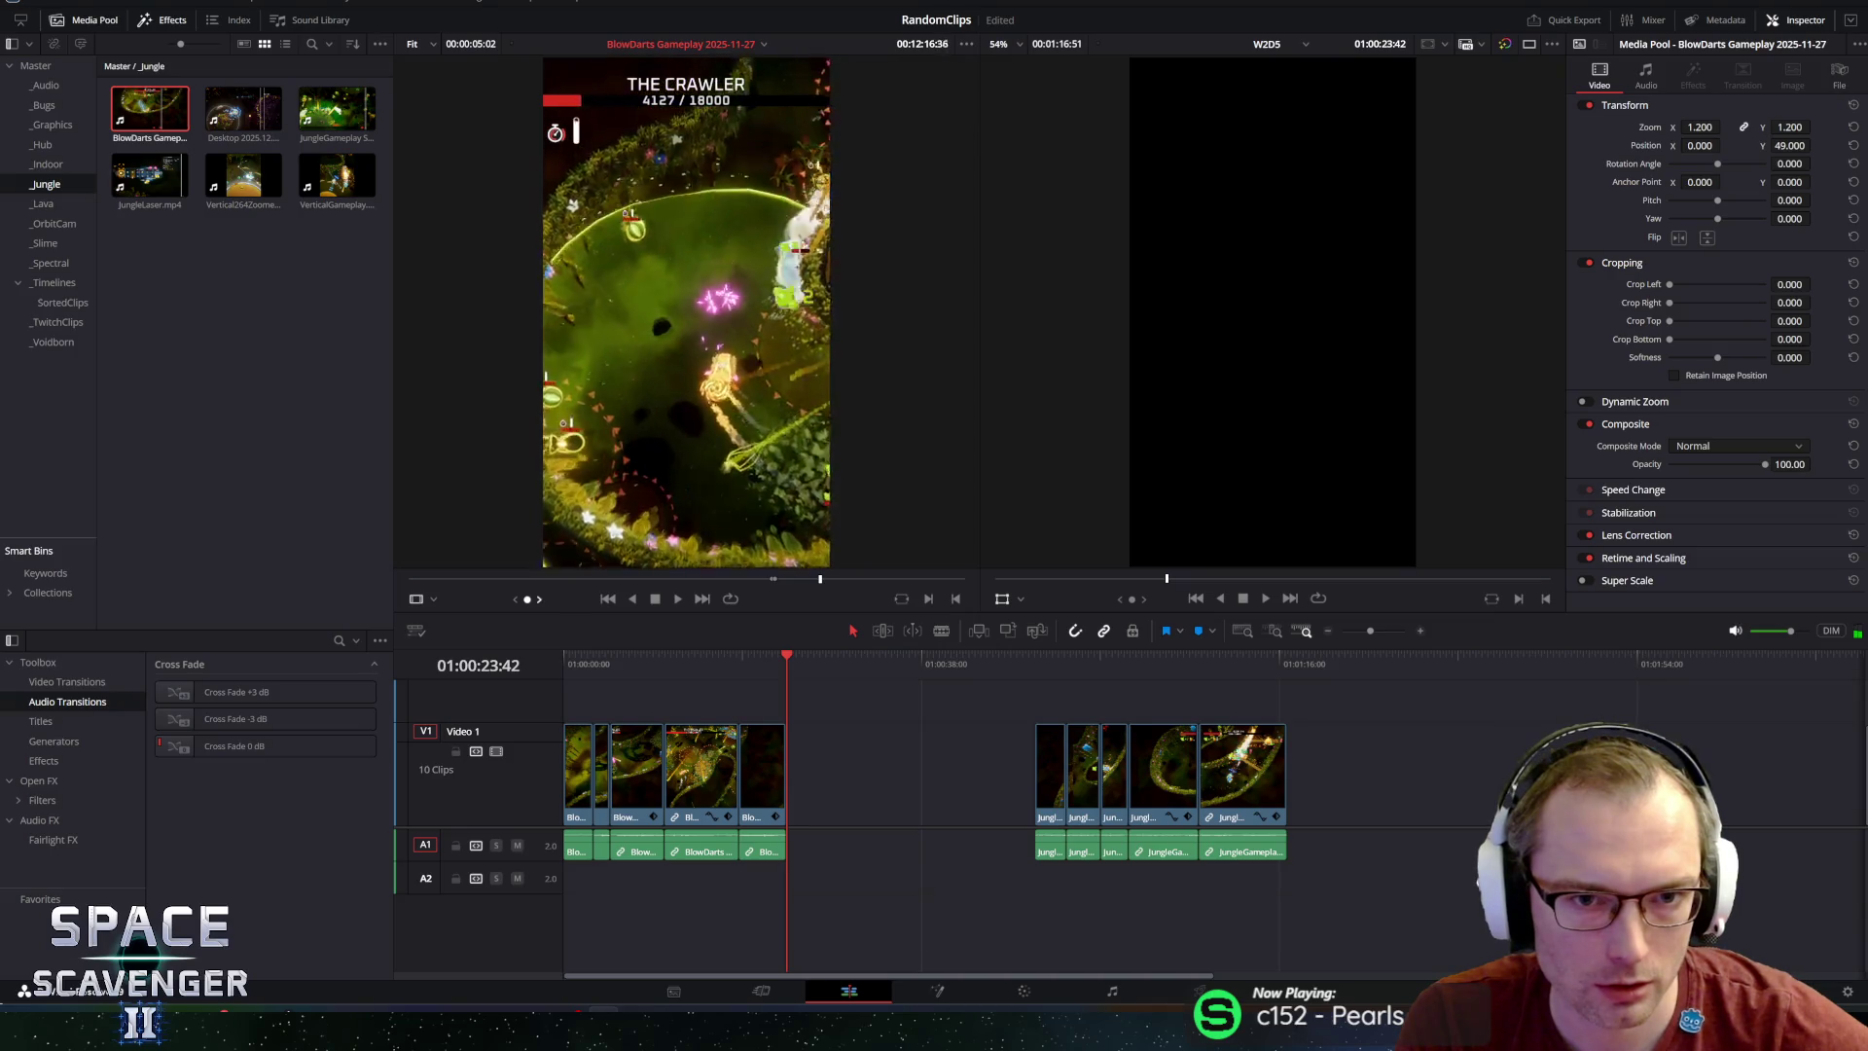
key(j)
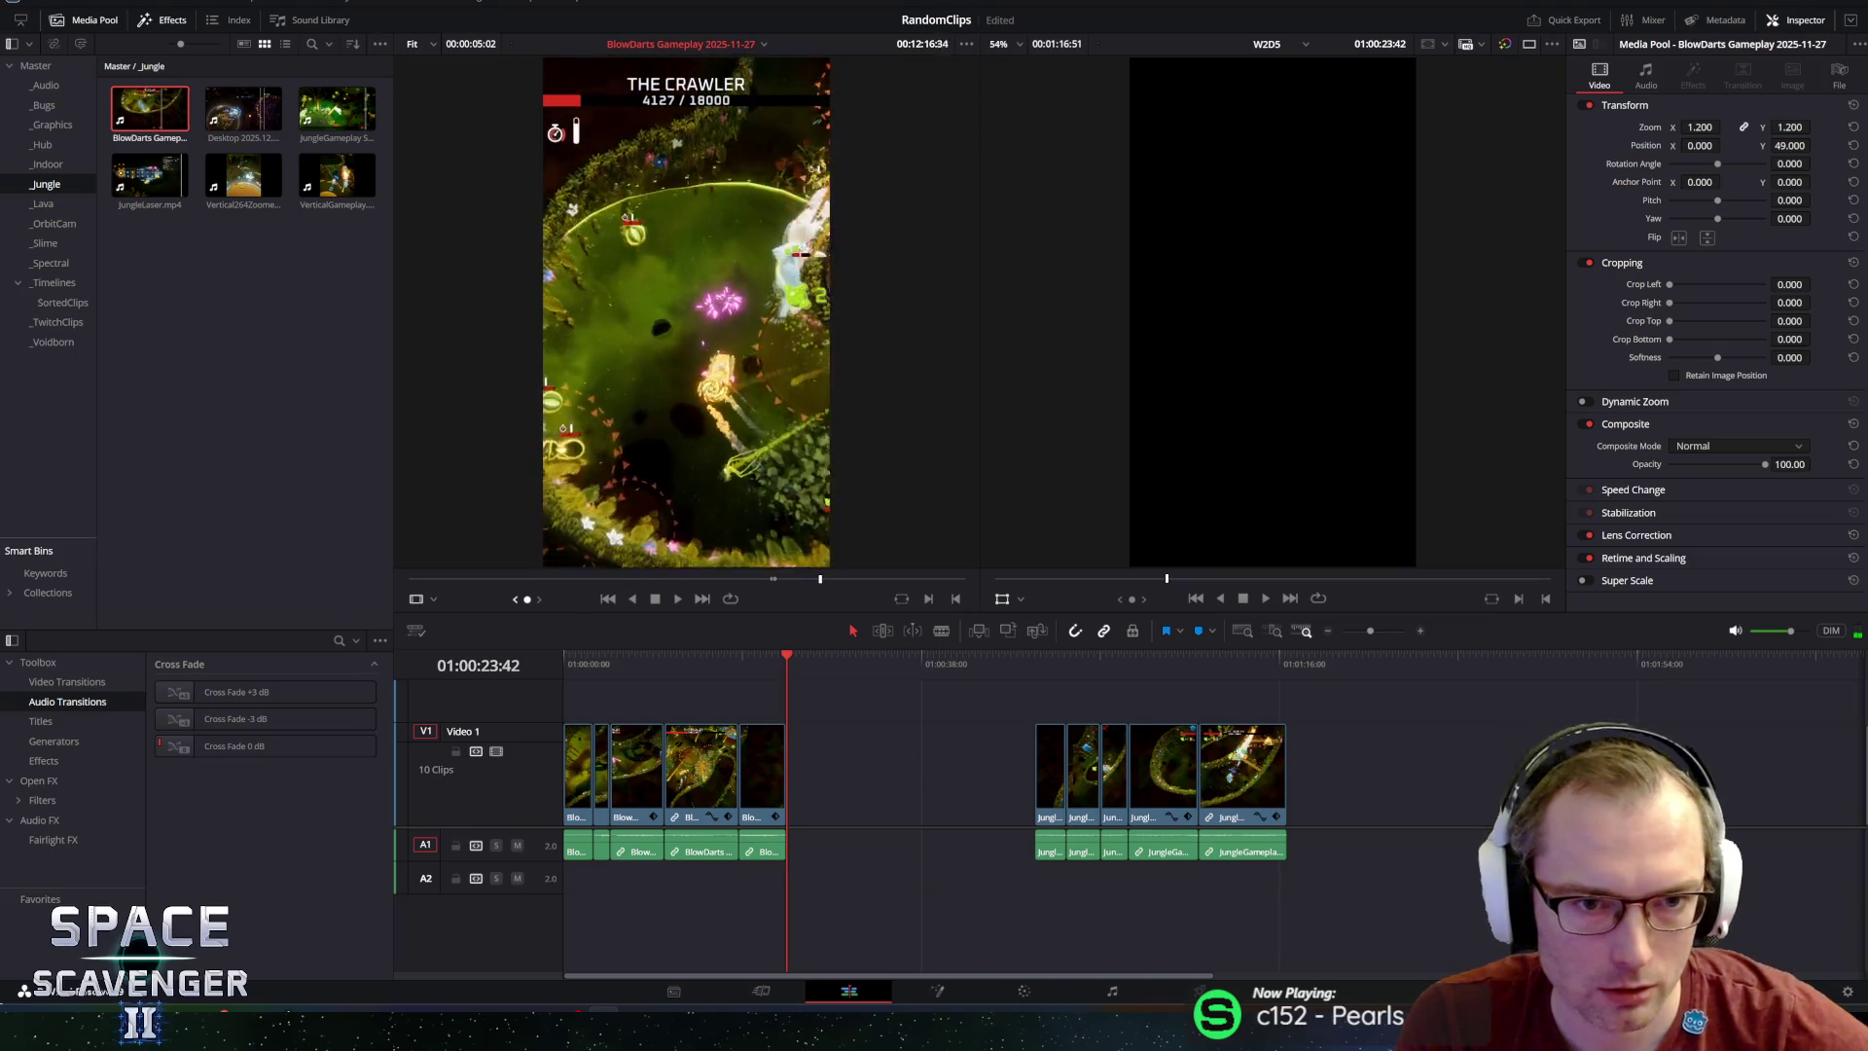
key(l)
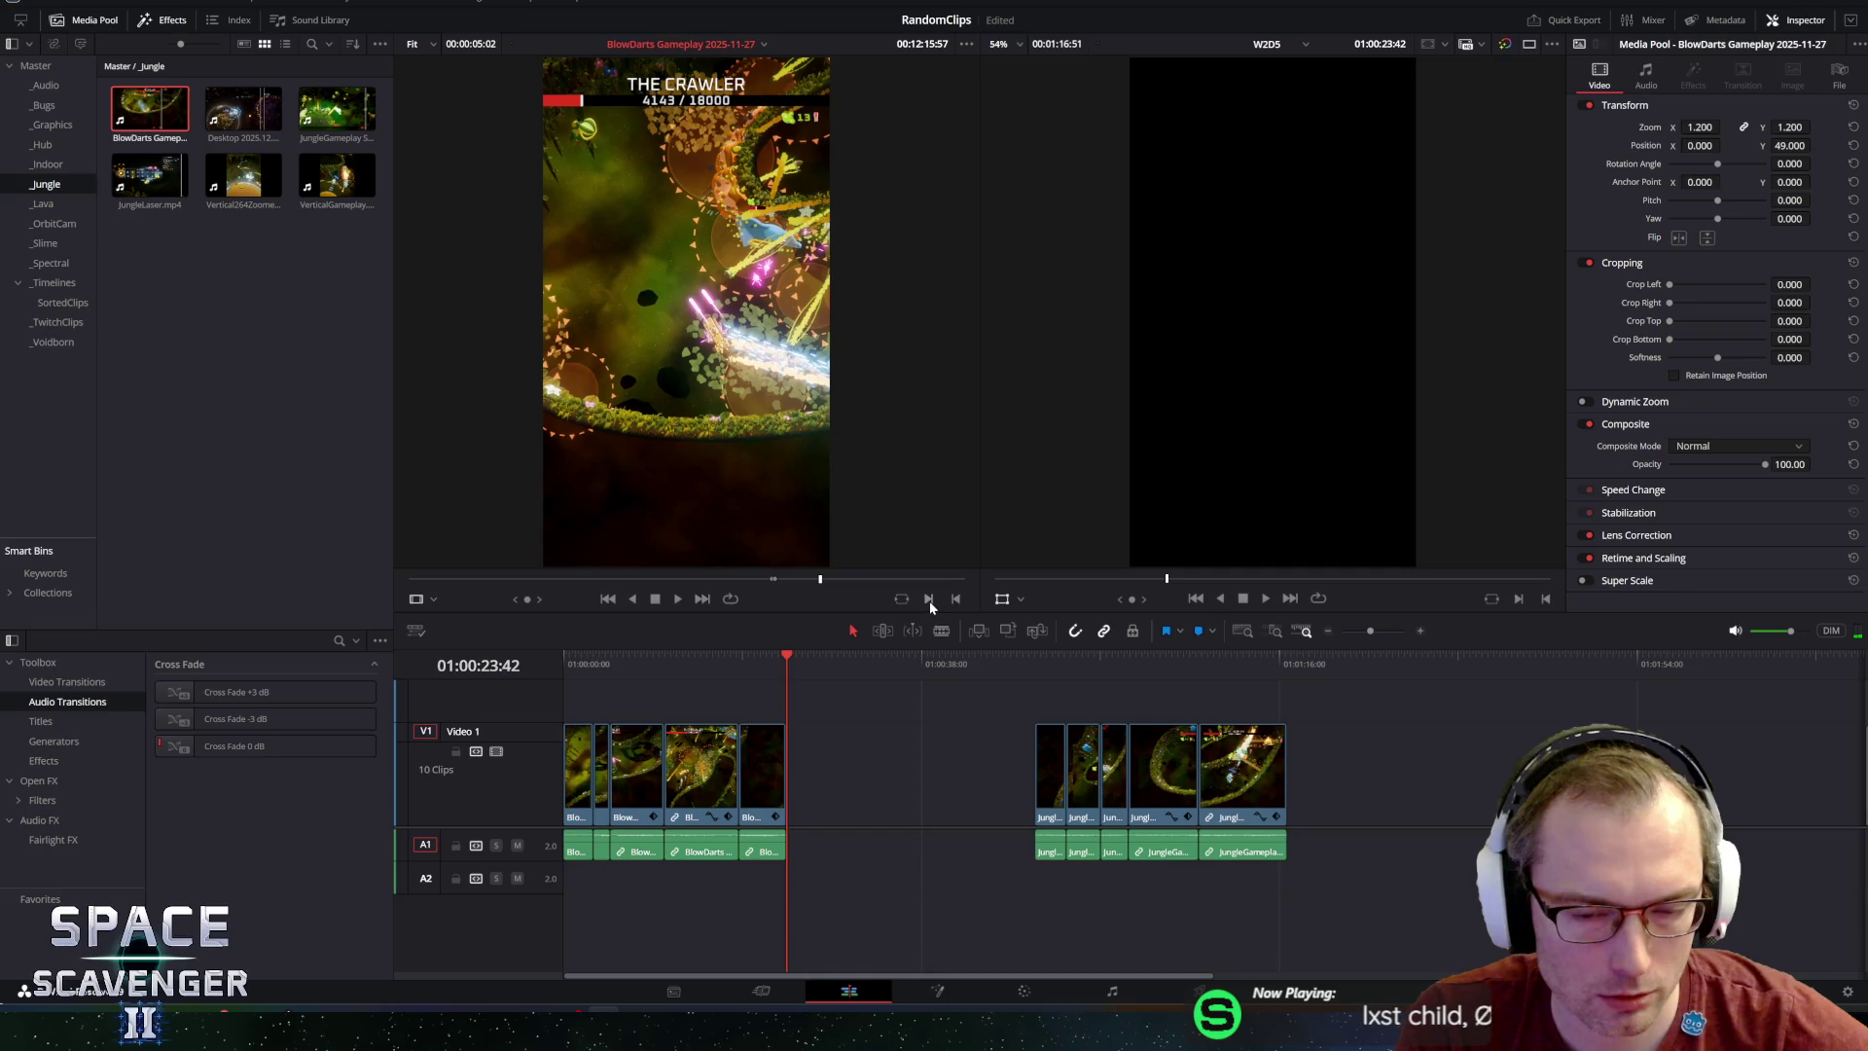
click(679, 600)
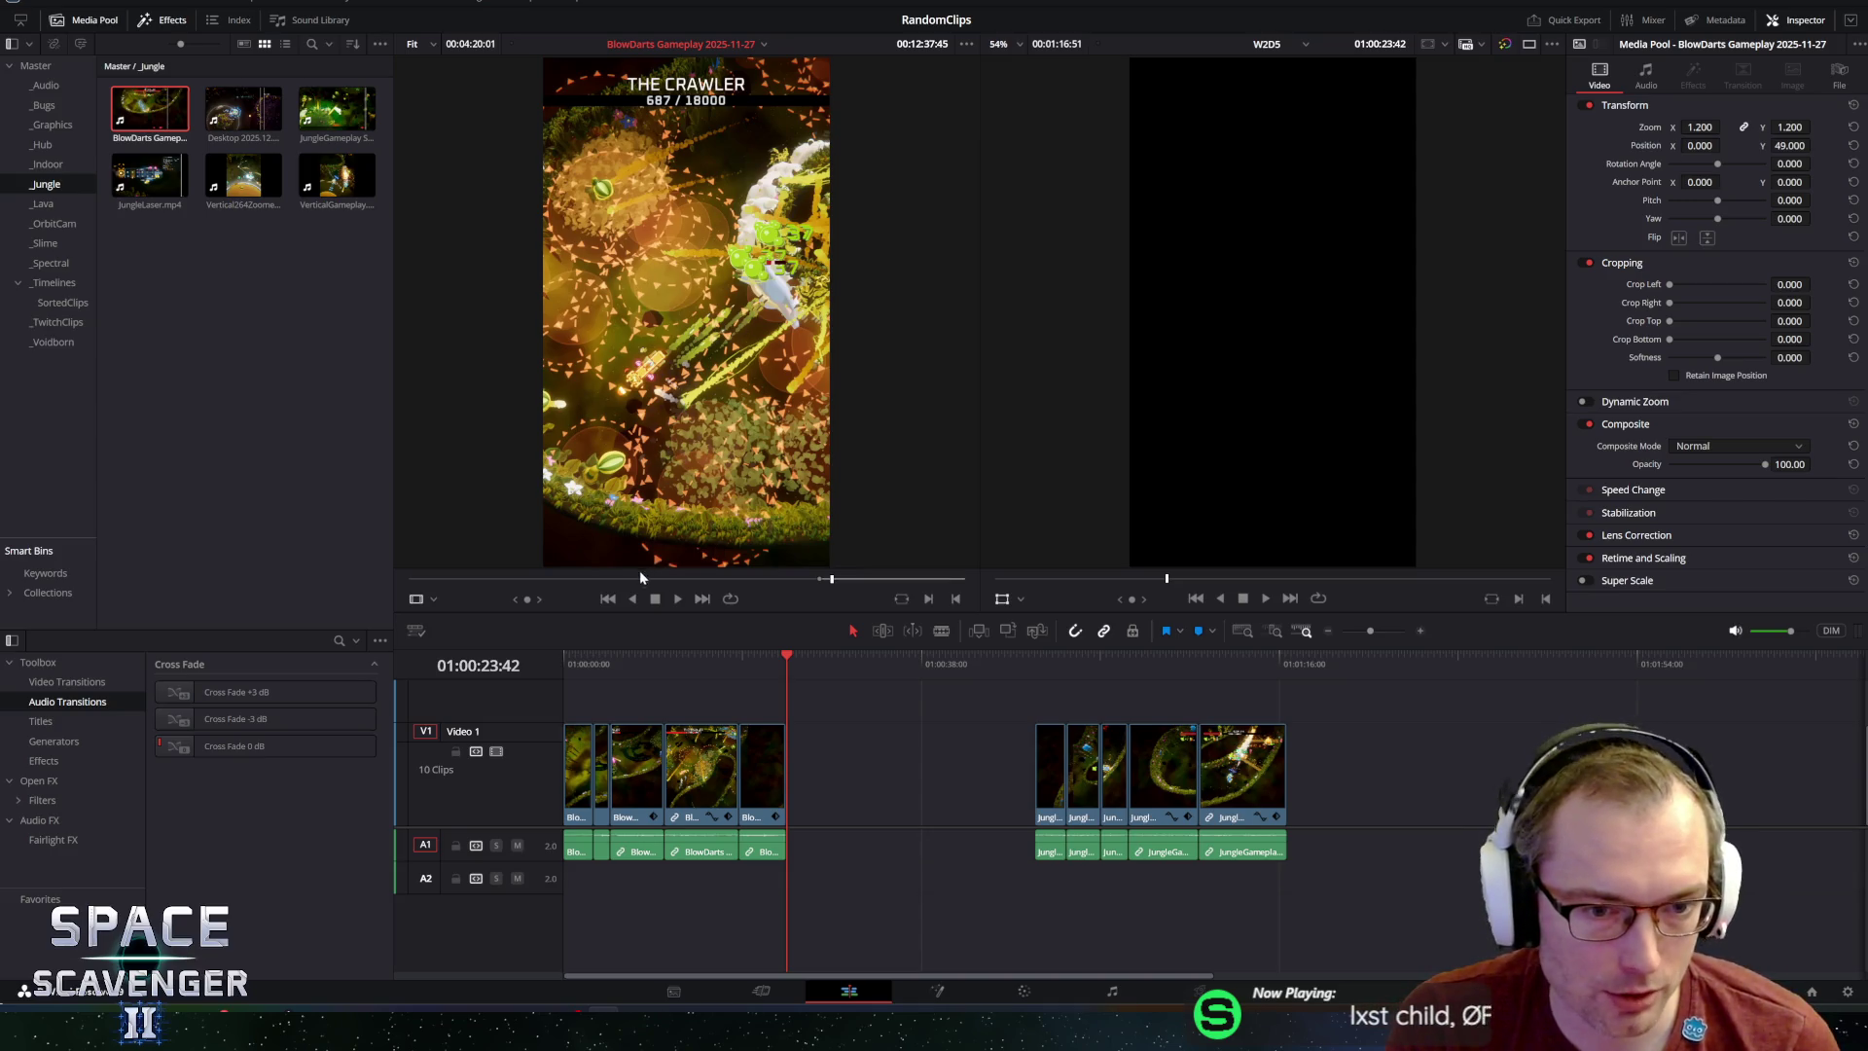
Cue the frame where the Crawler drops to 3984 HP and drag the range toward the timeline.
mouse_move(526, 599)
mouse_down()
mouse_move(585, 598)
mouse_move(527, 599)
mouse_up()
key(space)
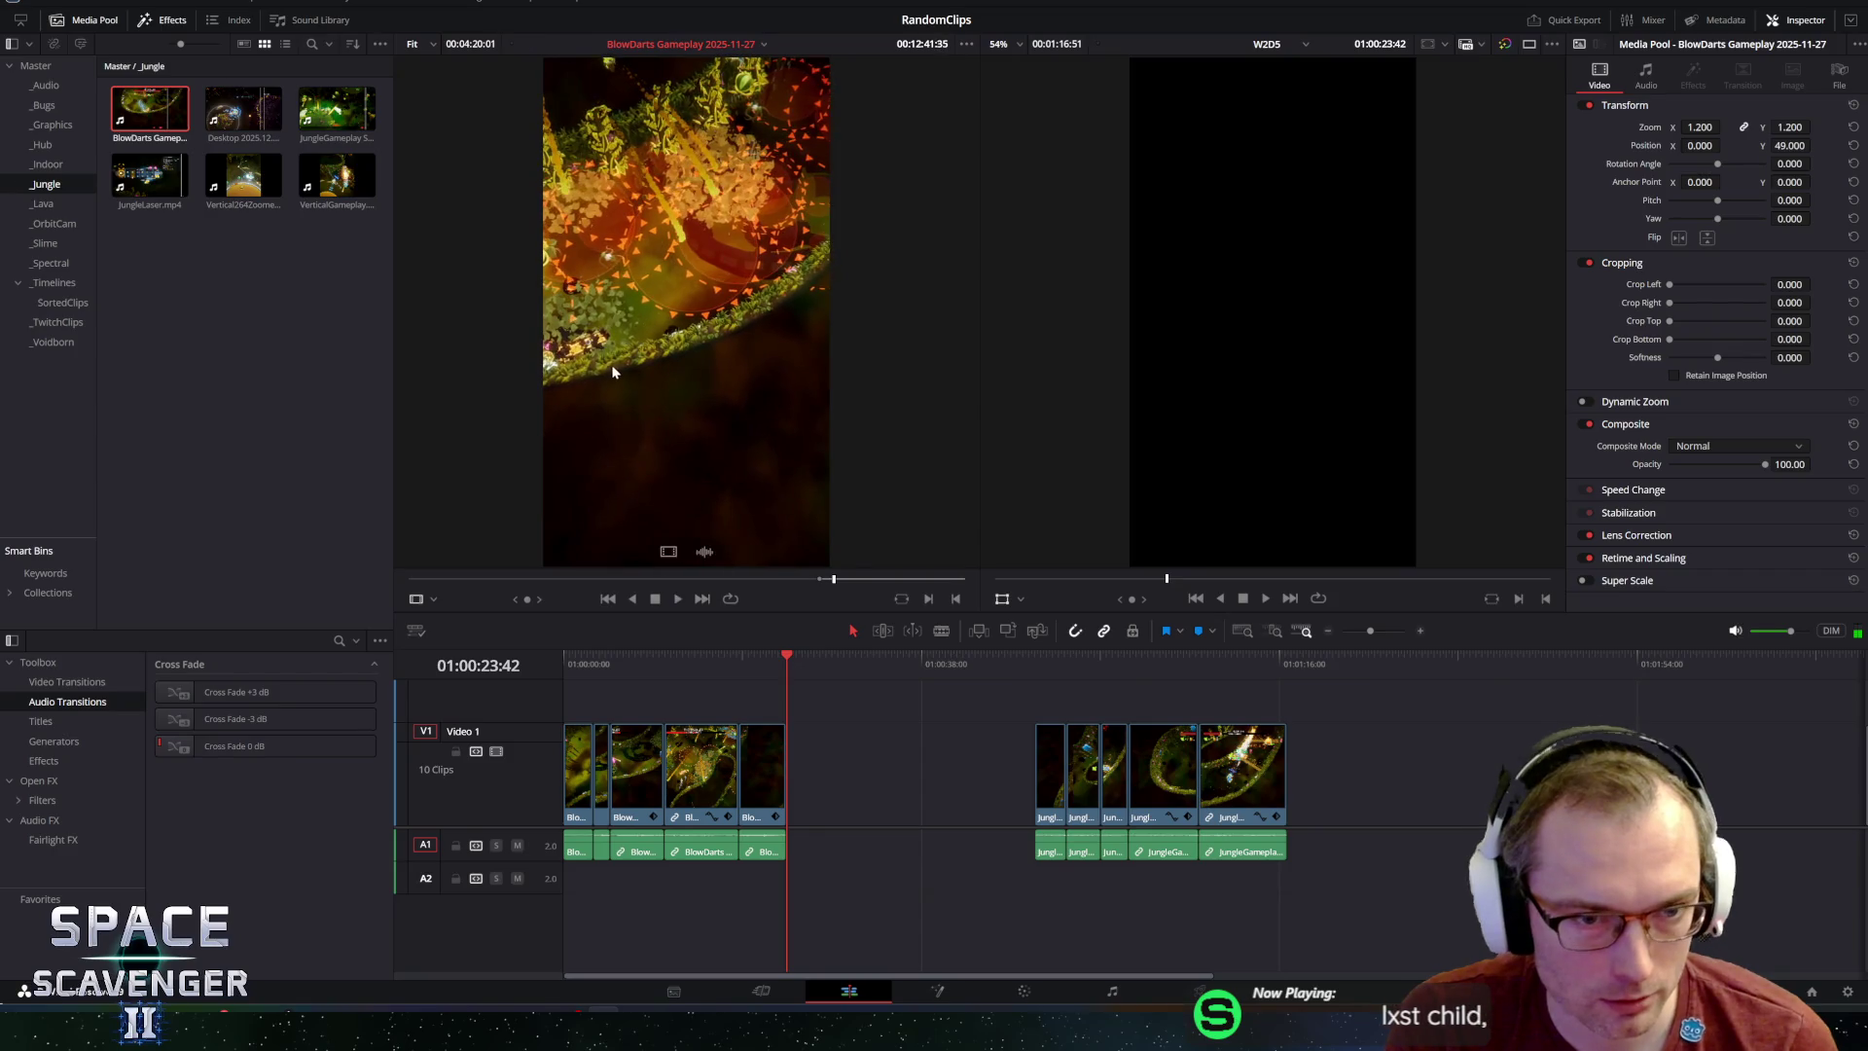
key(space)
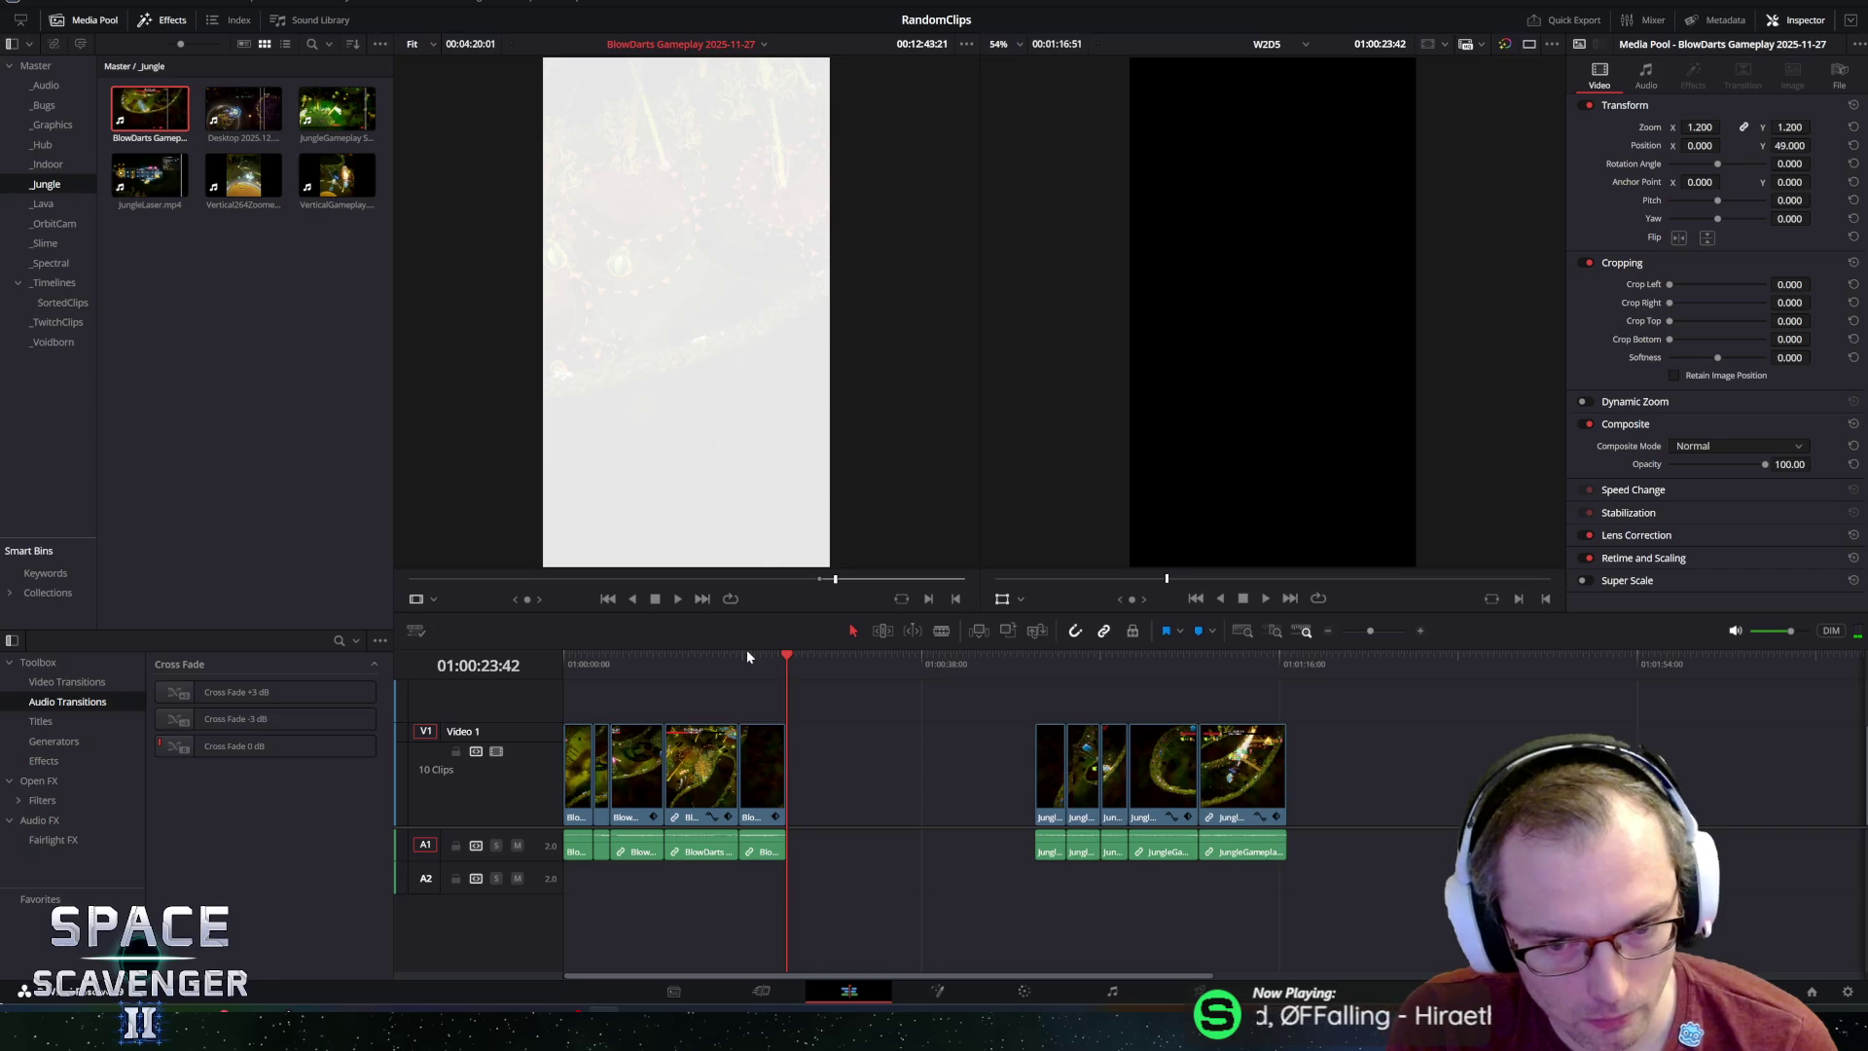
drag(527, 600, 492, 600)
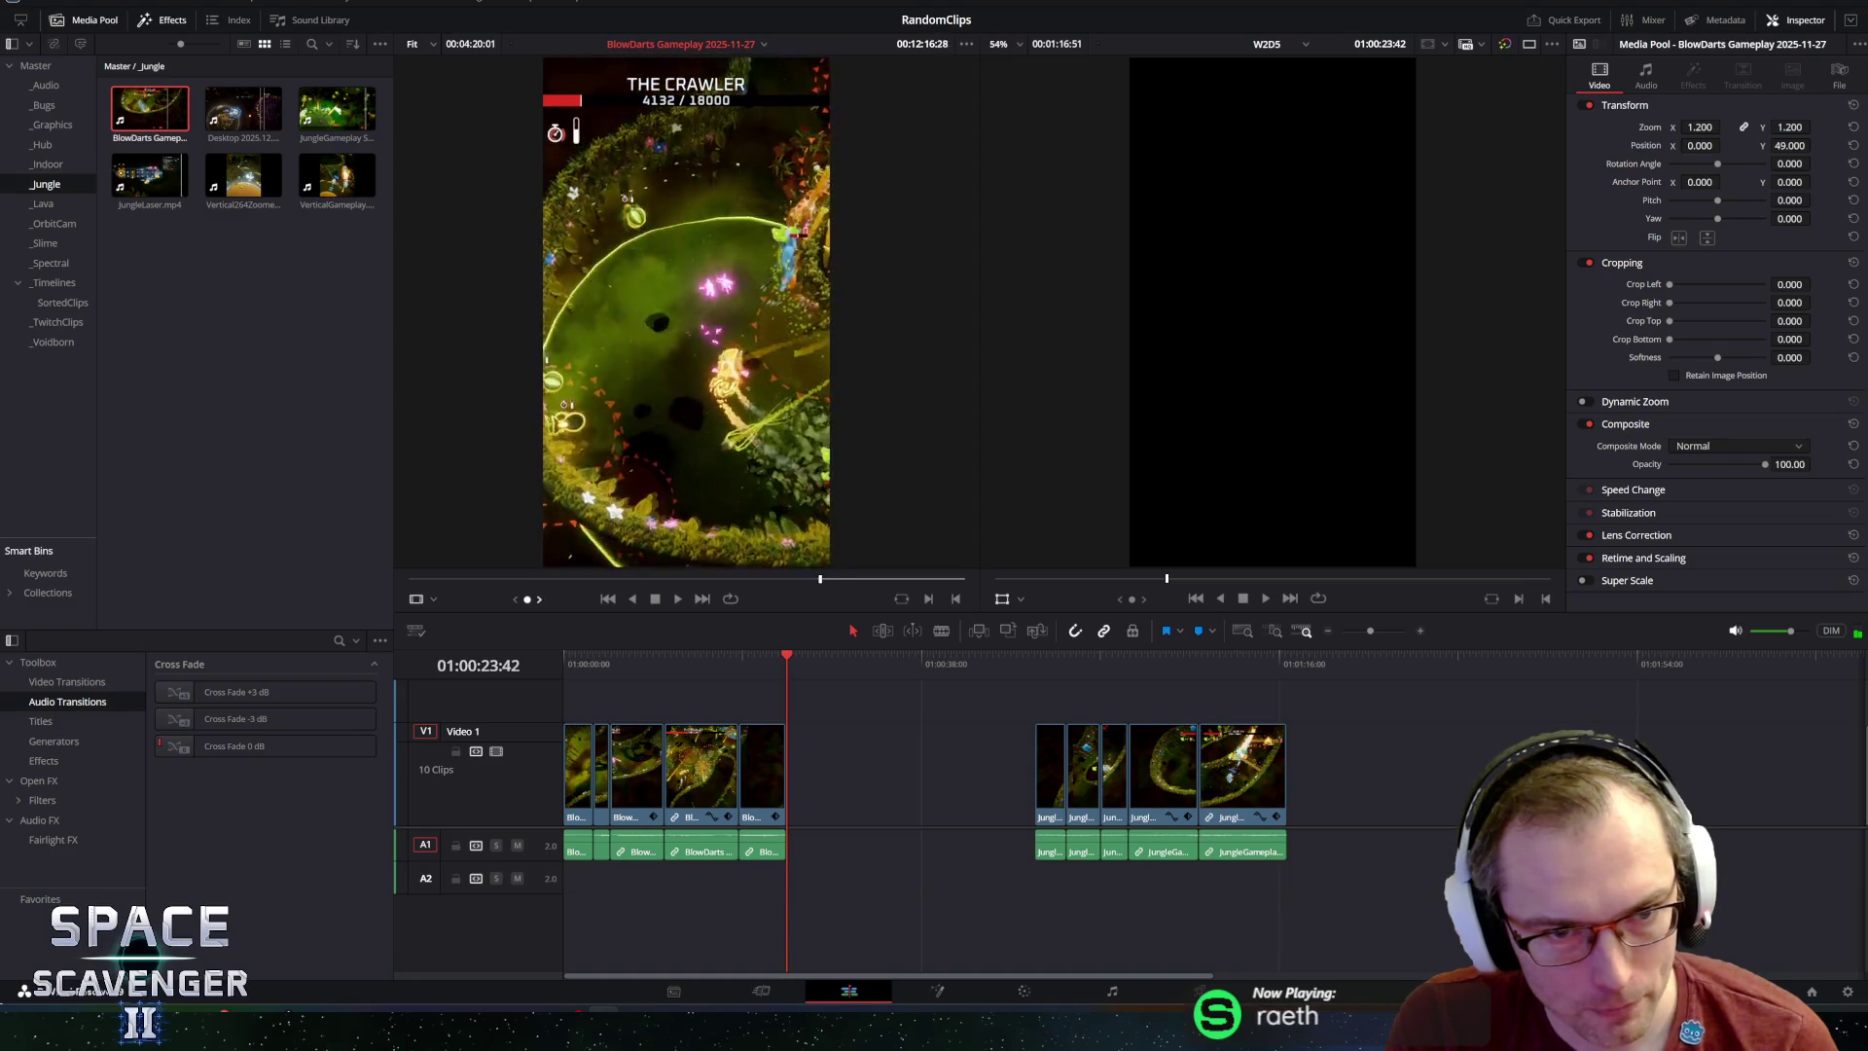
key(l)
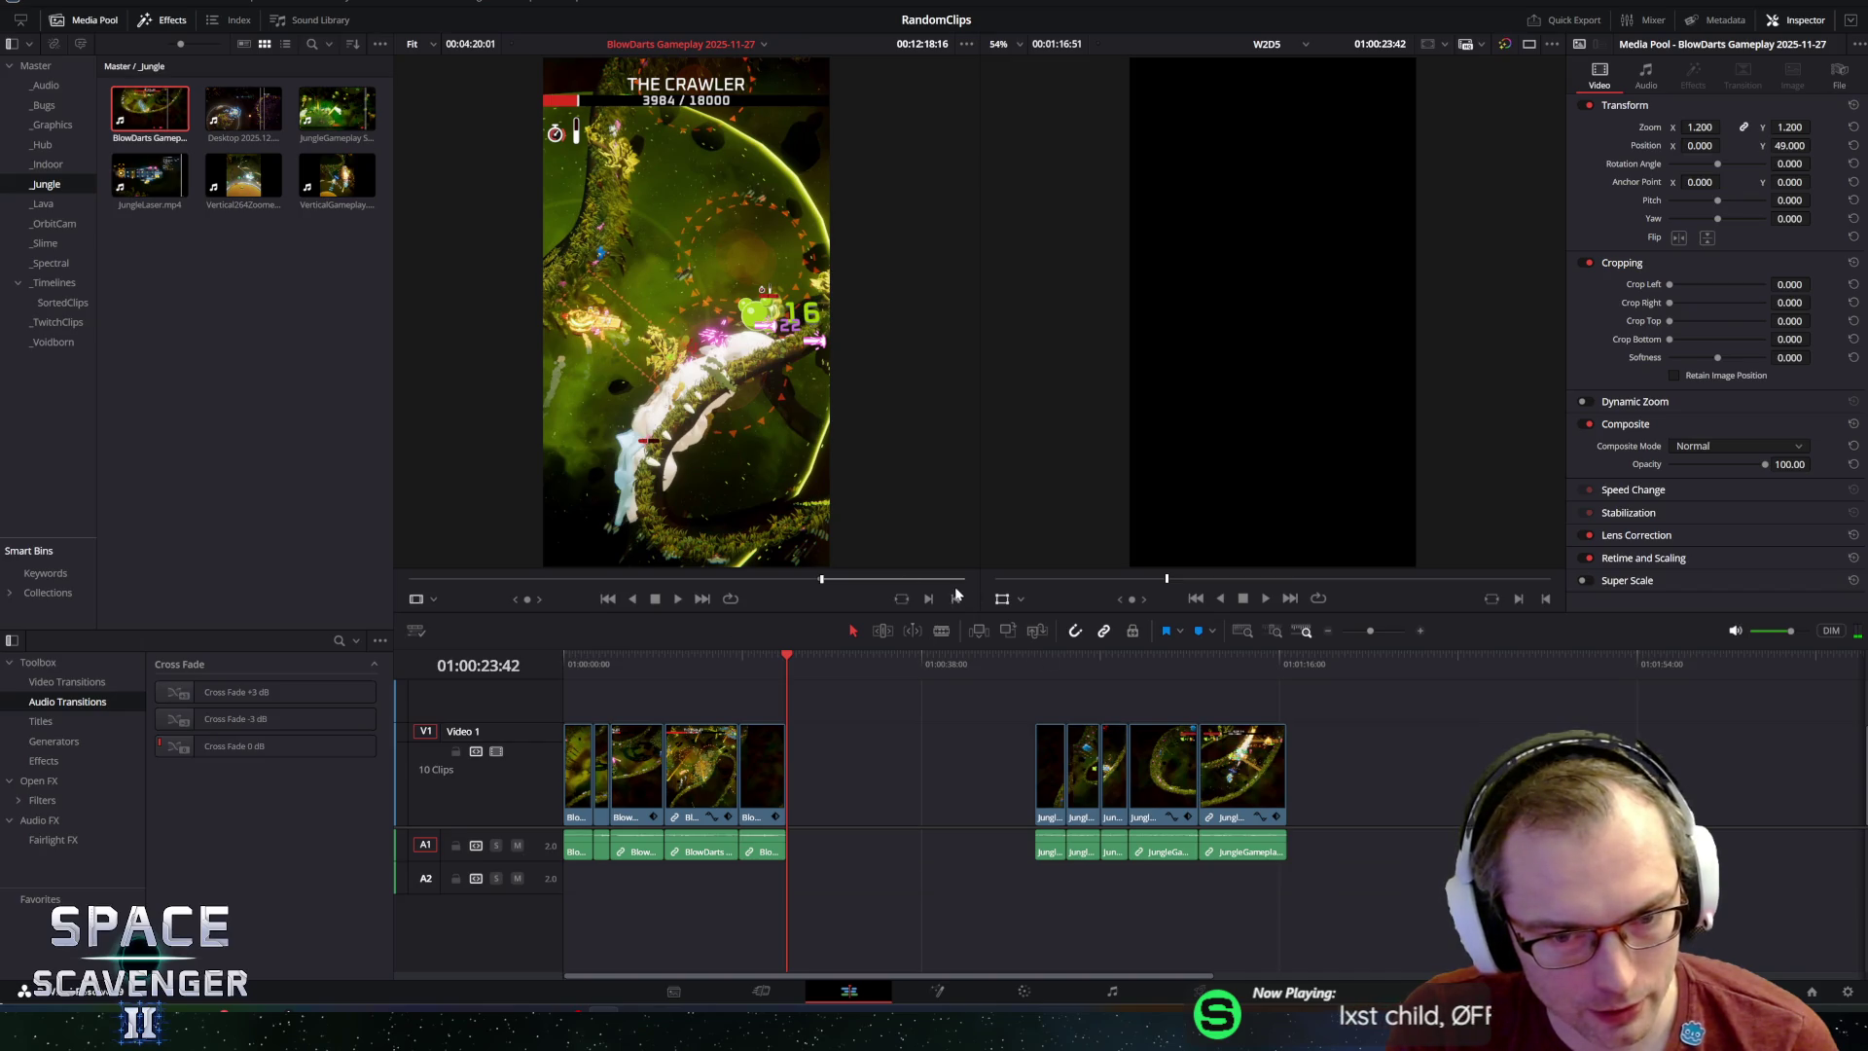
drag(862, 707, 797, 787)
Drop the new BlowDarts clip at the end of the first group and slide the Jungle clips left.
drag(776, 783, 784, 783)
click(798, 662)
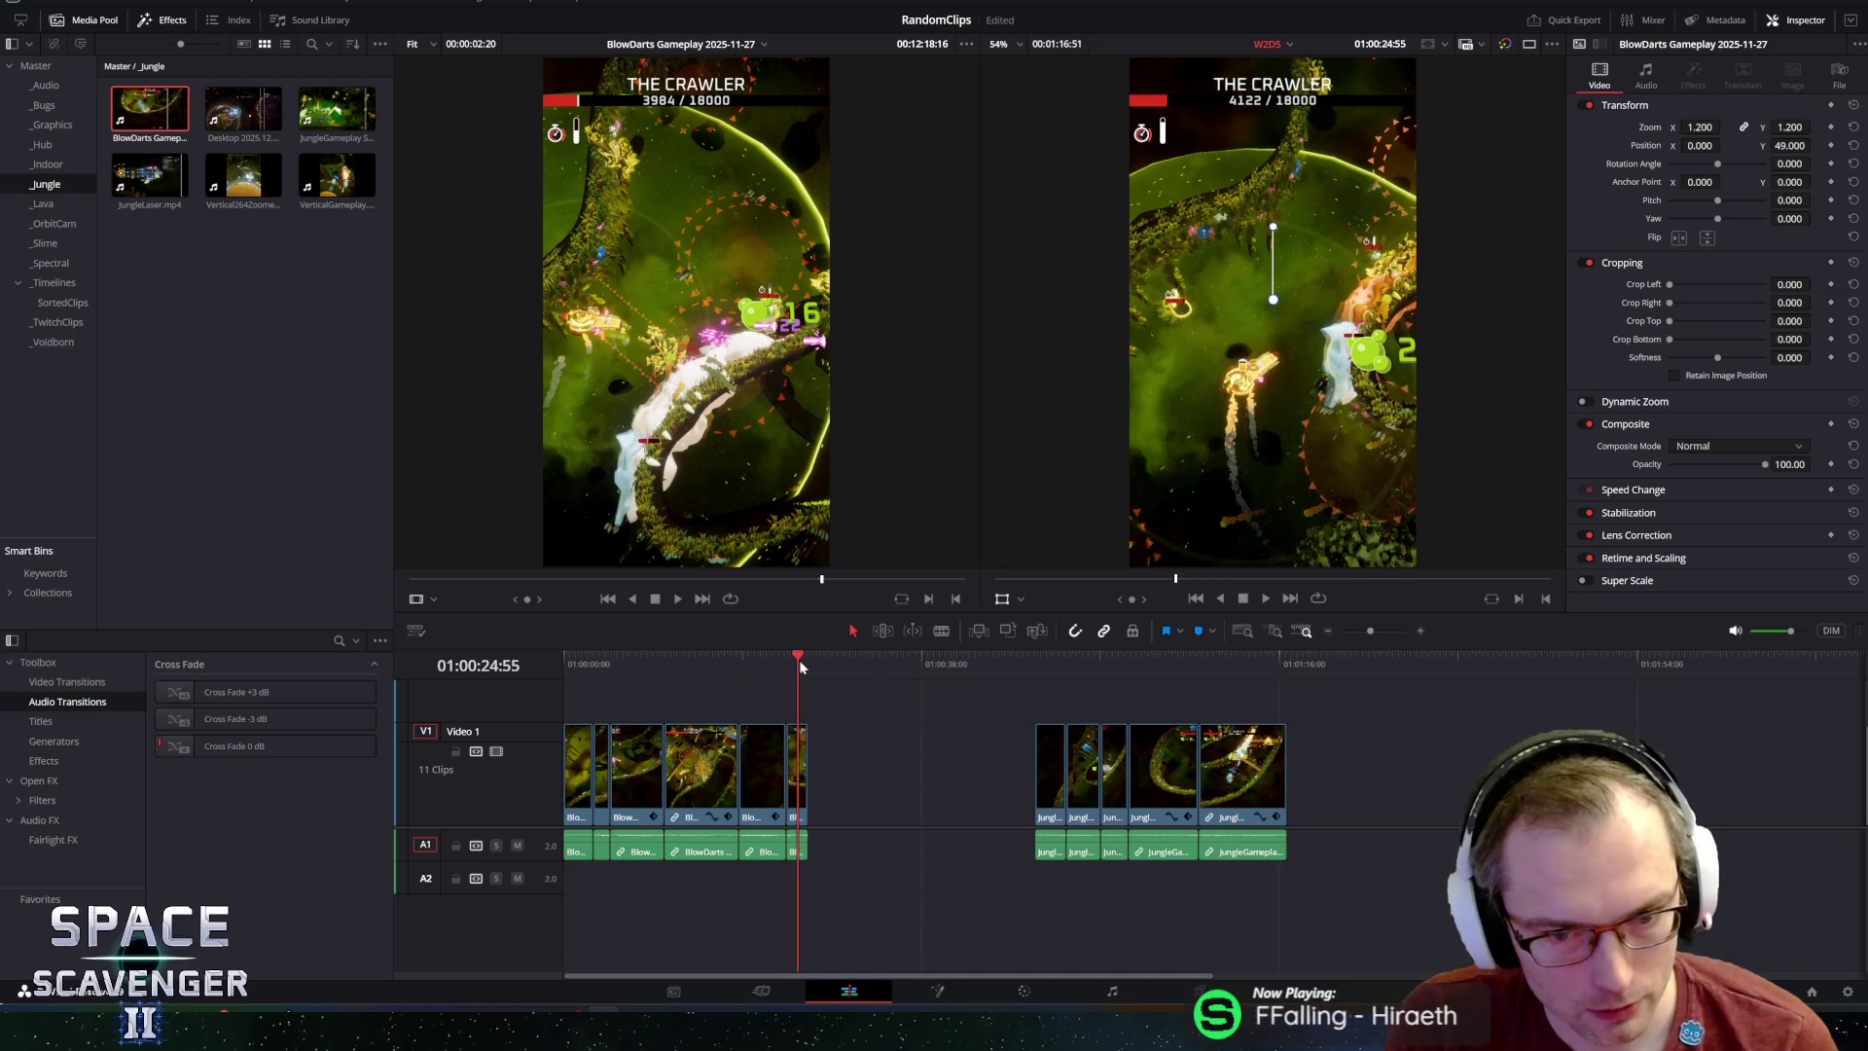
mouse_move(970, 686)
mouse_down()
mouse_move(1364, 955)
mouse_move(1448, 935)
mouse_up()
mouse_move(1250, 779)
mouse_down()
mouse_move(1035, 779)
mouse_move(1139, 778)
mouse_up()
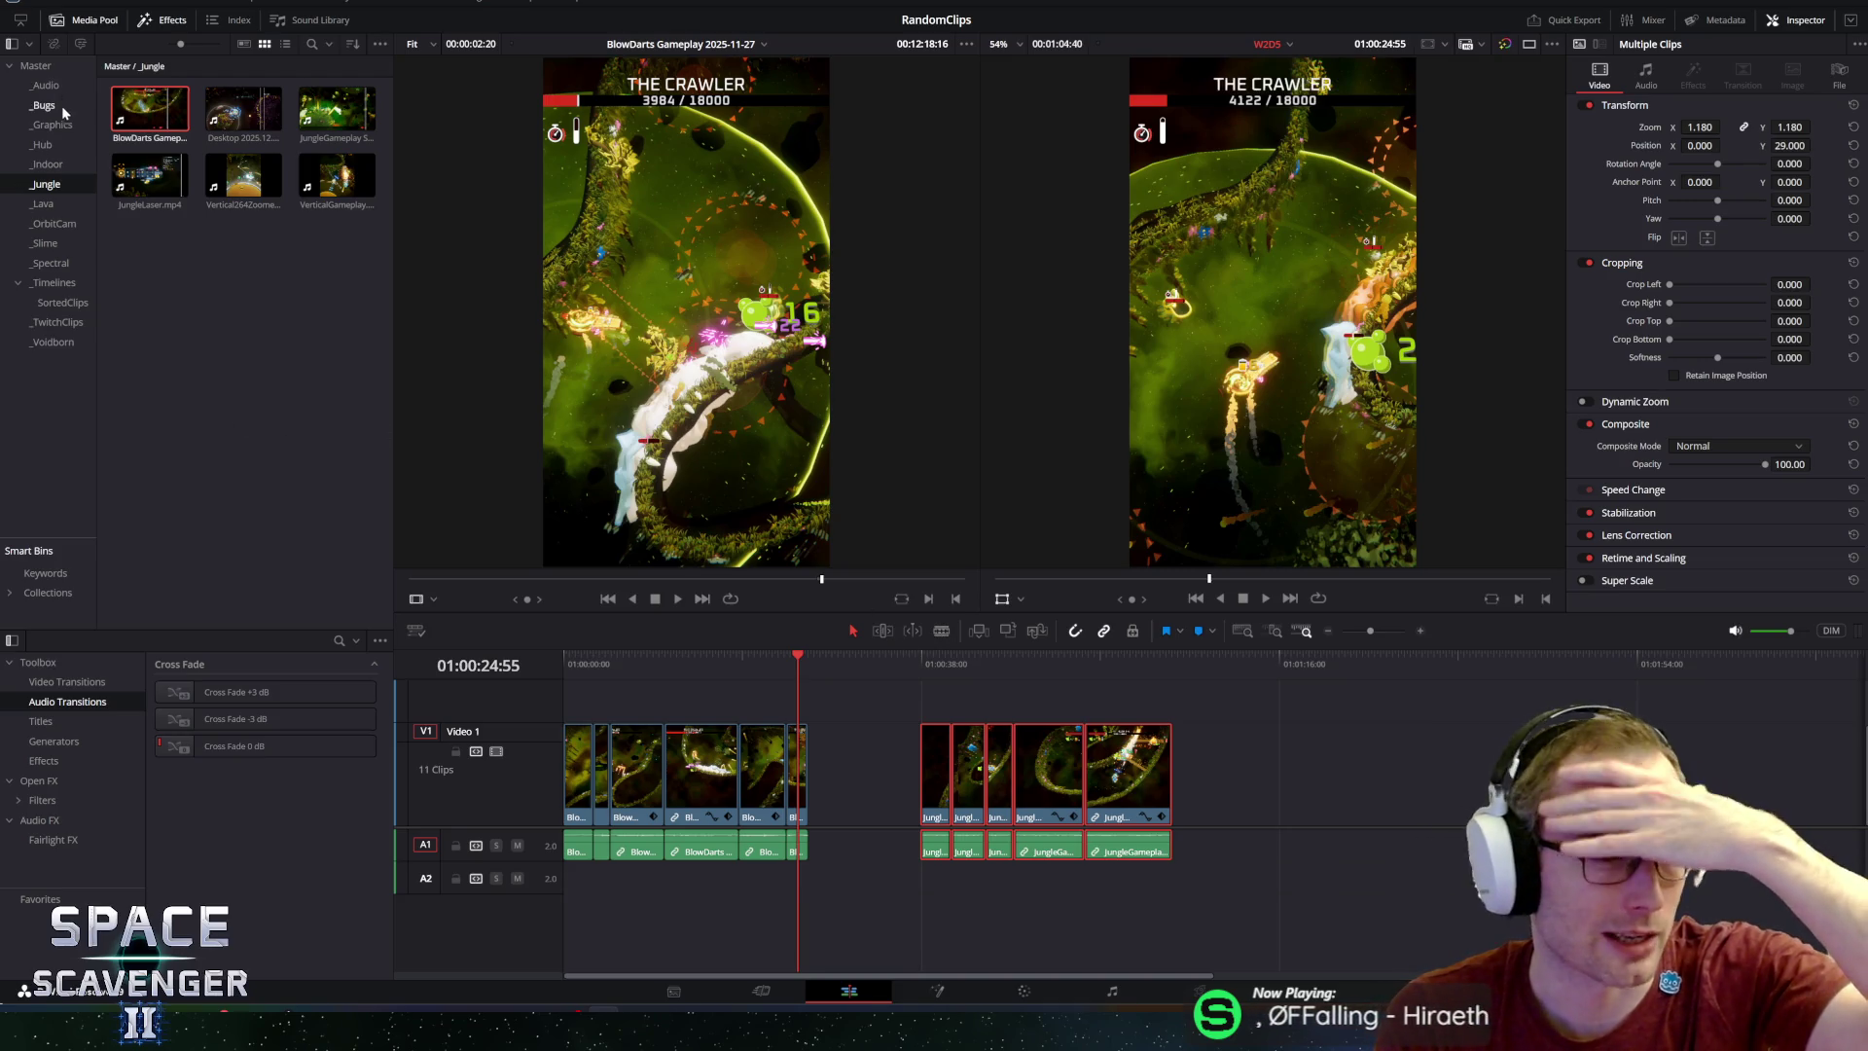
Review the Clips Building, Jungle, Lava and Spectral timelines in the SortedClips bin.
click(46, 270)
click(63, 304)
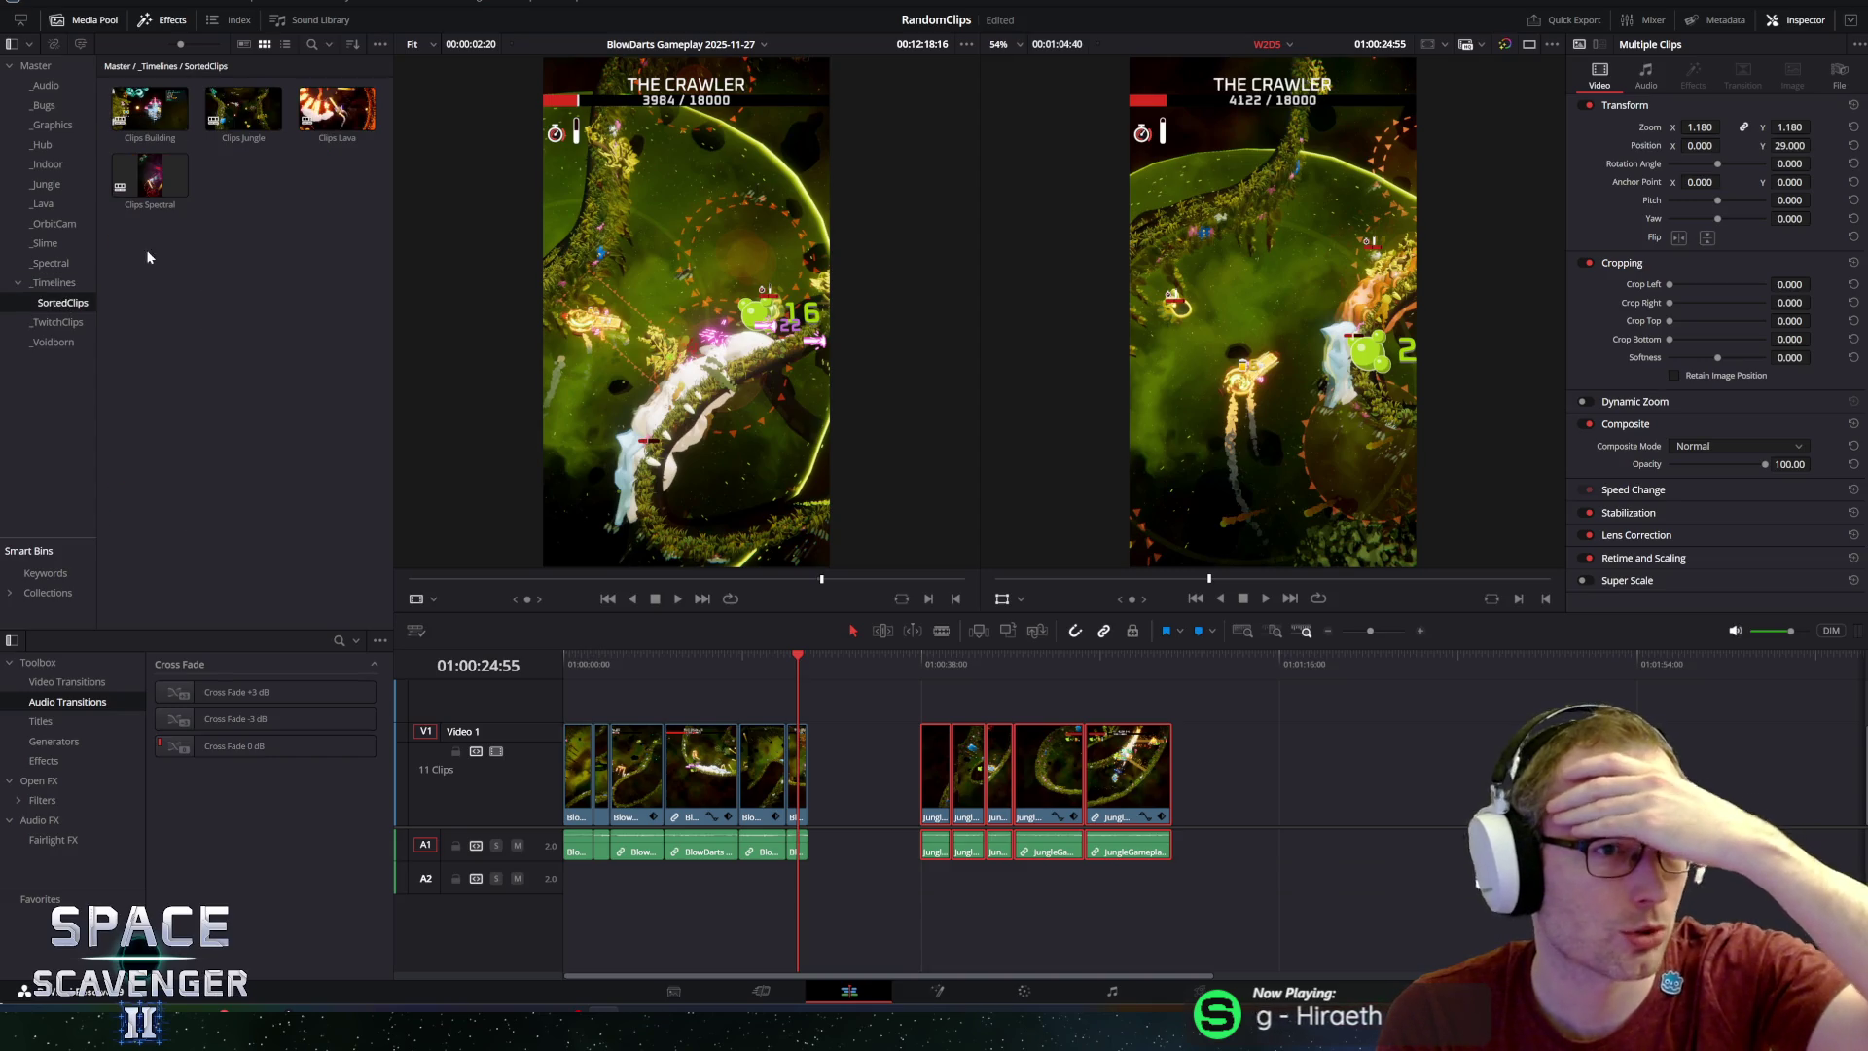
double_click(151, 114)
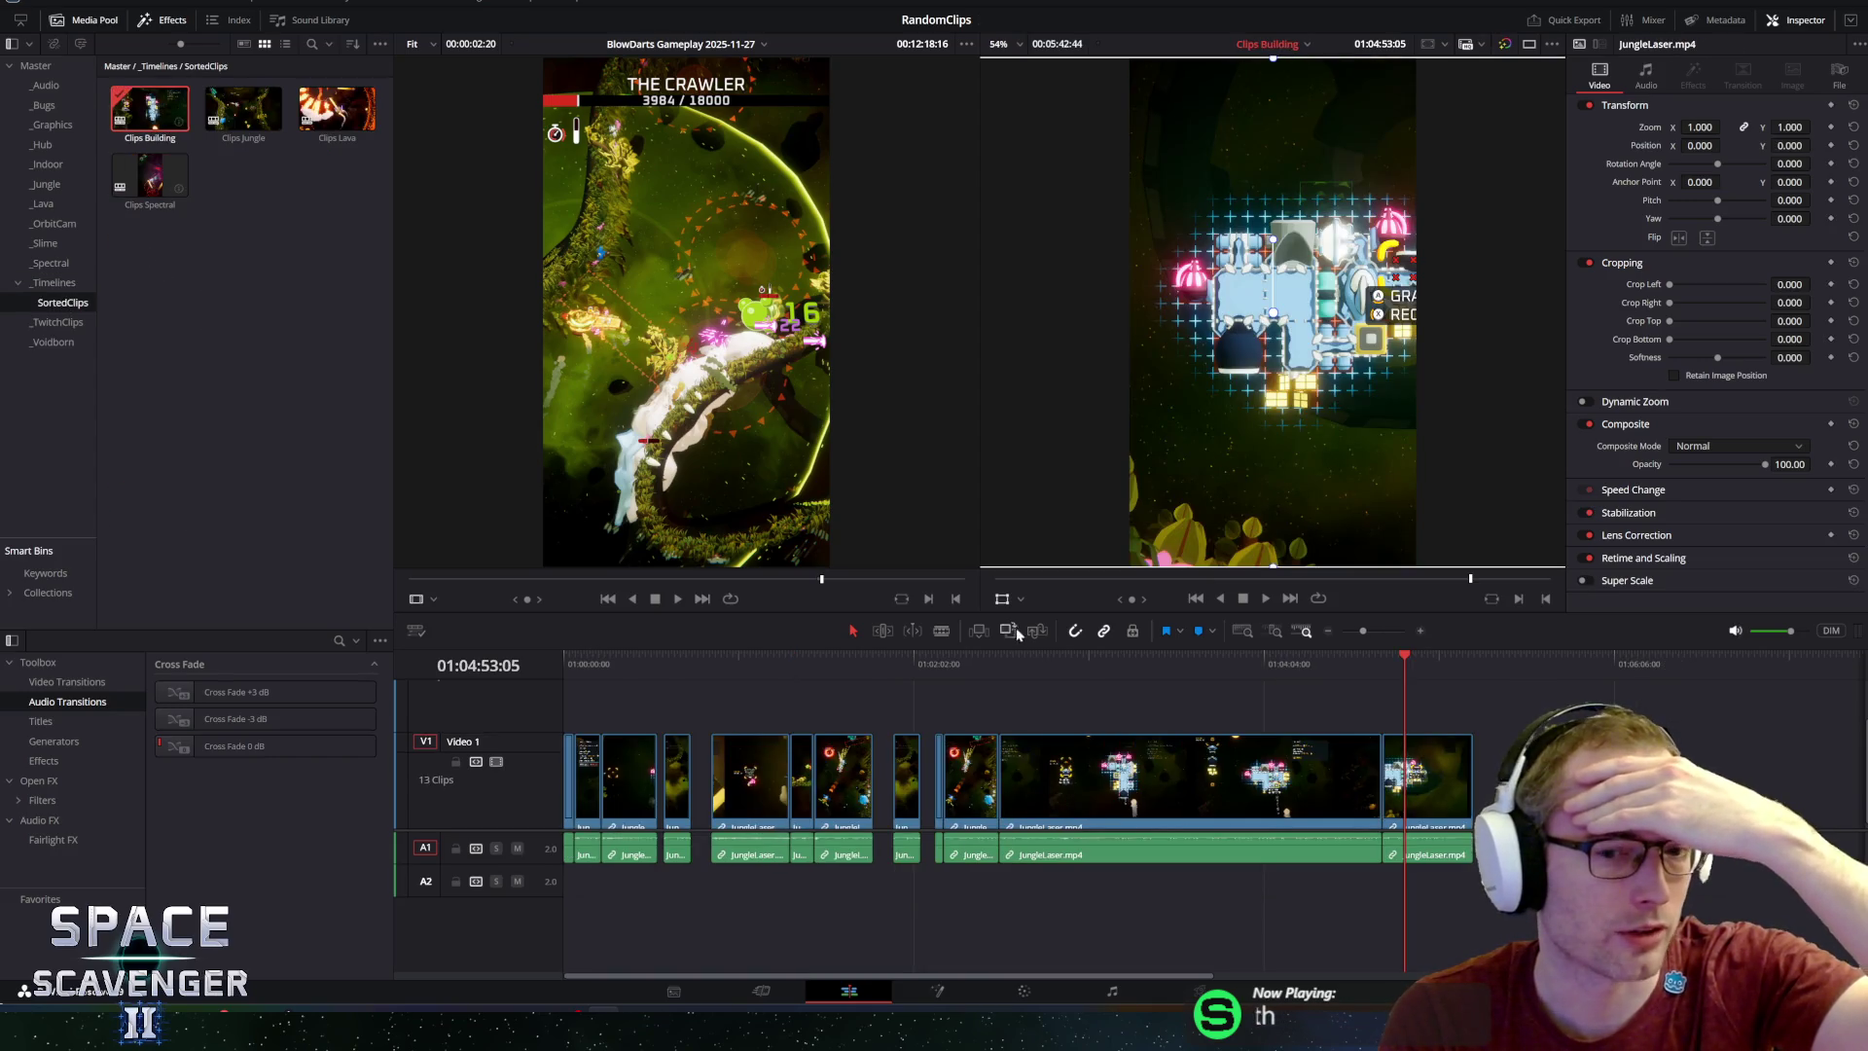
double_click(244, 112)
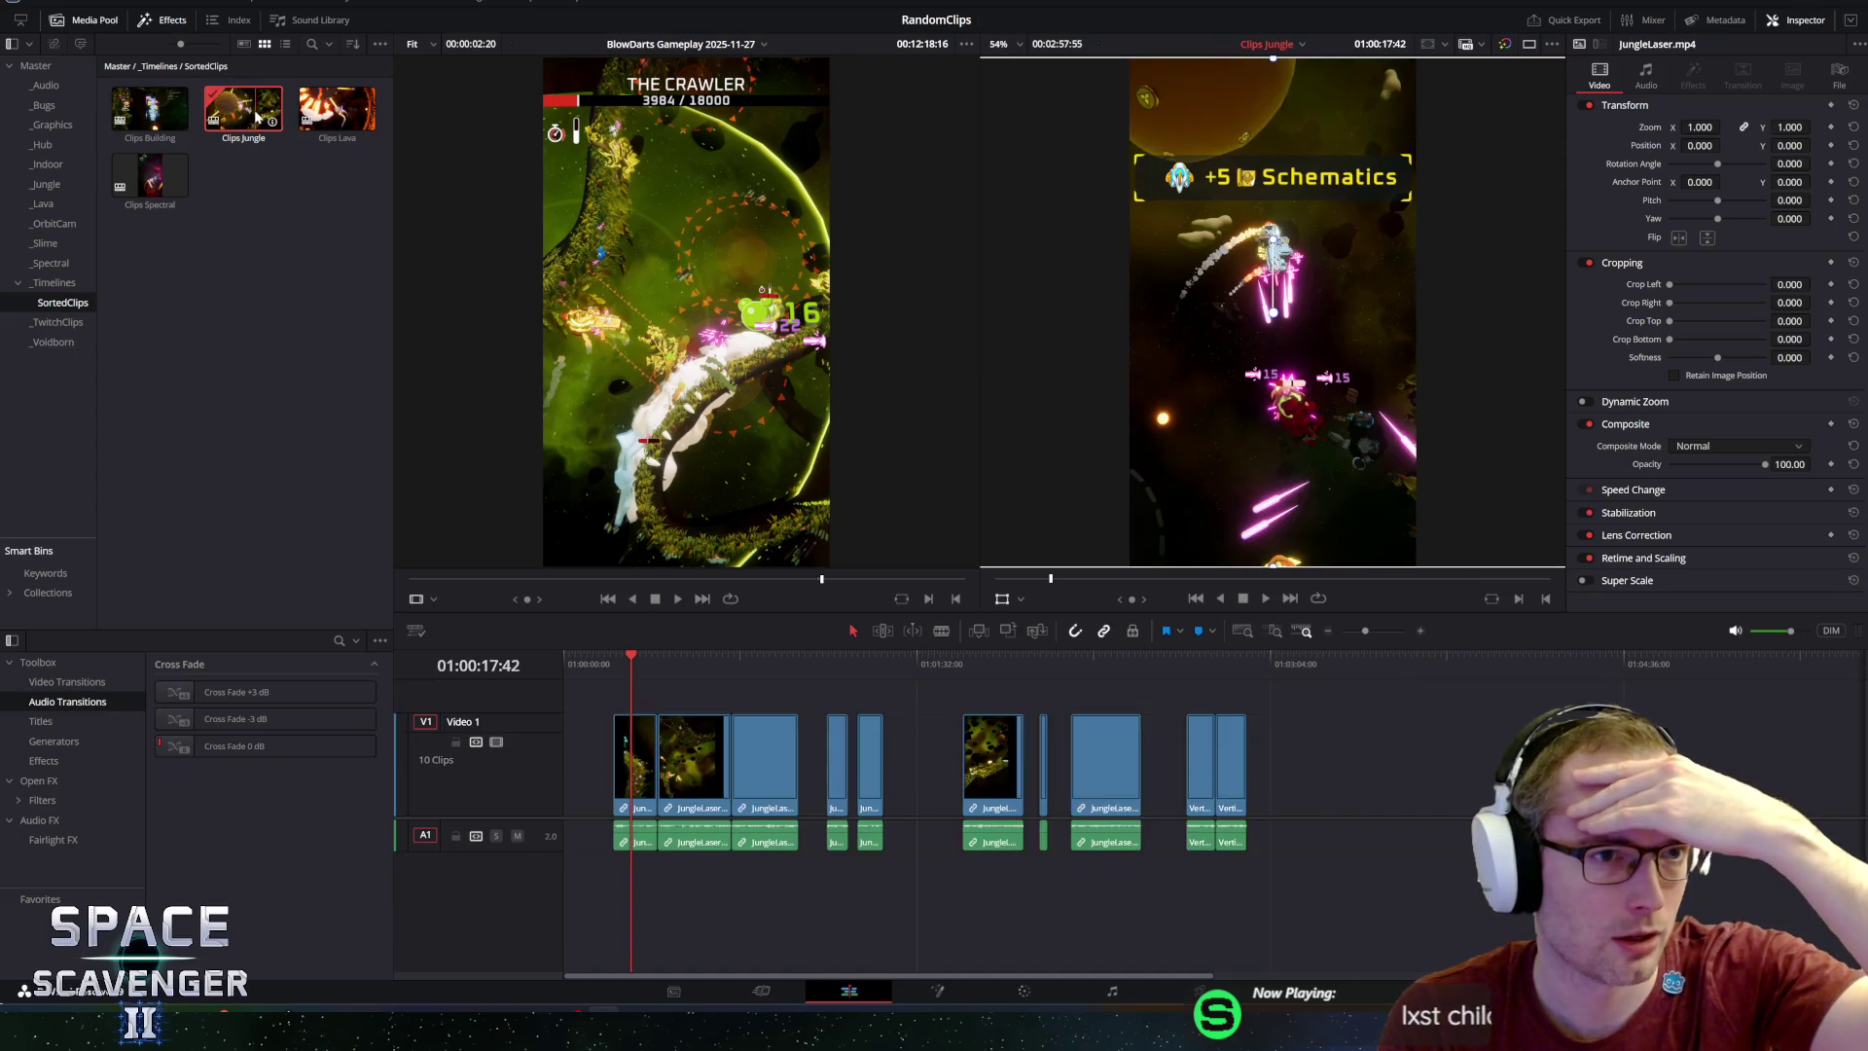
drag(750, 674, 1304, 666)
double_click(337, 126)
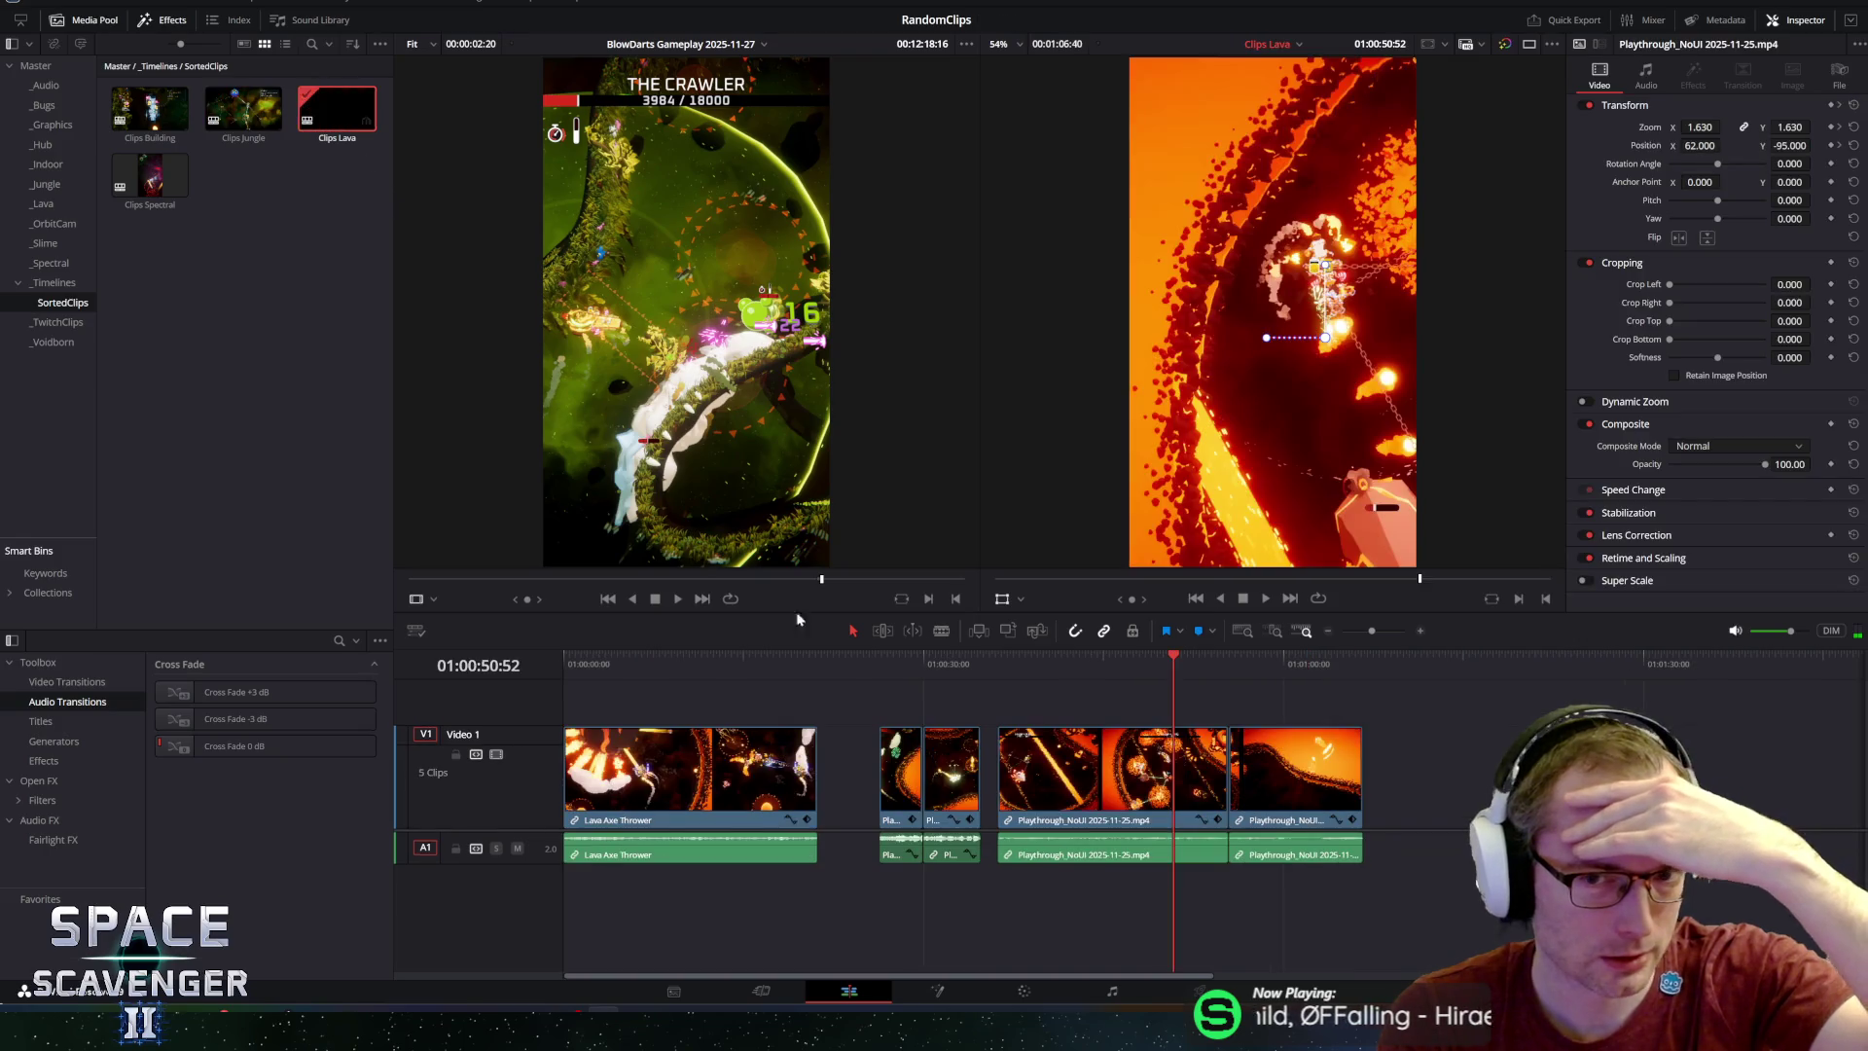
double_click(117, 175)
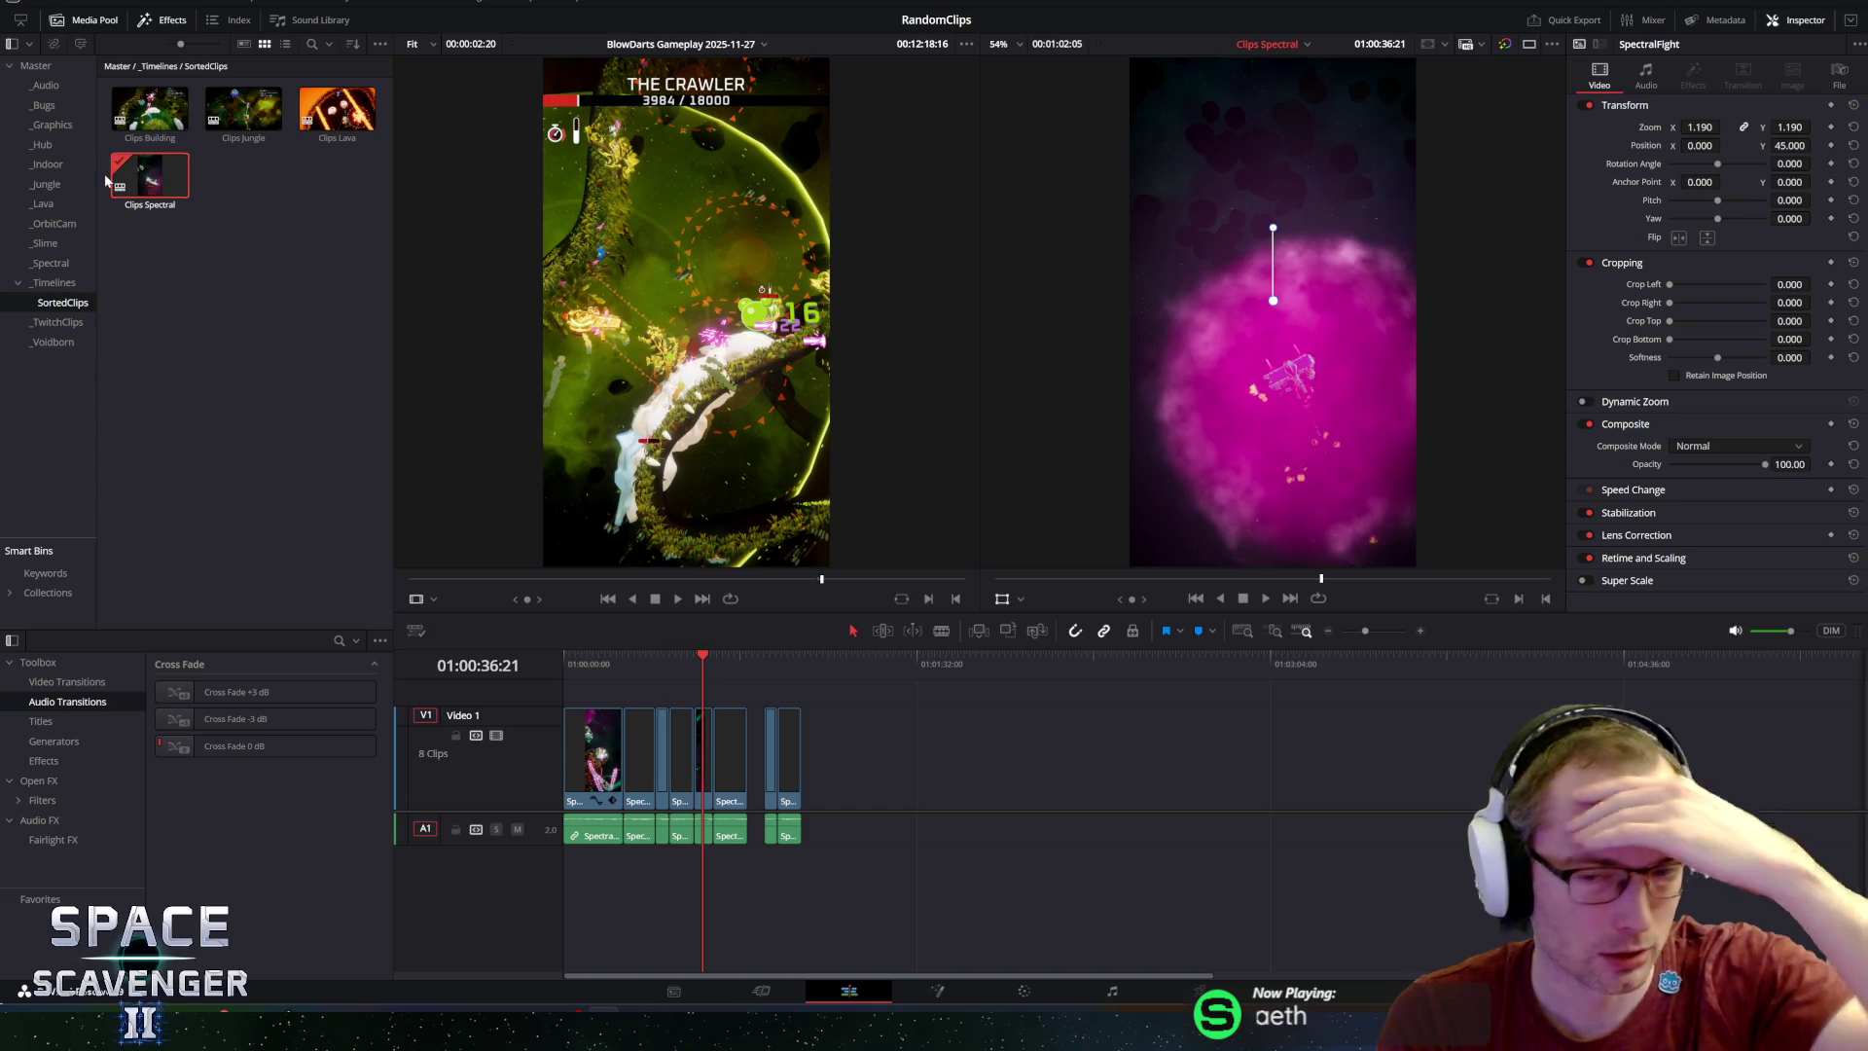
mouse_move(970, 735)
mouse_down()
mouse_move(654, 844)
mouse_move(564, 845)
mouse_up()
mouse_move(605, 664)
mouse_down()
mouse_move(583, 667)
mouse_move(803, 685)
mouse_move(540, 673)
mouse_up()
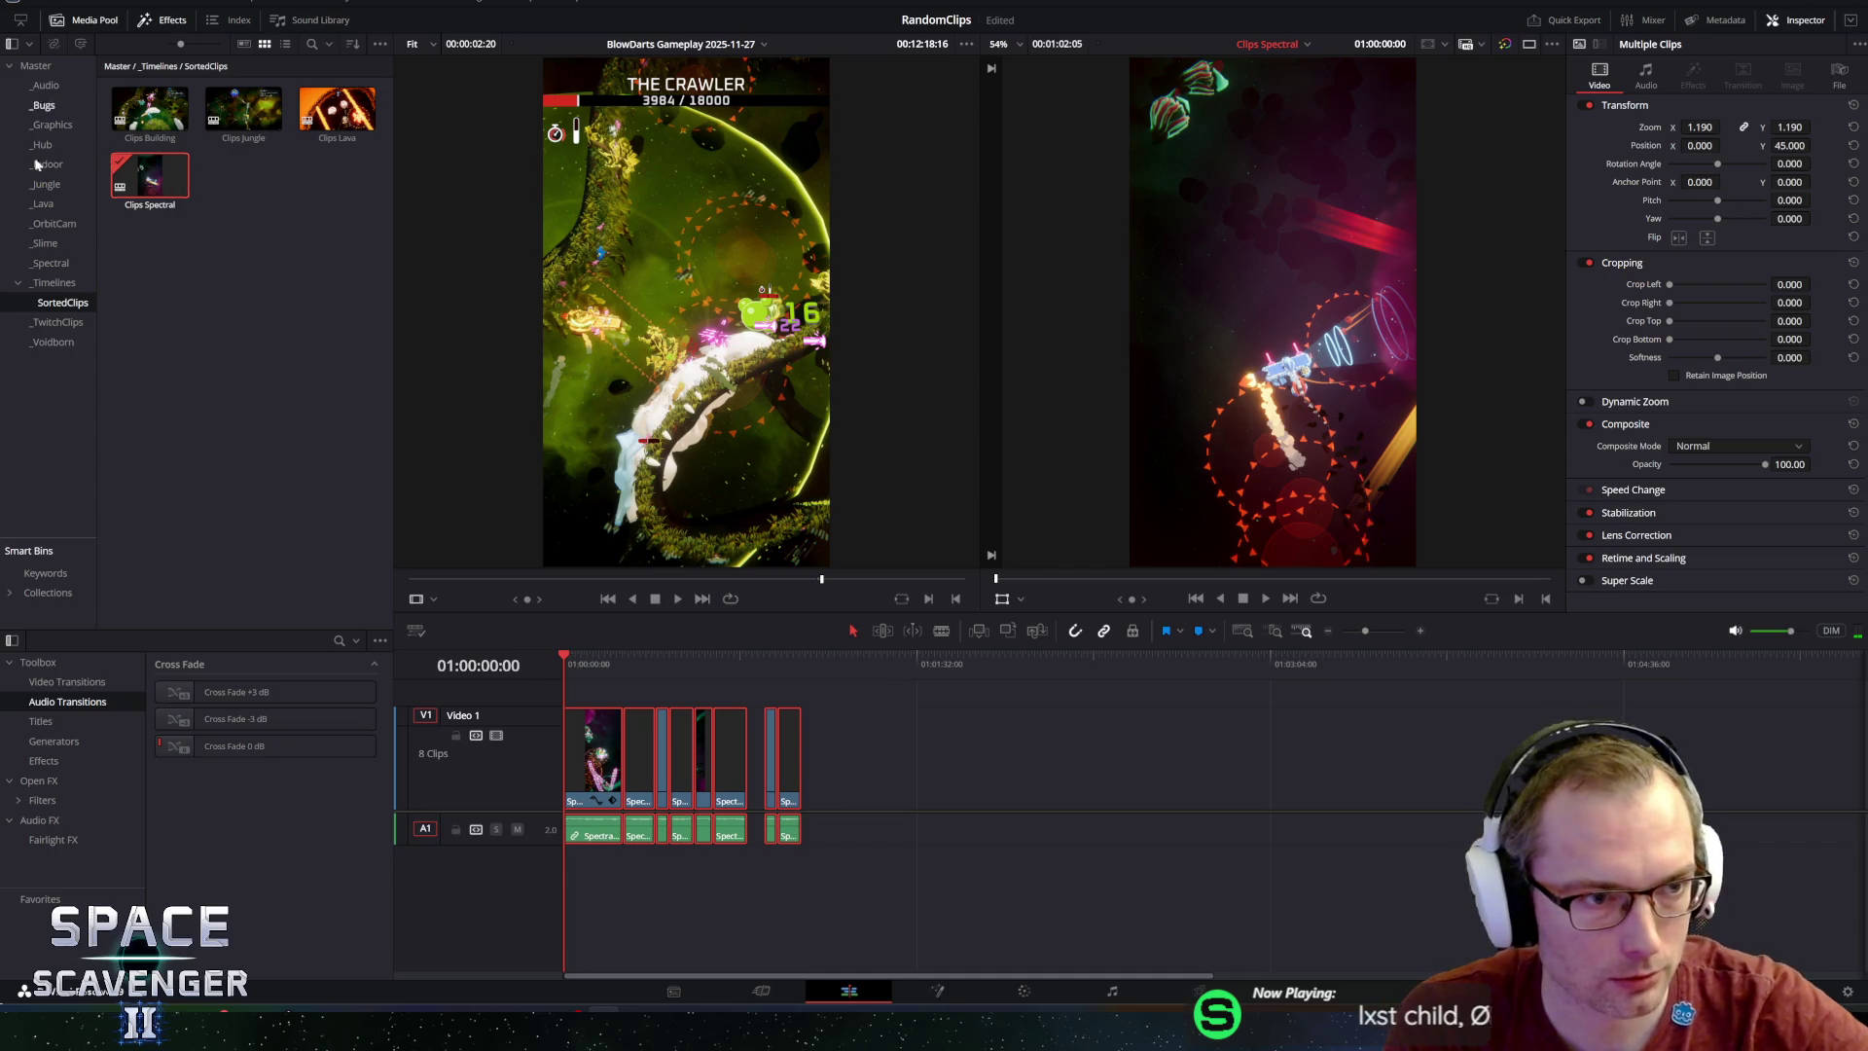
Reopen the W2D5 timeline from the _Timelines bin.
click(53, 283)
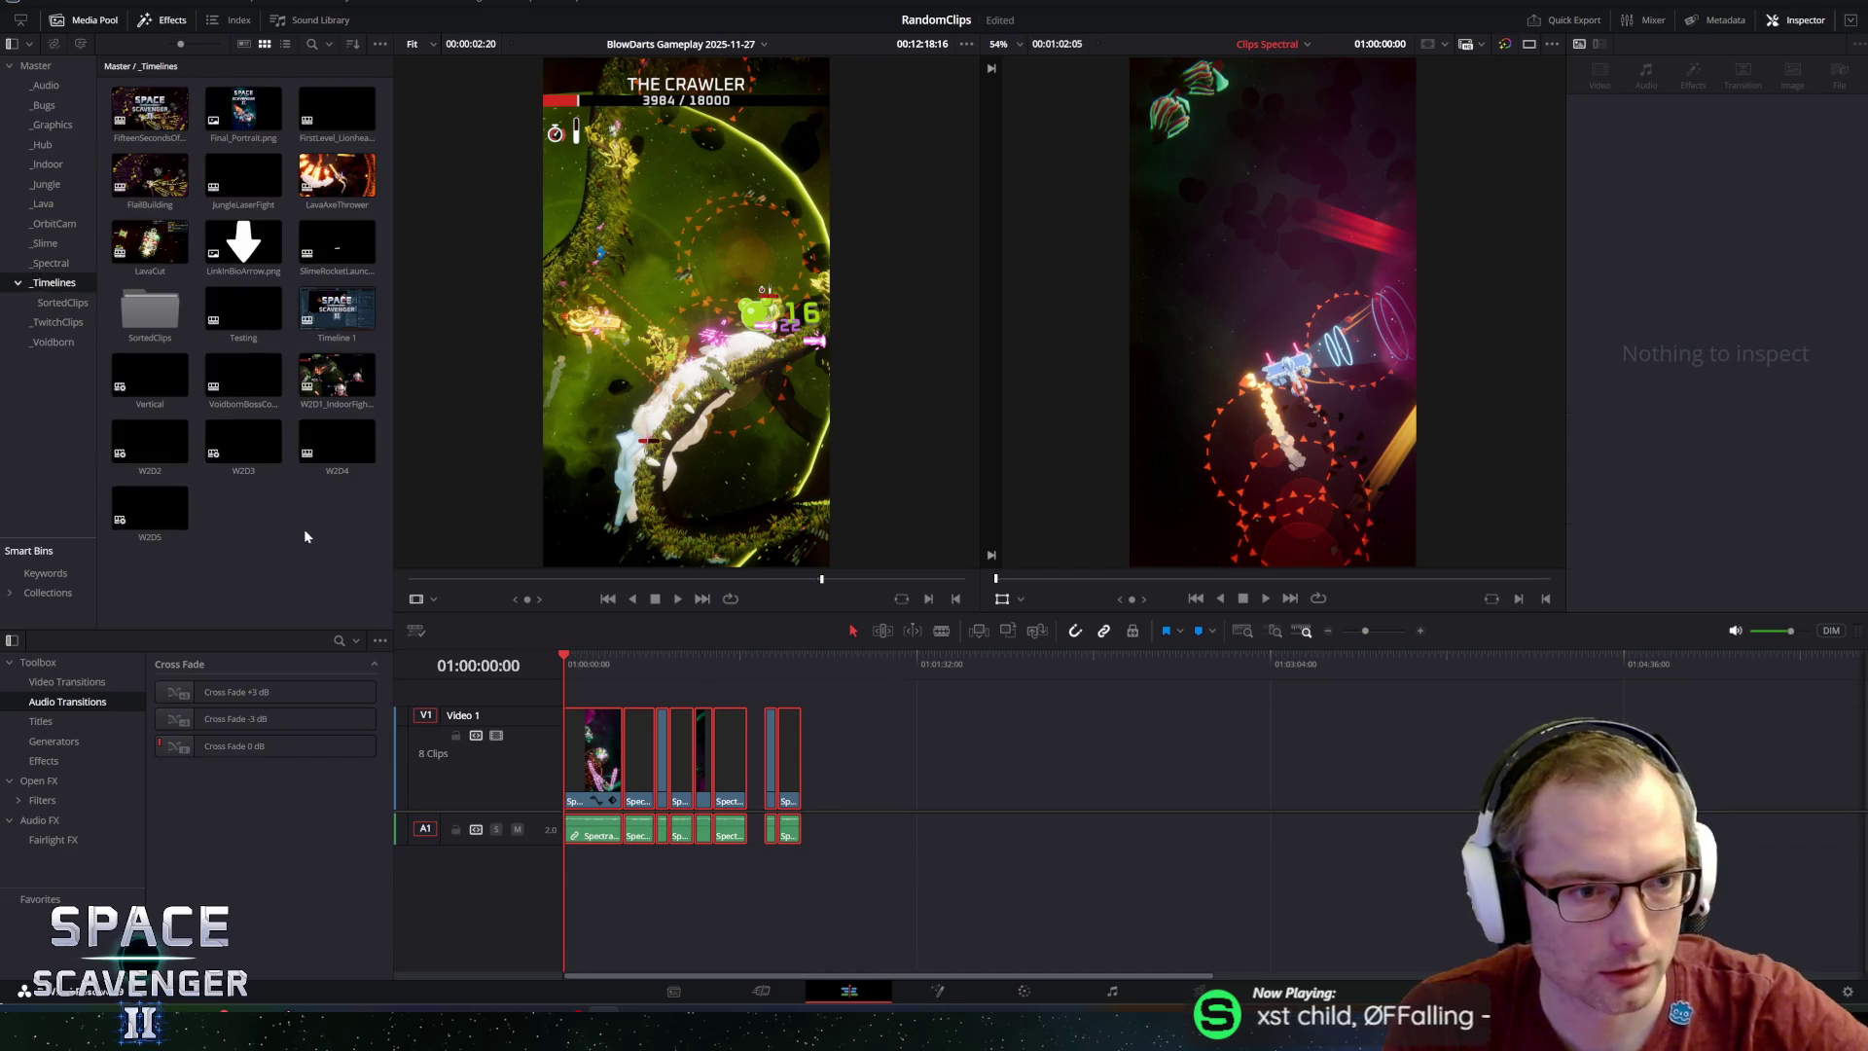
click(158, 516)
double_click(159, 515)
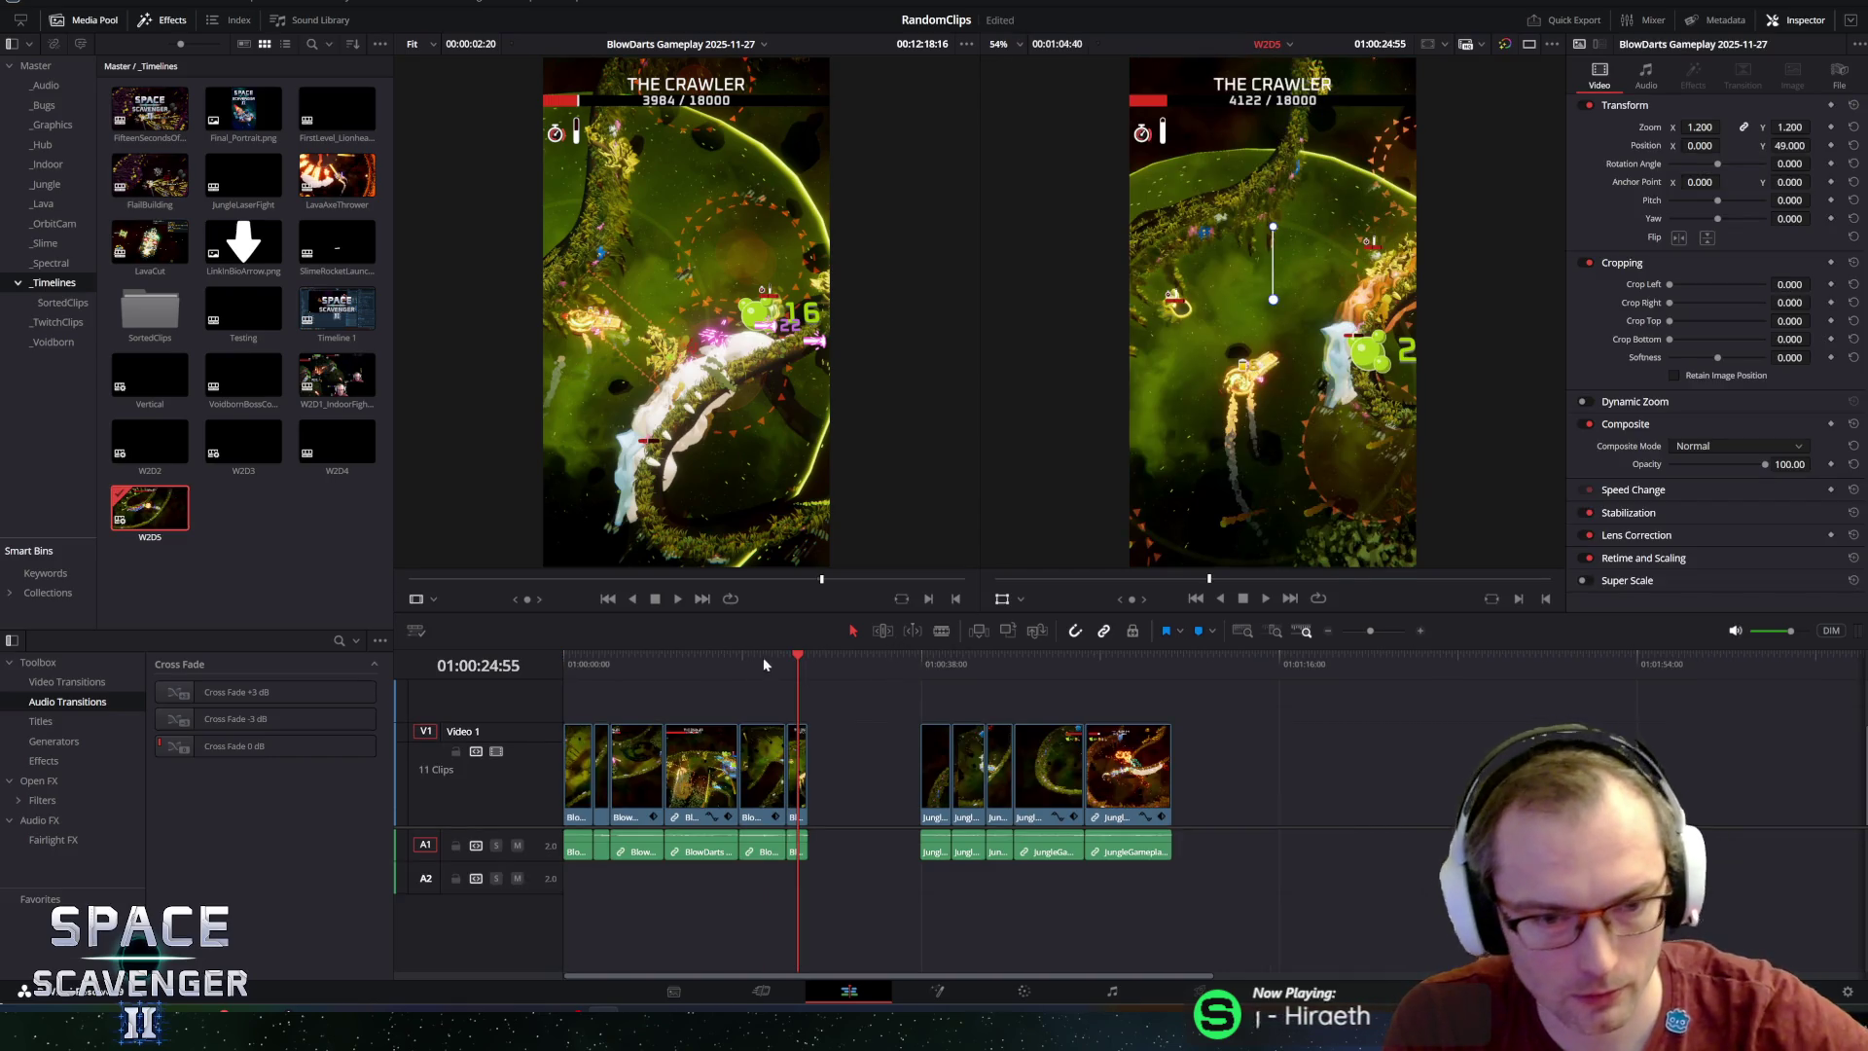
Play the W2D5 timeline from the start to check it.
key(Home)
key(space)
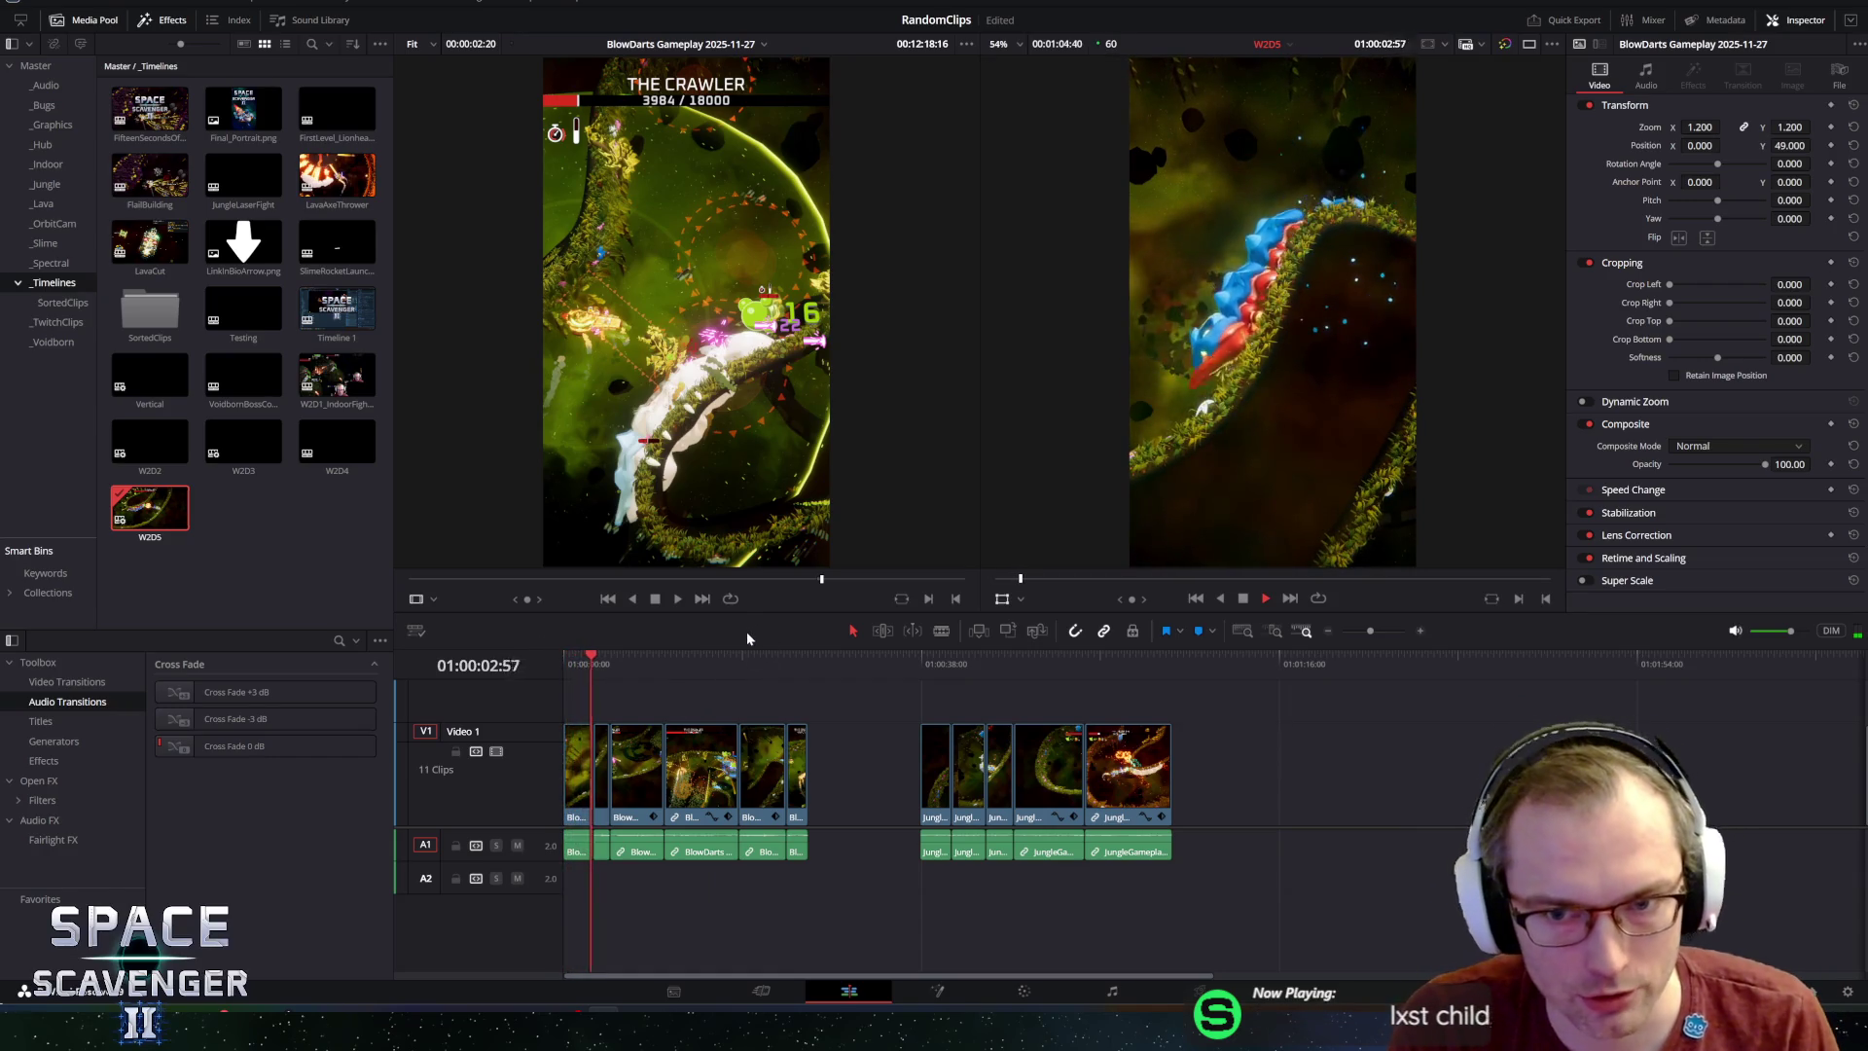
key(space)
key(Home)
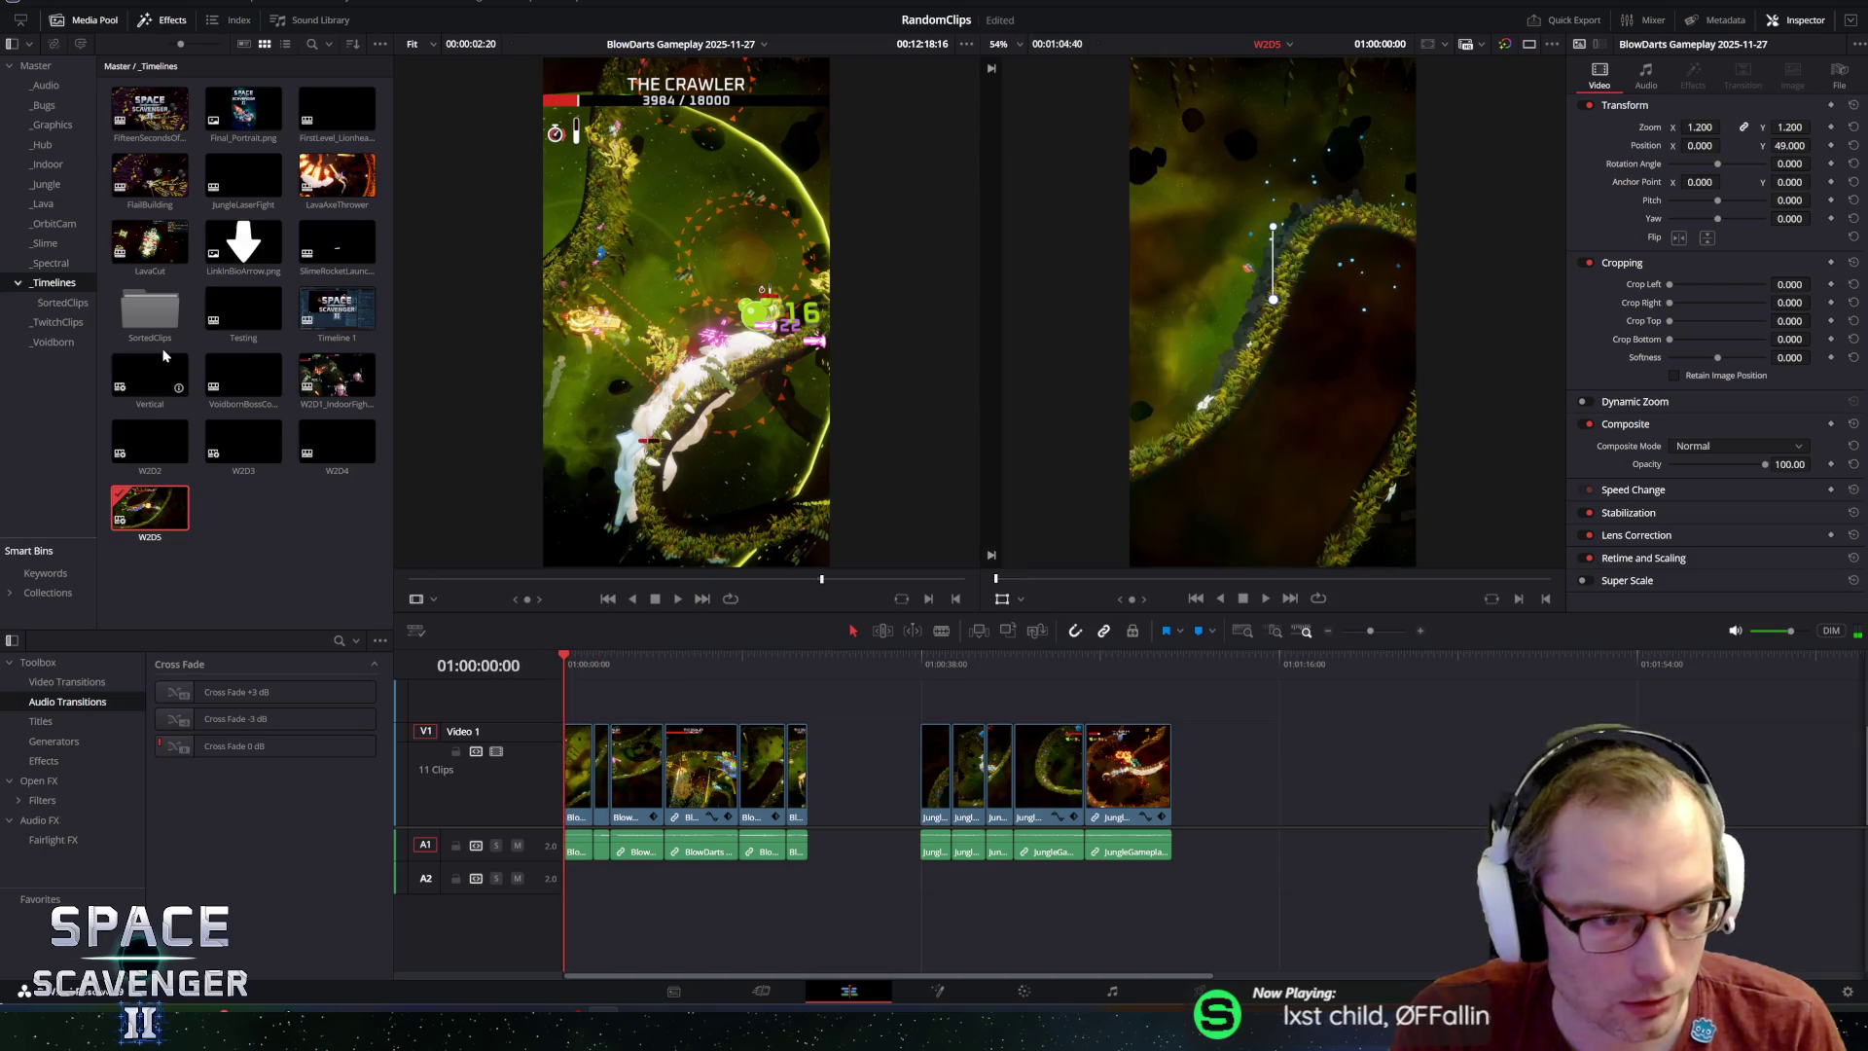
Copy the 'A boss fight Space Scavenger 2' title from W2D4 and paste it at the start of W2D5.
click(321, 450)
double_click(328, 447)
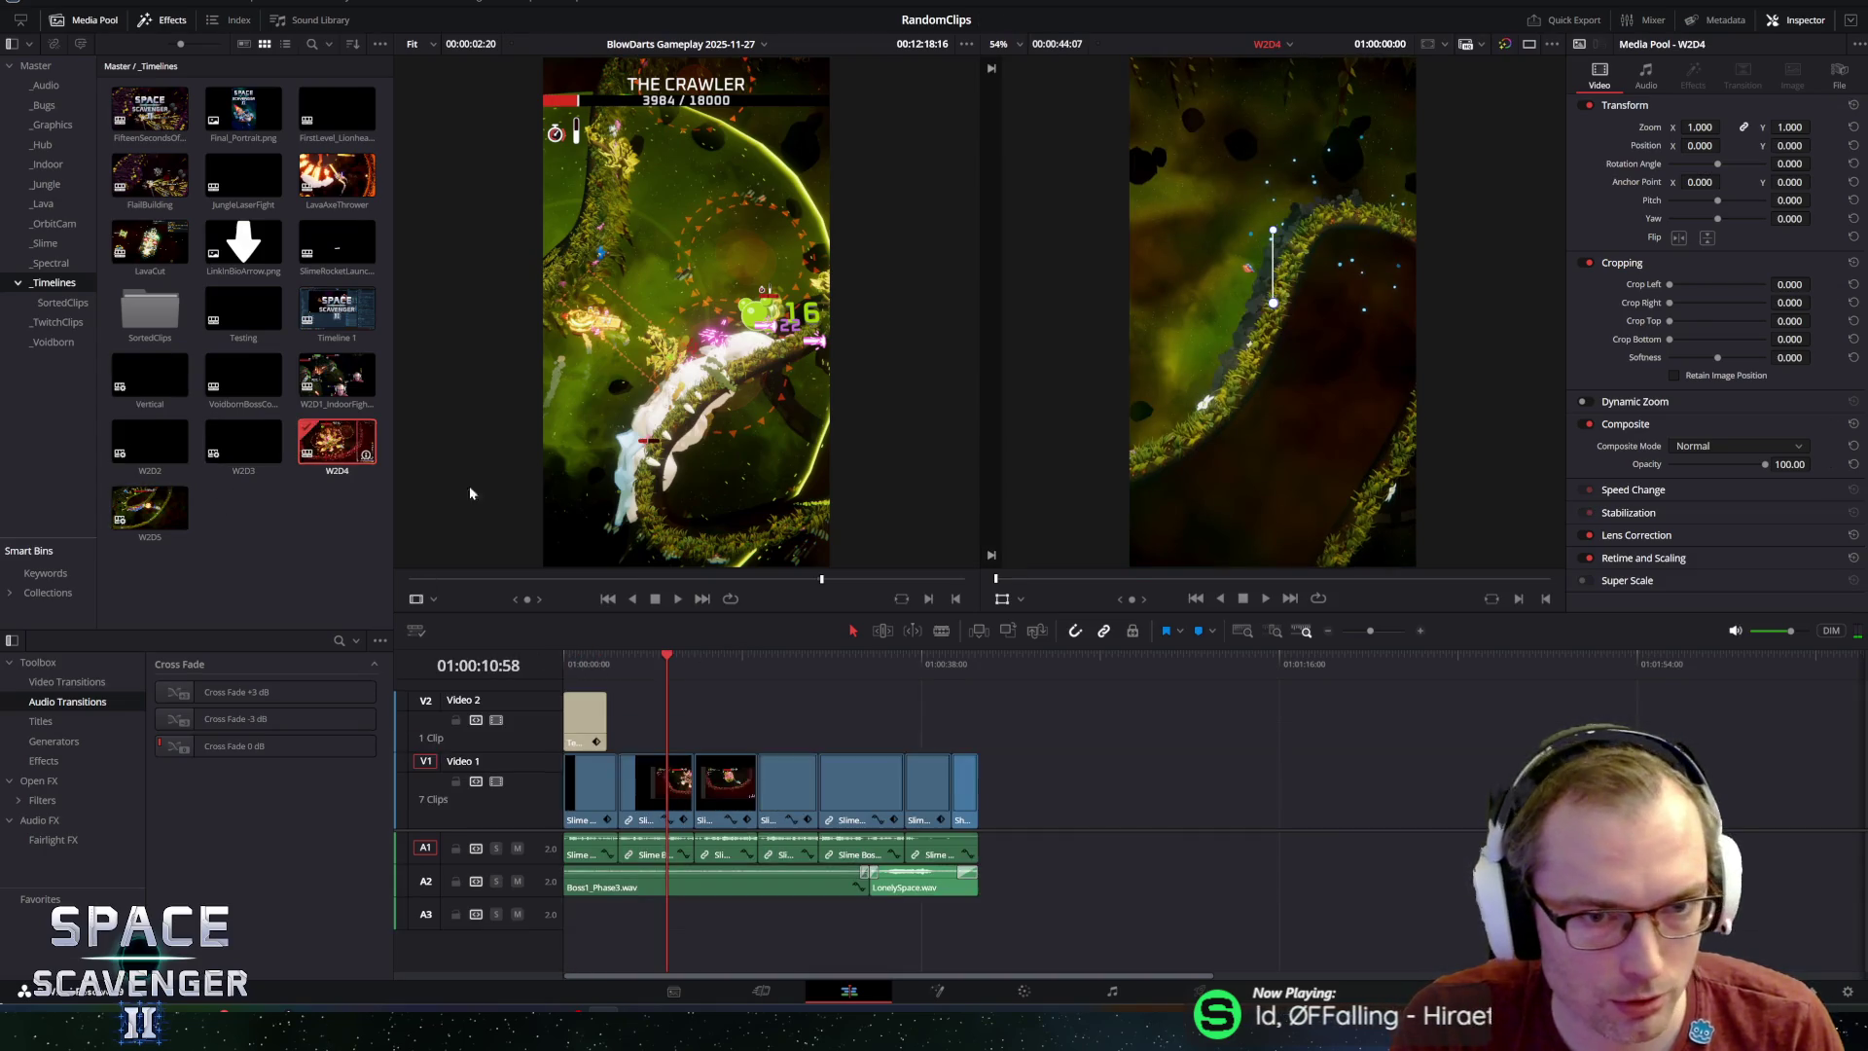
click(593, 724)
double_click(150, 507)
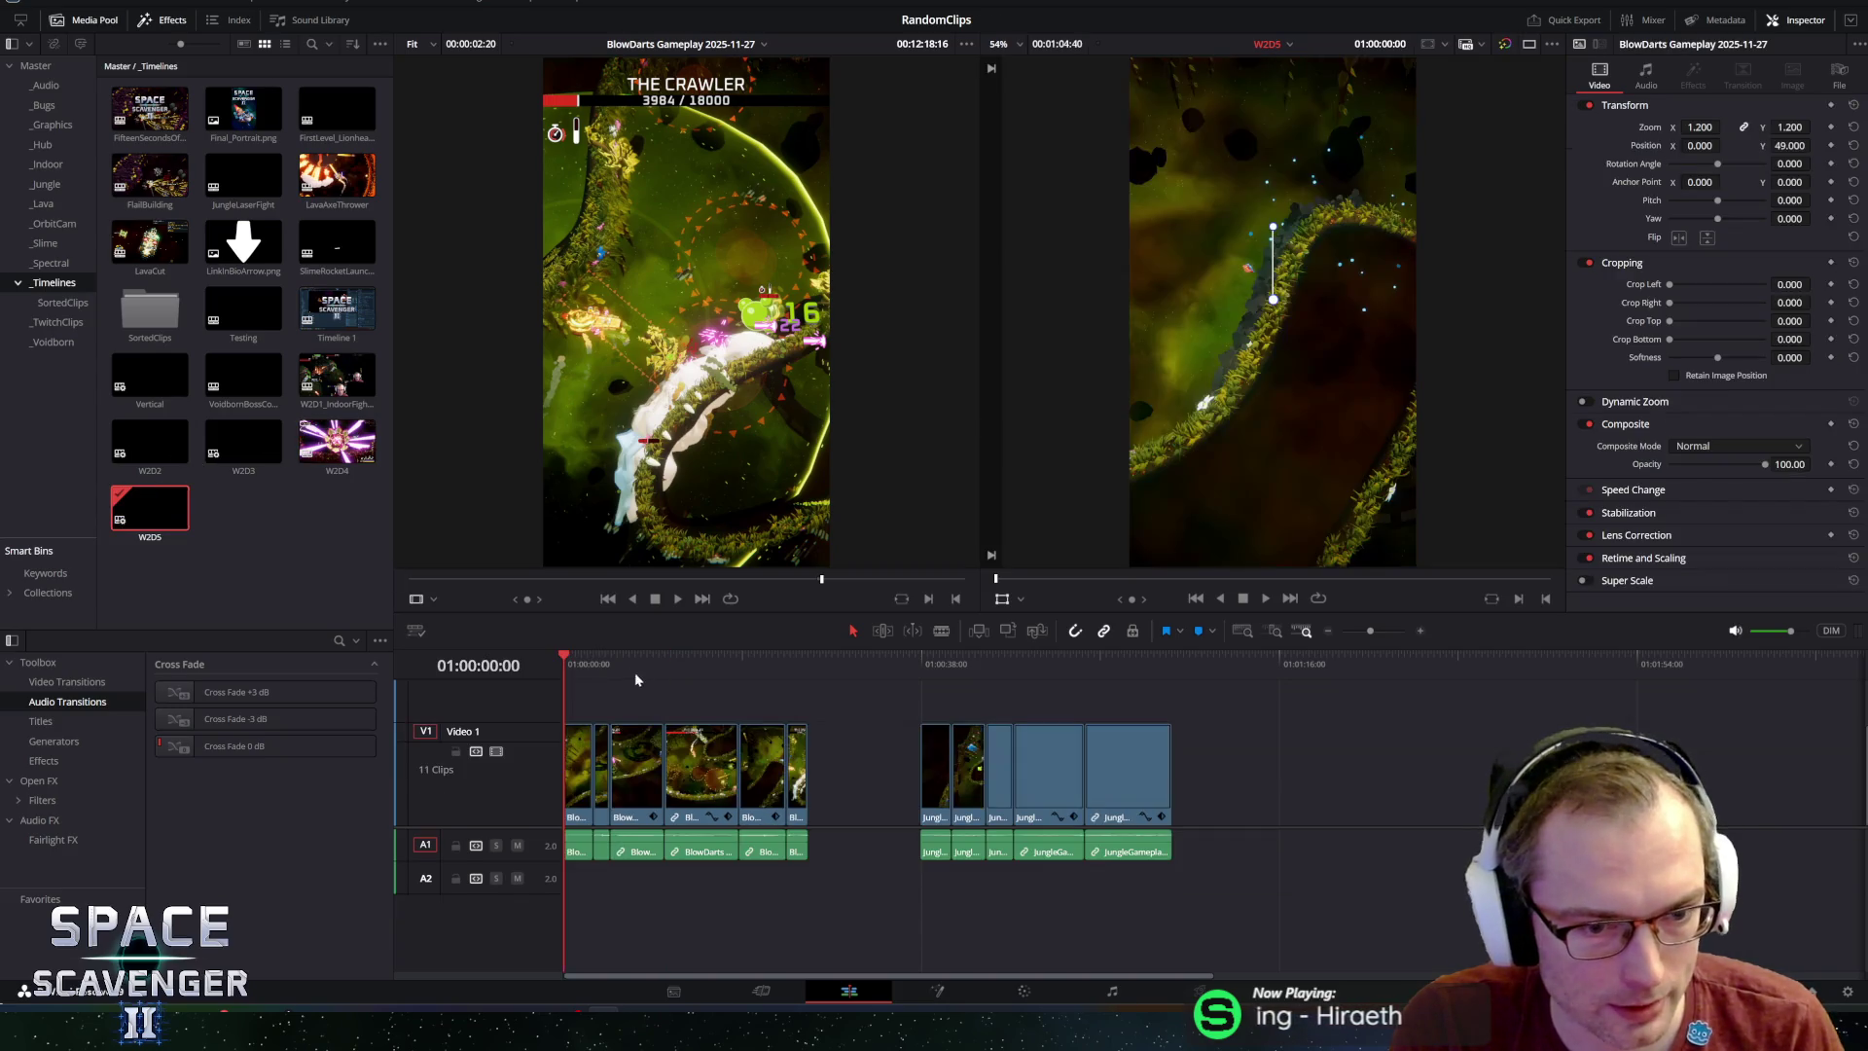
key(ctrl+v)
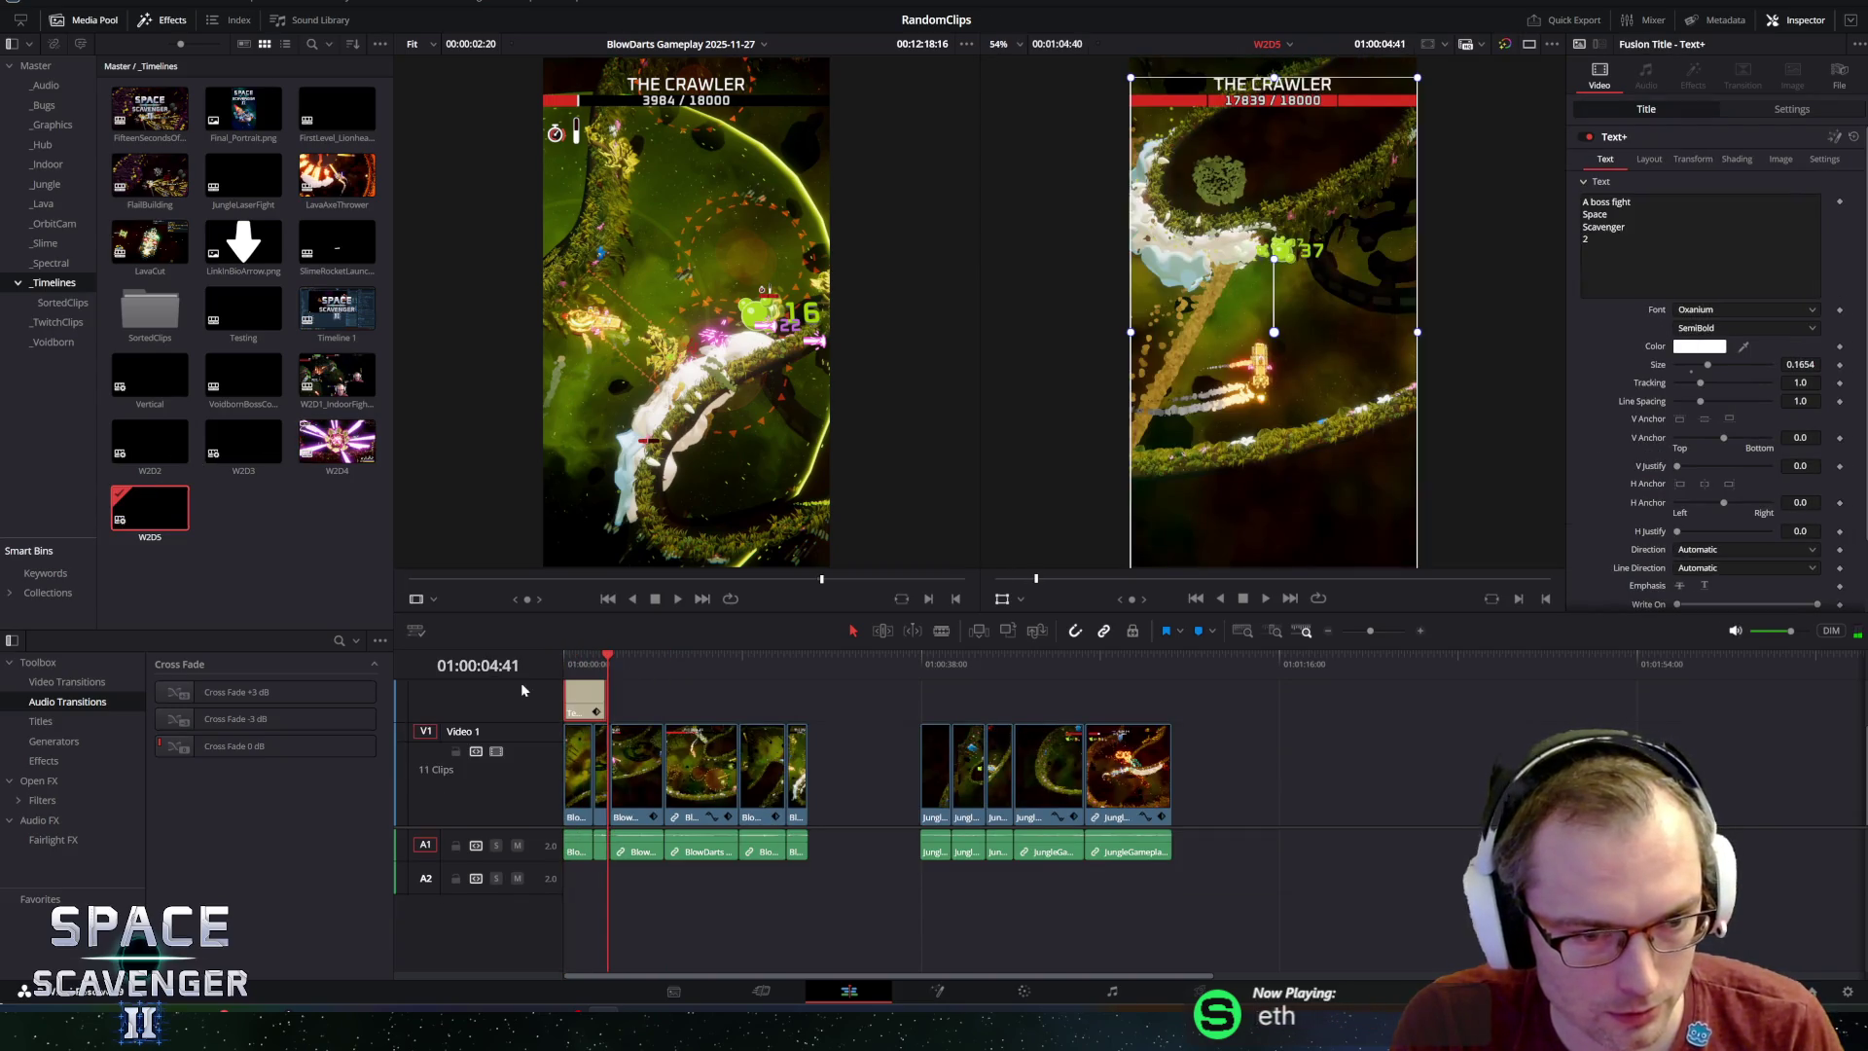
Play back the opening of W2D5 to check the new title.
click(564, 657)
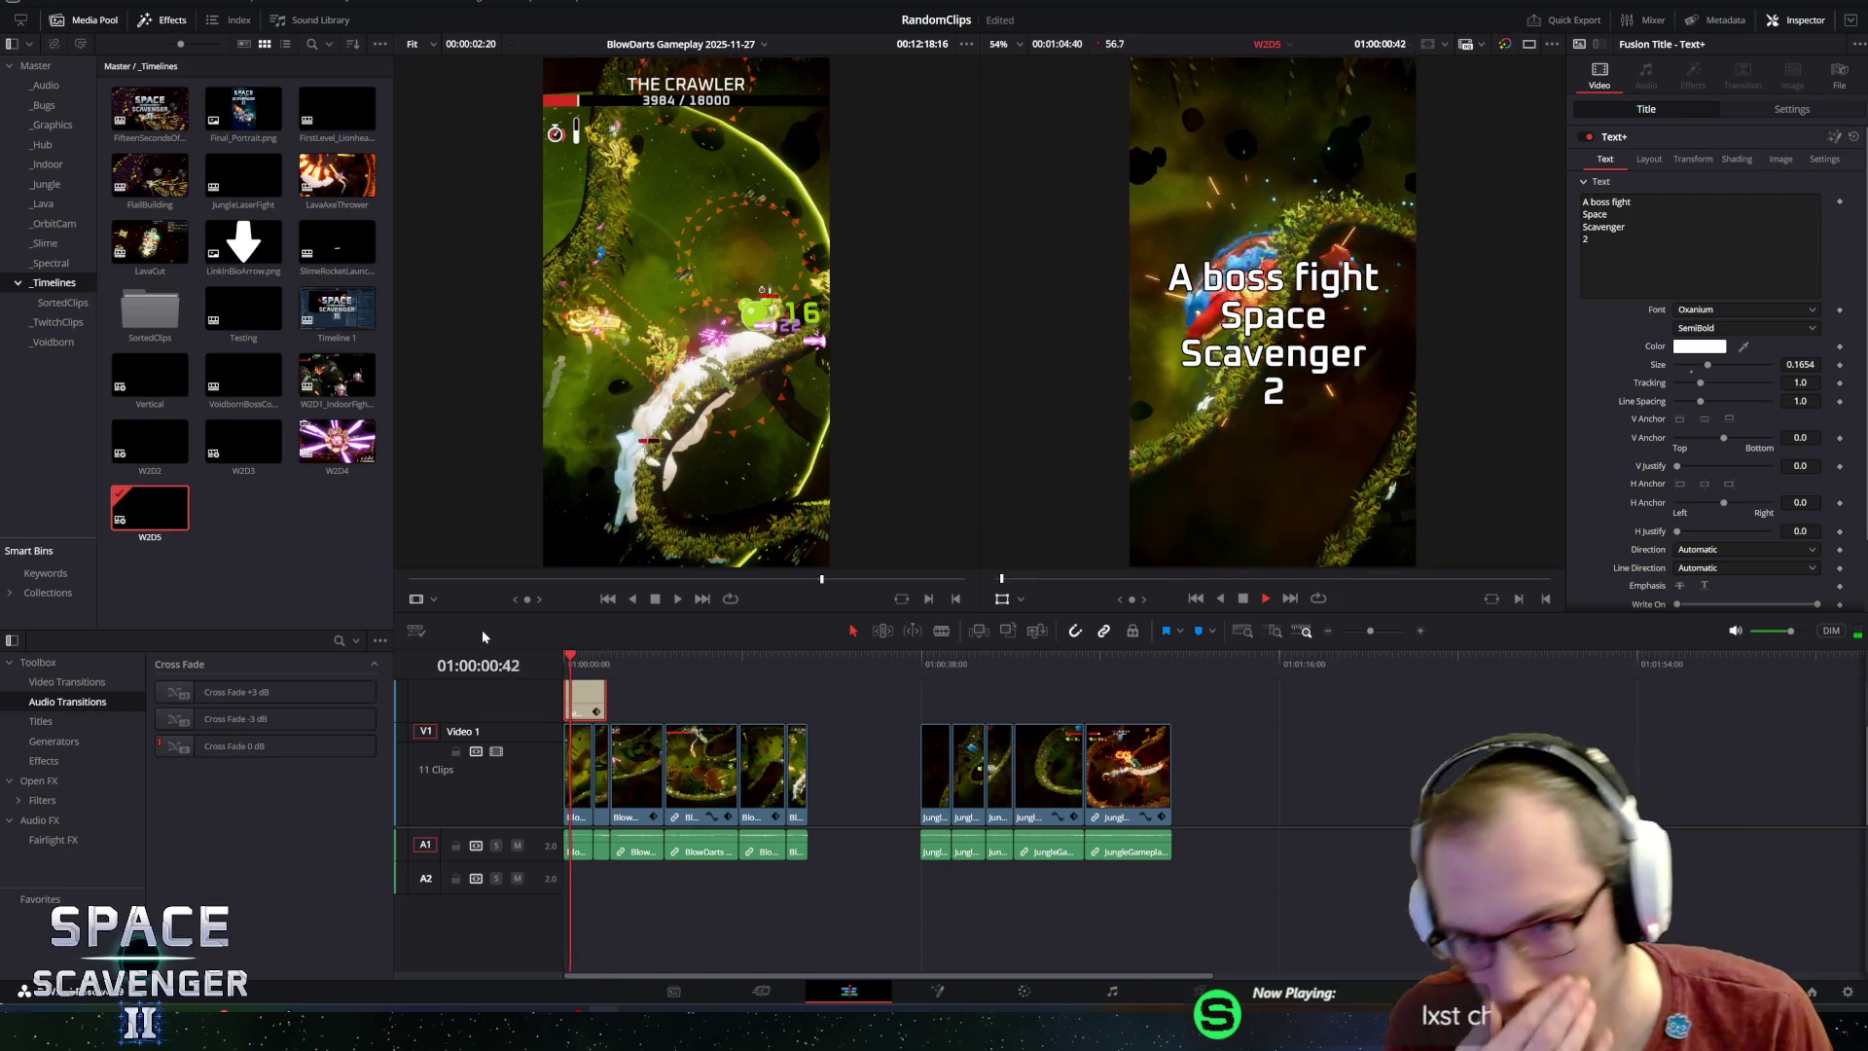
key(space)
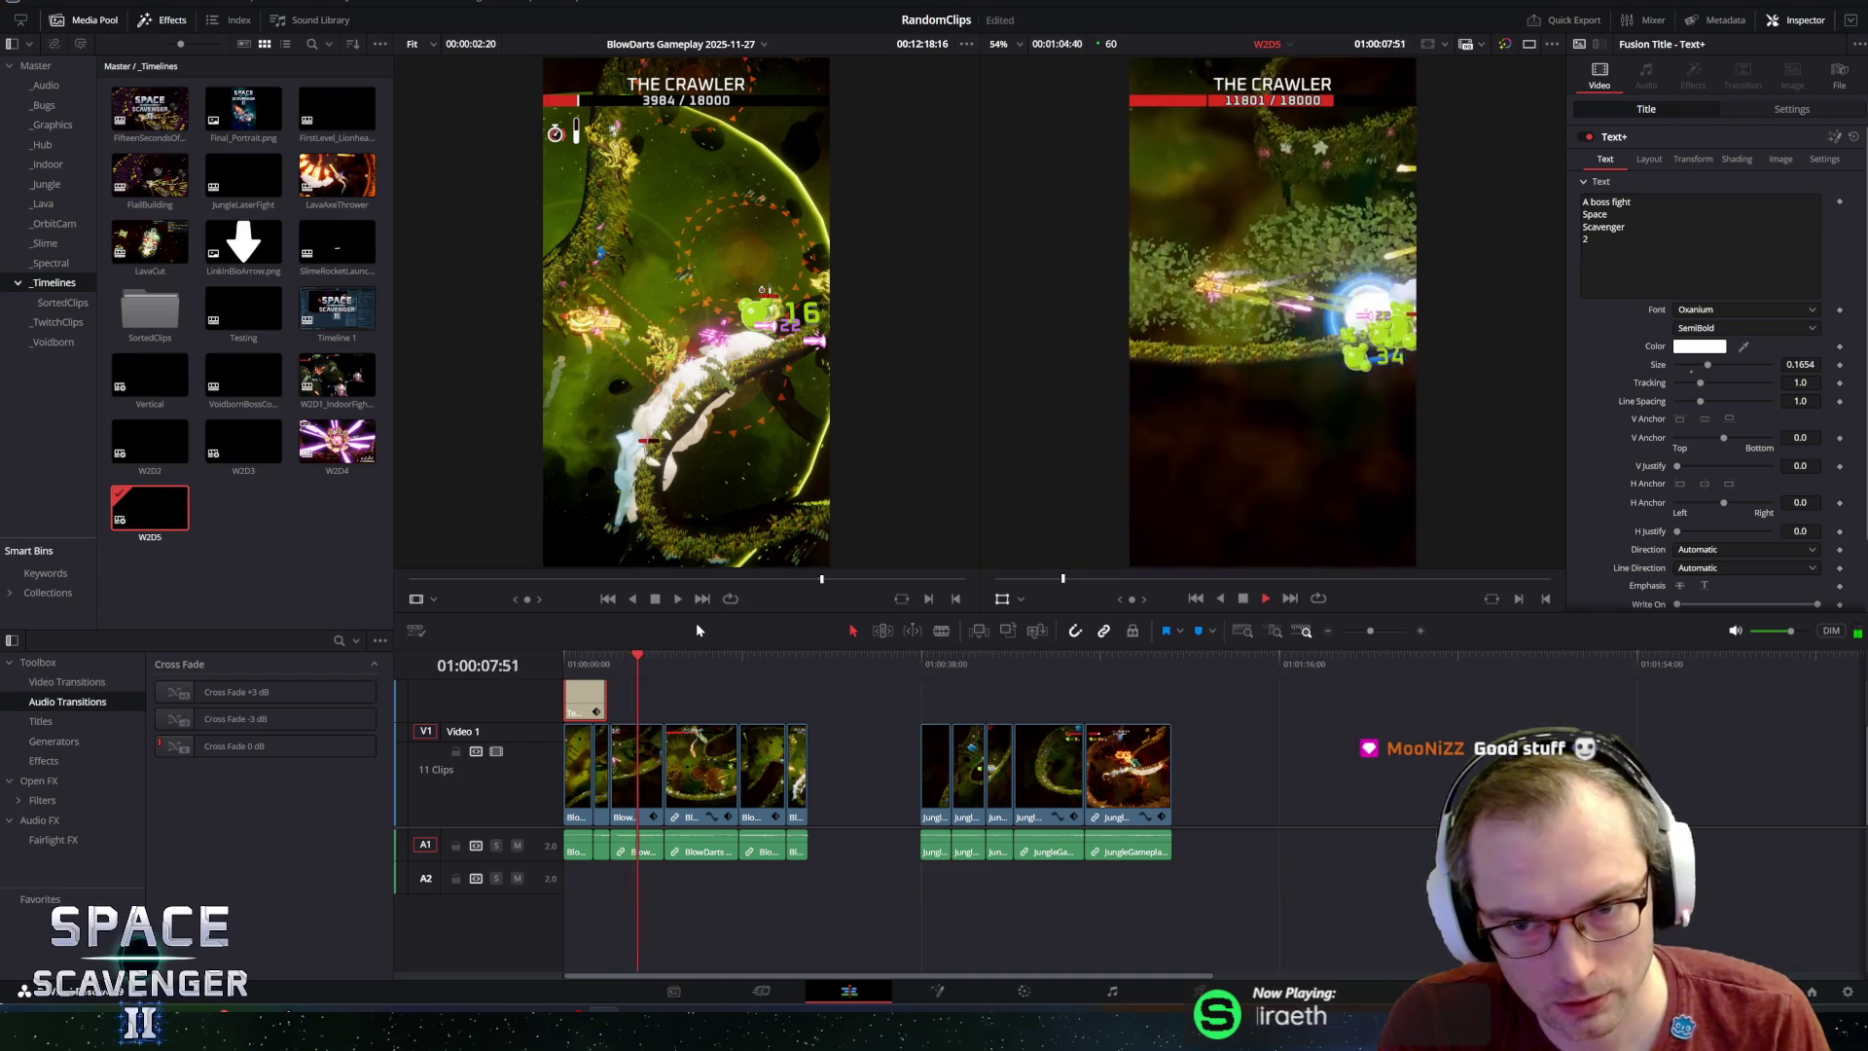
key(space)
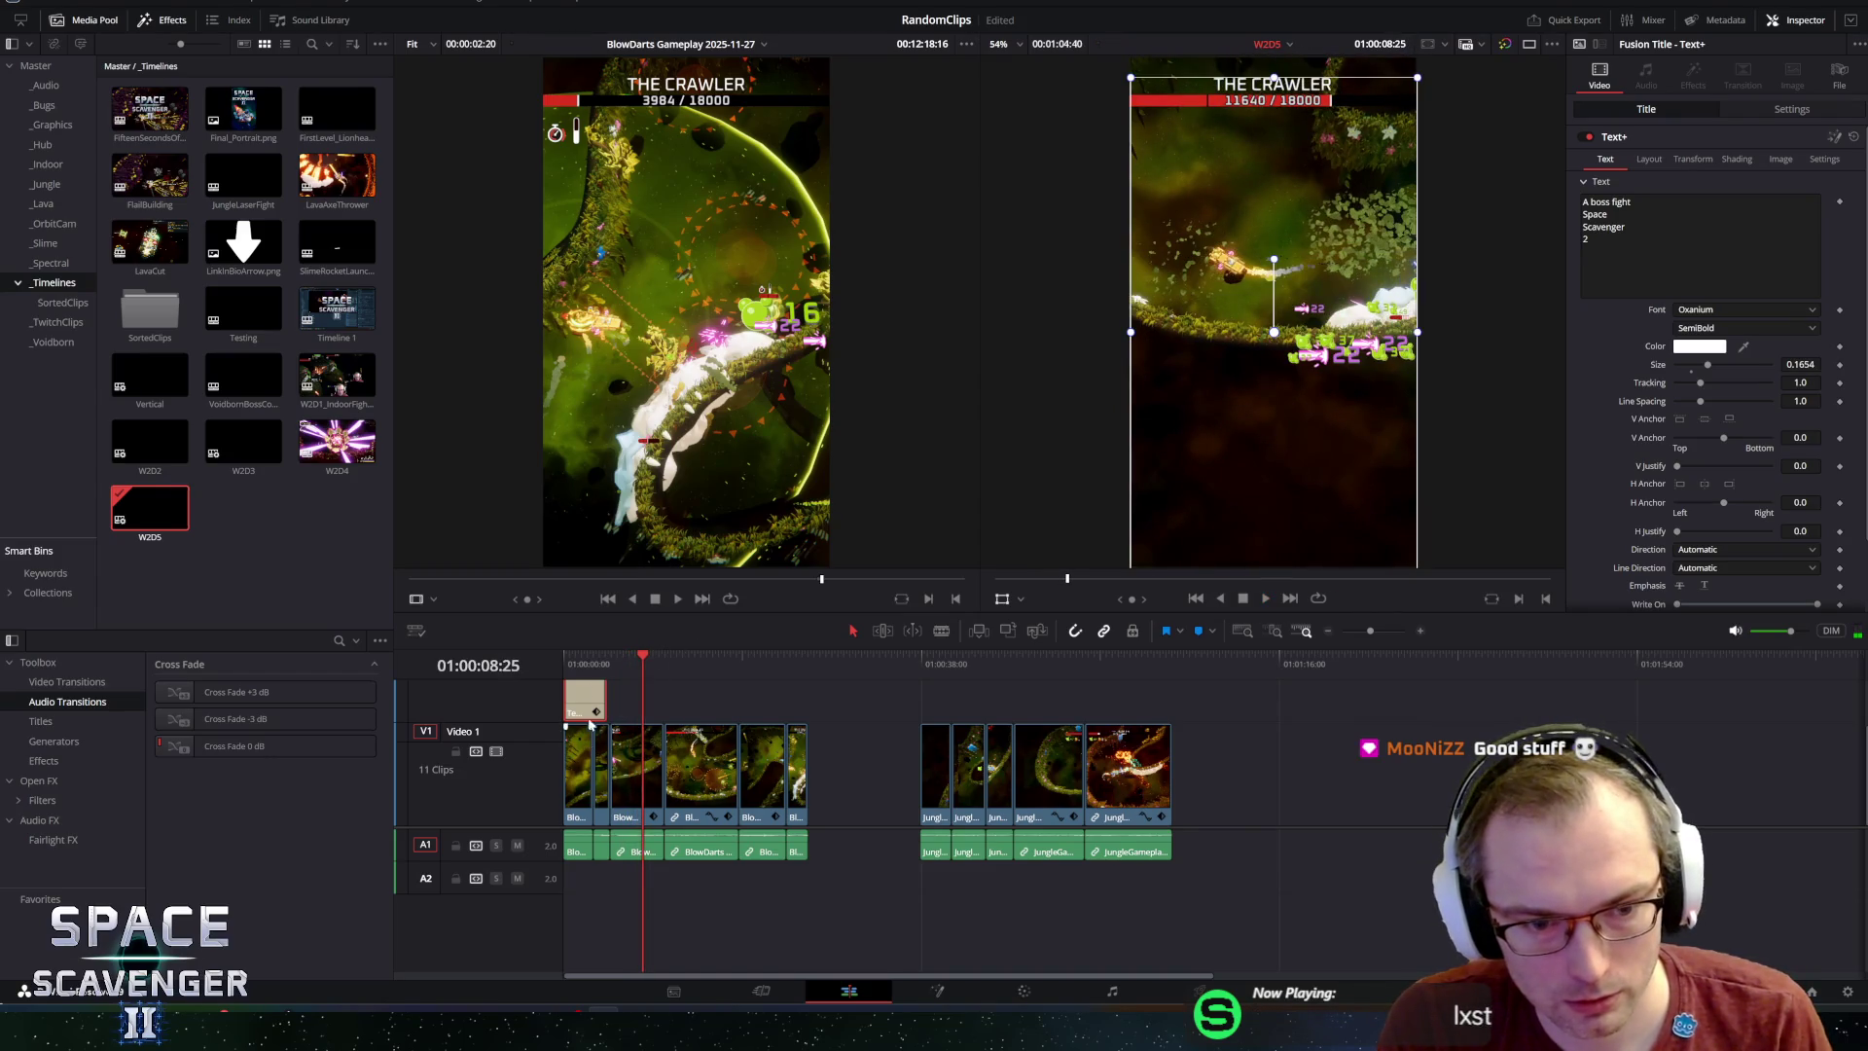
click(593, 663)
key(space)
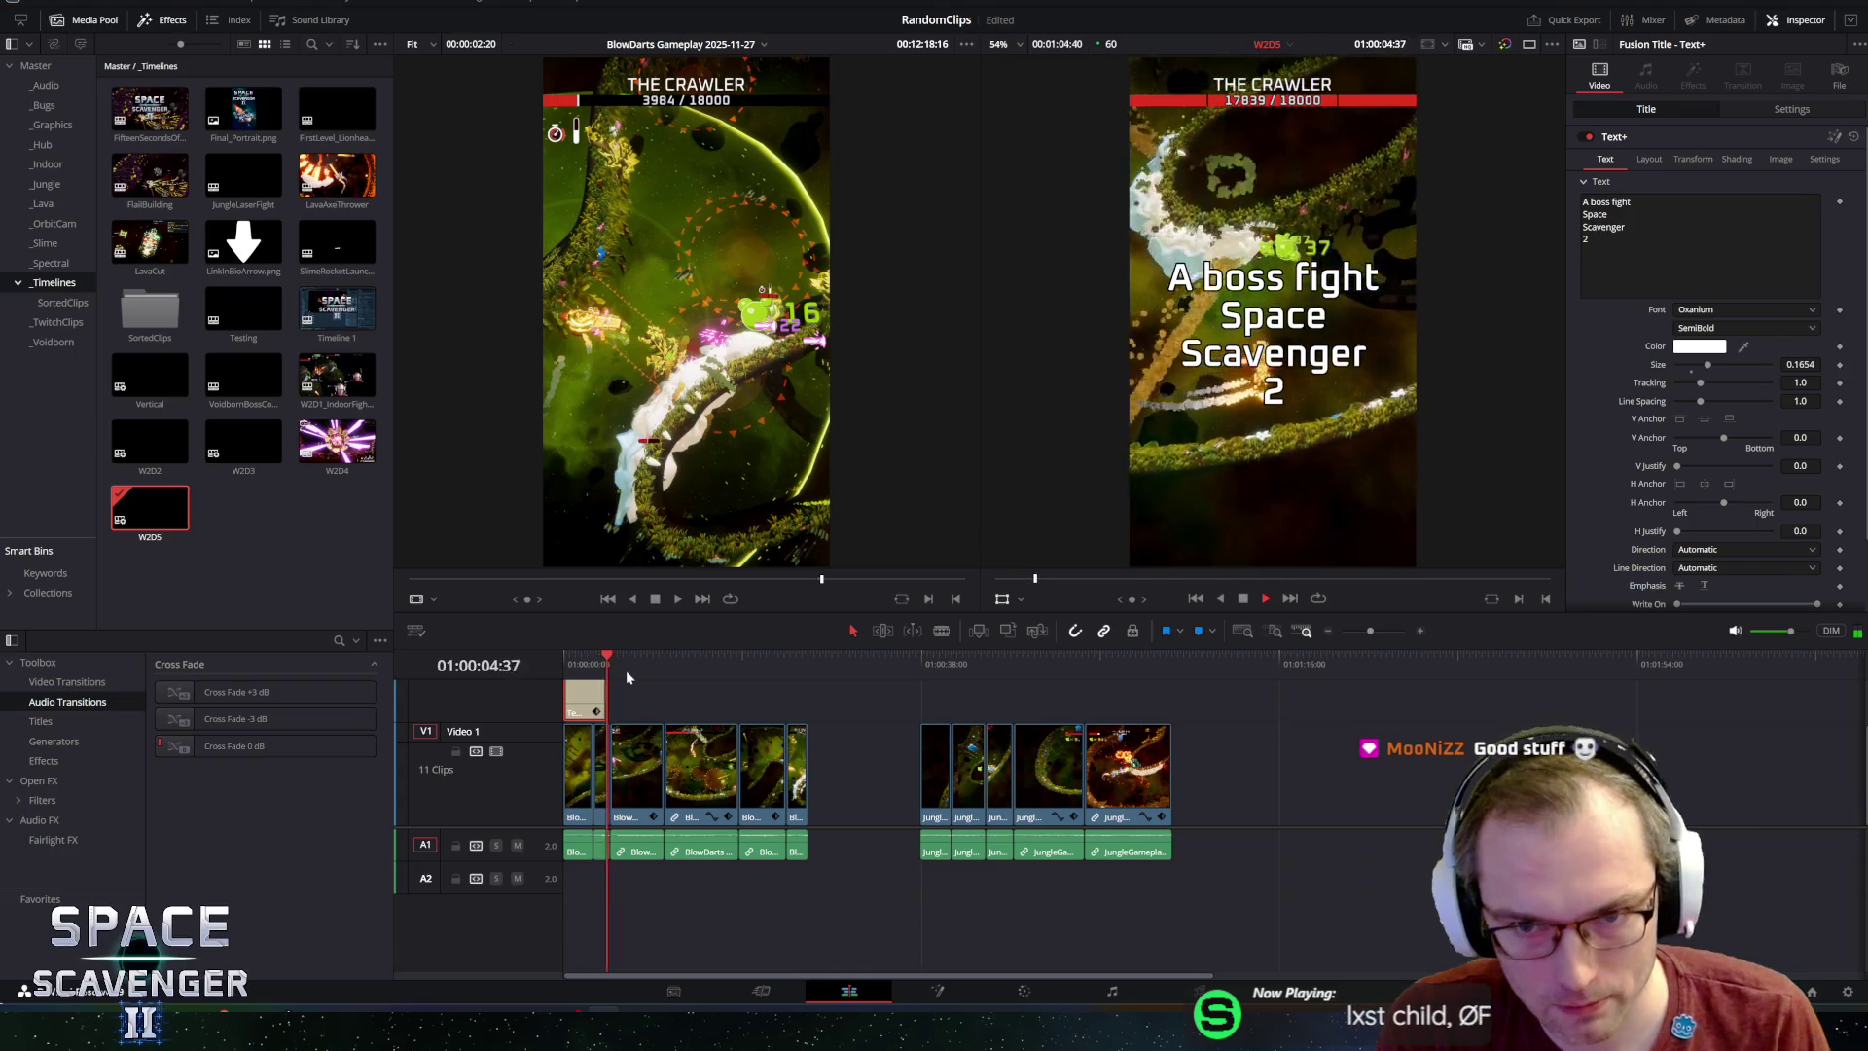
key(space)
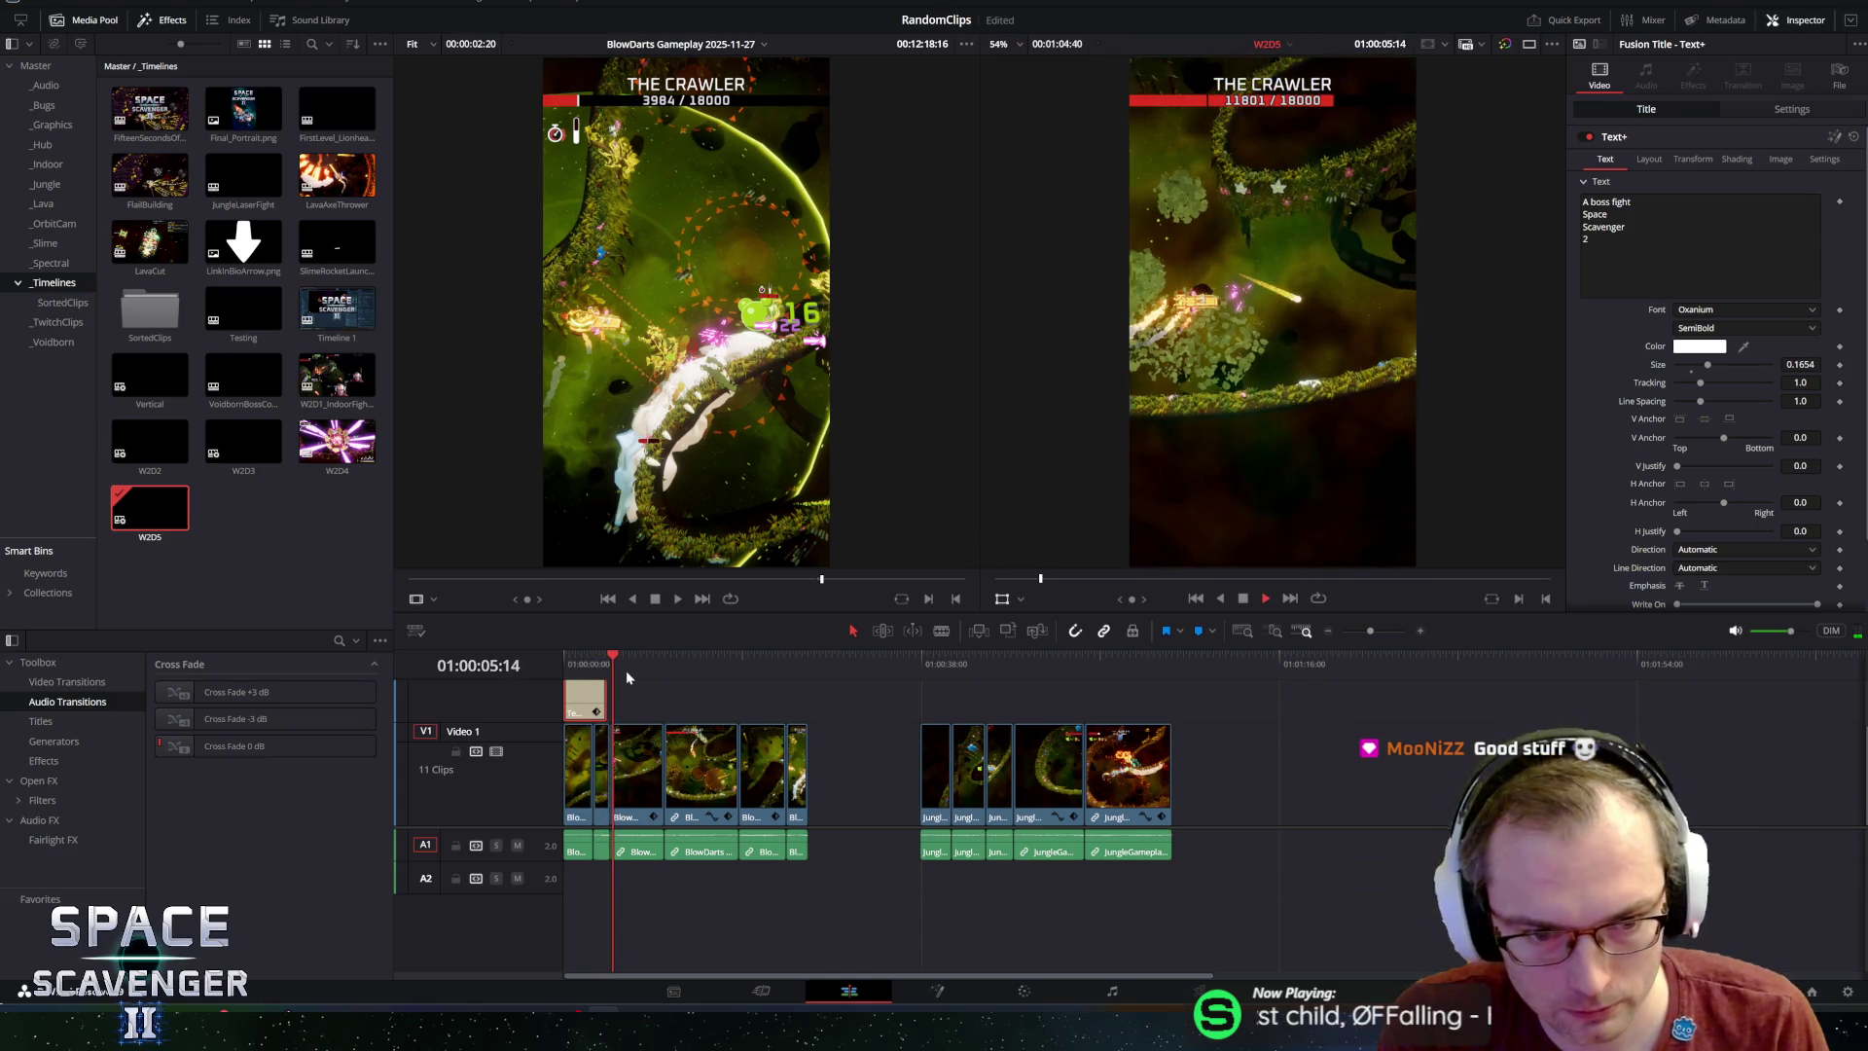
key(space)
key(space)
Open a gap after the first BlowDarts clip and move the first Jungle clip into it.
mouse_move(645, 691)
mouse_down()
mouse_move(738, 826)
mouse_move(808, 871)
mouse_up()
drag(647, 786, 747, 786)
click(931, 747)
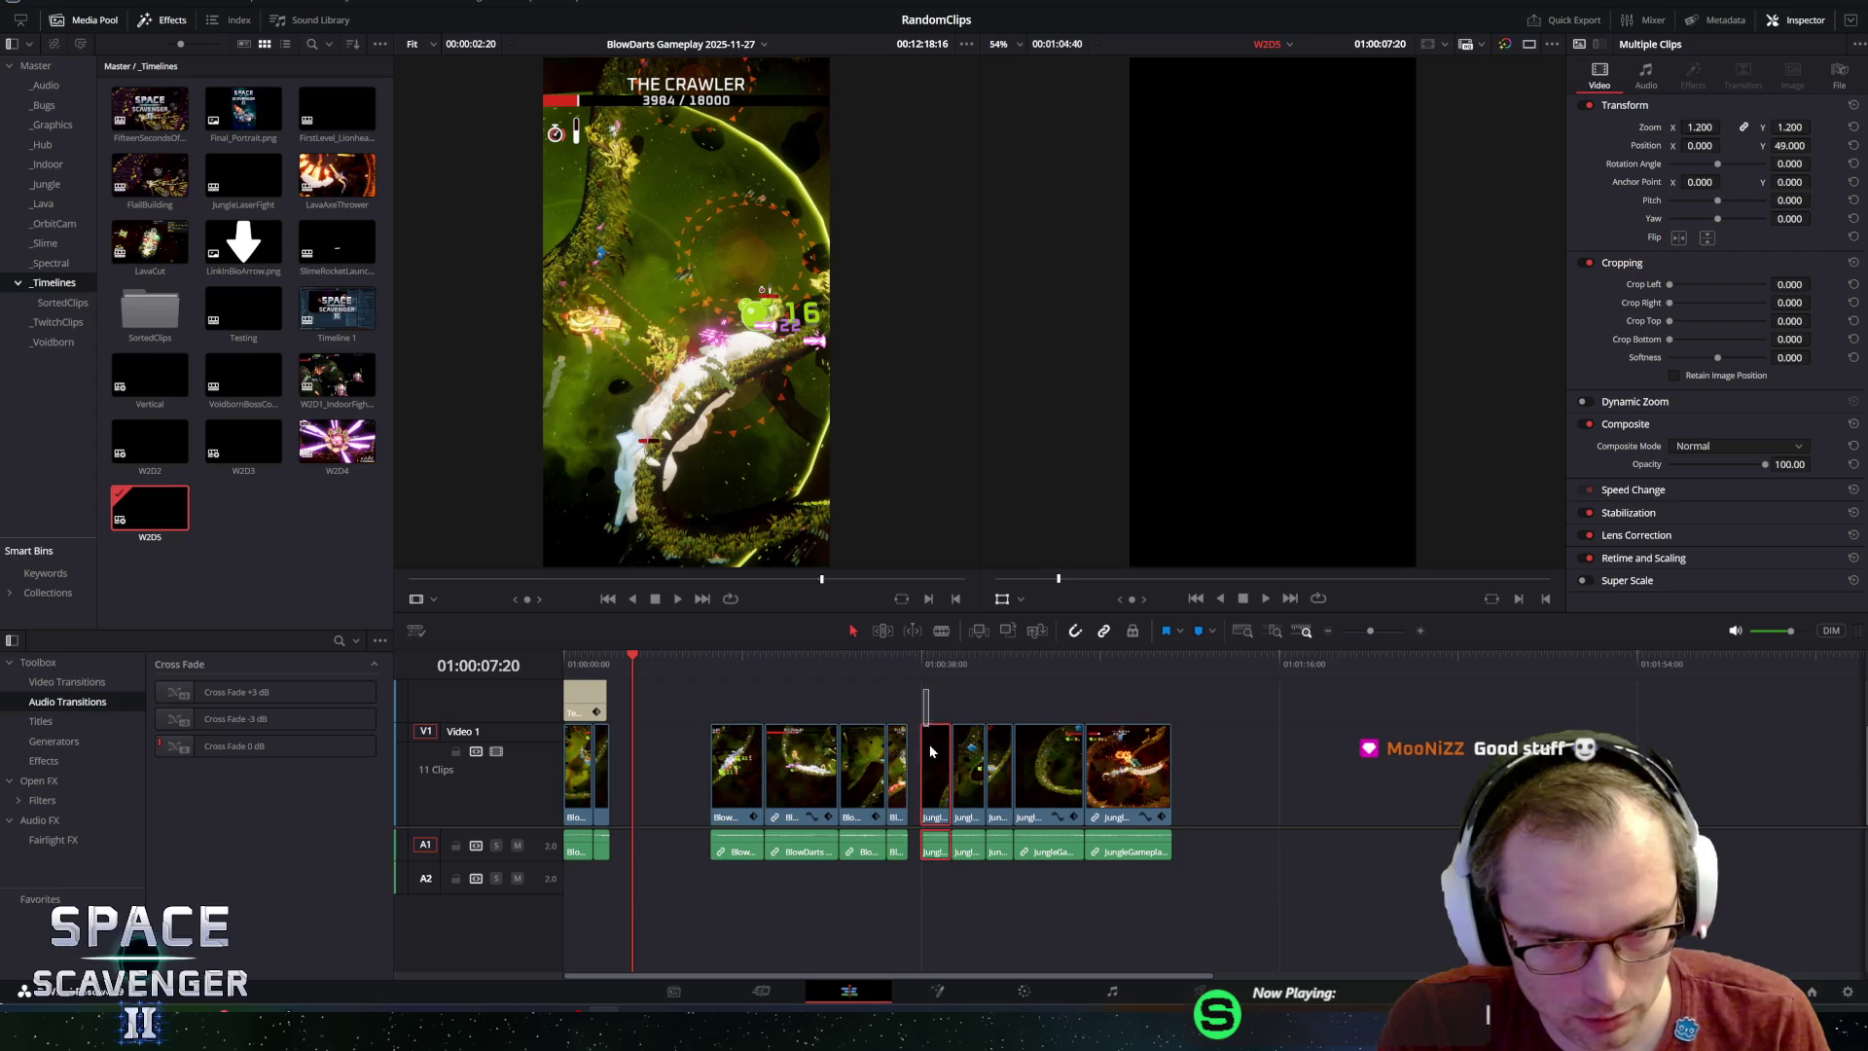
click(934, 666)
key(space)
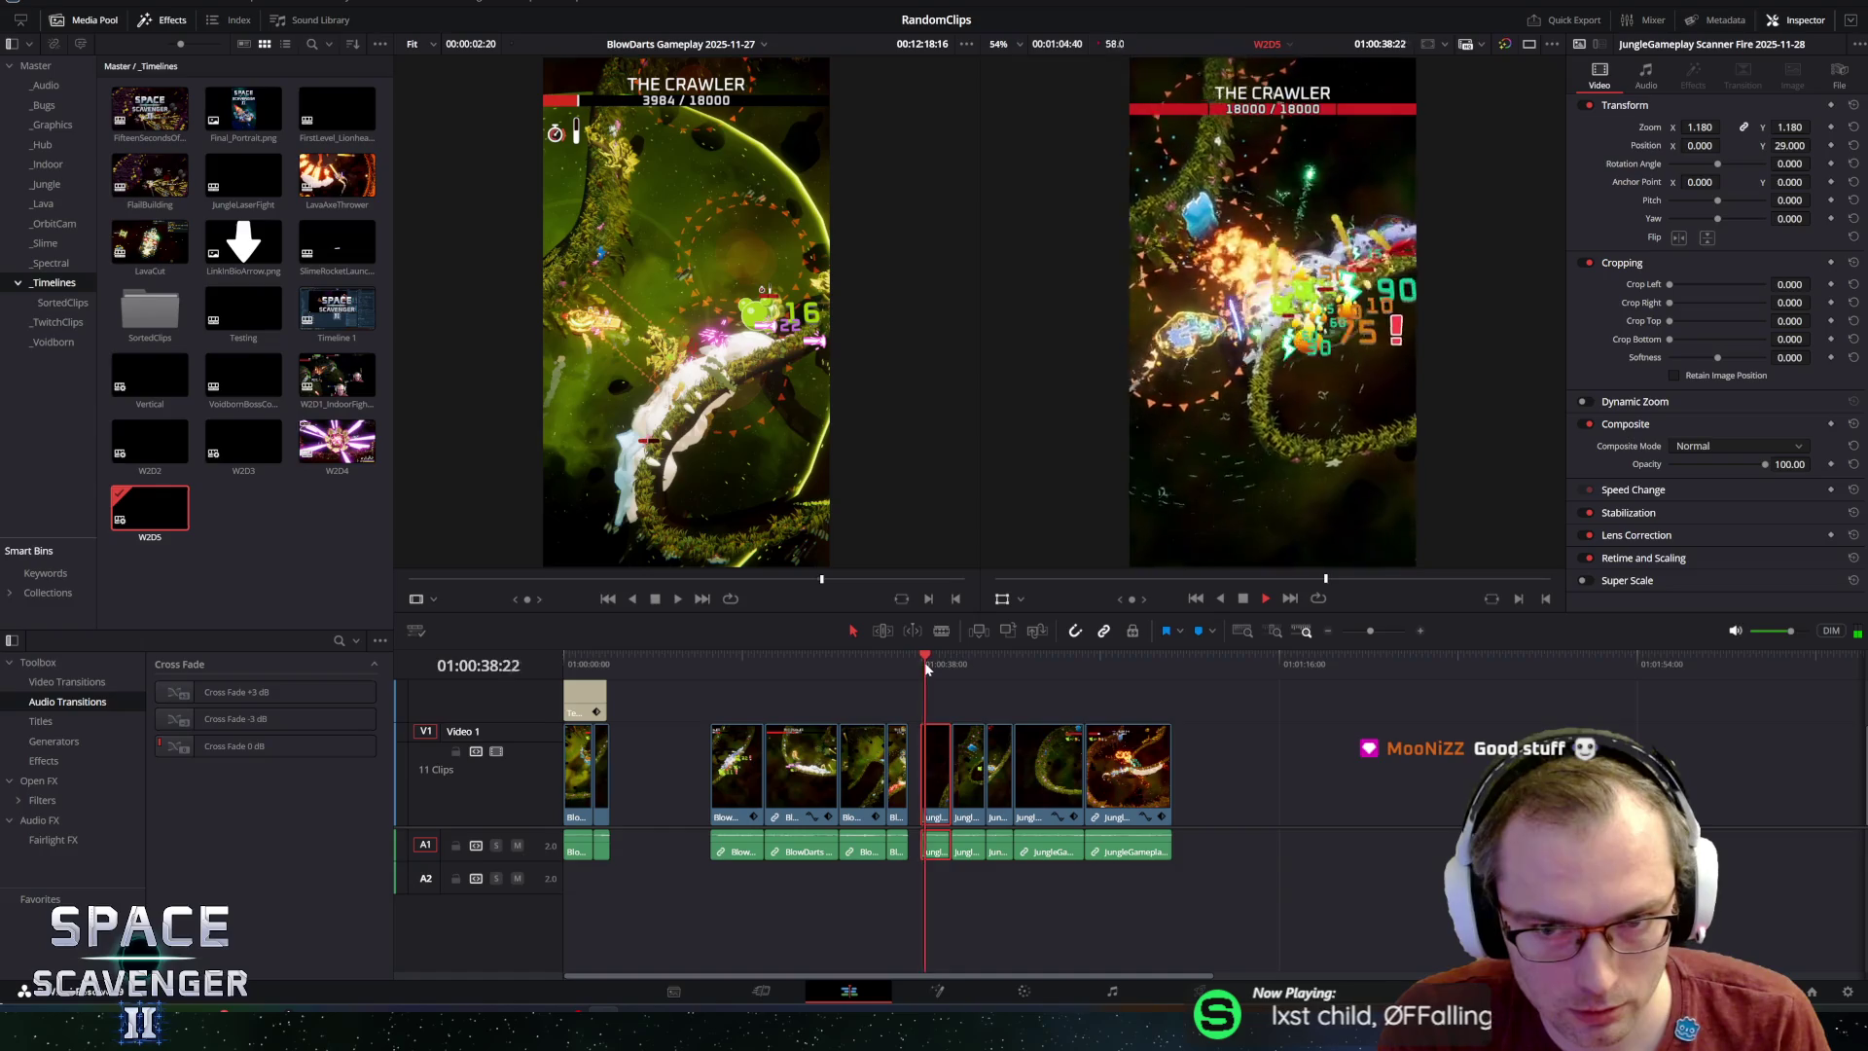
drag(932, 764, 628, 779)
Review the new order and move the next Jungle clip after the first clip group.
click(592, 663)
key(space)
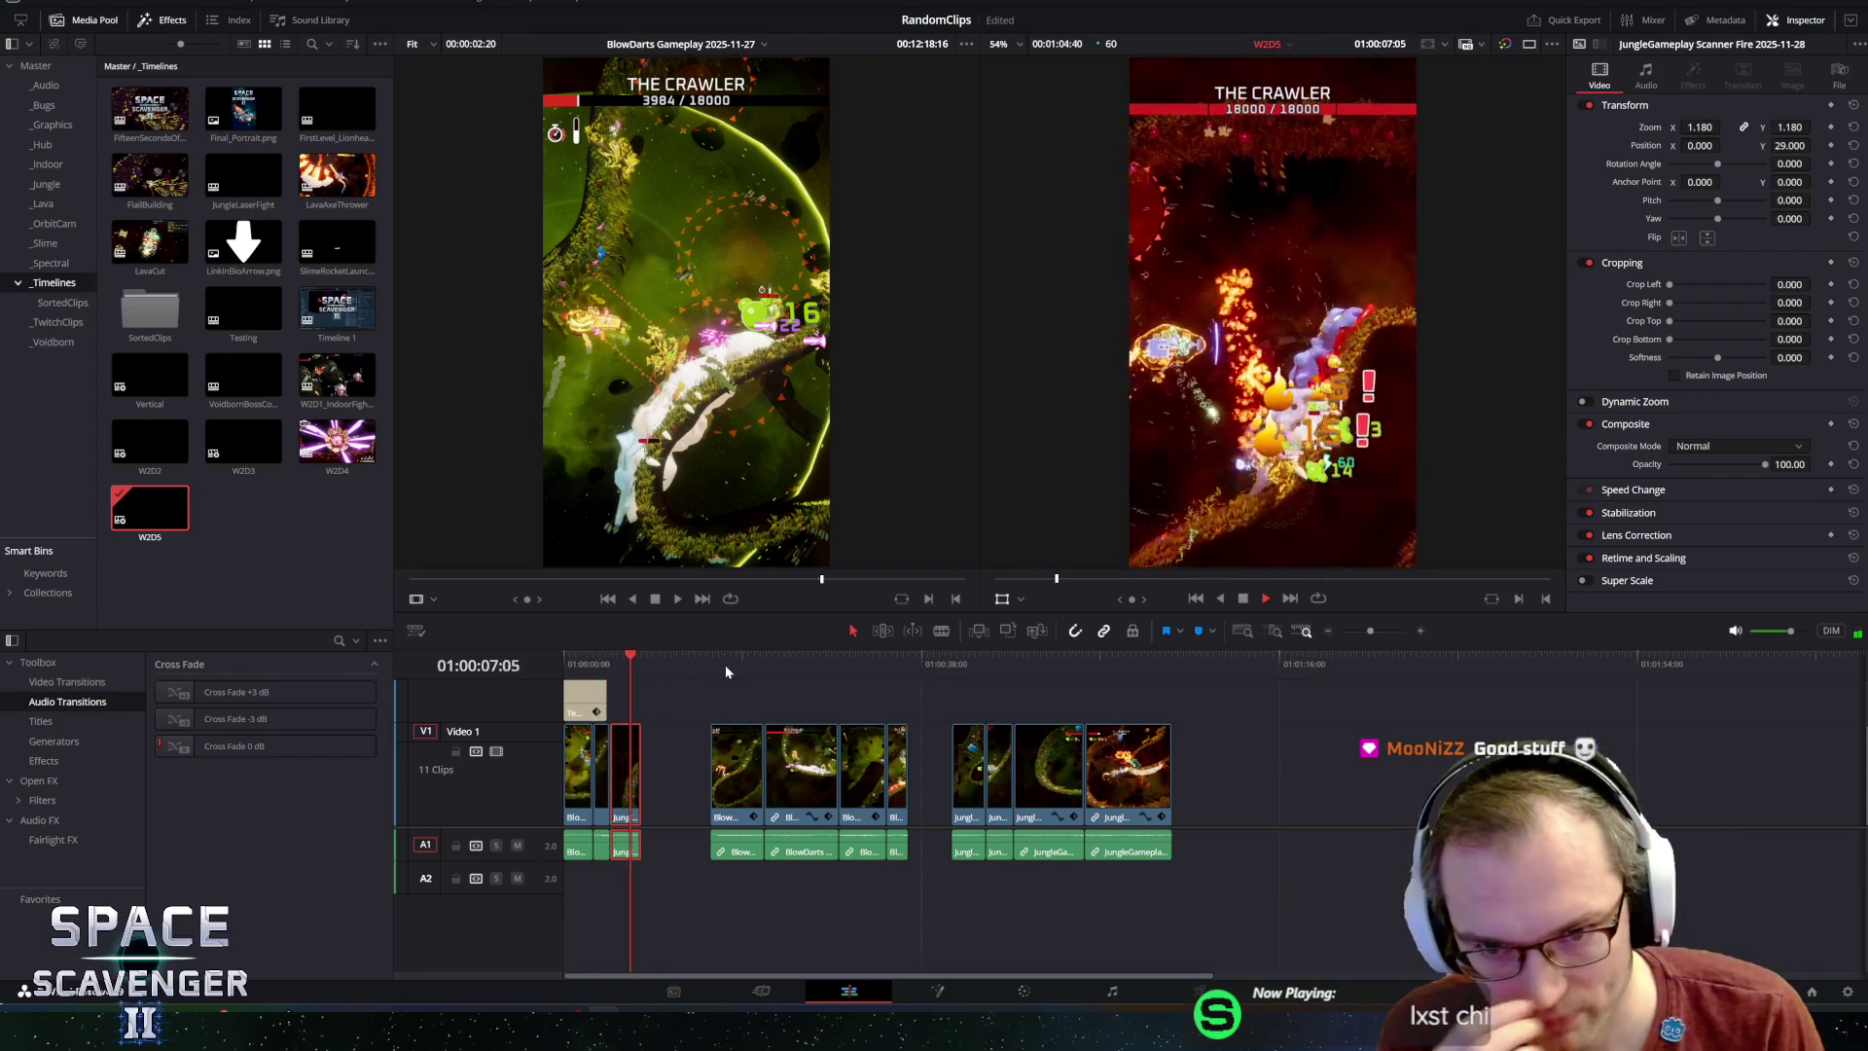
key(space)
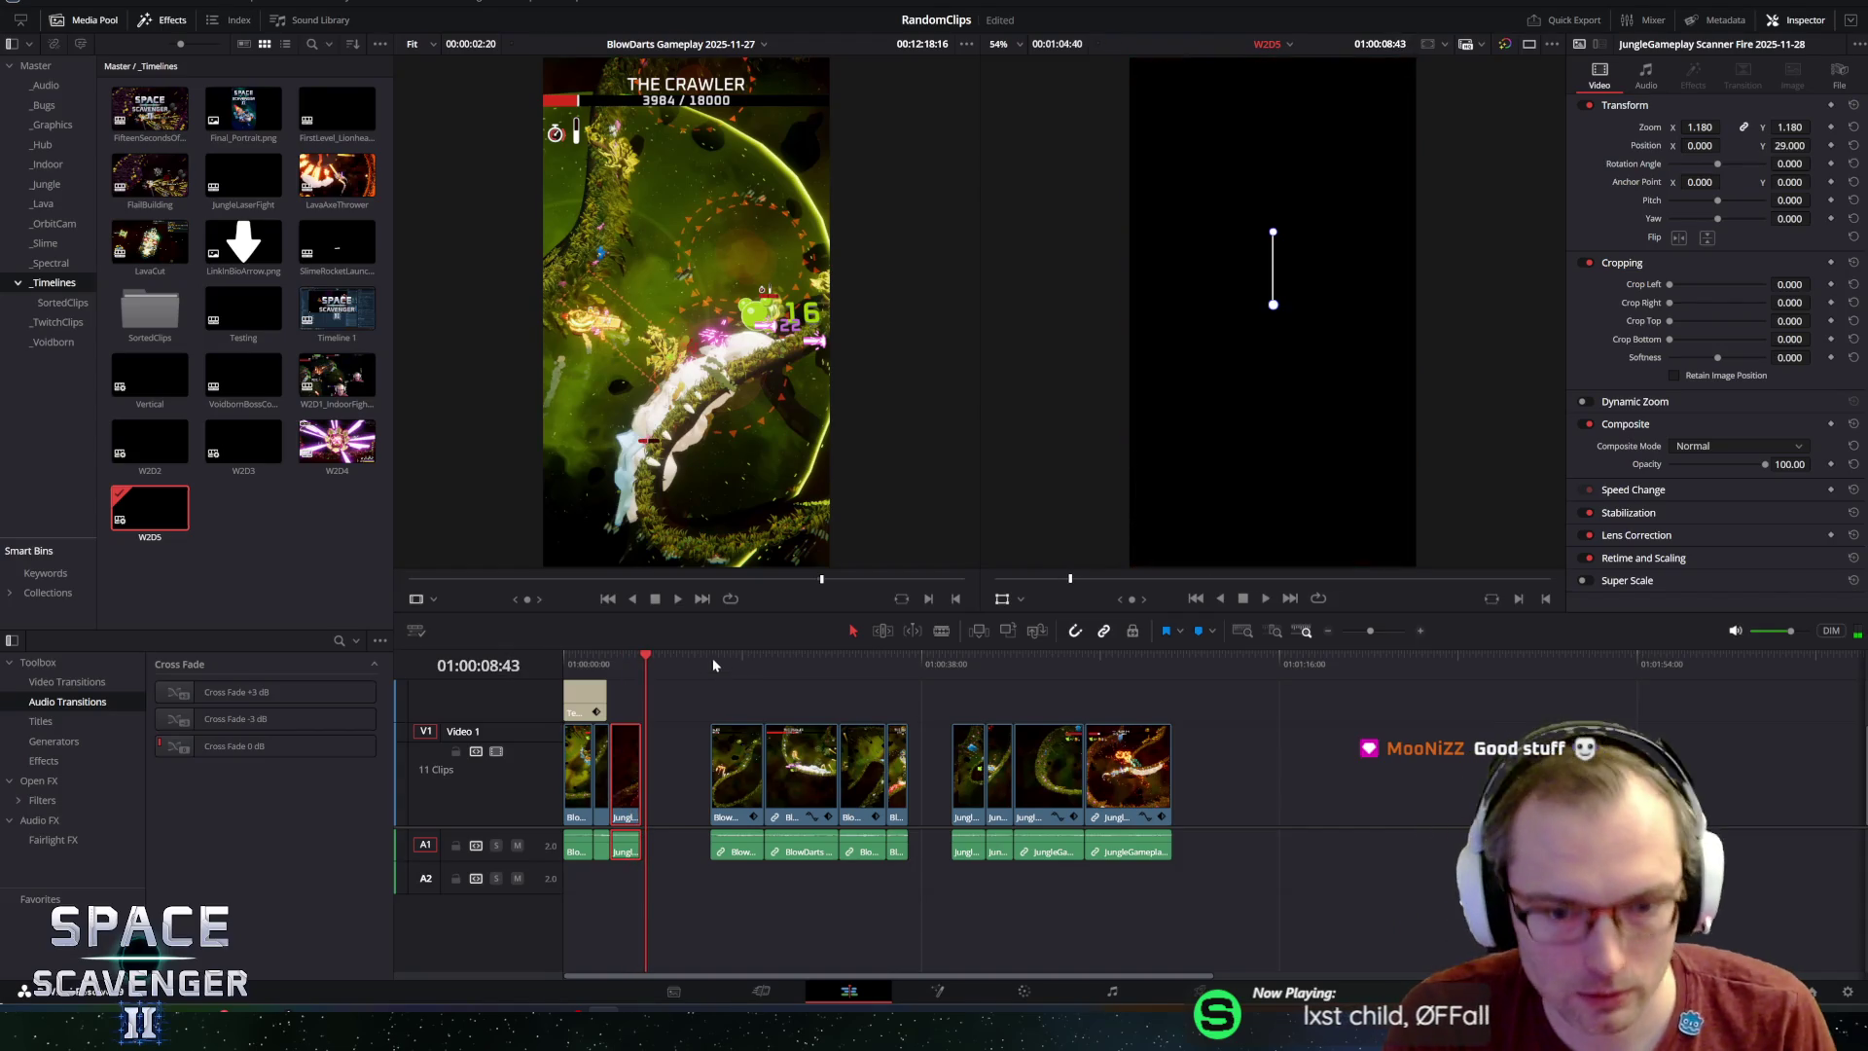
click(961, 664)
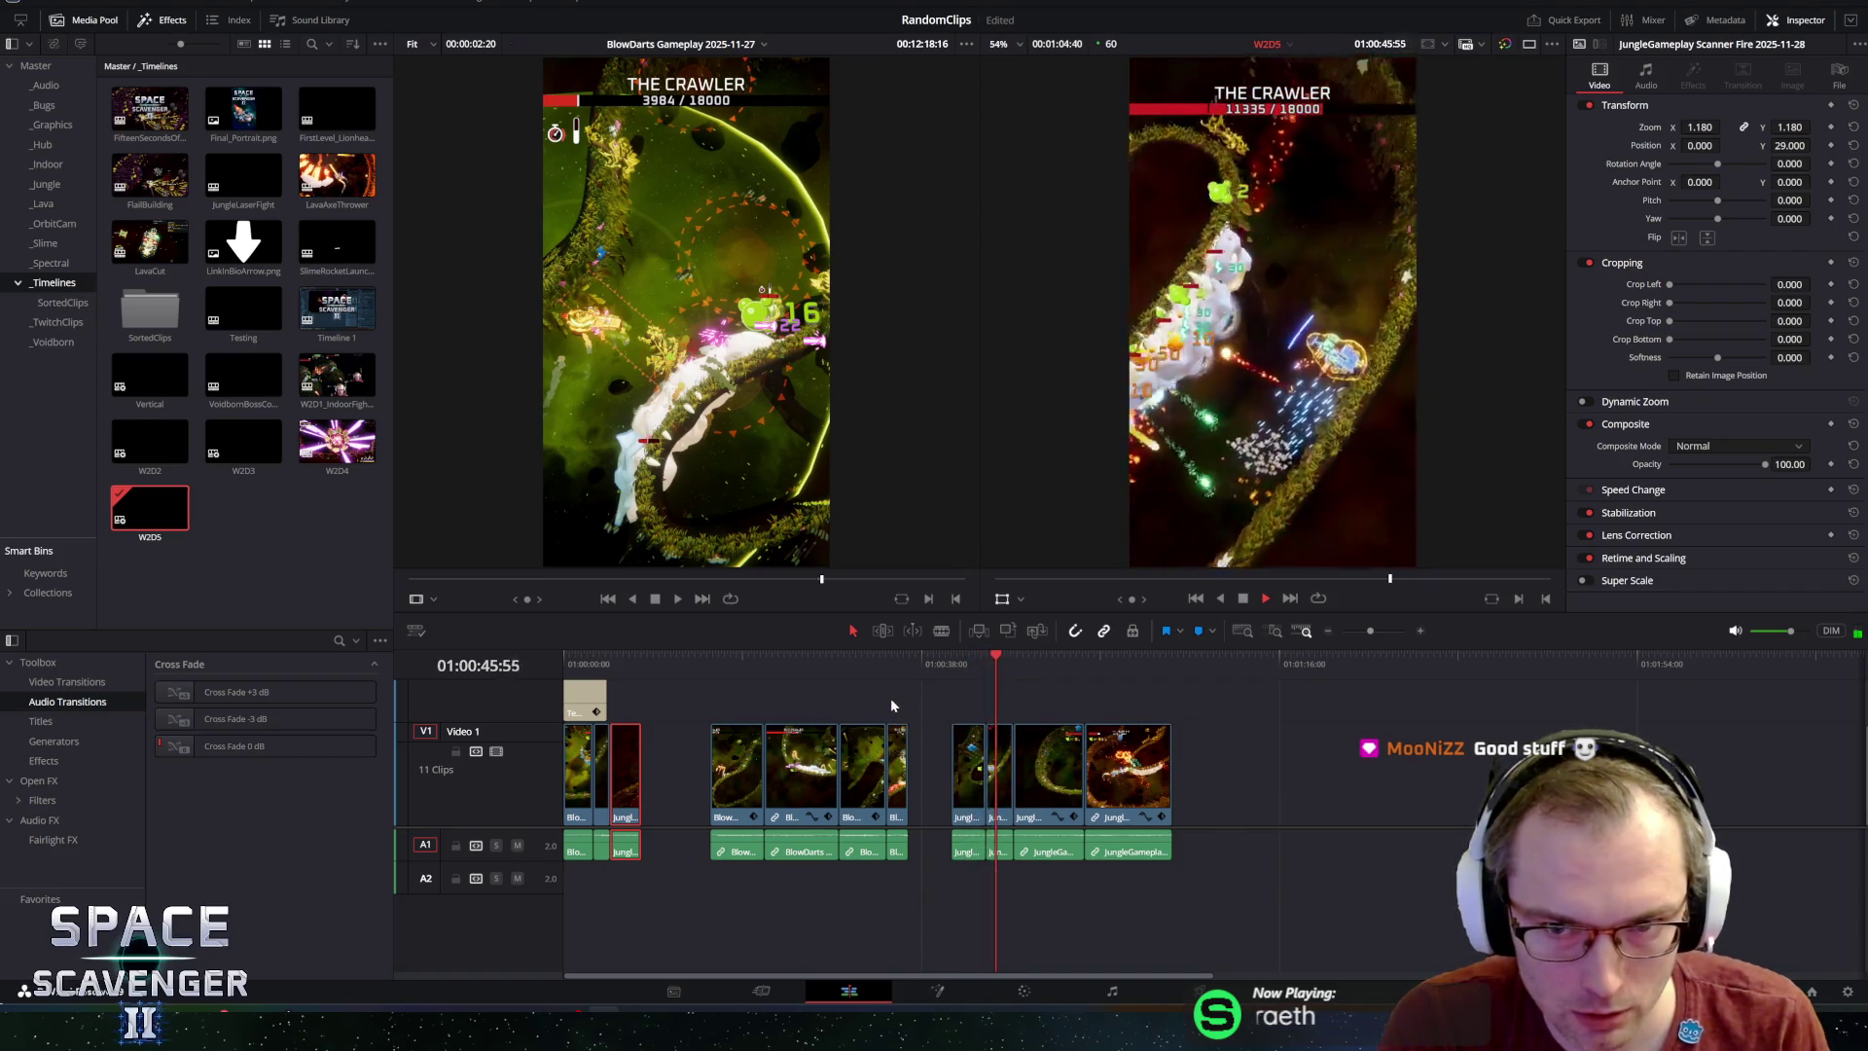
key(space)
click(948, 798)
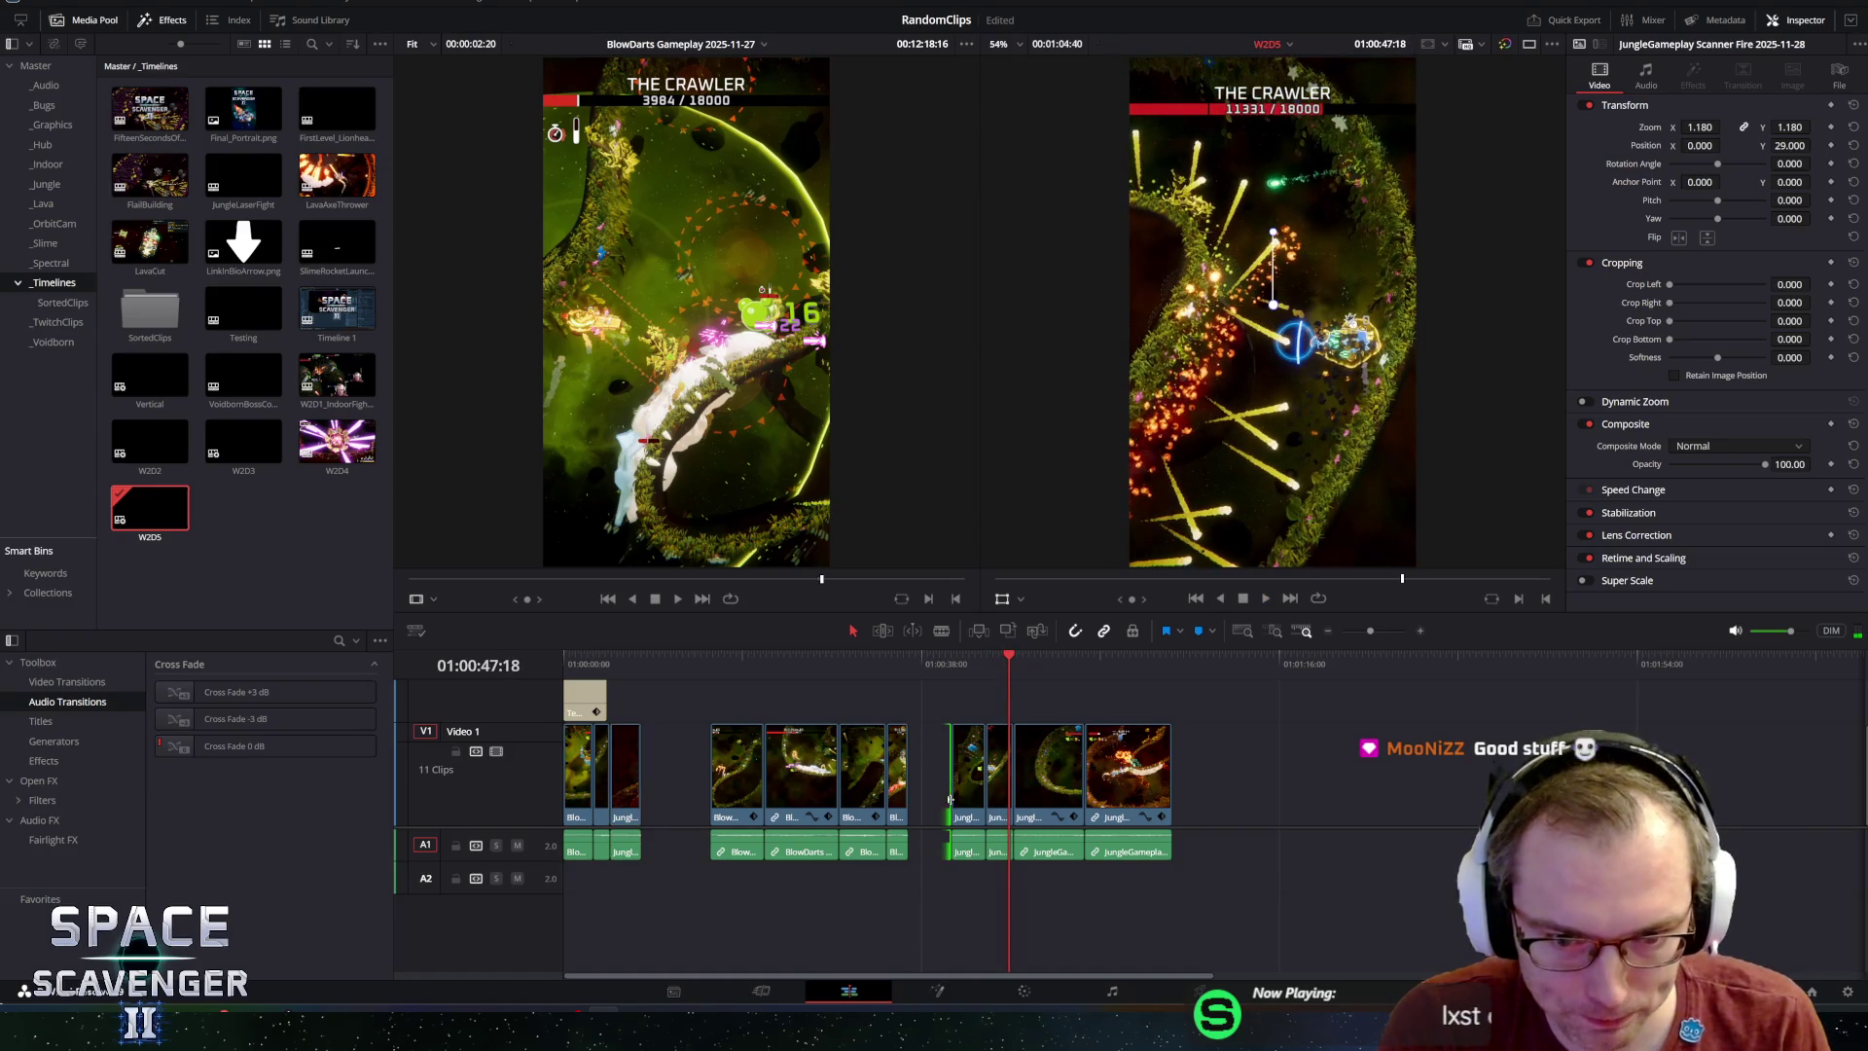
drag(966, 776, 658, 776)
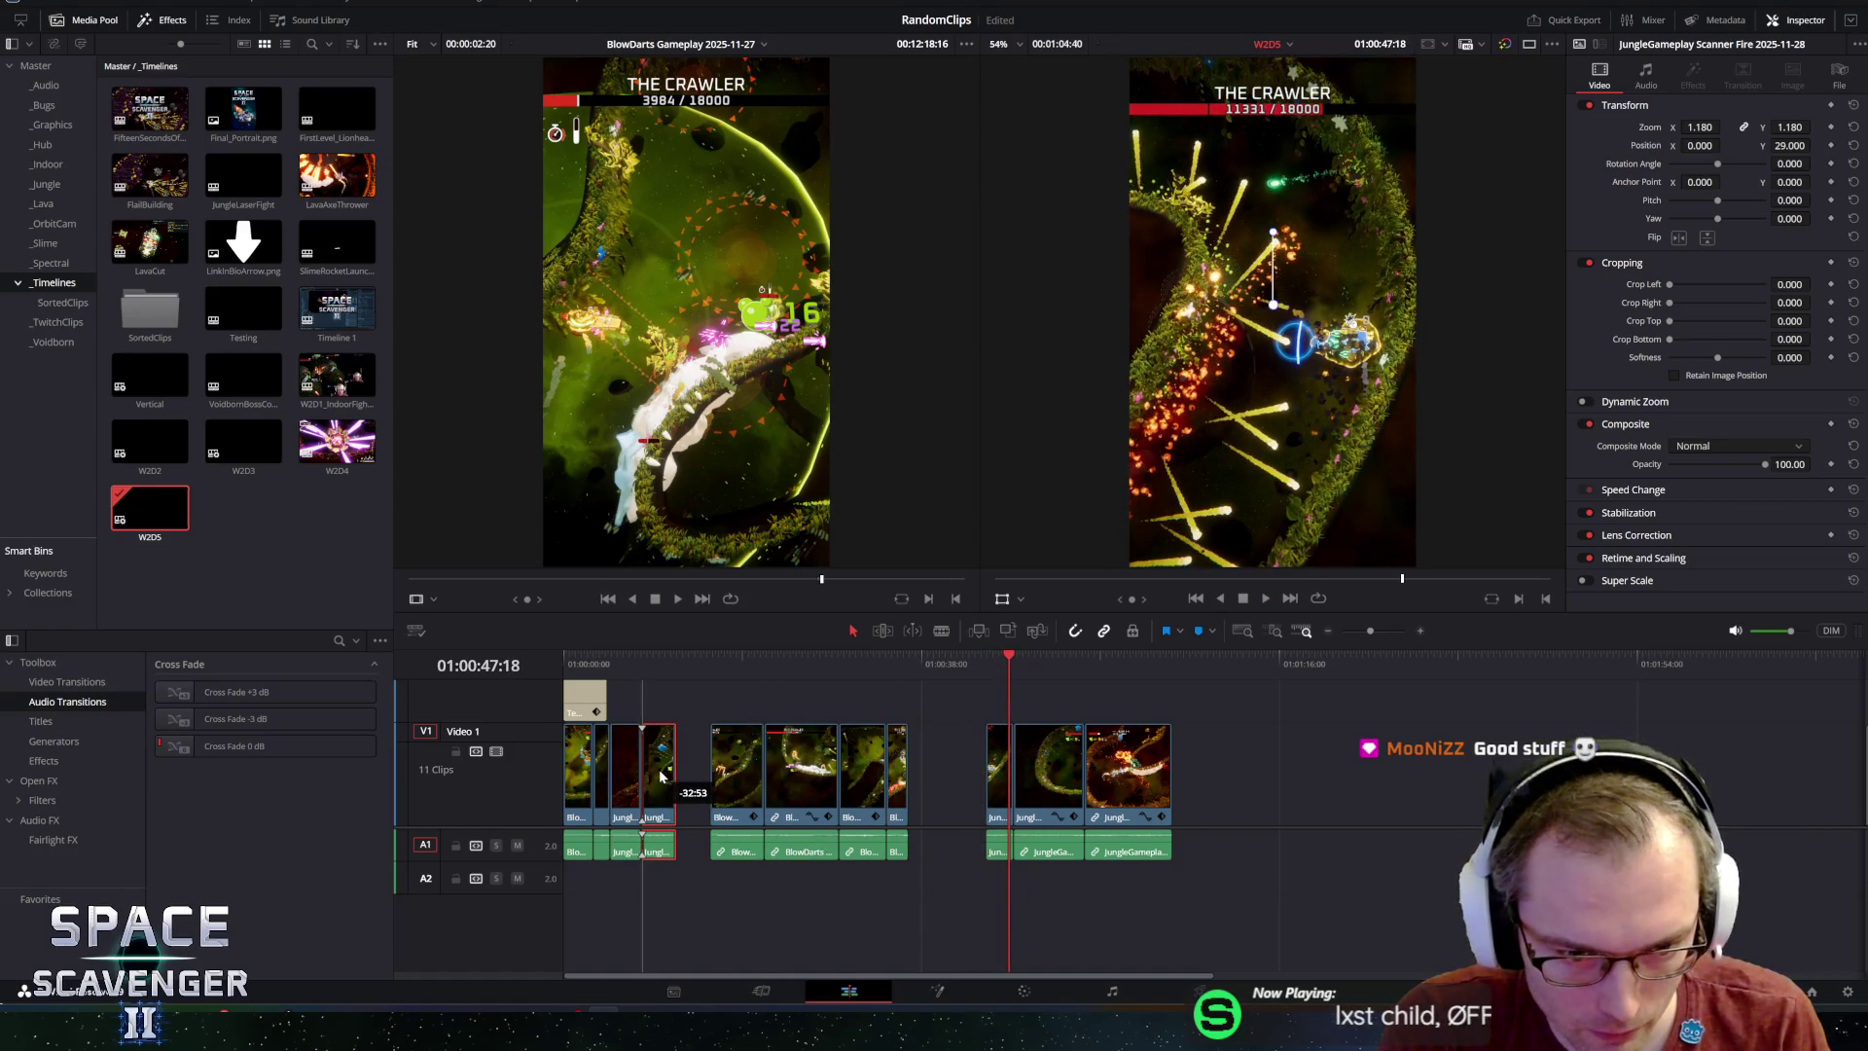
Slide the BlowDarts clip up against the Jungle clips and play the edited section.
click(724, 661)
key(space)
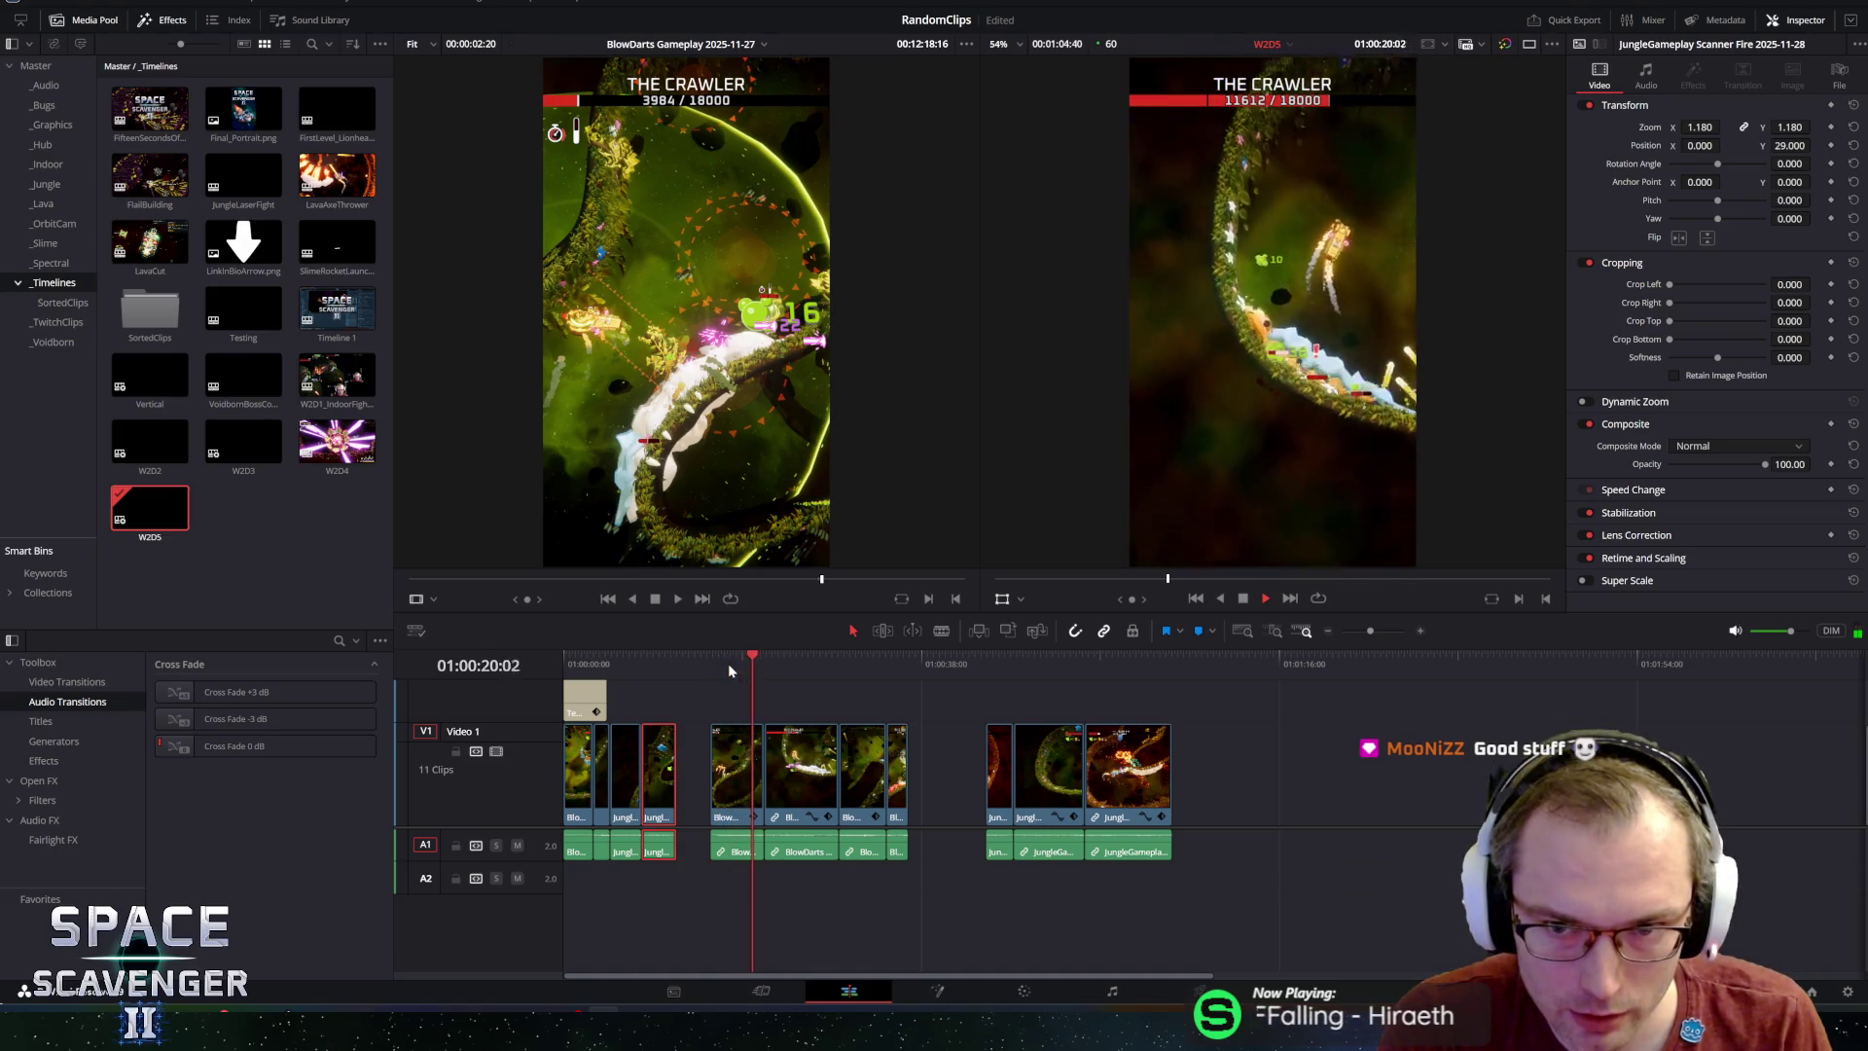
key(space)
drag(750, 766, 717, 766)
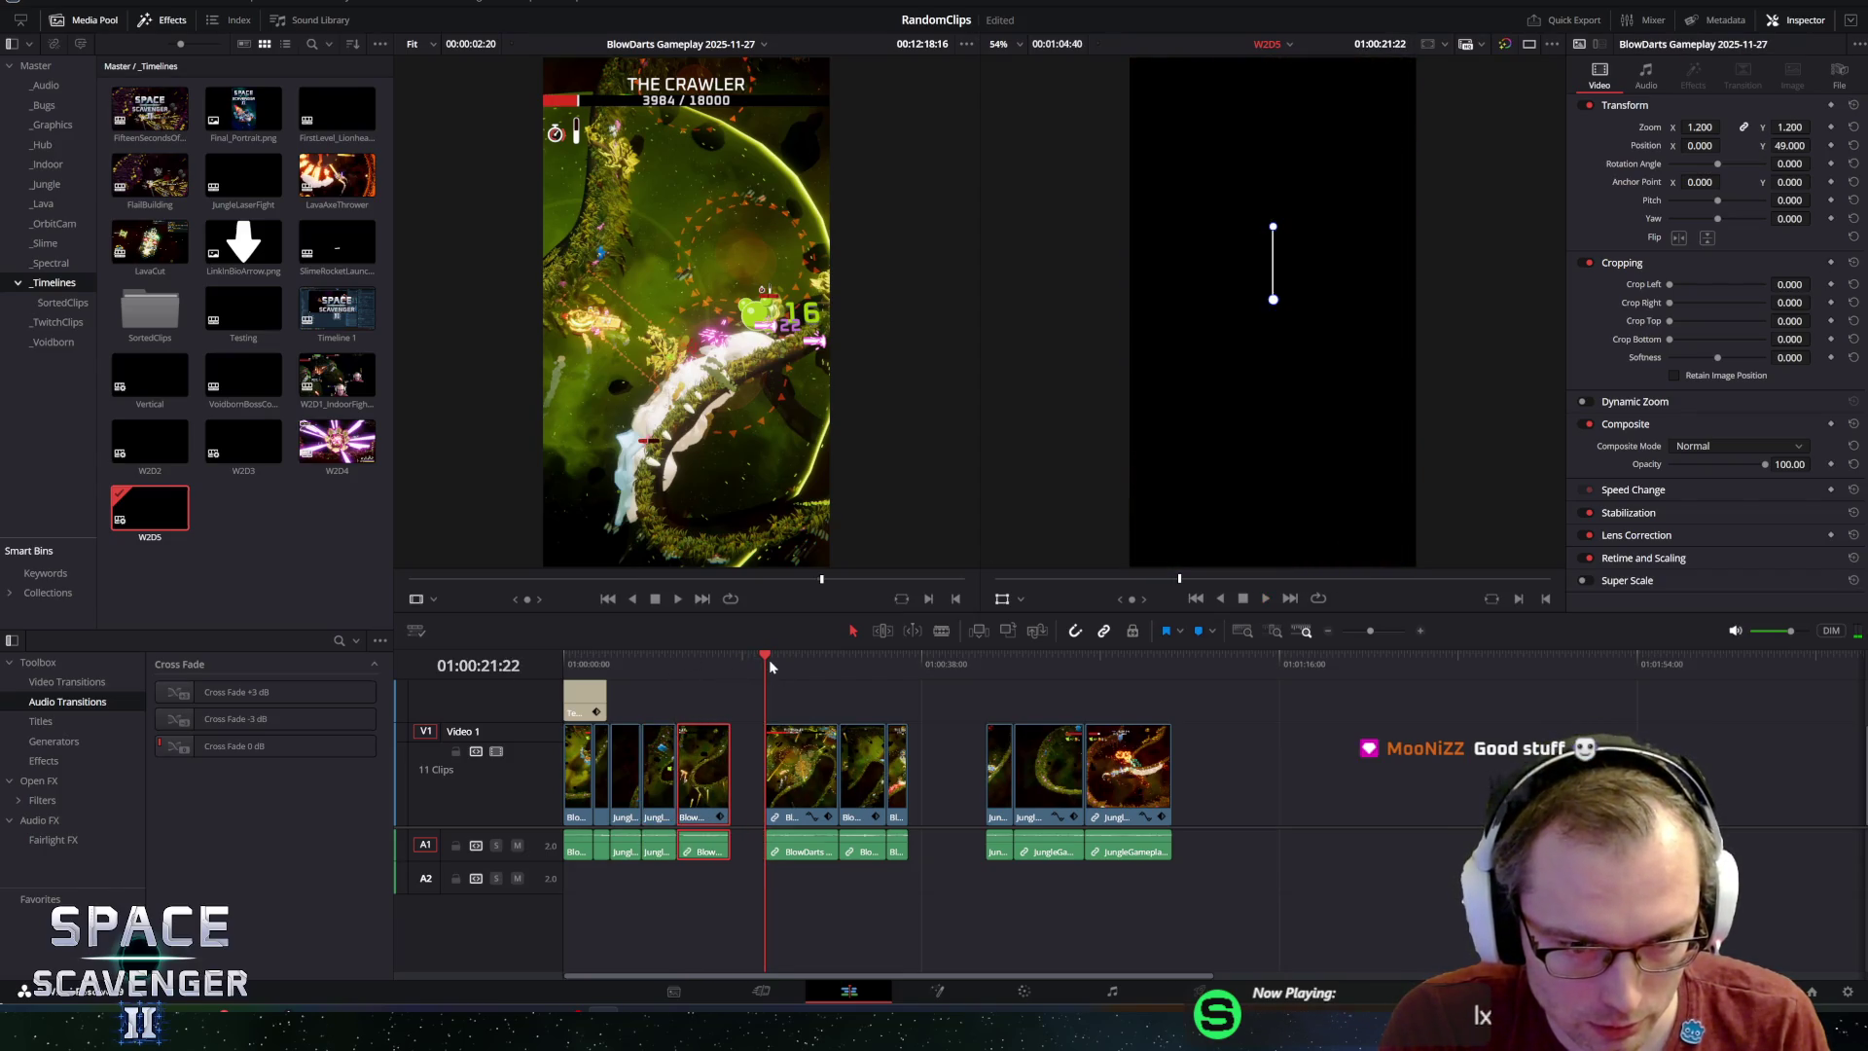
key(space)
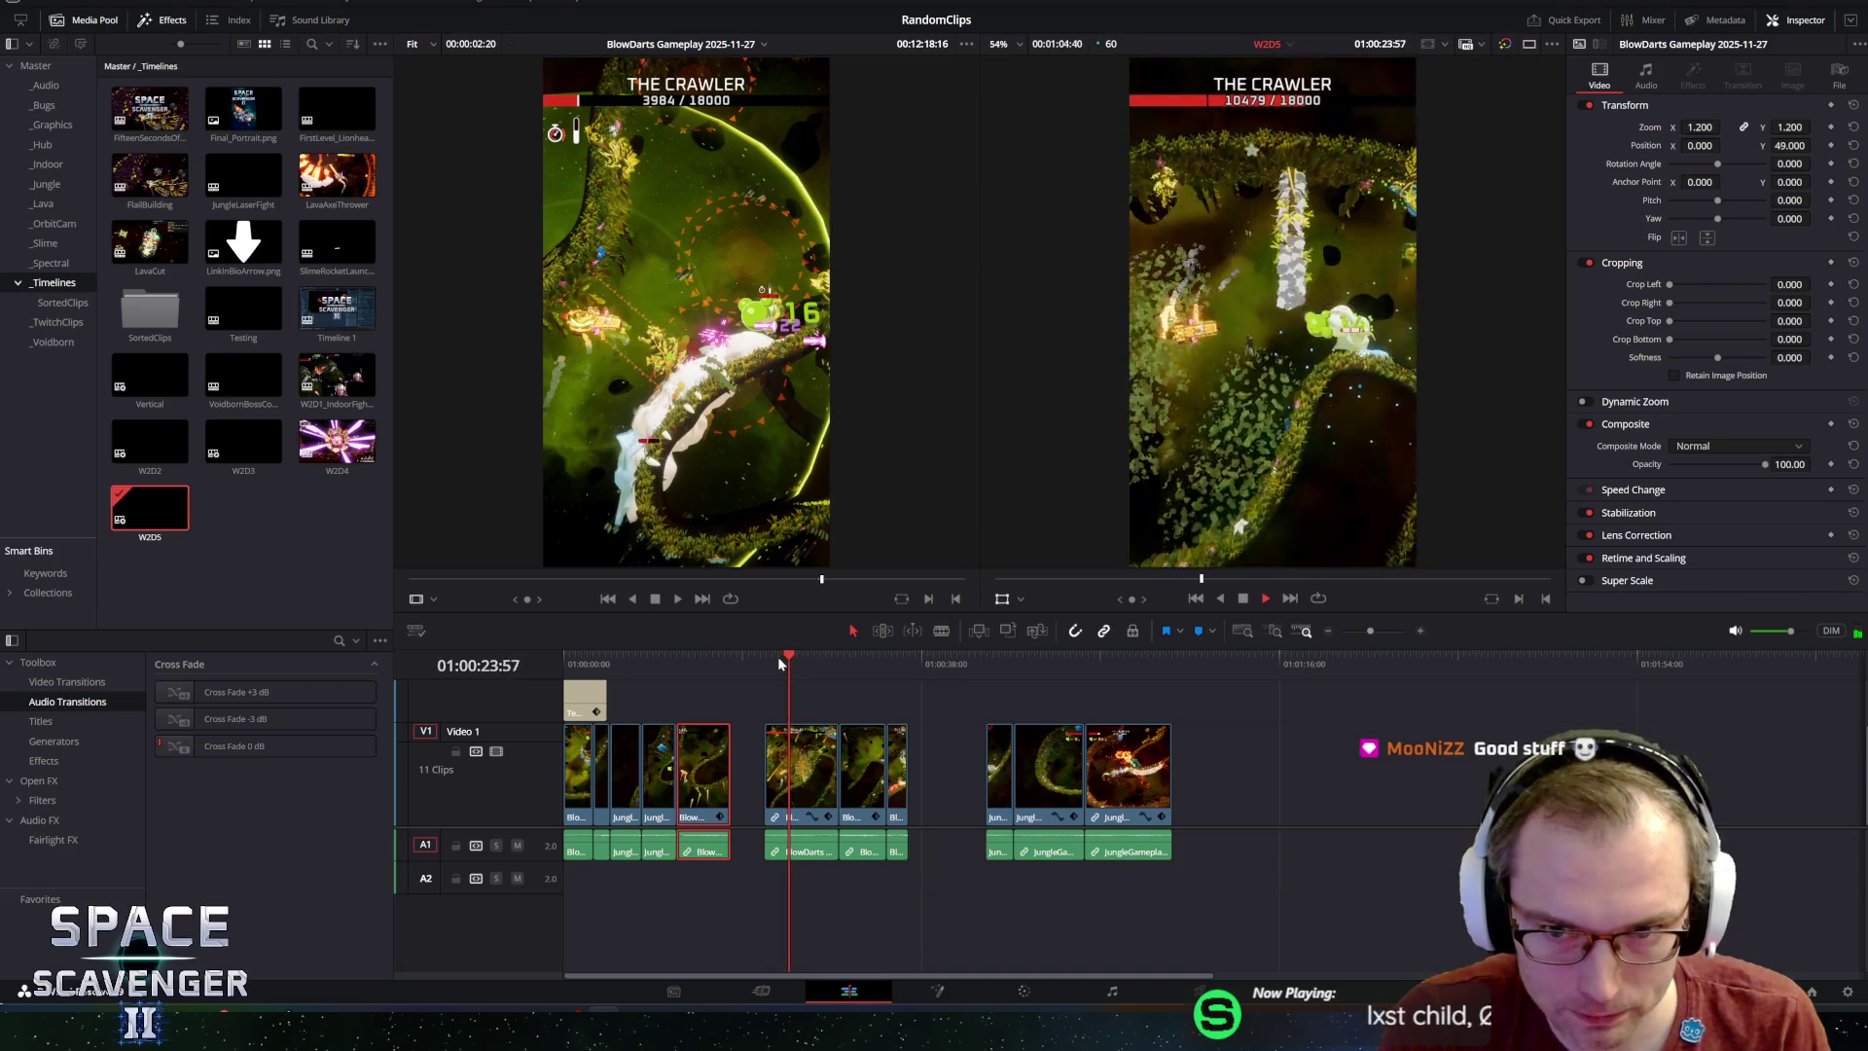
key(space)
Shift the middle three clips to the right and play from them to review.
drag(776, 696, 897, 922)
drag(829, 794, 878, 793)
mouse_move(932, 666)
mouse_down()
mouse_move(1013, 669)
mouse_move(987, 671)
mouse_up()
key(space)
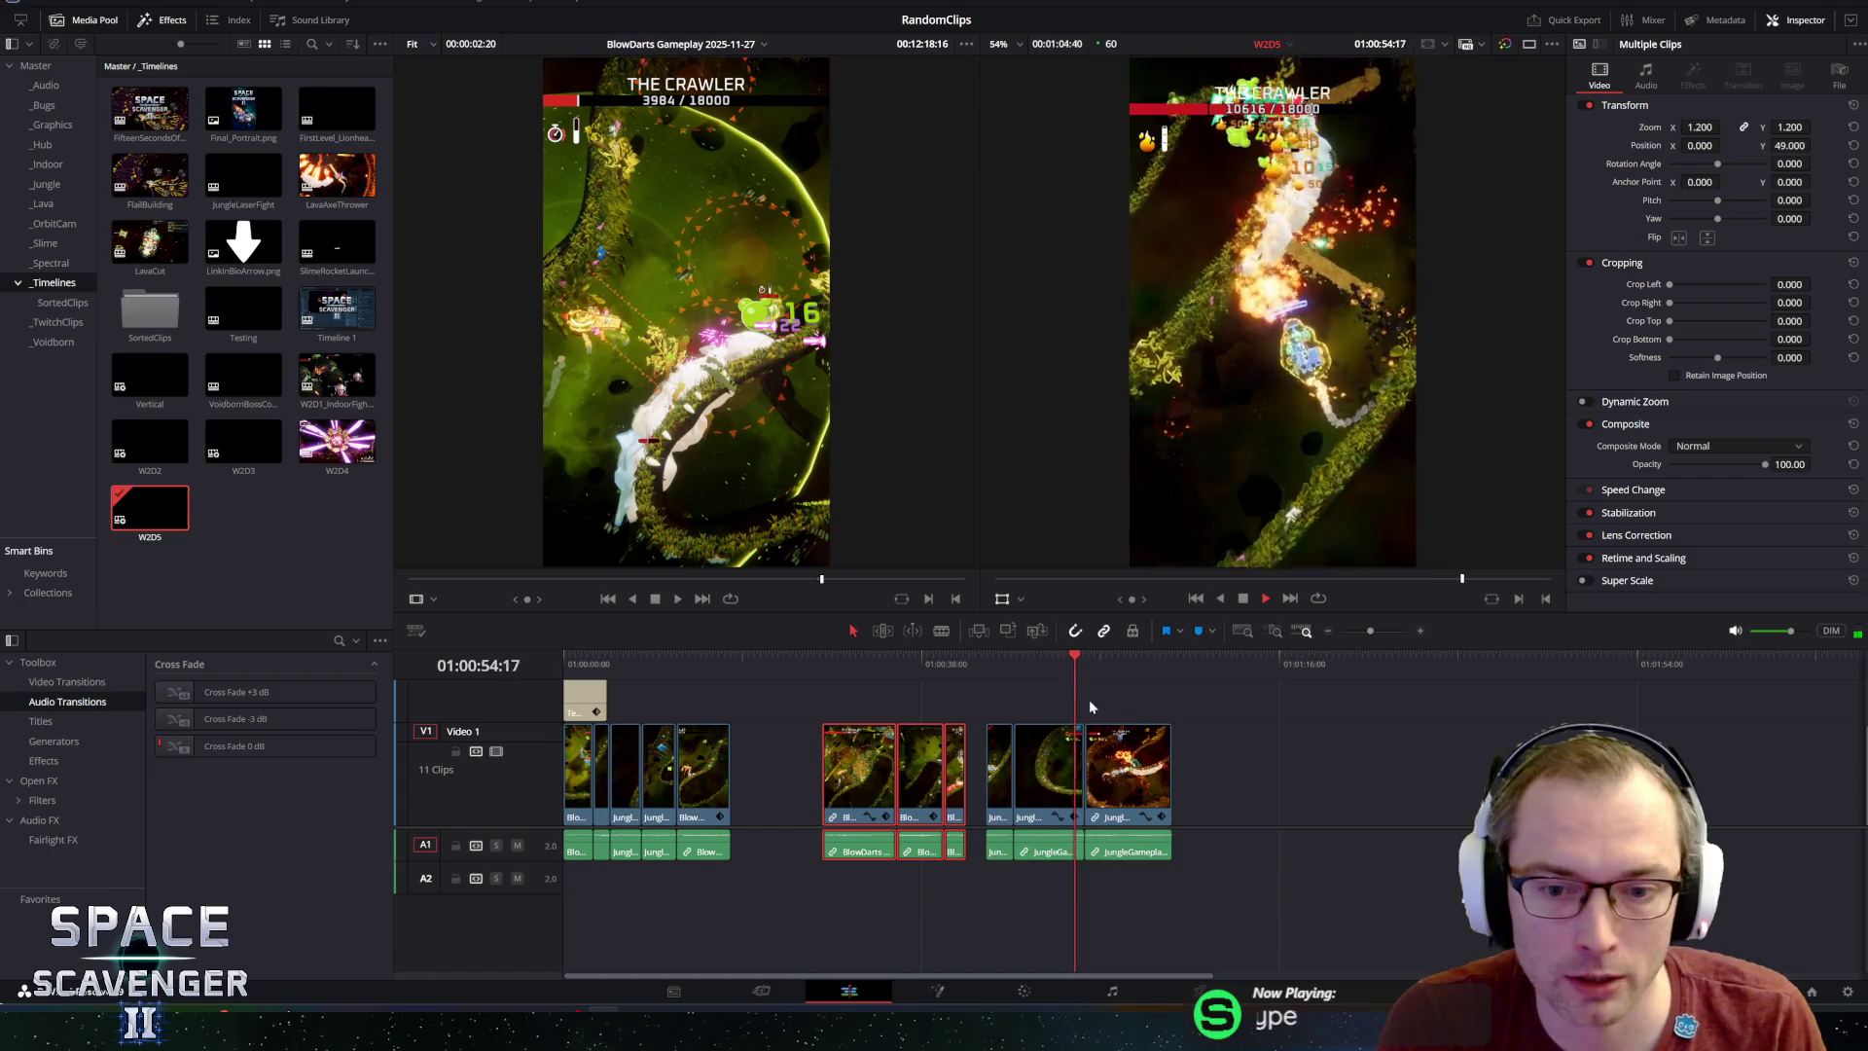
Pull the middle and JungleGameplay clips left to join the opening group.
click(1013, 693)
mouse_move(1020, 727)
mouse_down()
mouse_move(1027, 764)
mouse_move(866, 769)
mouse_move(1031, 770)
mouse_up()
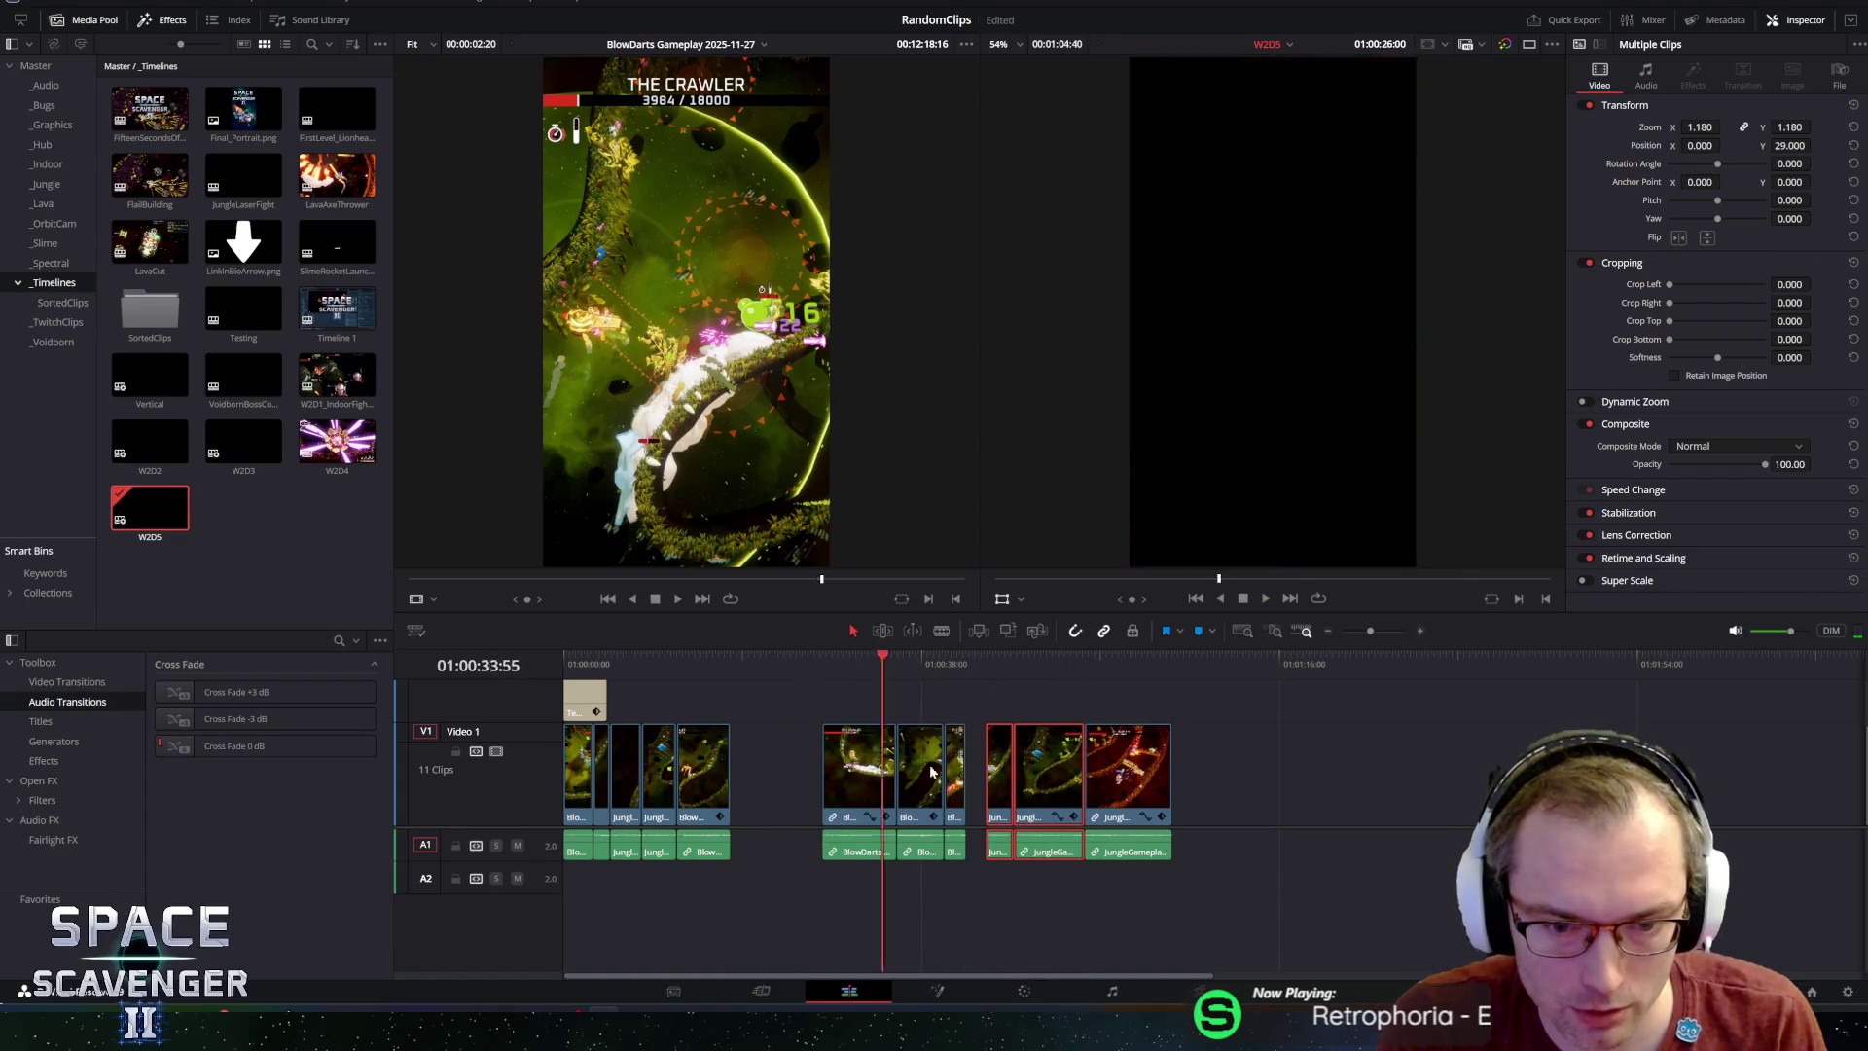
drag(857, 664, 966, 664)
mouse_move(799, 749)
mouse_down()
mouse_move(976, 800)
mouse_move(1325, 779)
mouse_move(791, 775)
mouse_up()
mouse_move(1006, 675)
mouse_down()
mouse_move(1168, 674)
mouse_move(1136, 693)
mouse_up()
drag(1088, 779, 825, 779)
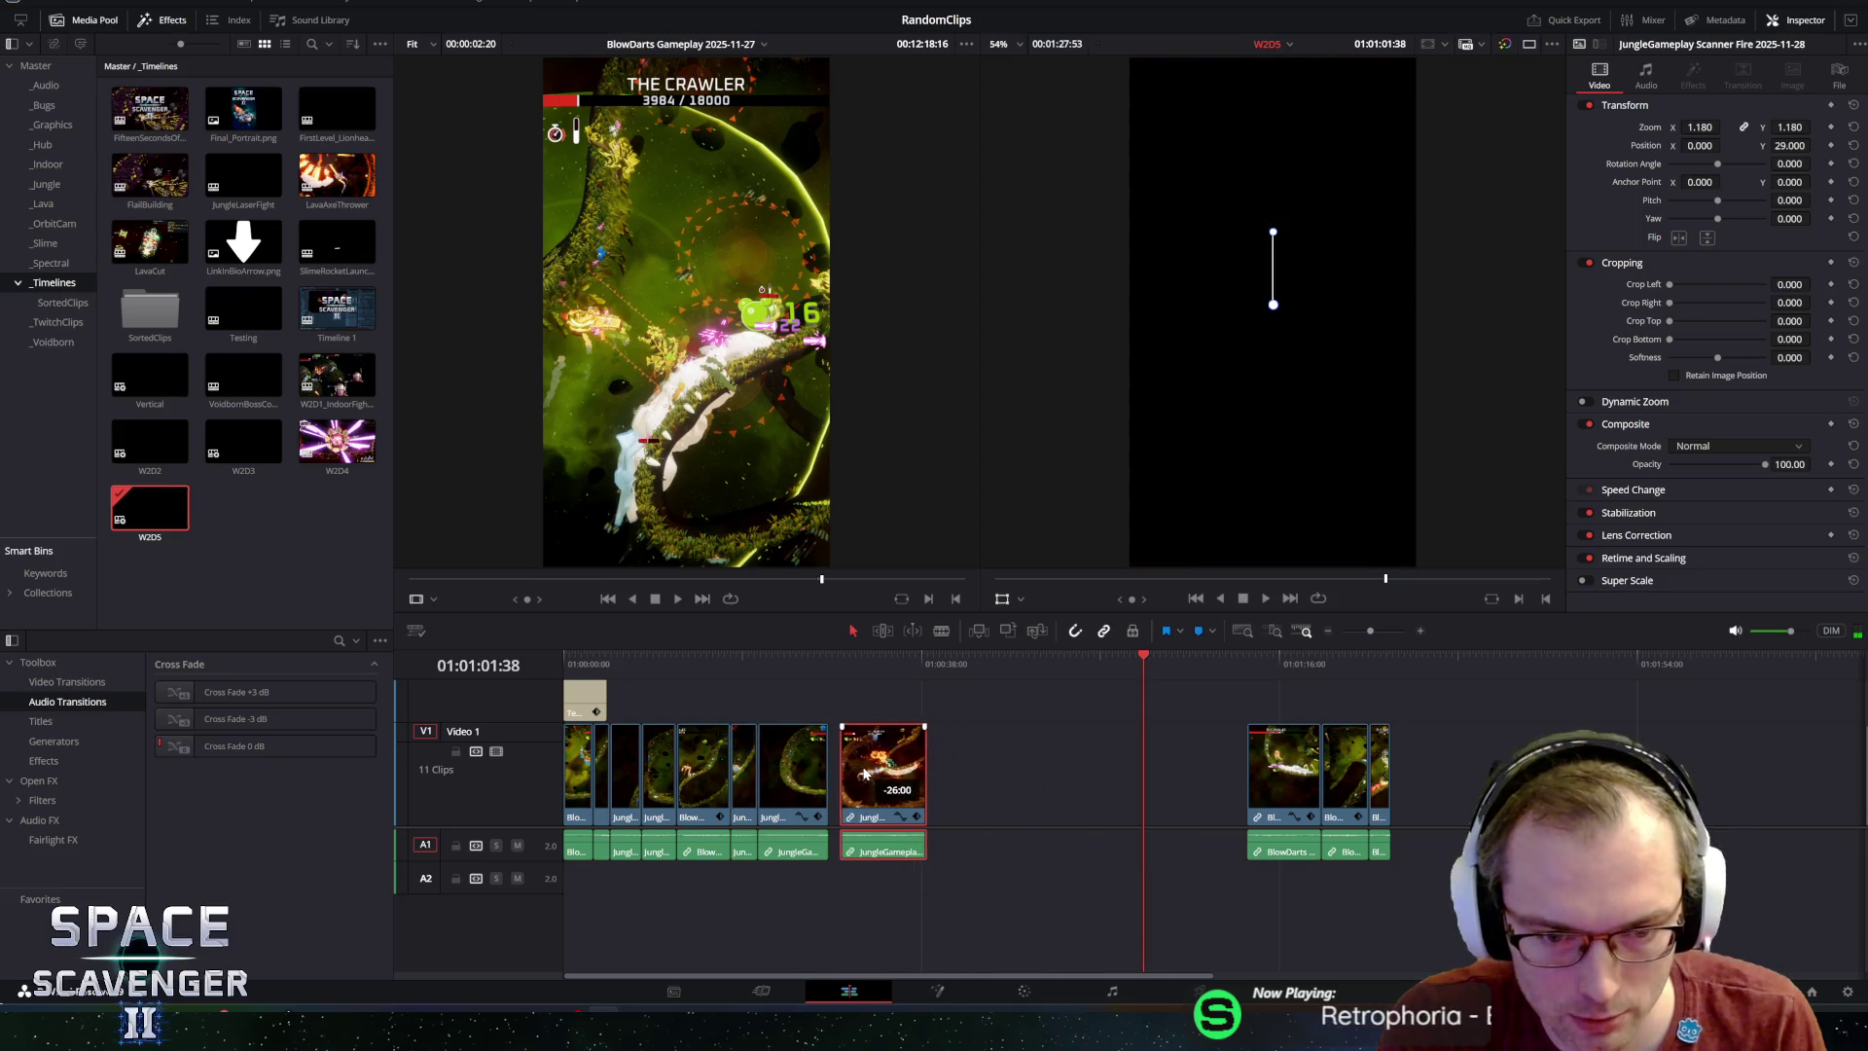
Play the joined section, then pull the last BlowDarts clip closer to the rest.
click(805, 658)
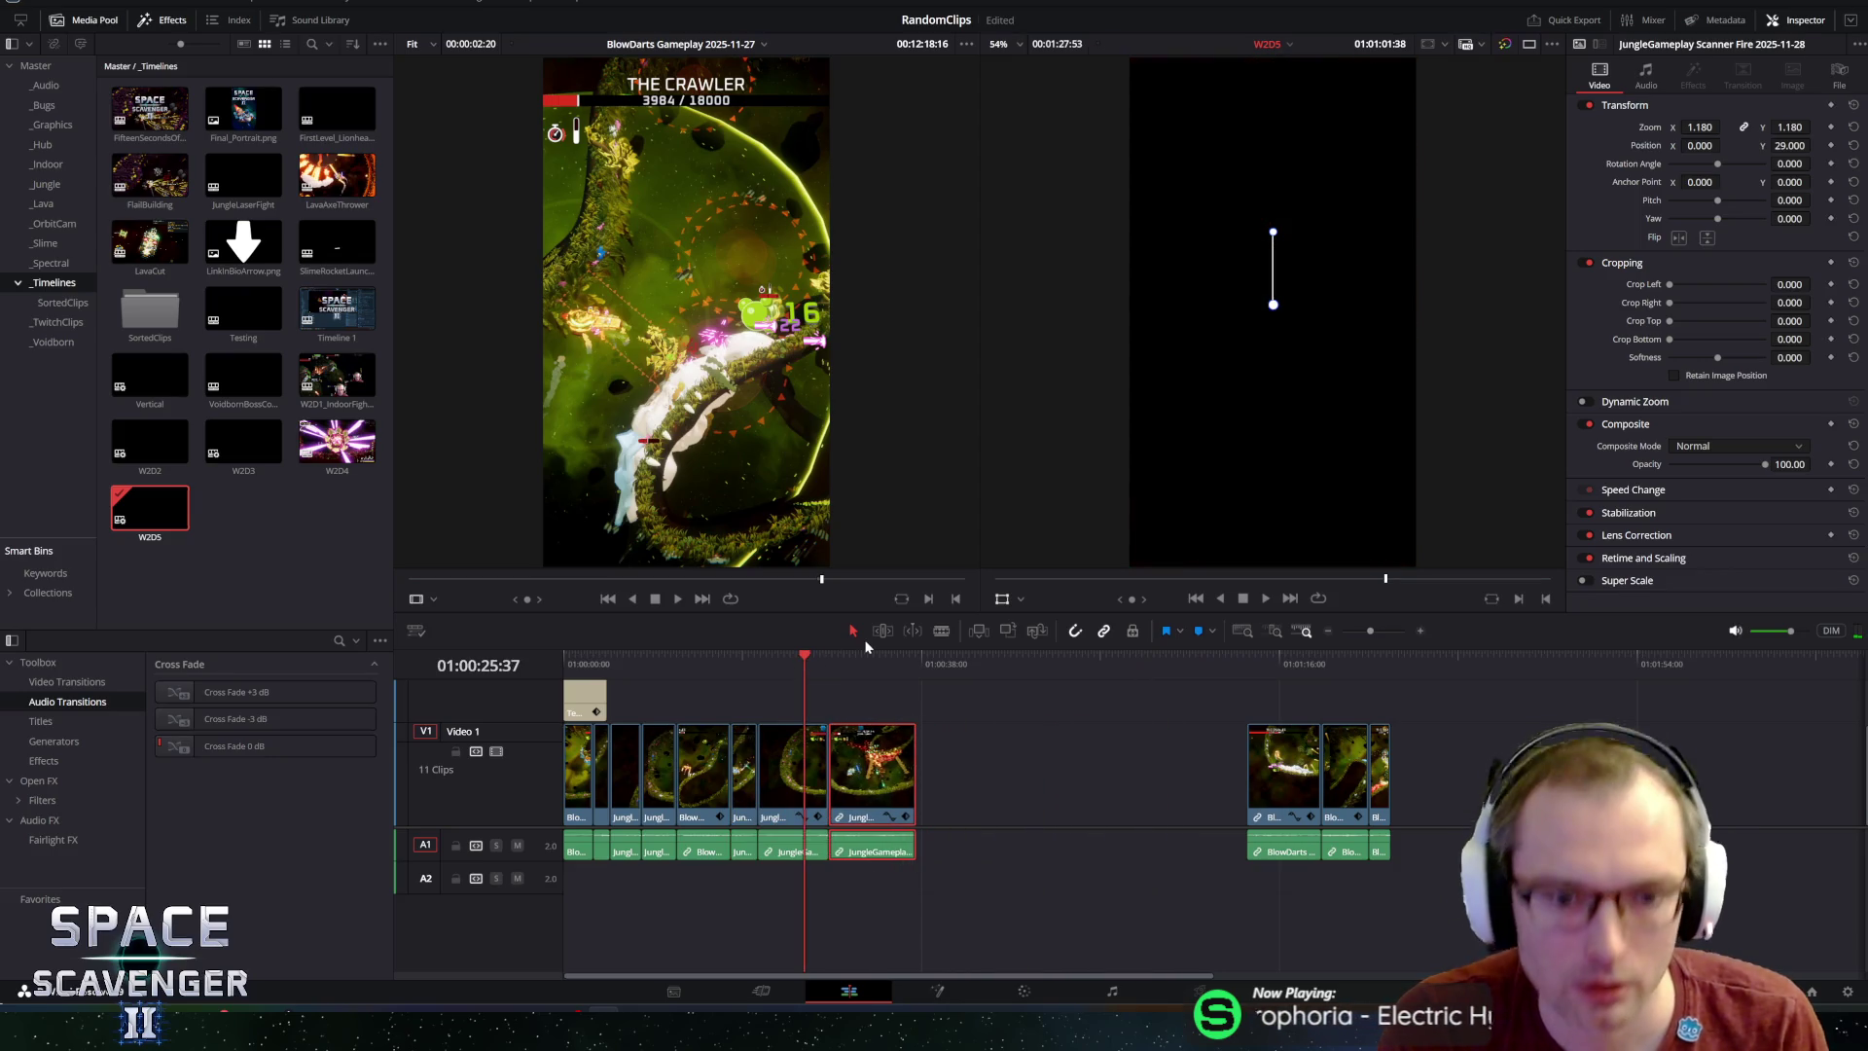
key(space)
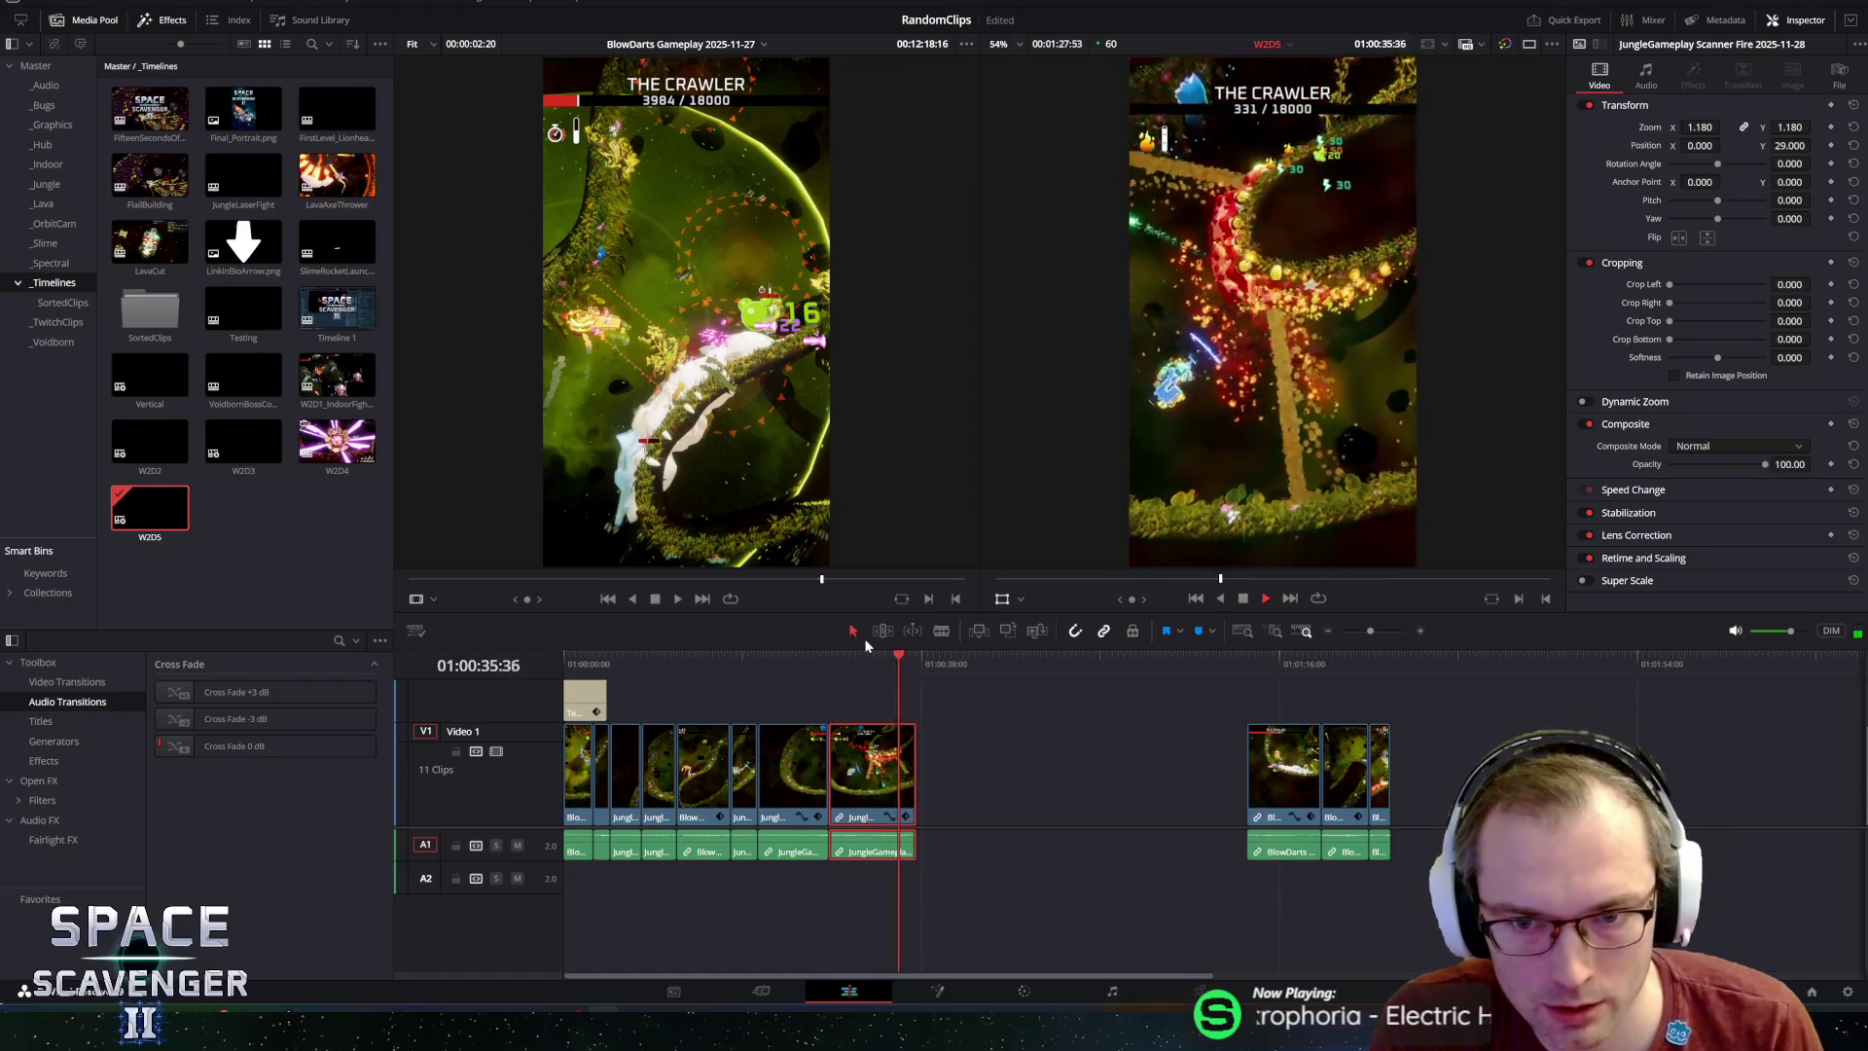
key(space)
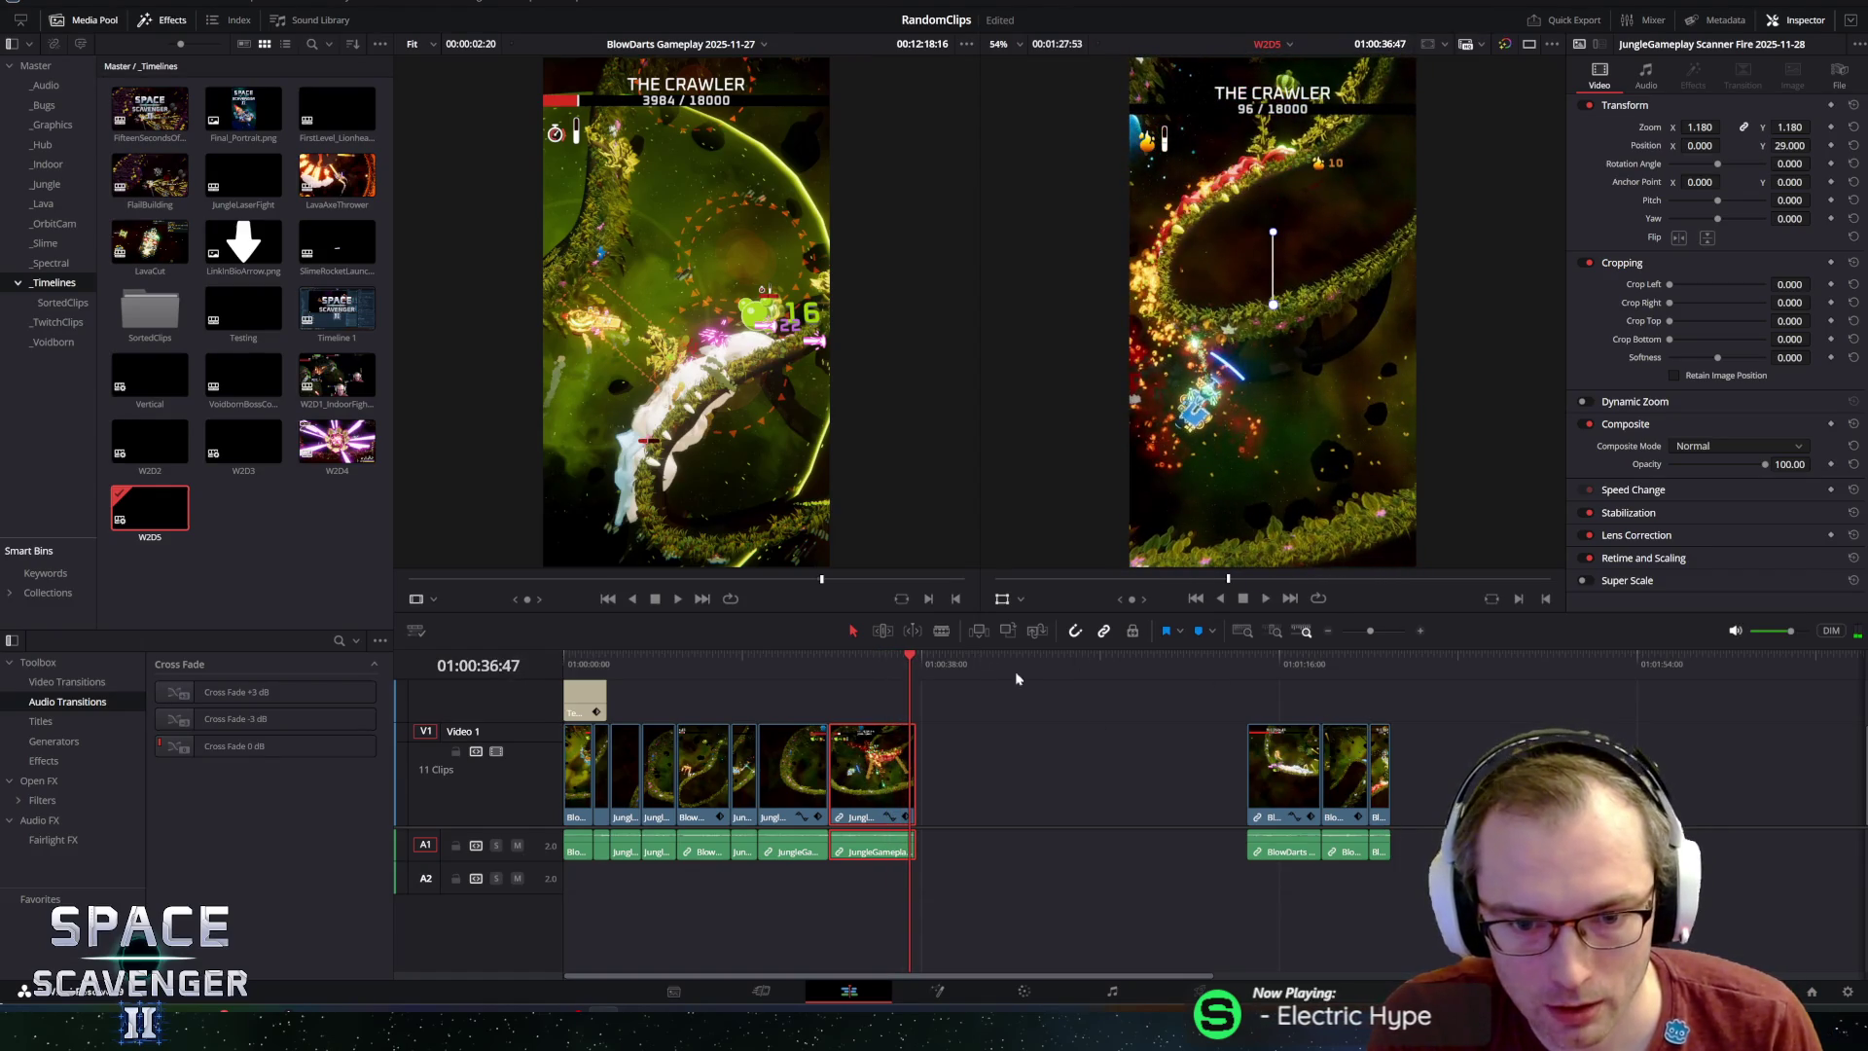
drag(1384, 751, 1044, 751)
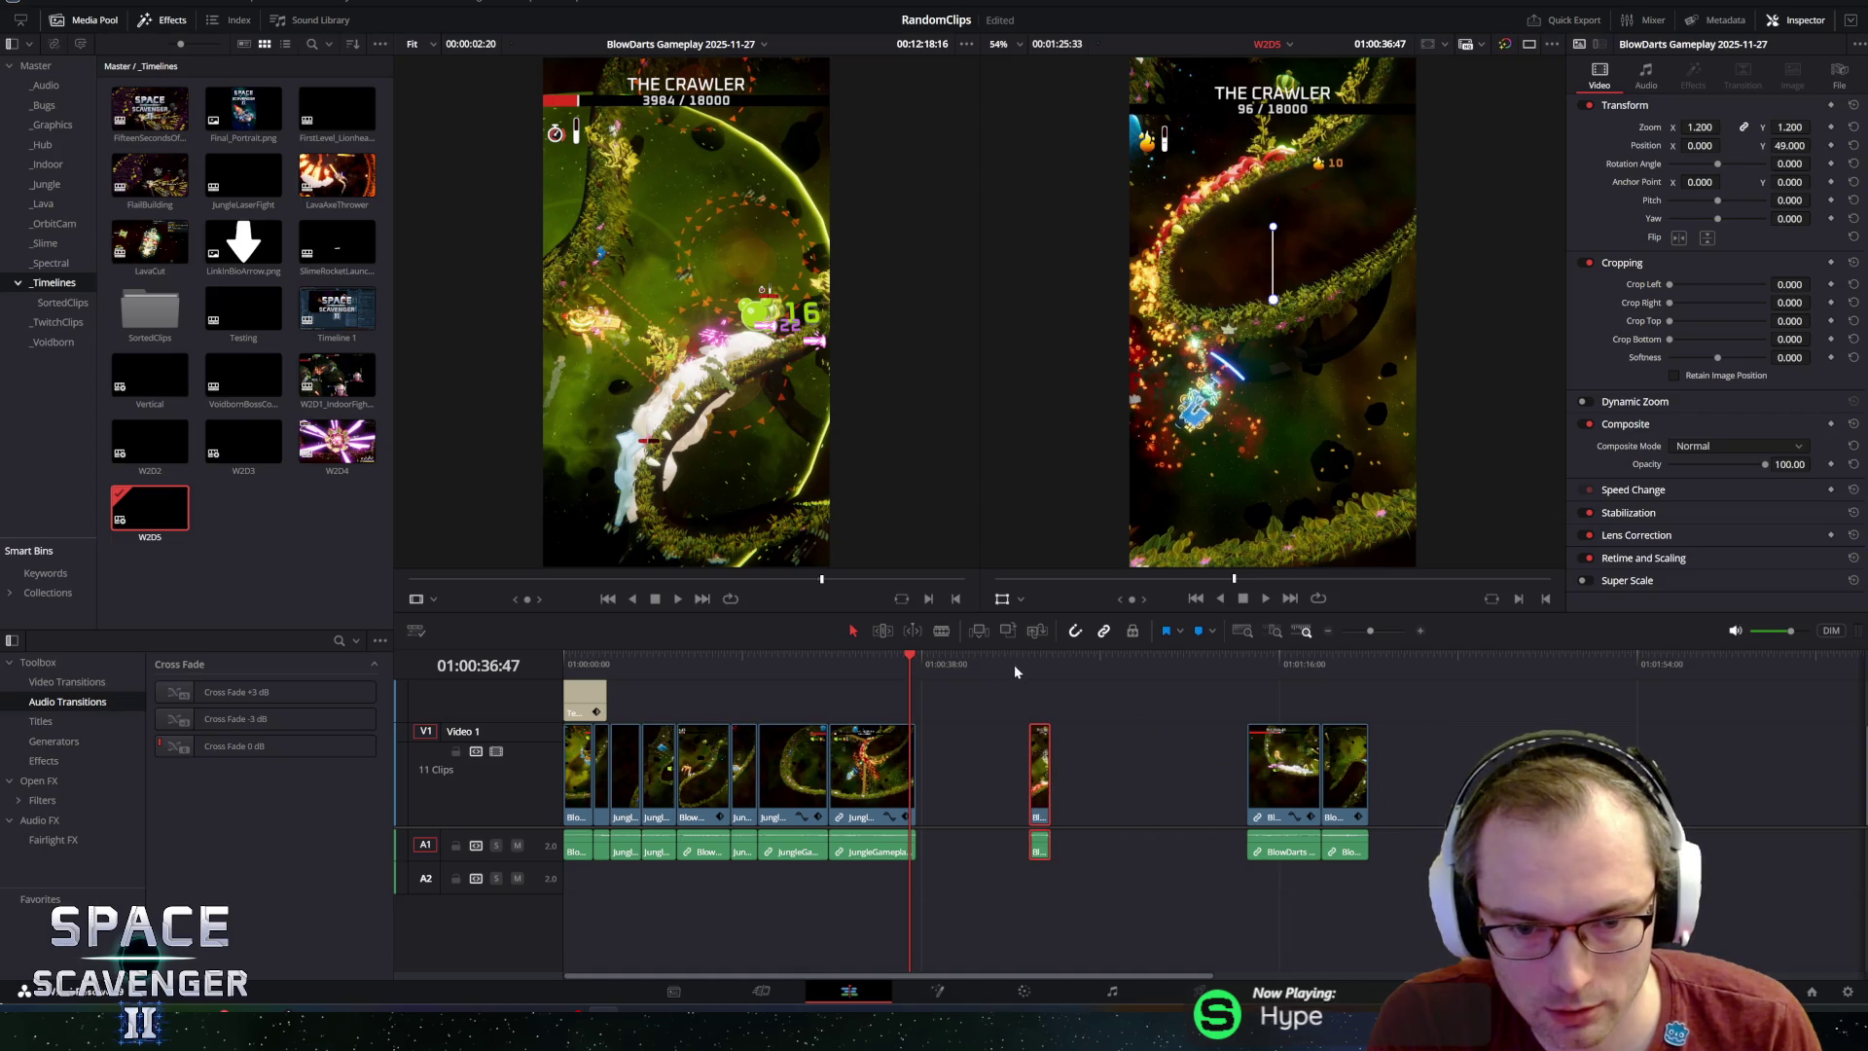
click(1039, 664)
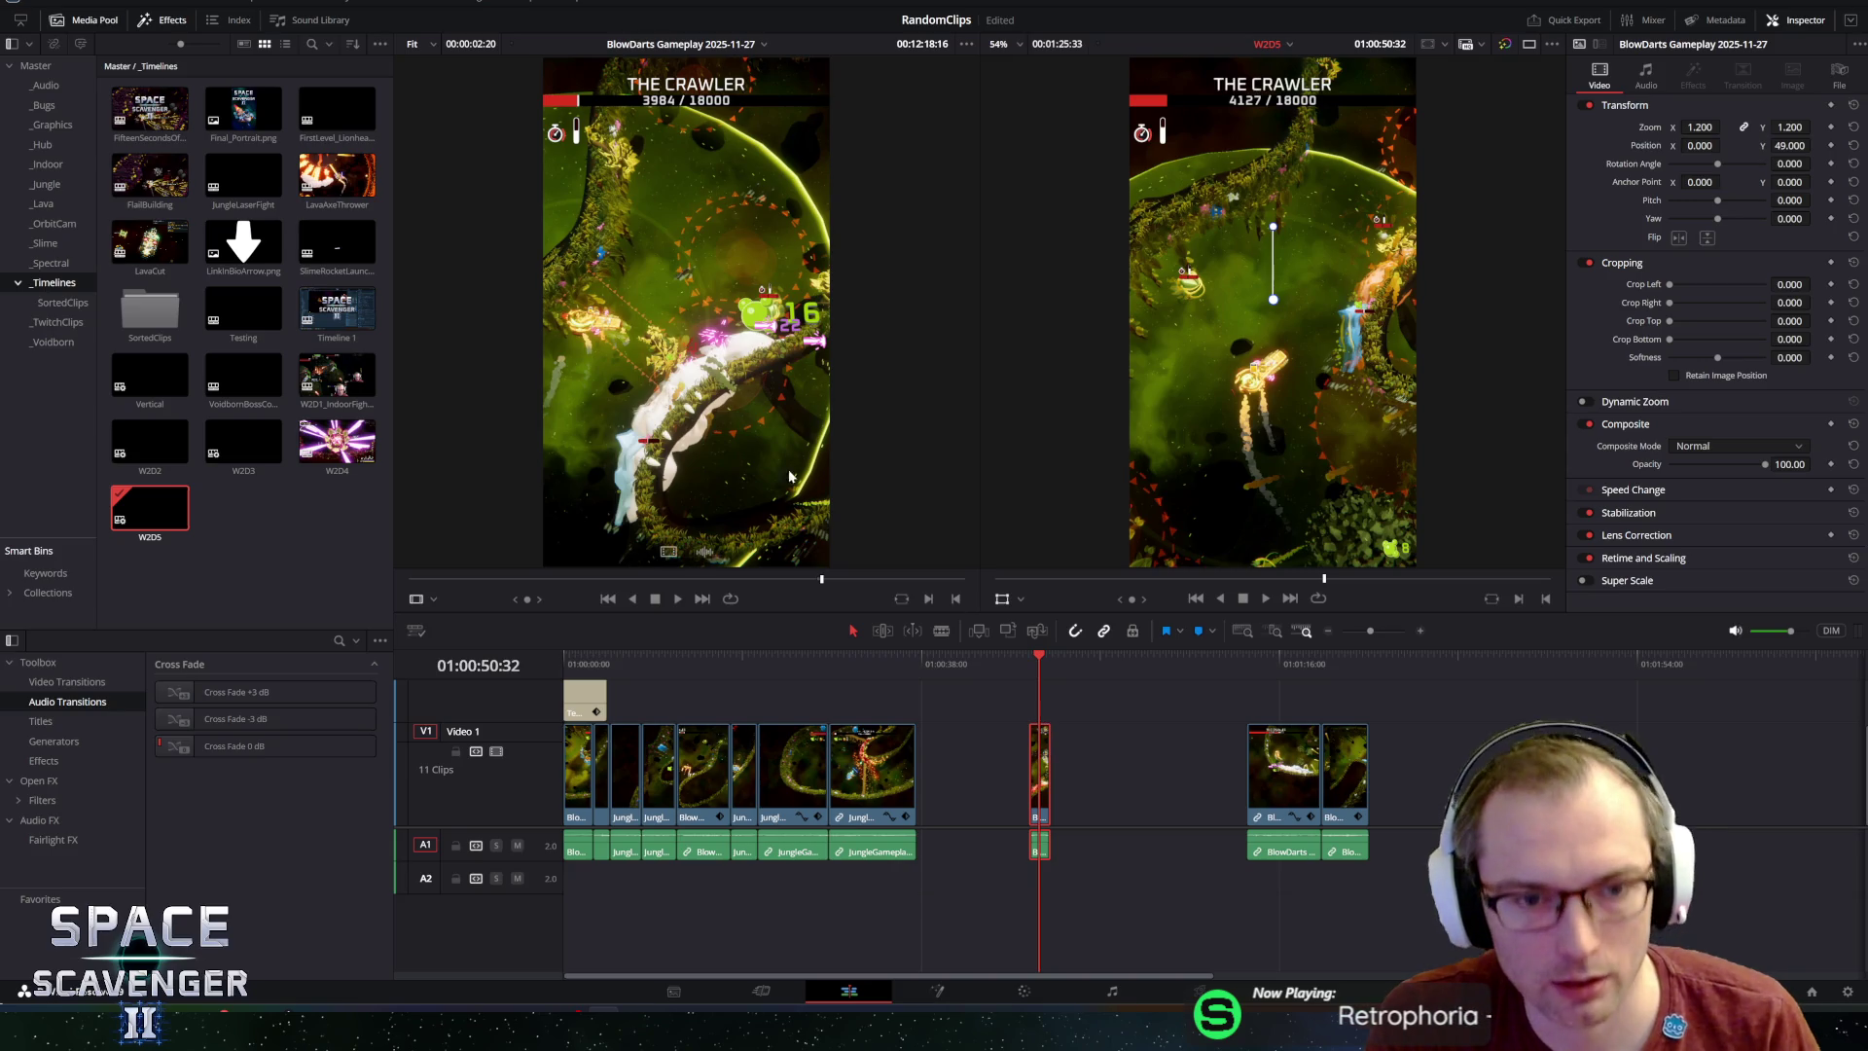
mouse_move(821, 581)
mouse_down()
mouse_move(845, 583)
mouse_move(822, 581)
mouse_up()
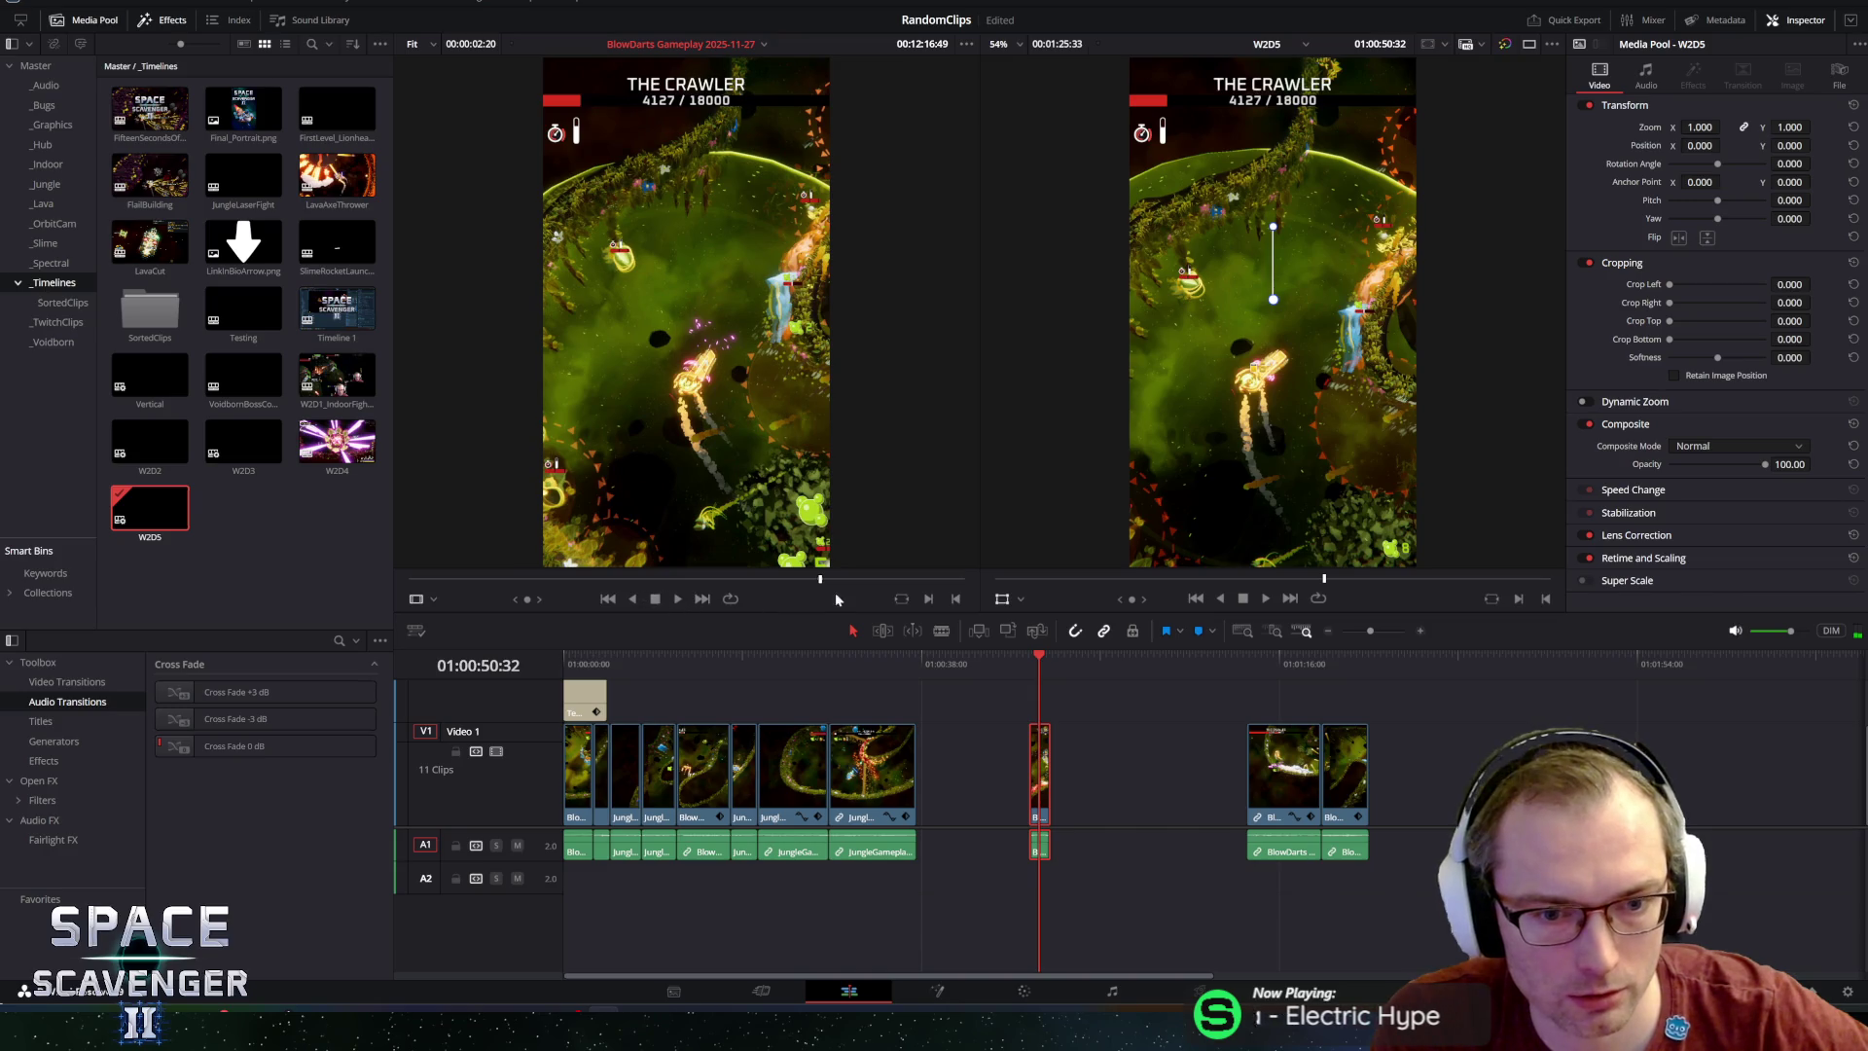
drag(818, 581, 834, 581)
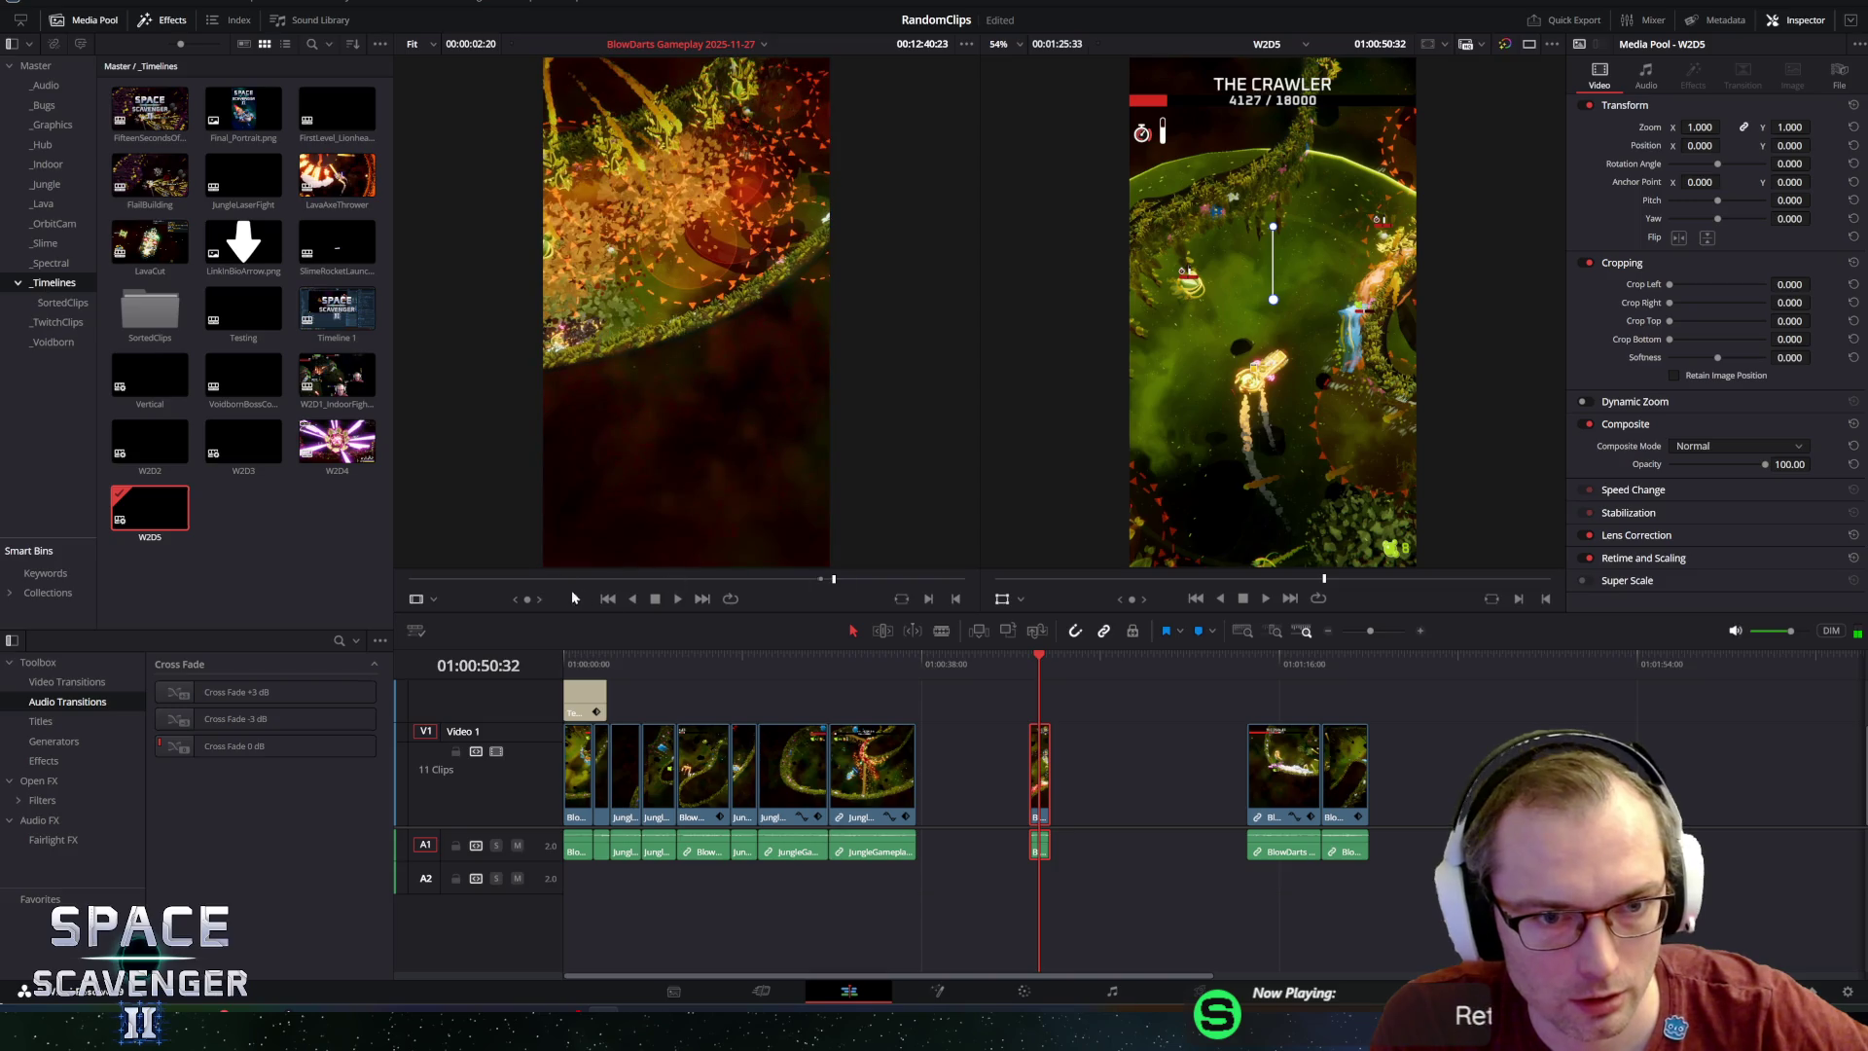
mouse_move(534, 601)
mouse_down()
mouse_move(518, 601)
mouse_move(539, 600)
mouse_up()
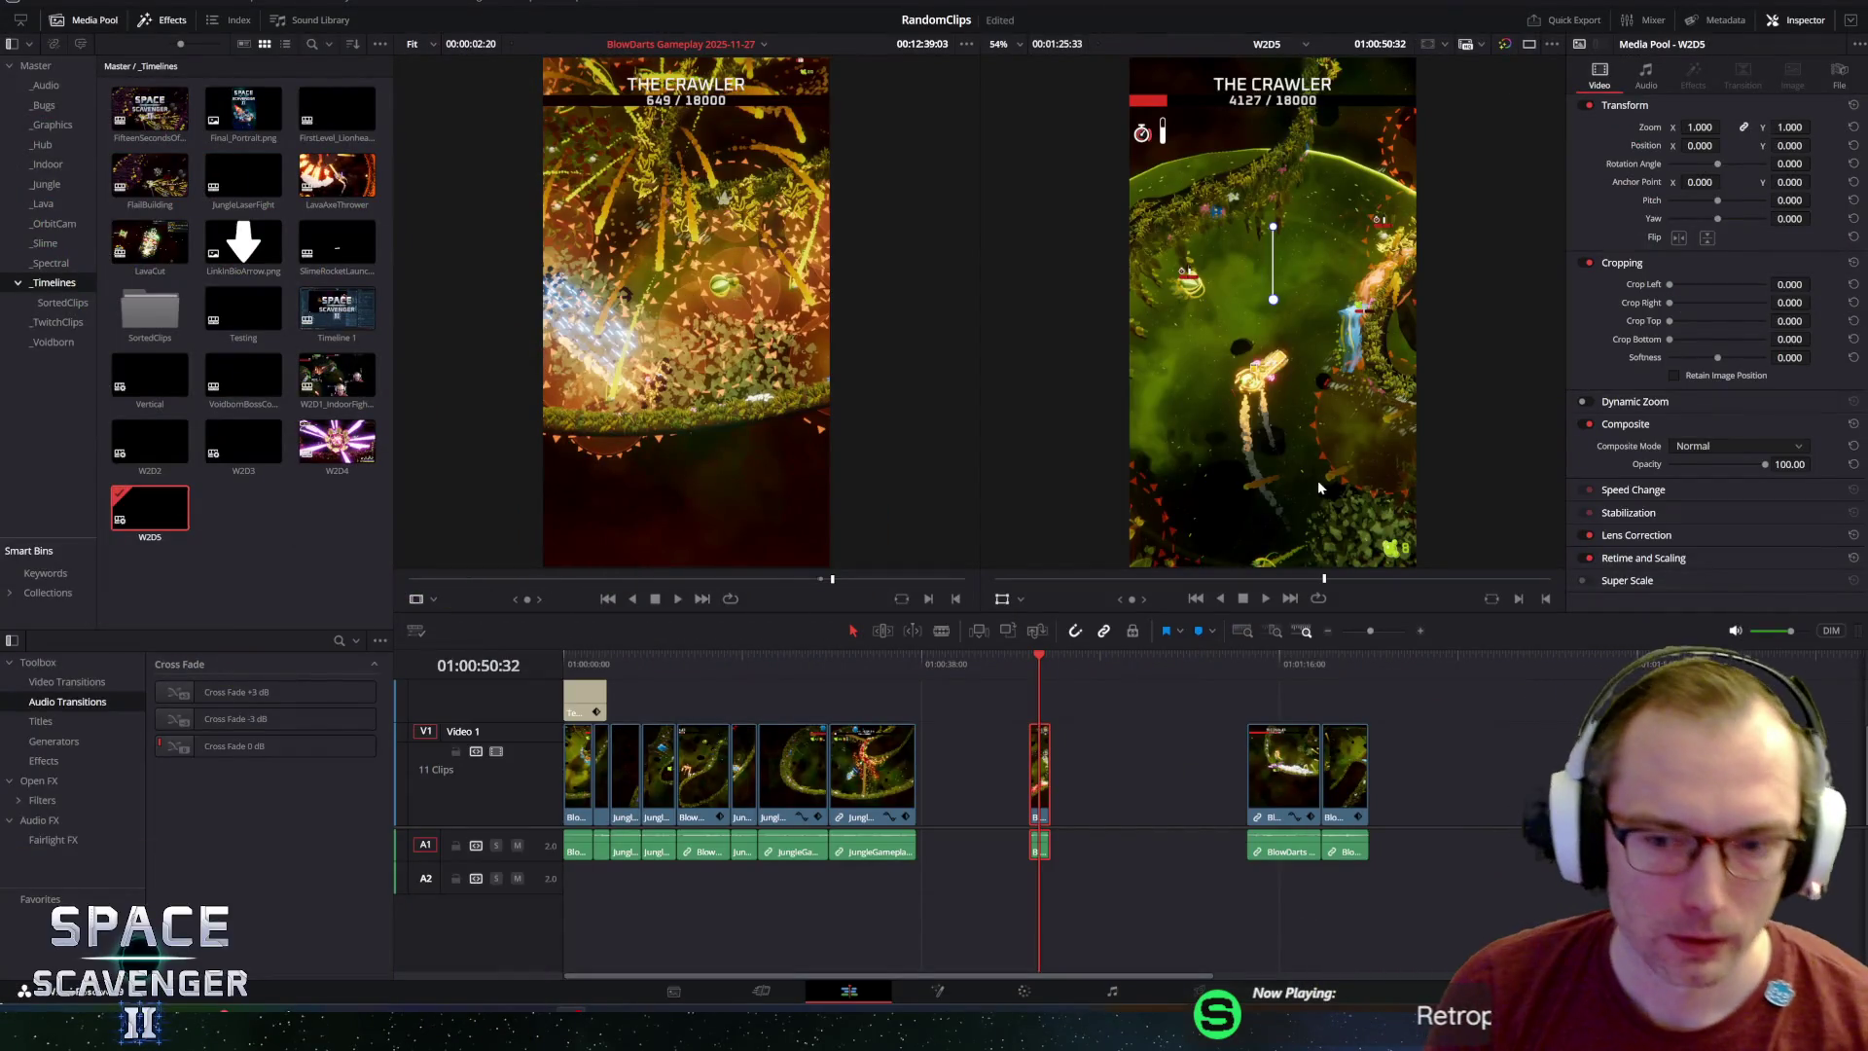
drag(1252, 669, 1348, 666)
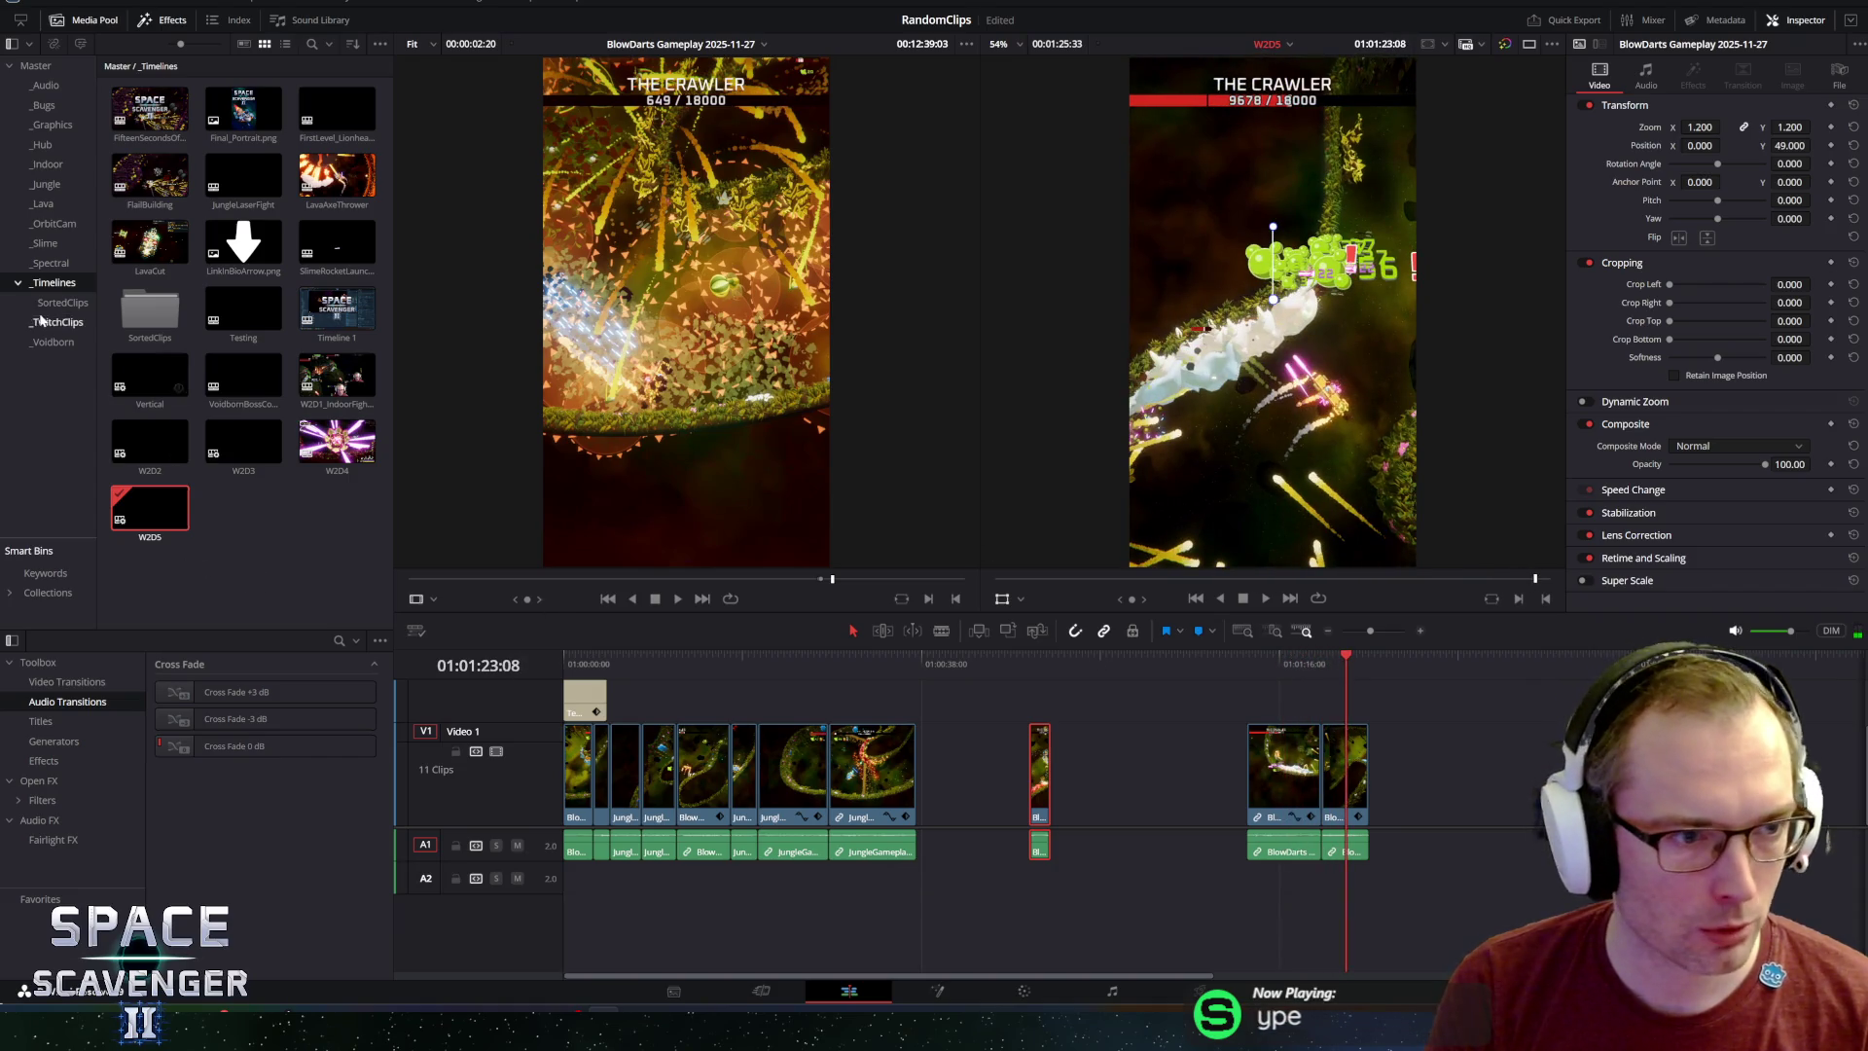
Load JungleGameplay Scanner Fire from the _Jungle bin into the source viewer.
click(46, 187)
click(223, 112)
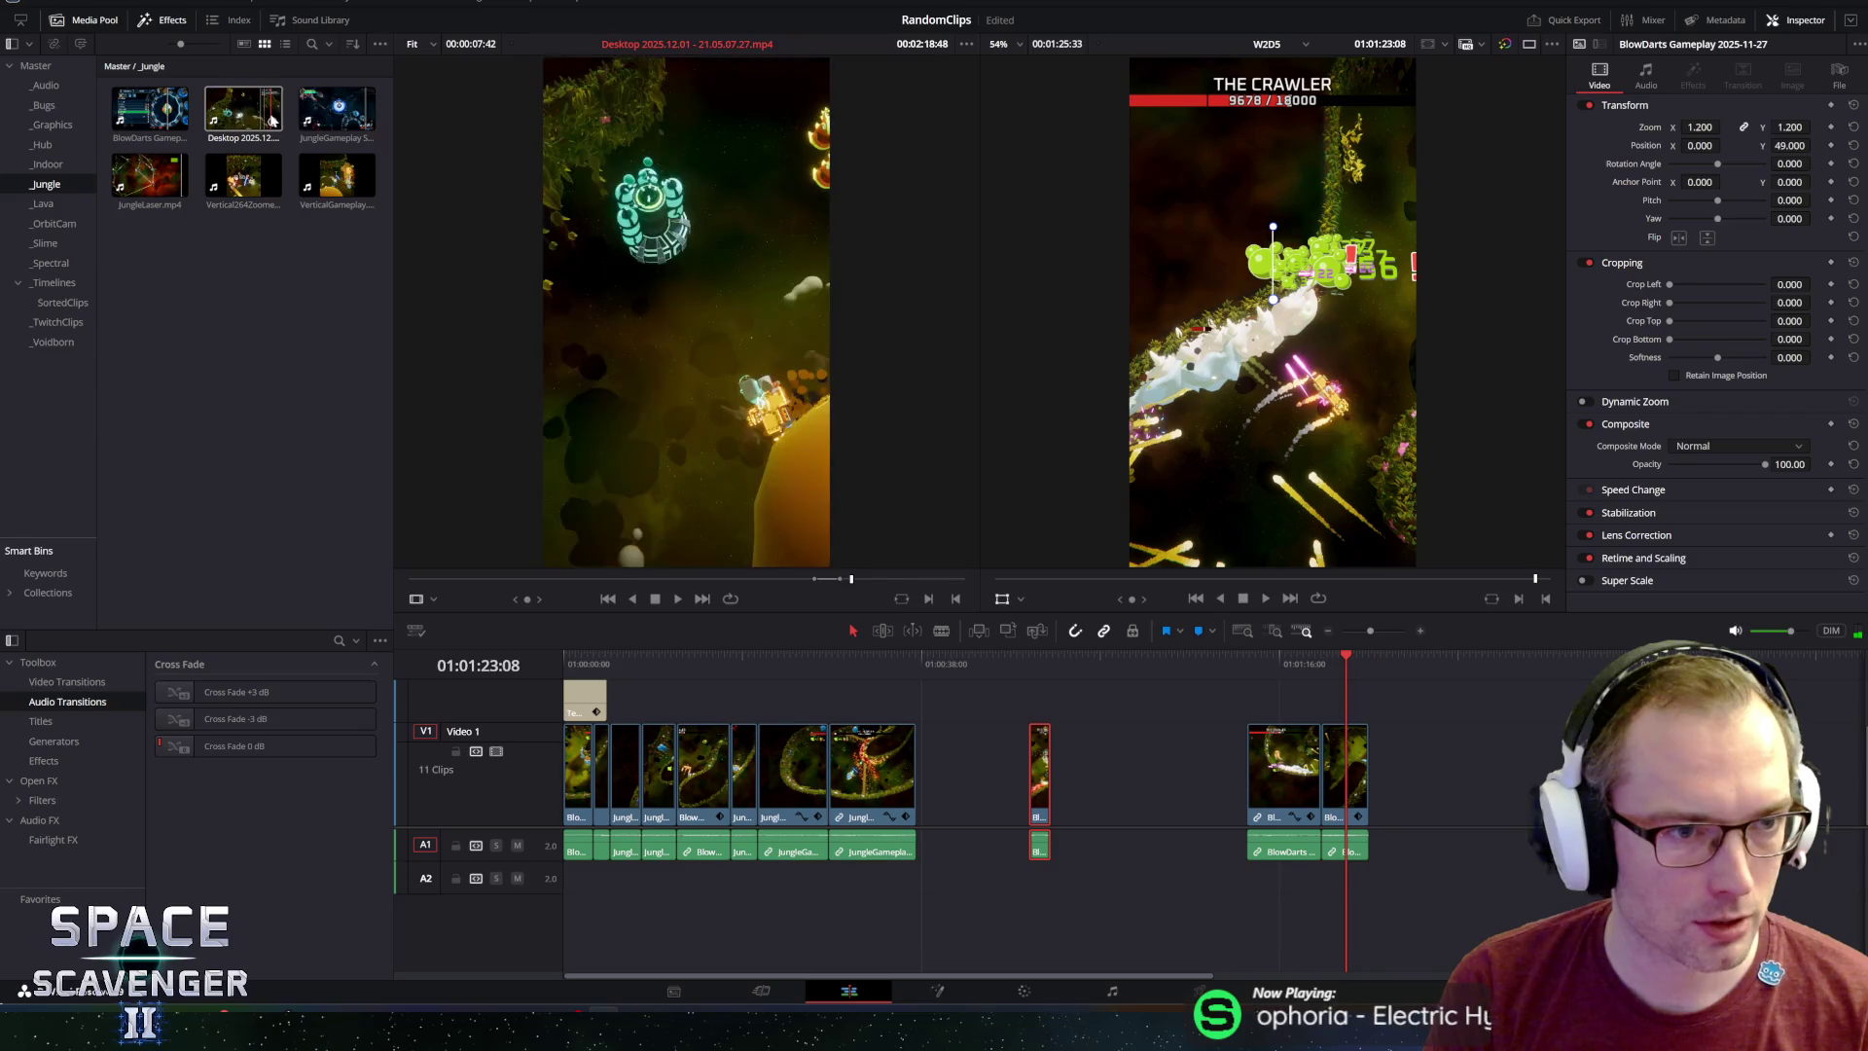
click(360, 116)
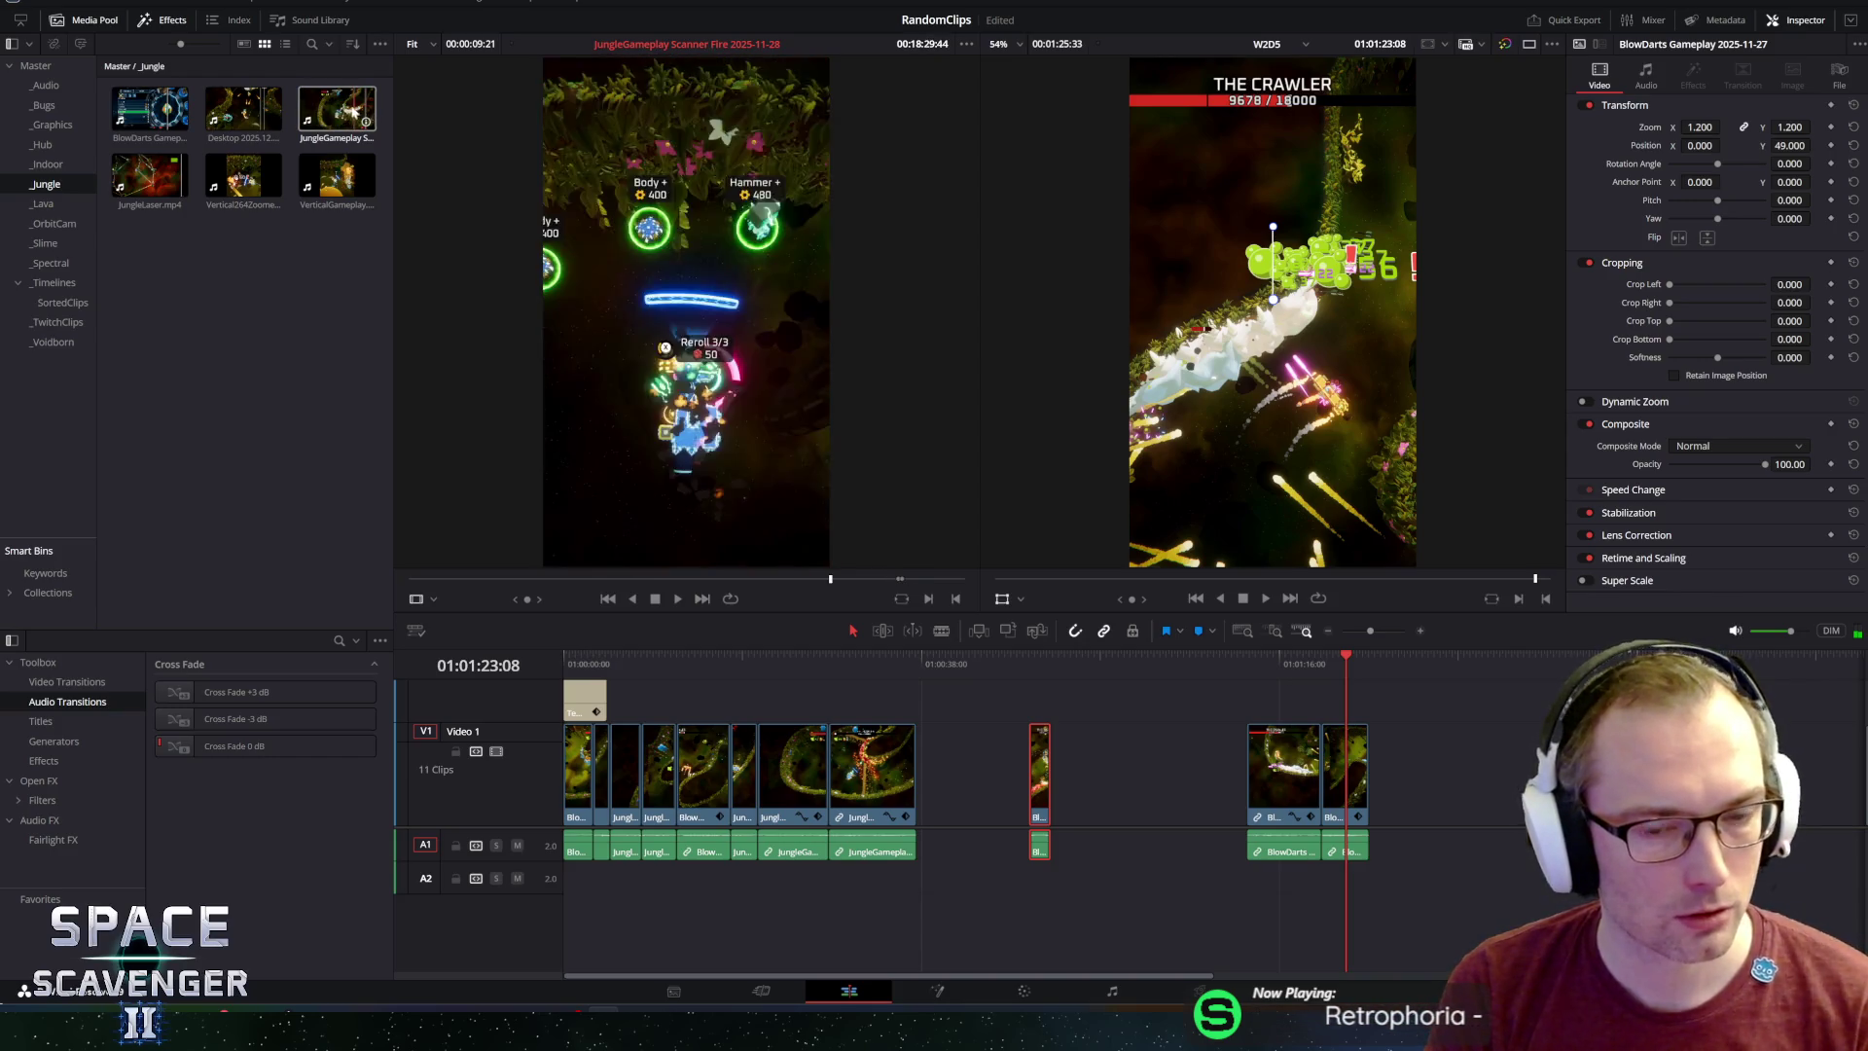
click(678, 316)
Find the wanted Scanner Fire moment and place it in the gap before the lone BlowDarts clip.
mouse_move(886, 584)
mouse_down()
mouse_move(930, 580)
mouse_move(901, 587)
mouse_up()
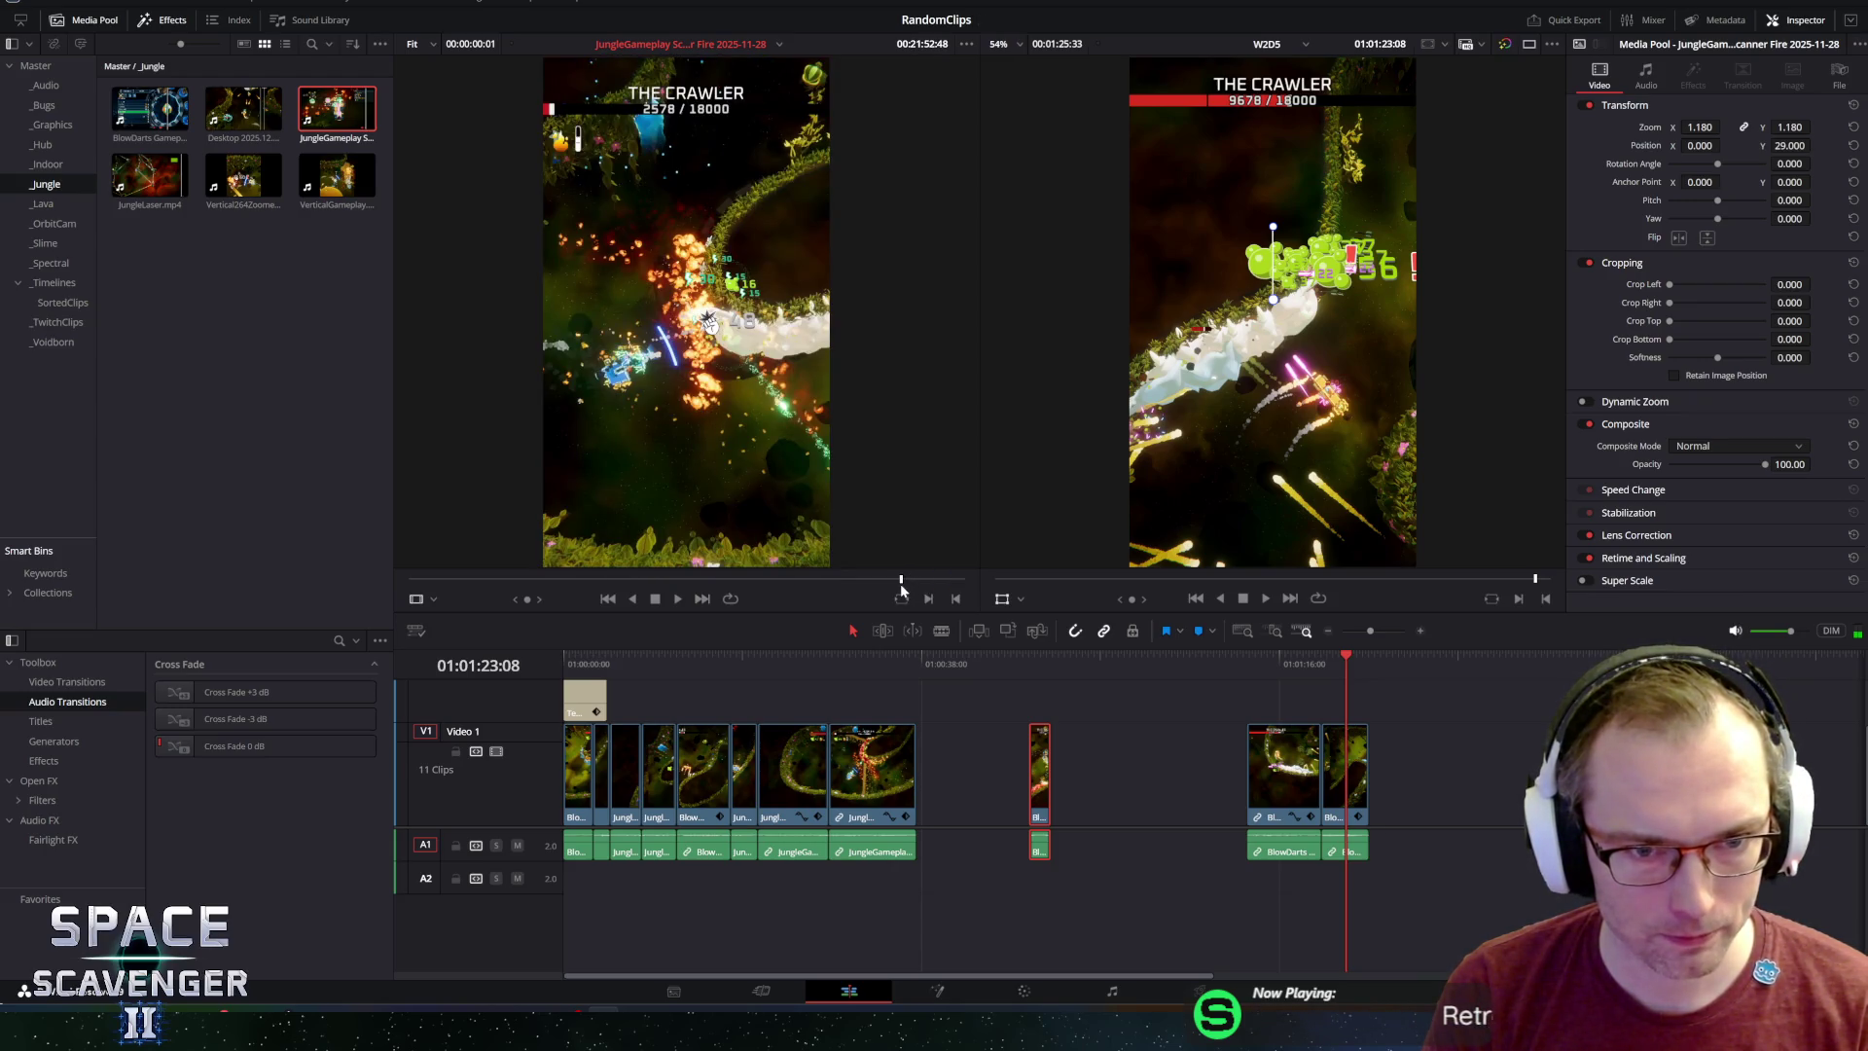
key(space)
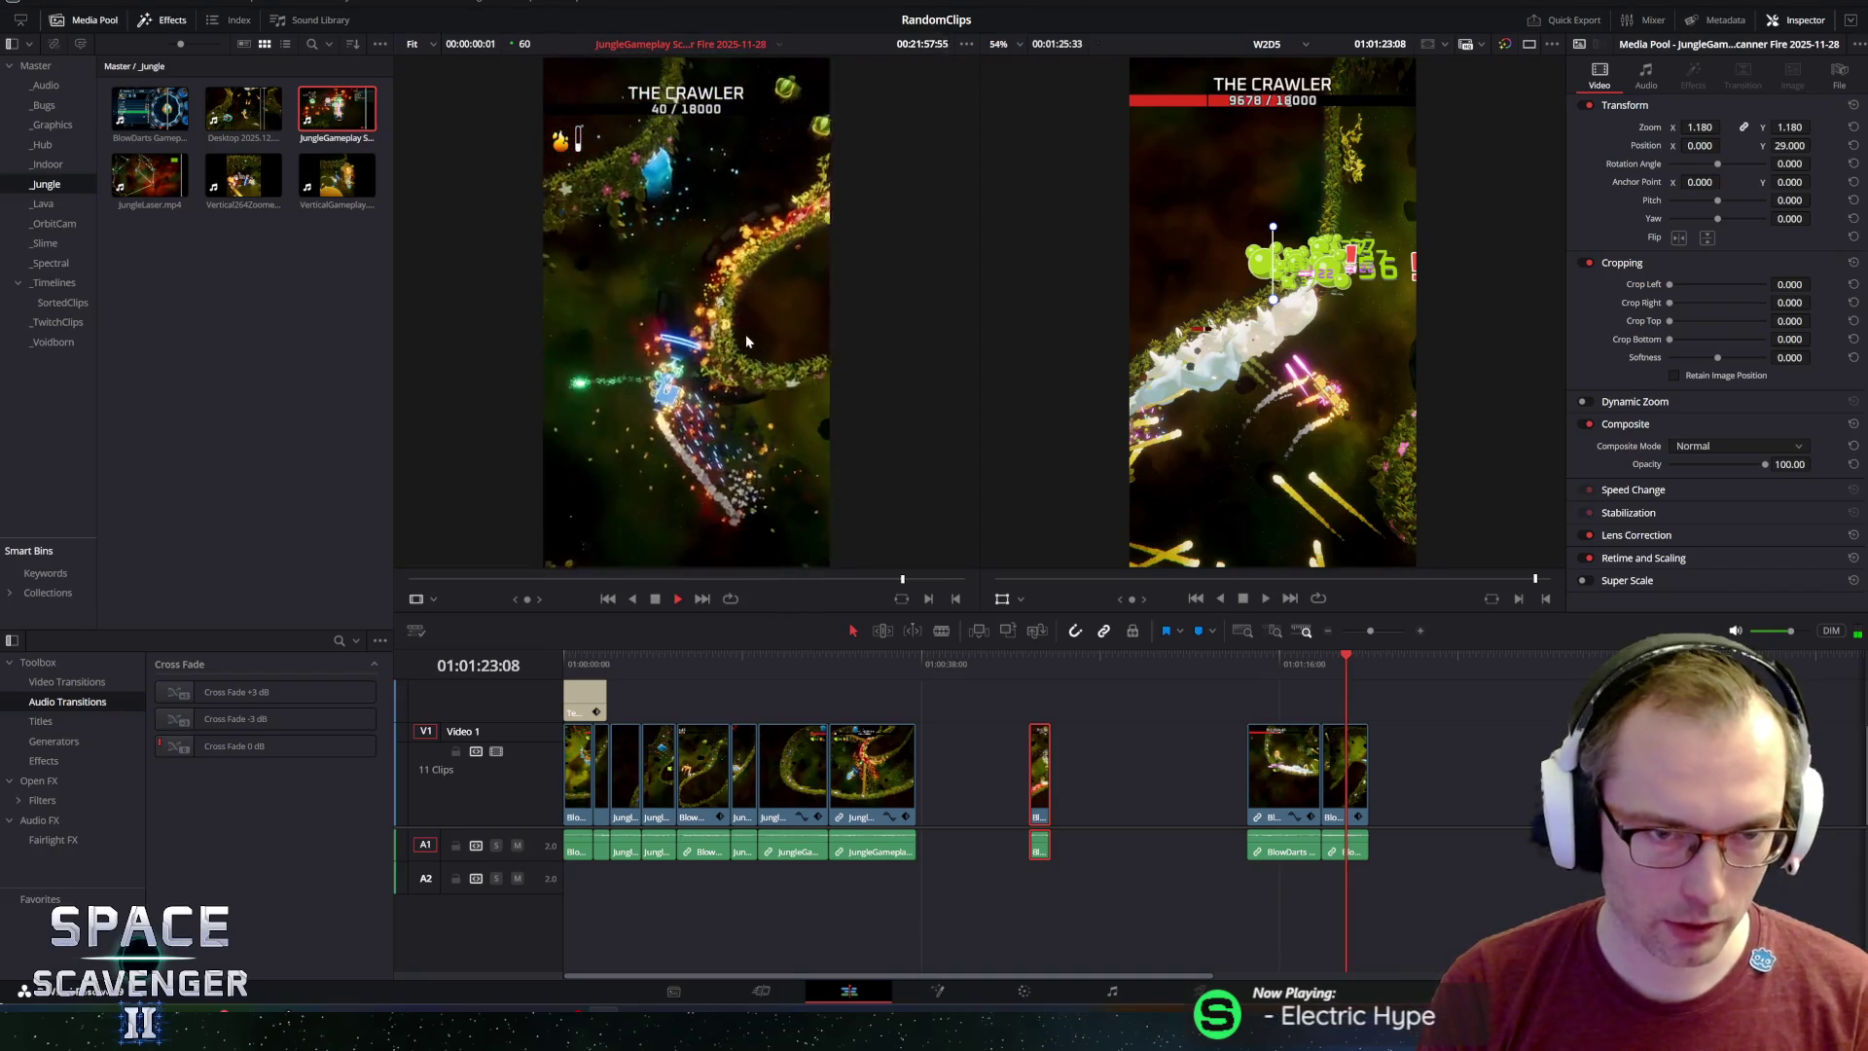
key(space)
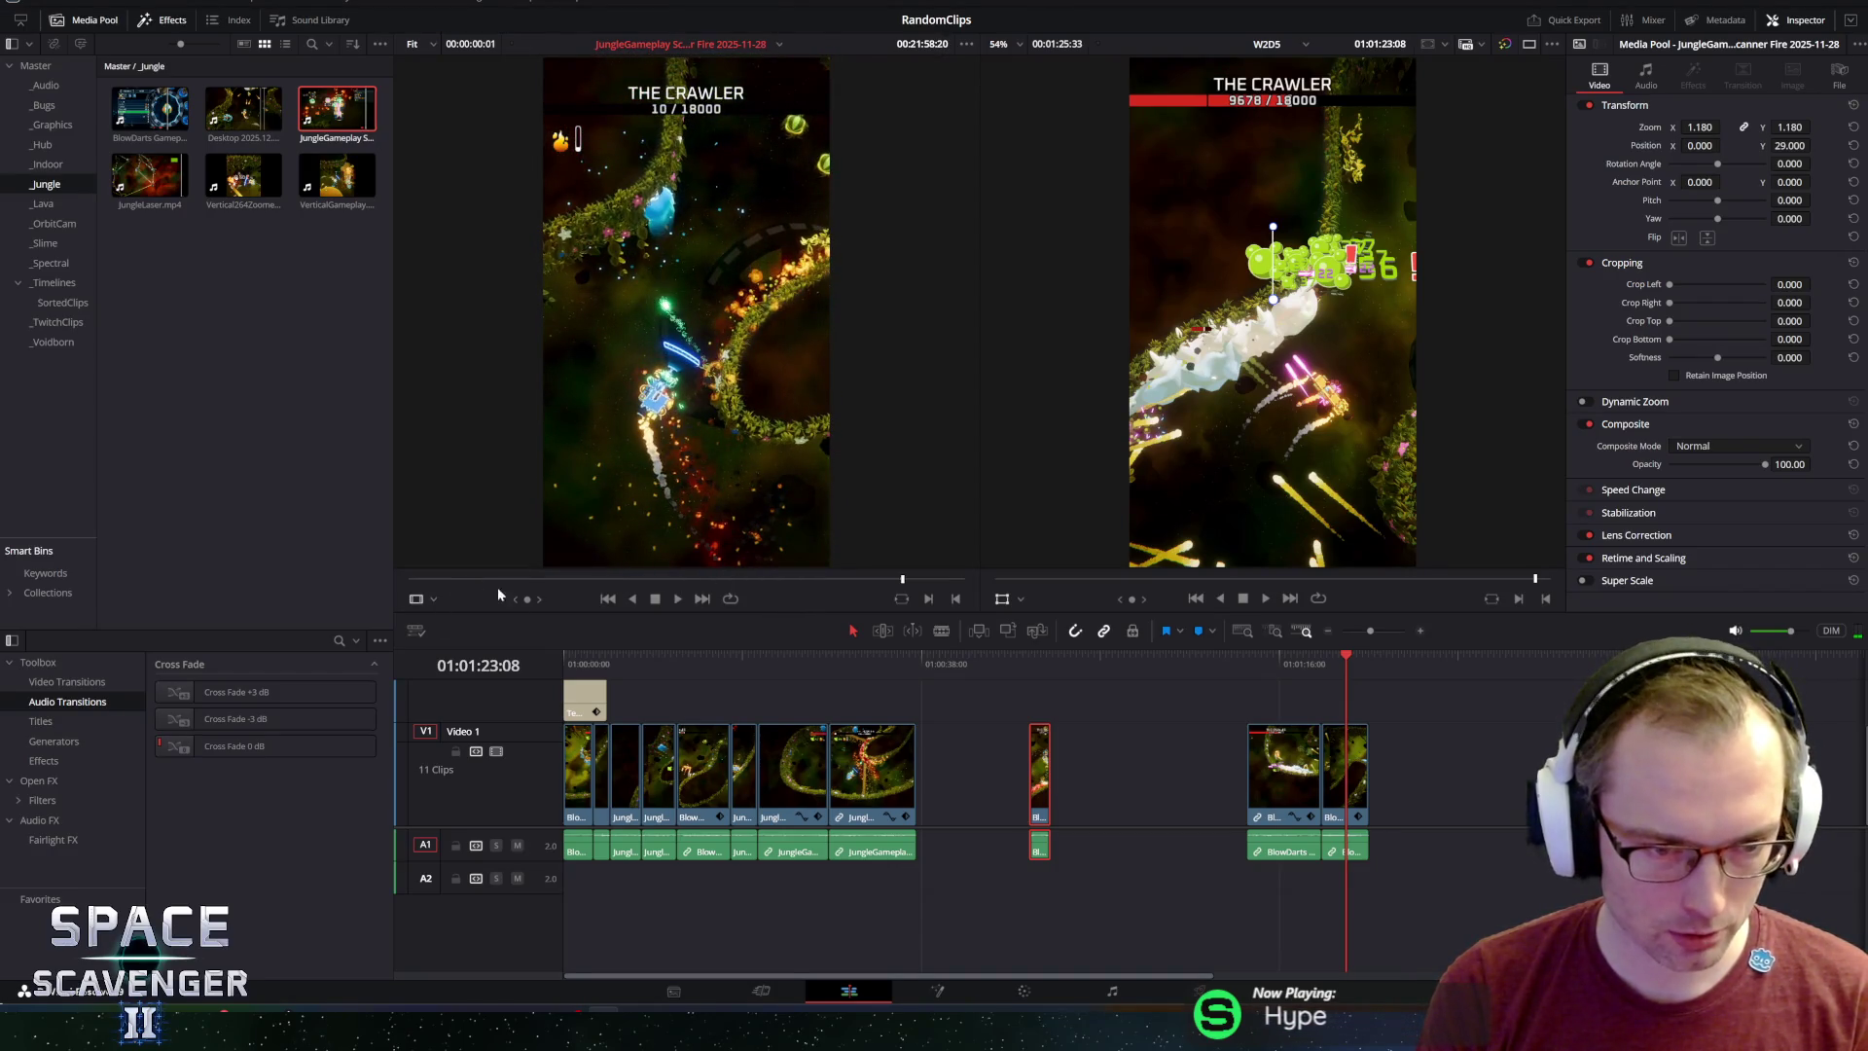
key(space)
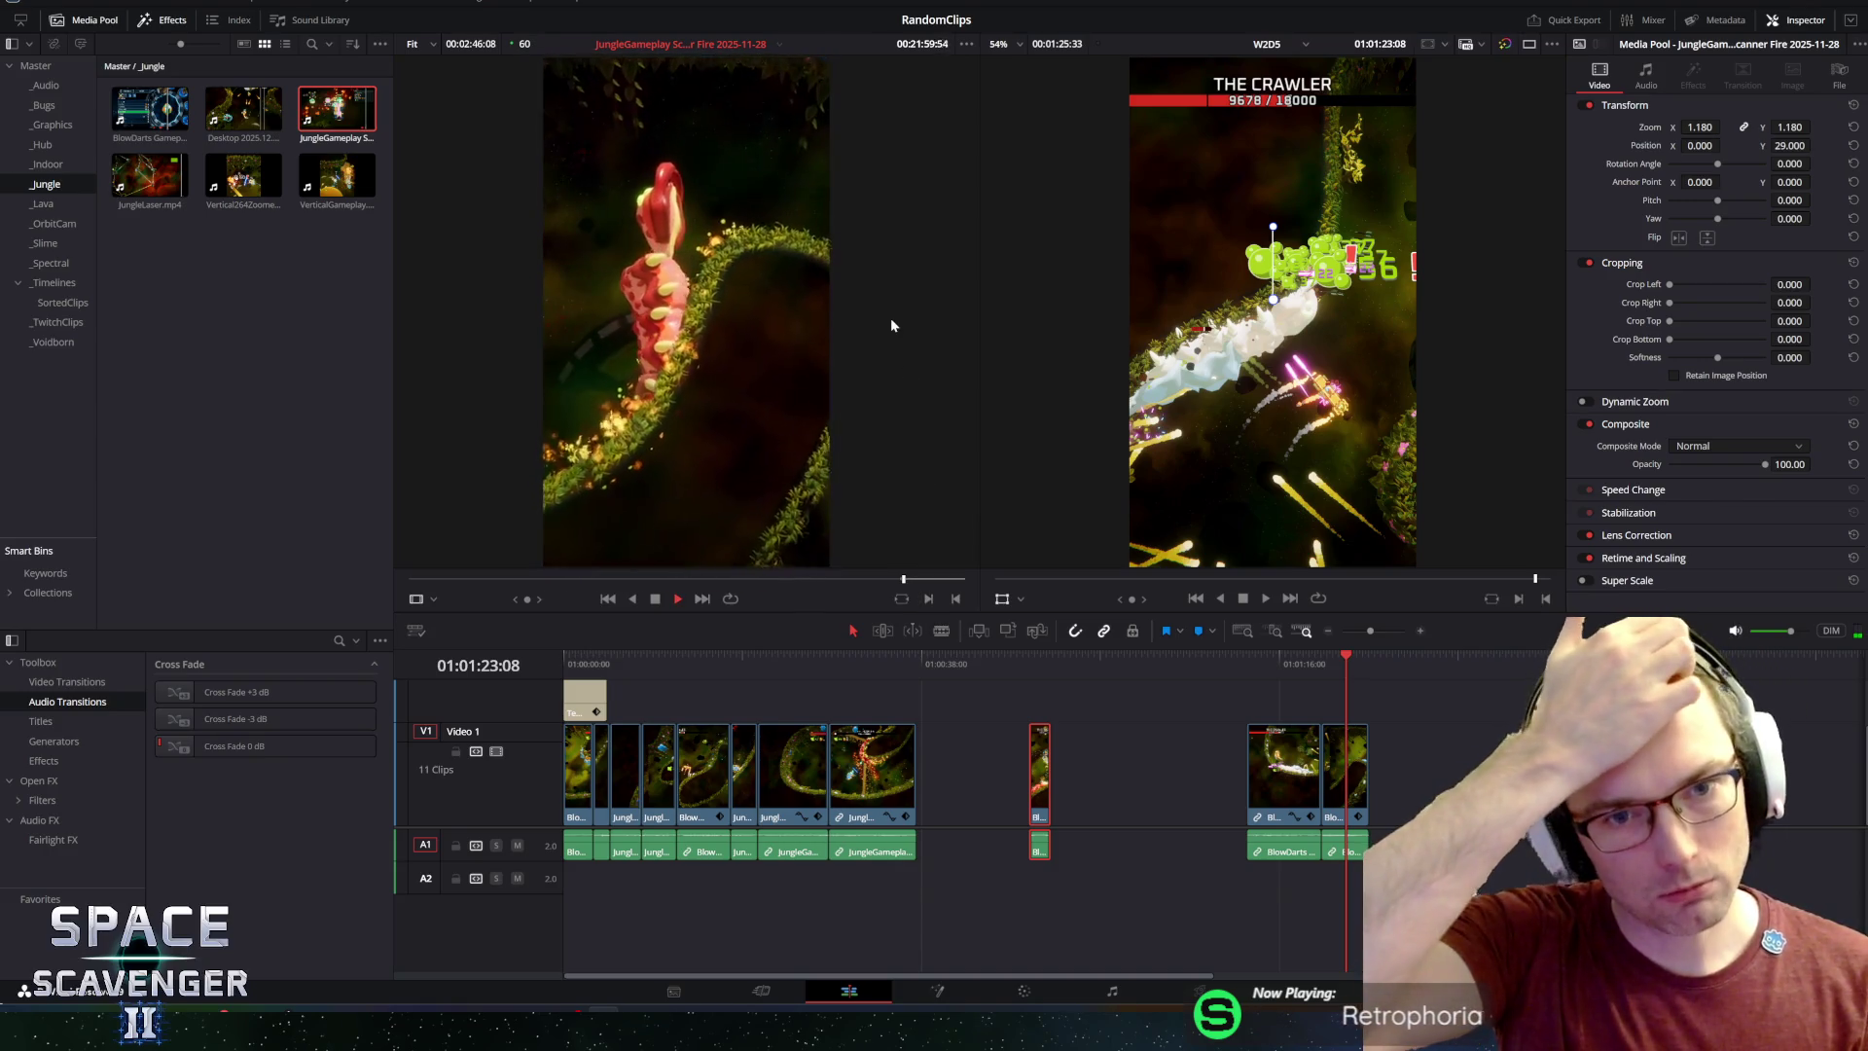
key(space)
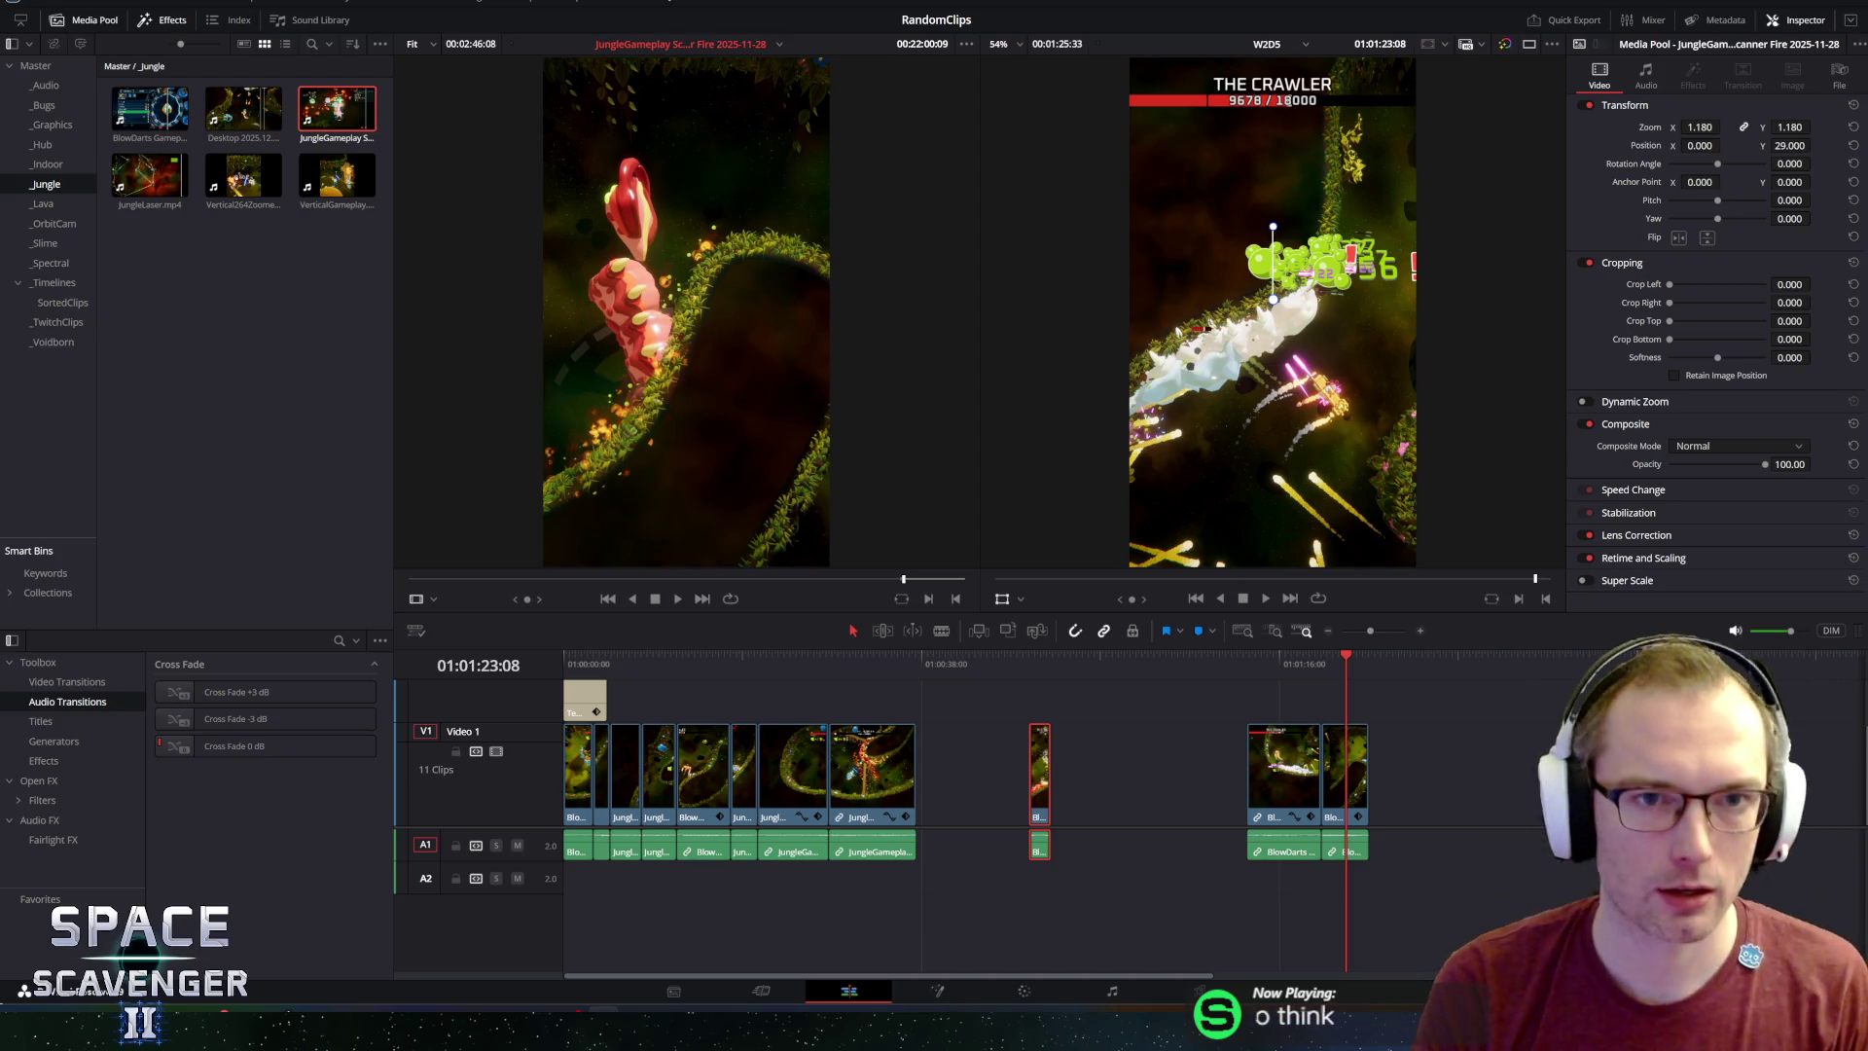
key(space)
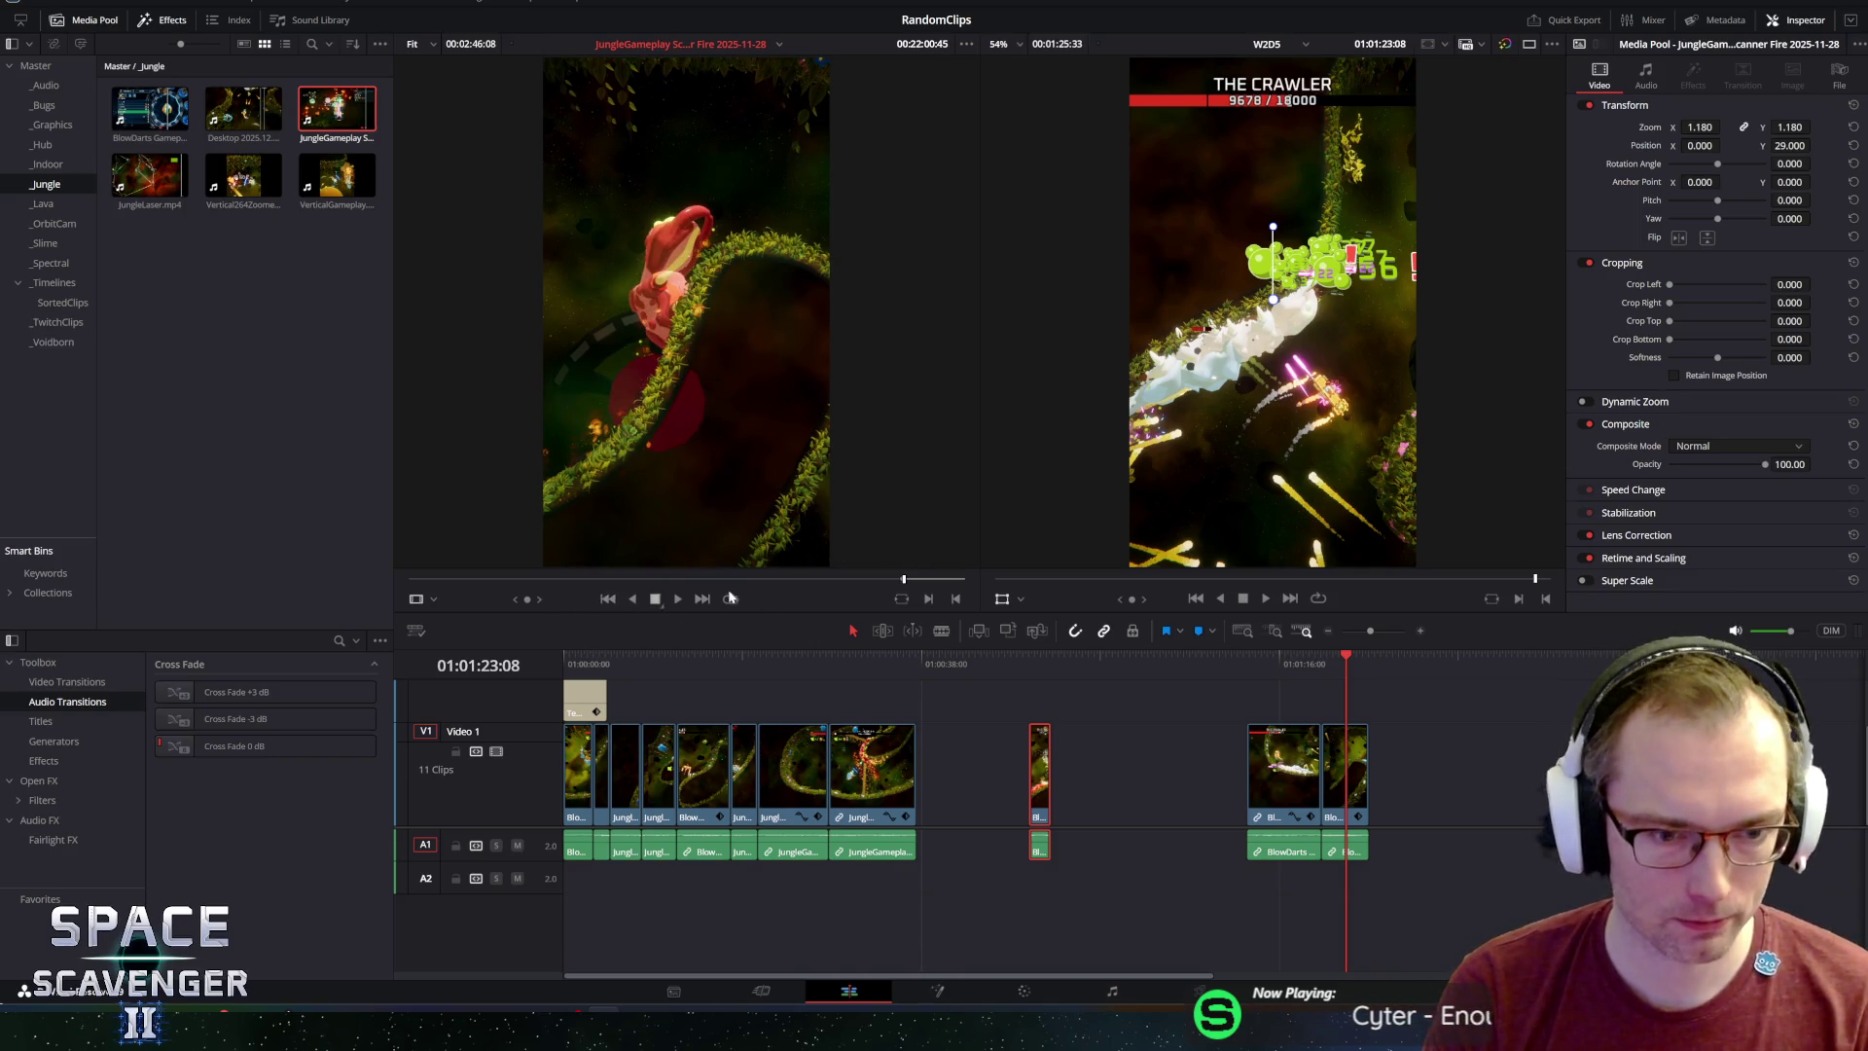
mouse_move(707, 394)
mouse_down()
mouse_move(934, 518)
mouse_move(977, 778)
mouse_up()
key(space)
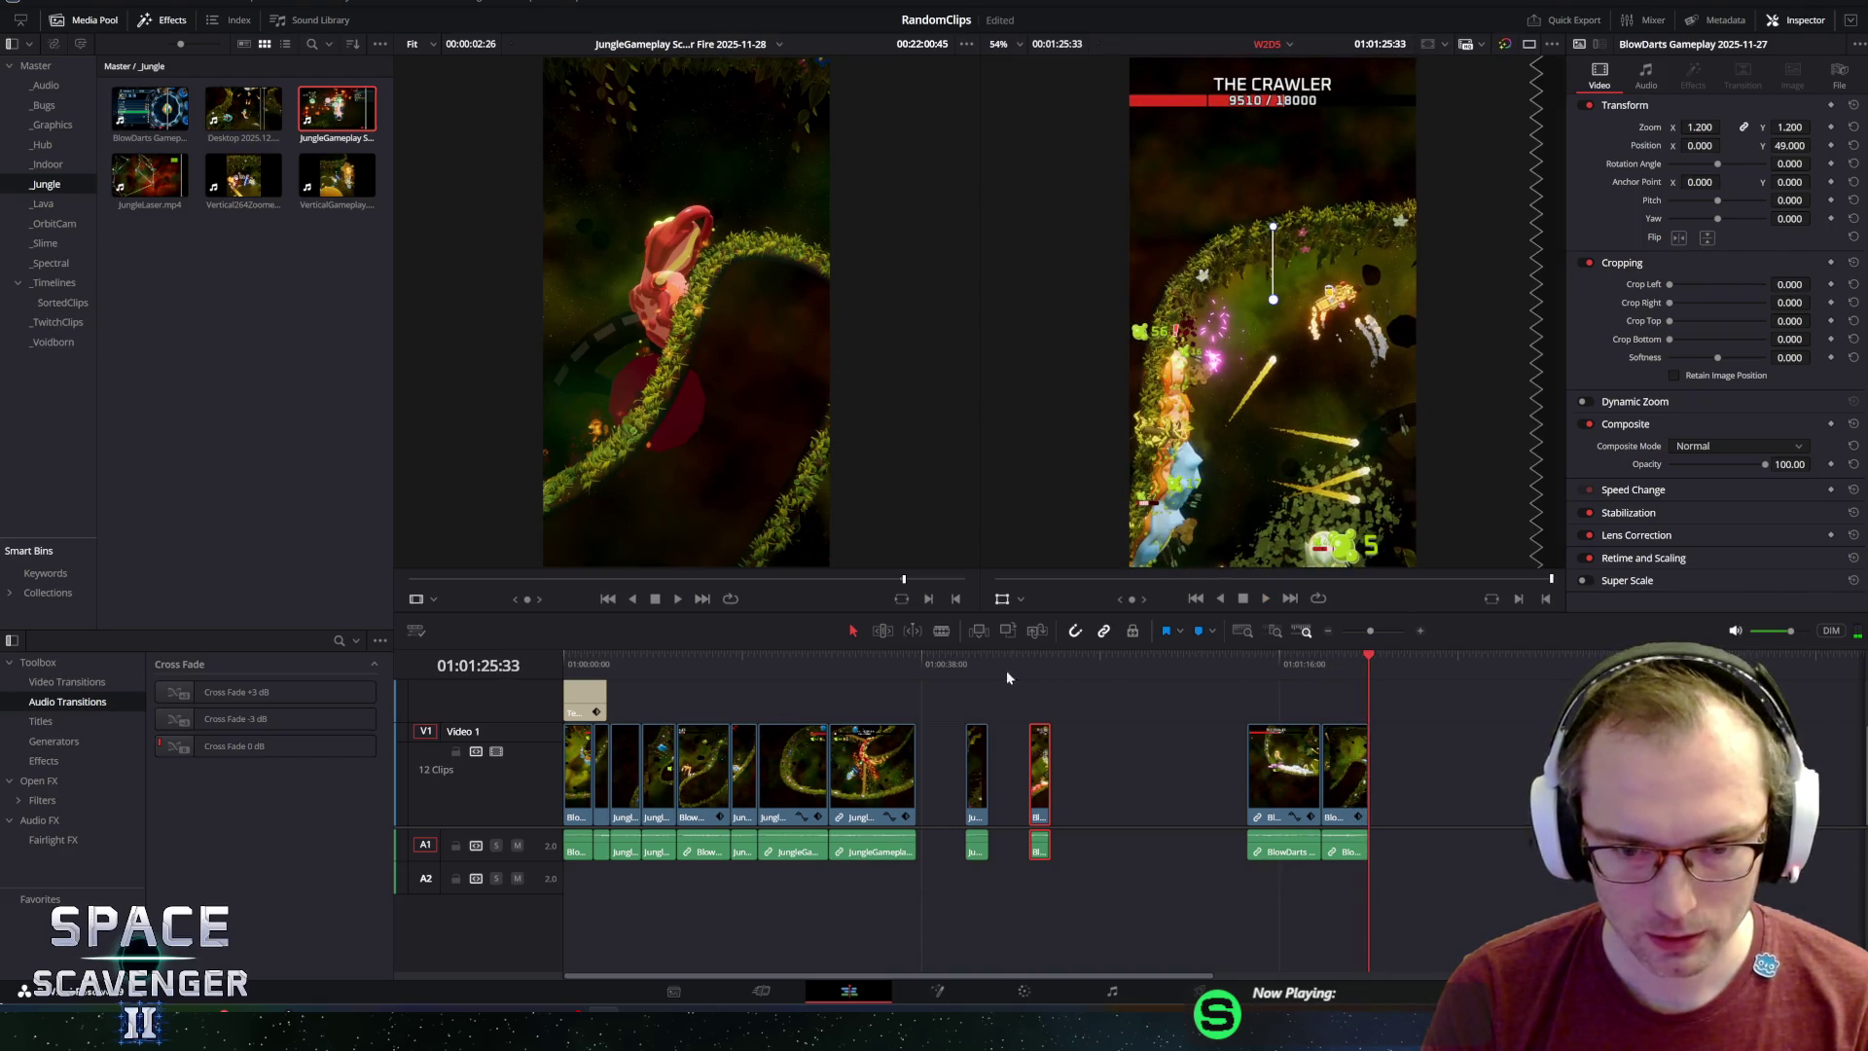
Move the new short clip next to the first block, review the join, then ripple-delete it.
drag(910, 664, 886, 664)
key(space)
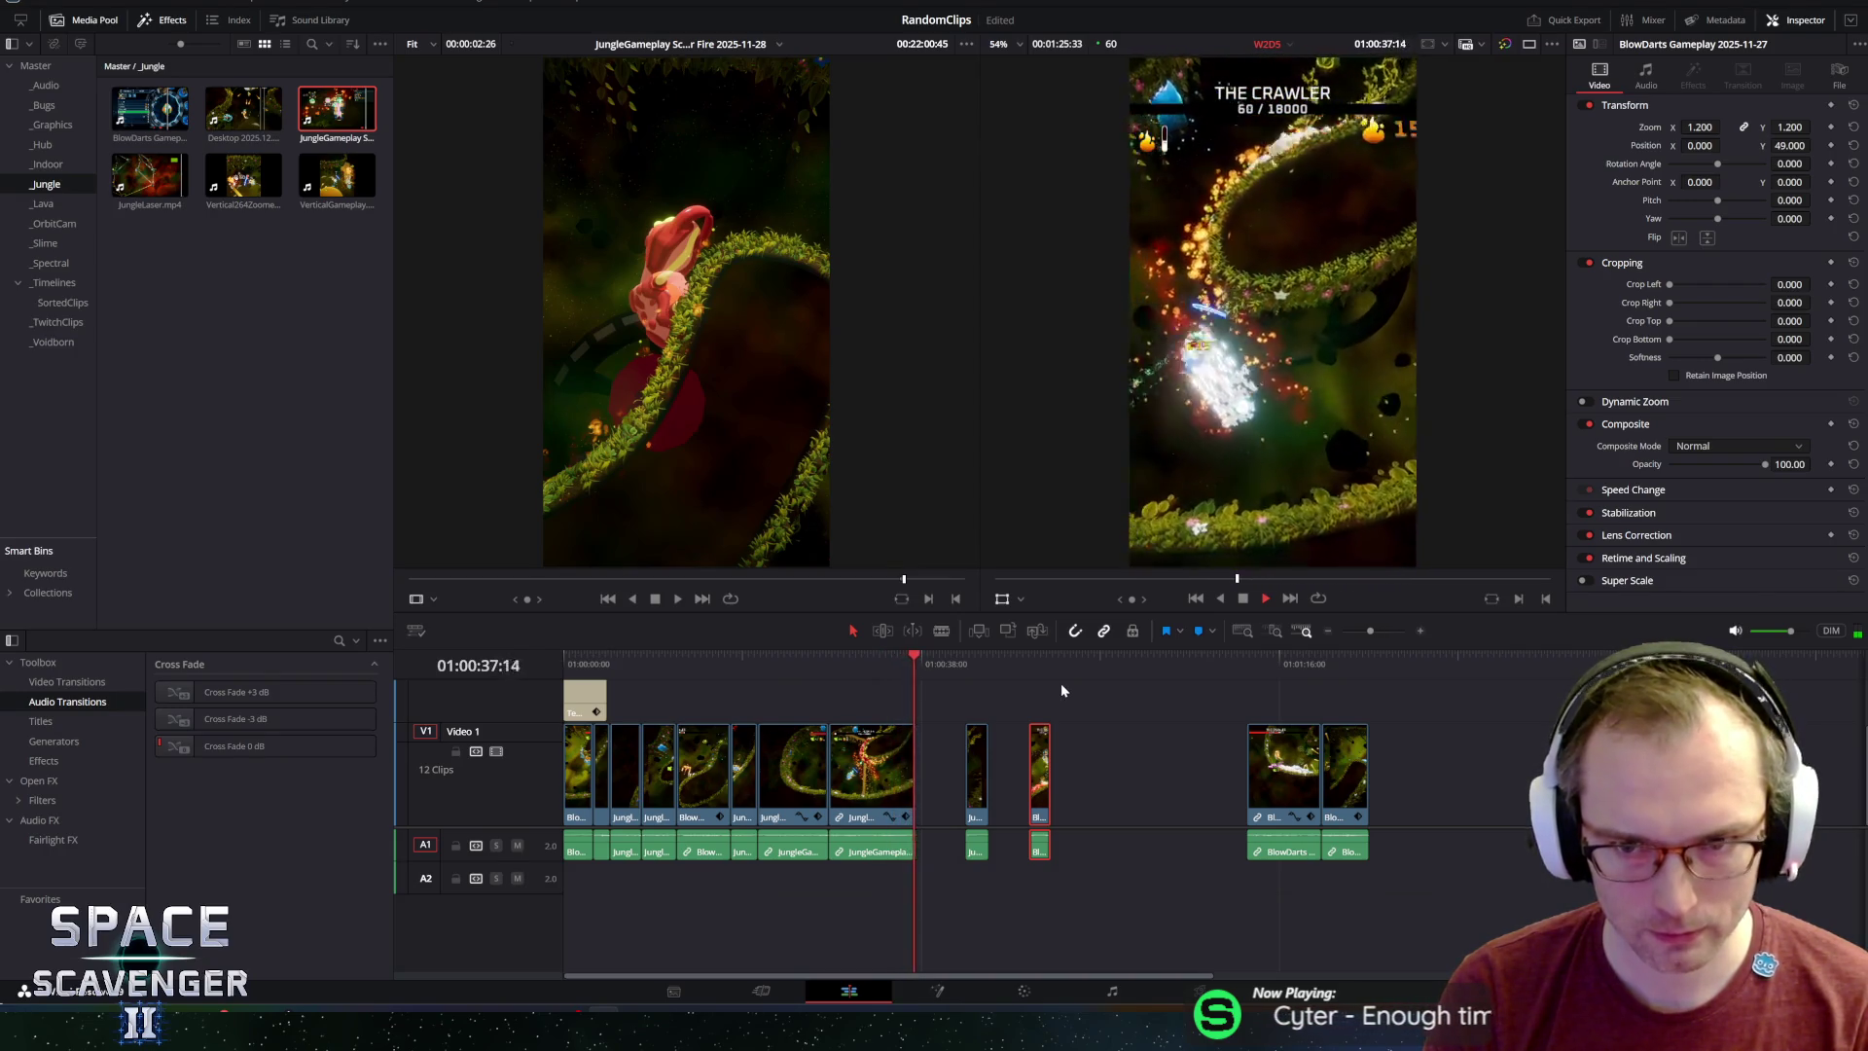
key(space)
drag(976, 768, 924, 757)
click(903, 664)
key(space)
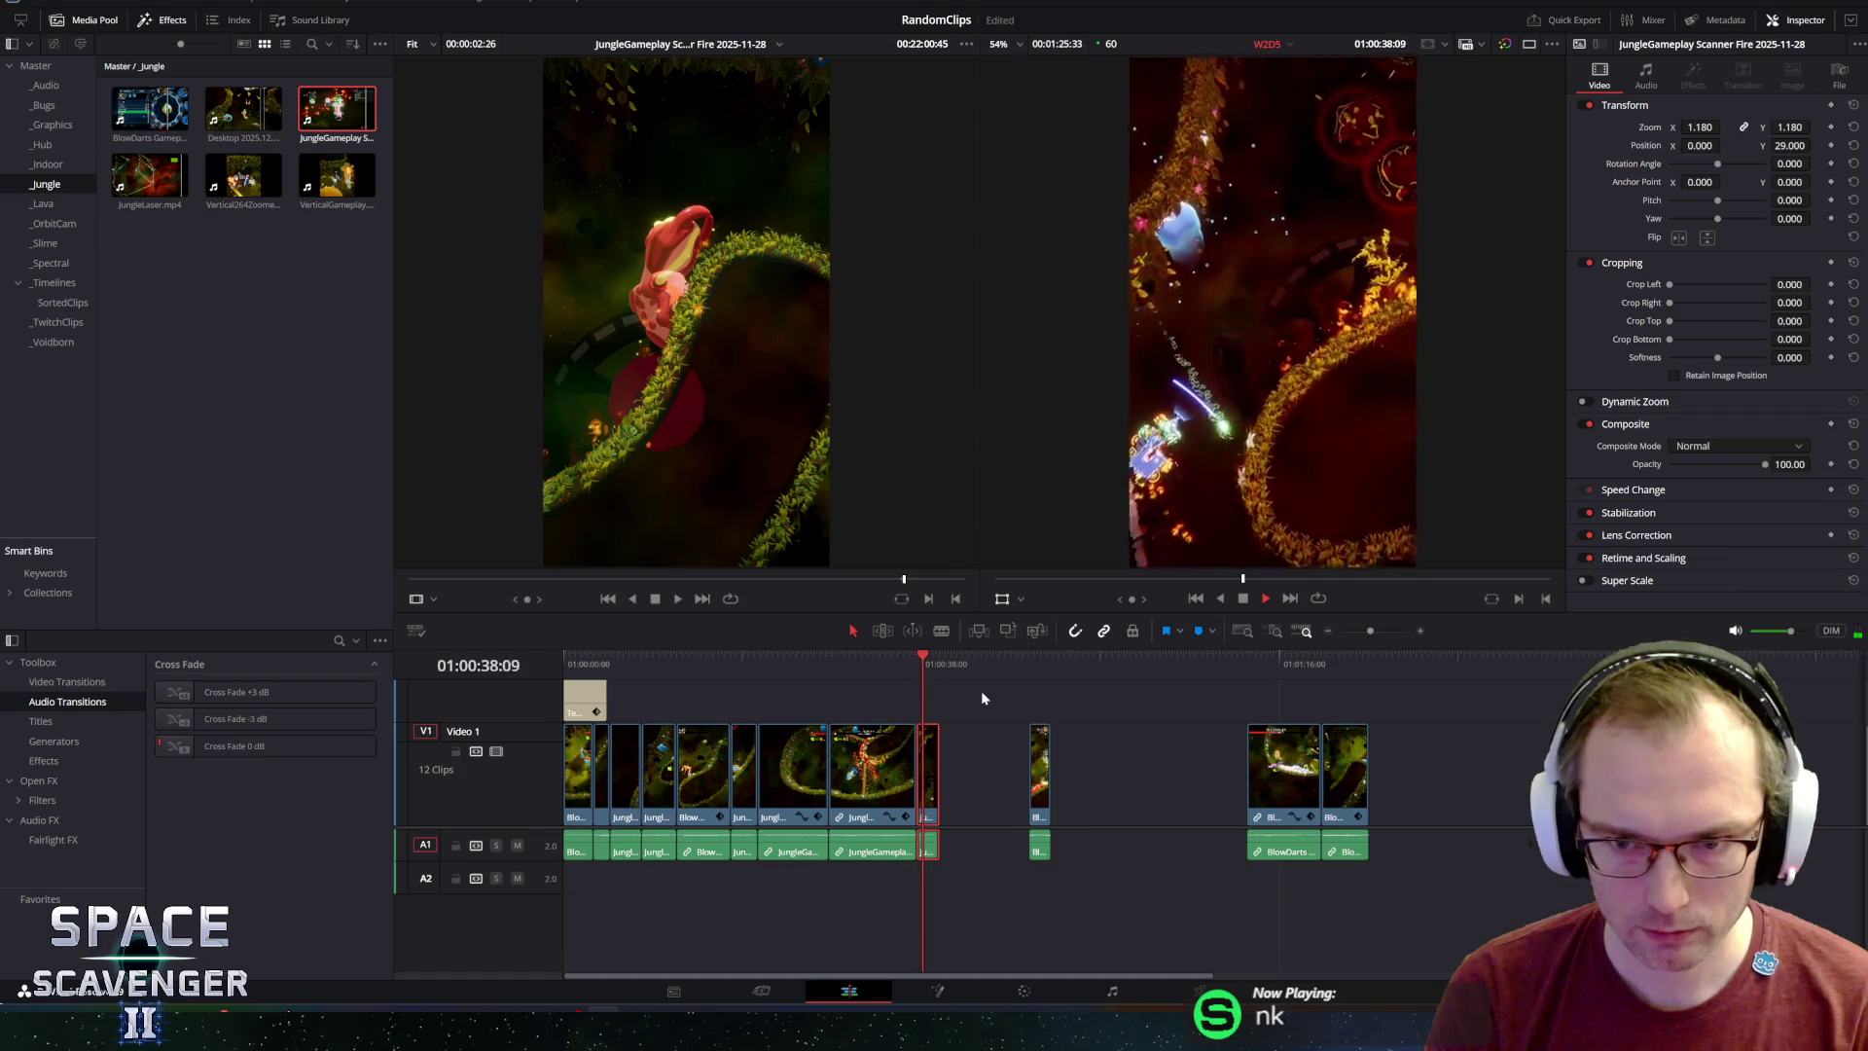
key(space)
key(Delete)
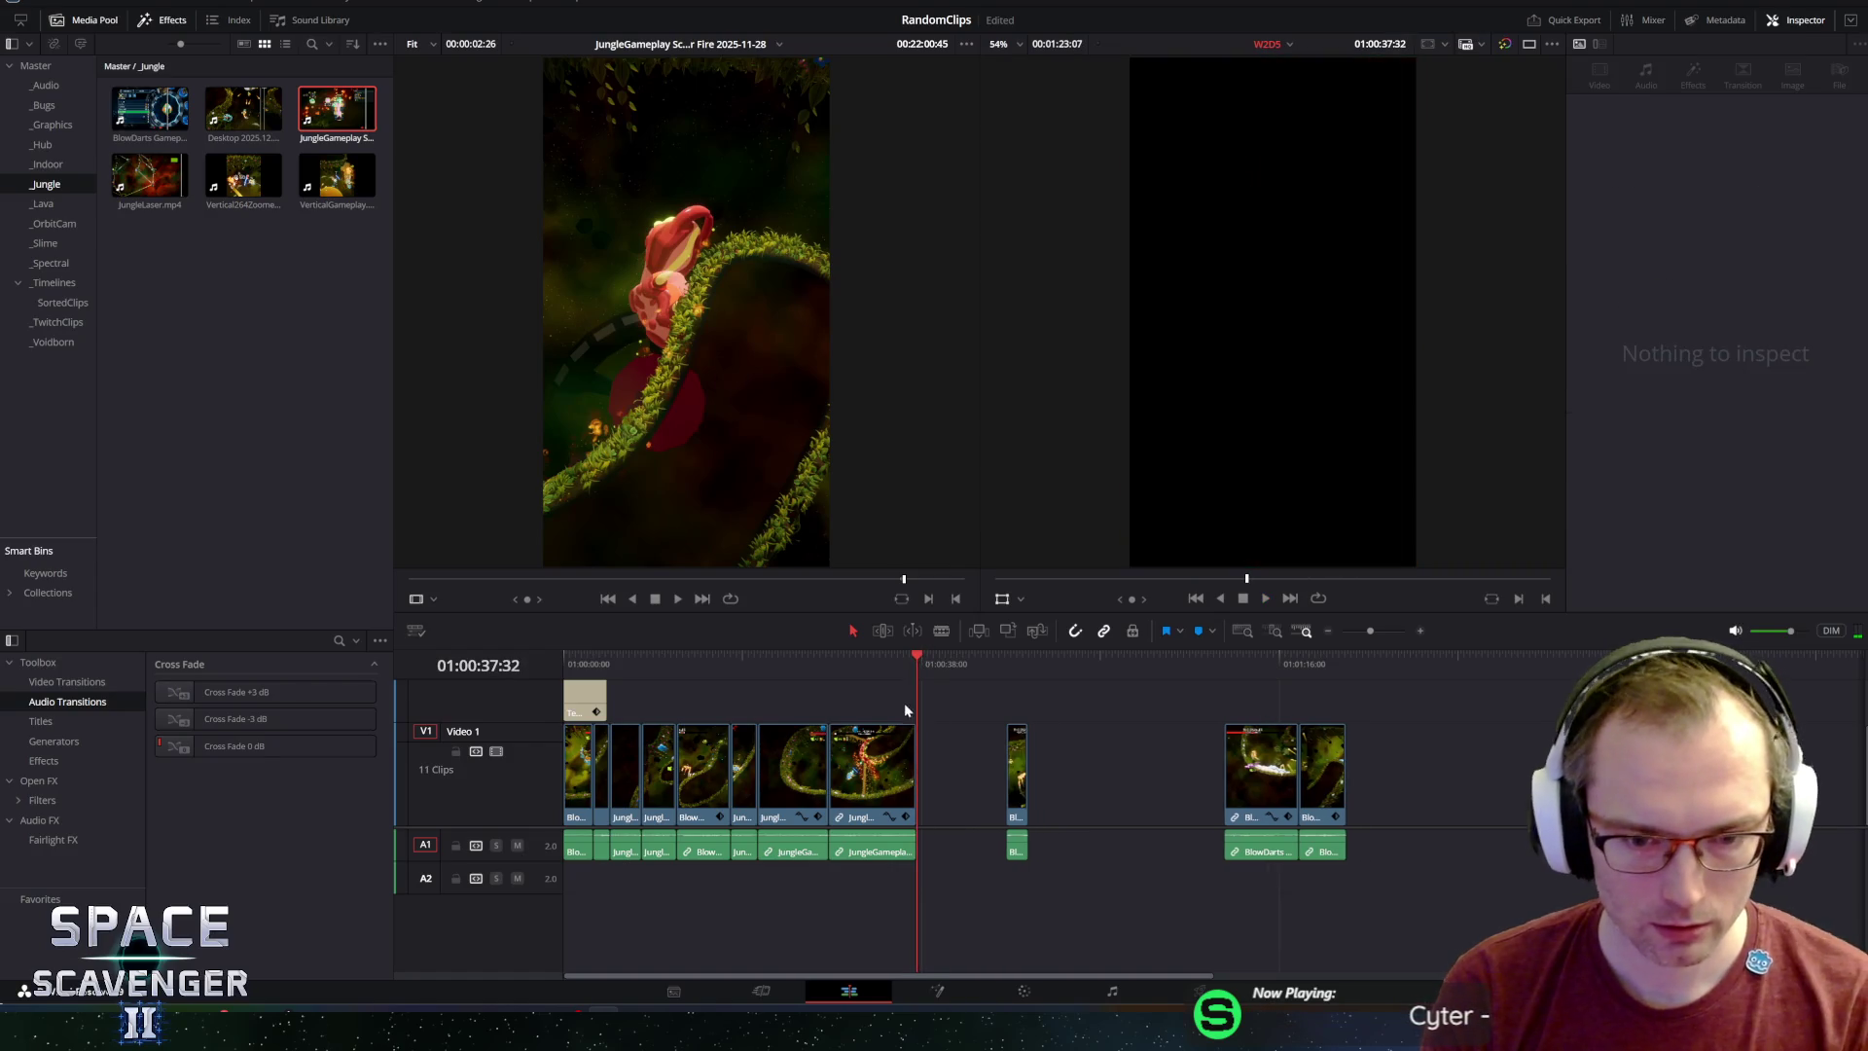
Lengthen the block's last clip to the right and review the extended ending.
click(899, 660)
drag(899, 660, 902, 666)
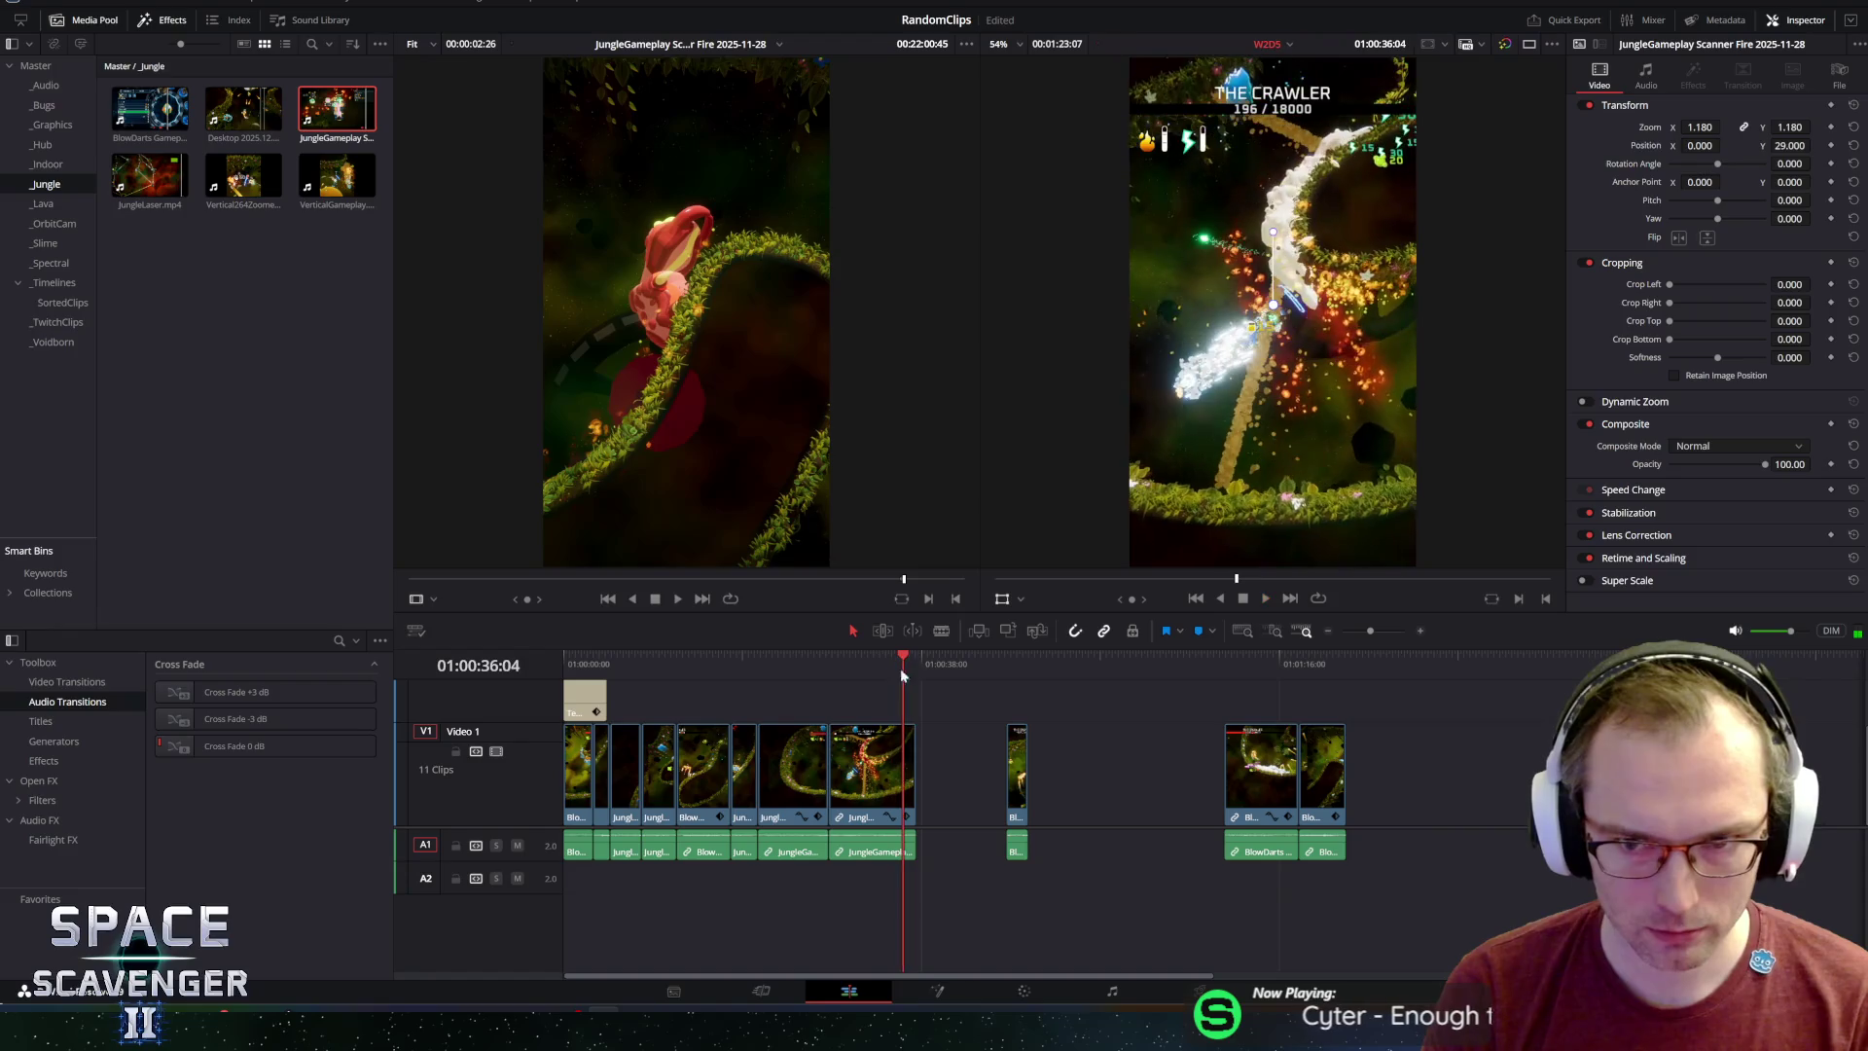
drag(917, 773, 932, 775)
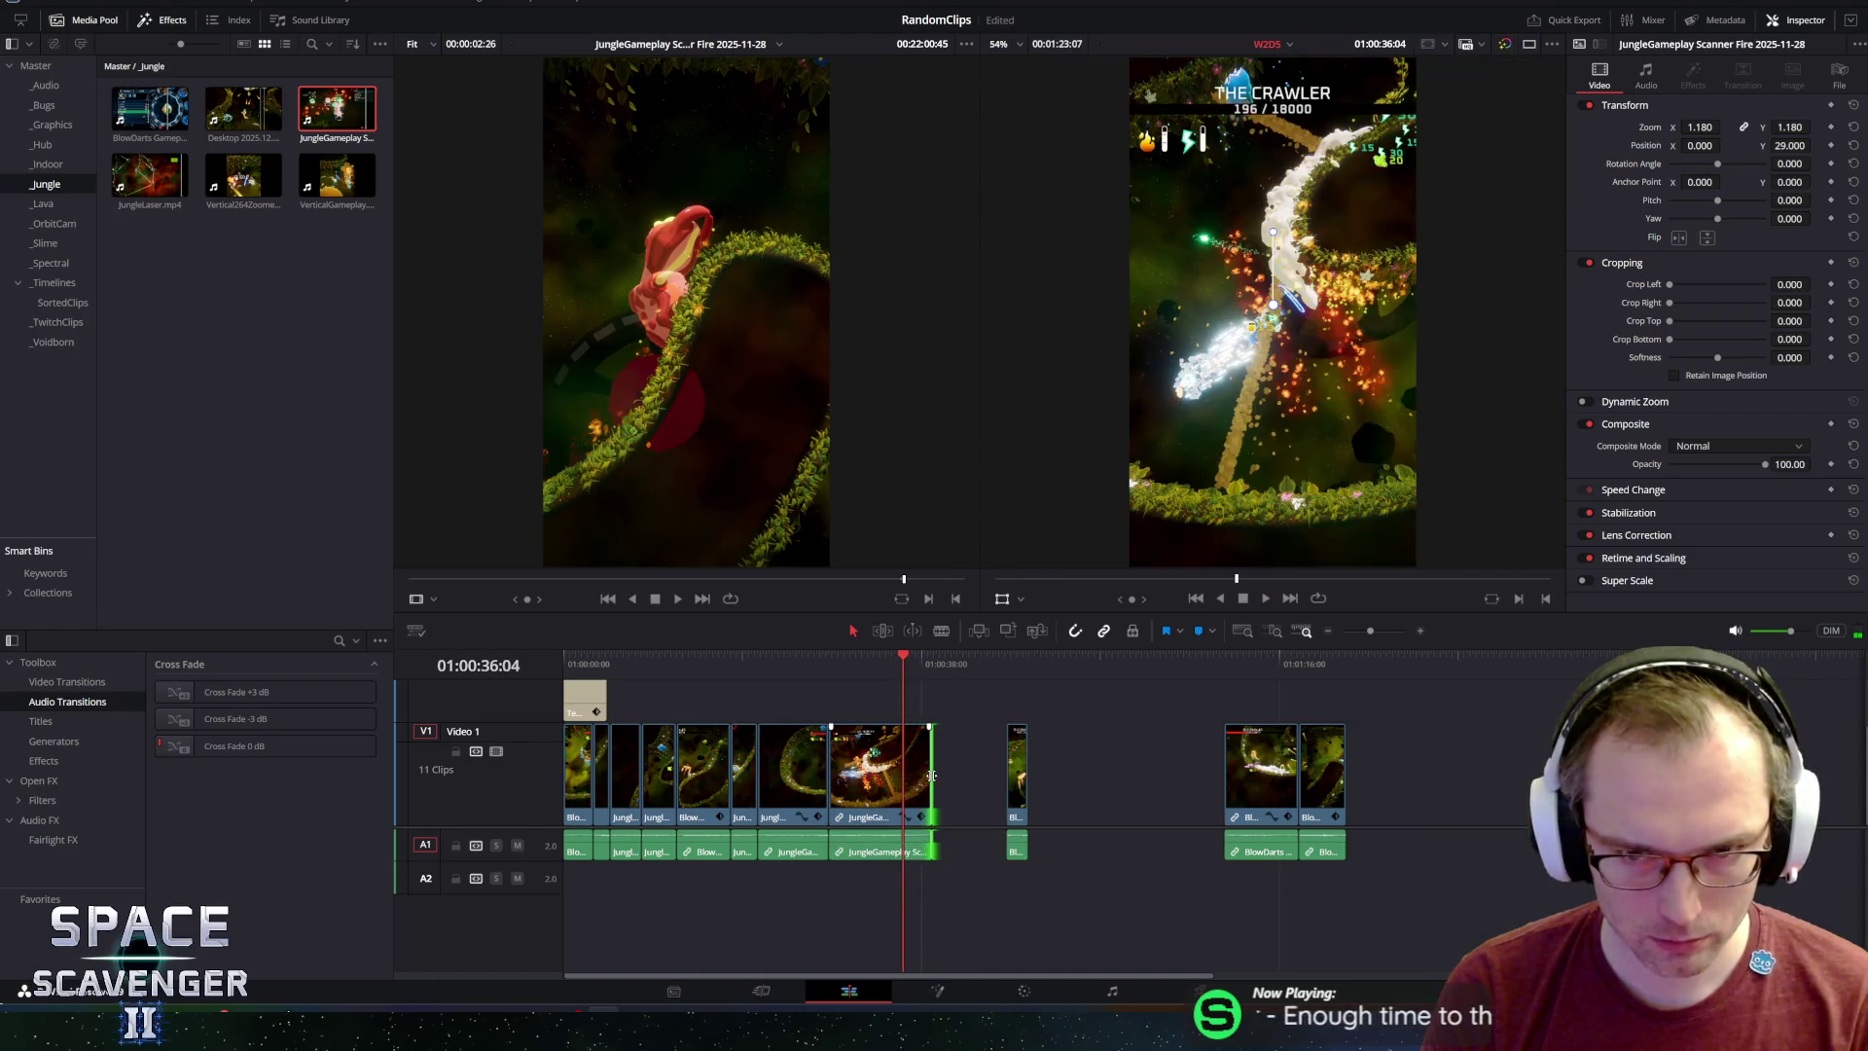
drag(931, 768, 951, 771)
click(877, 662)
key(space)
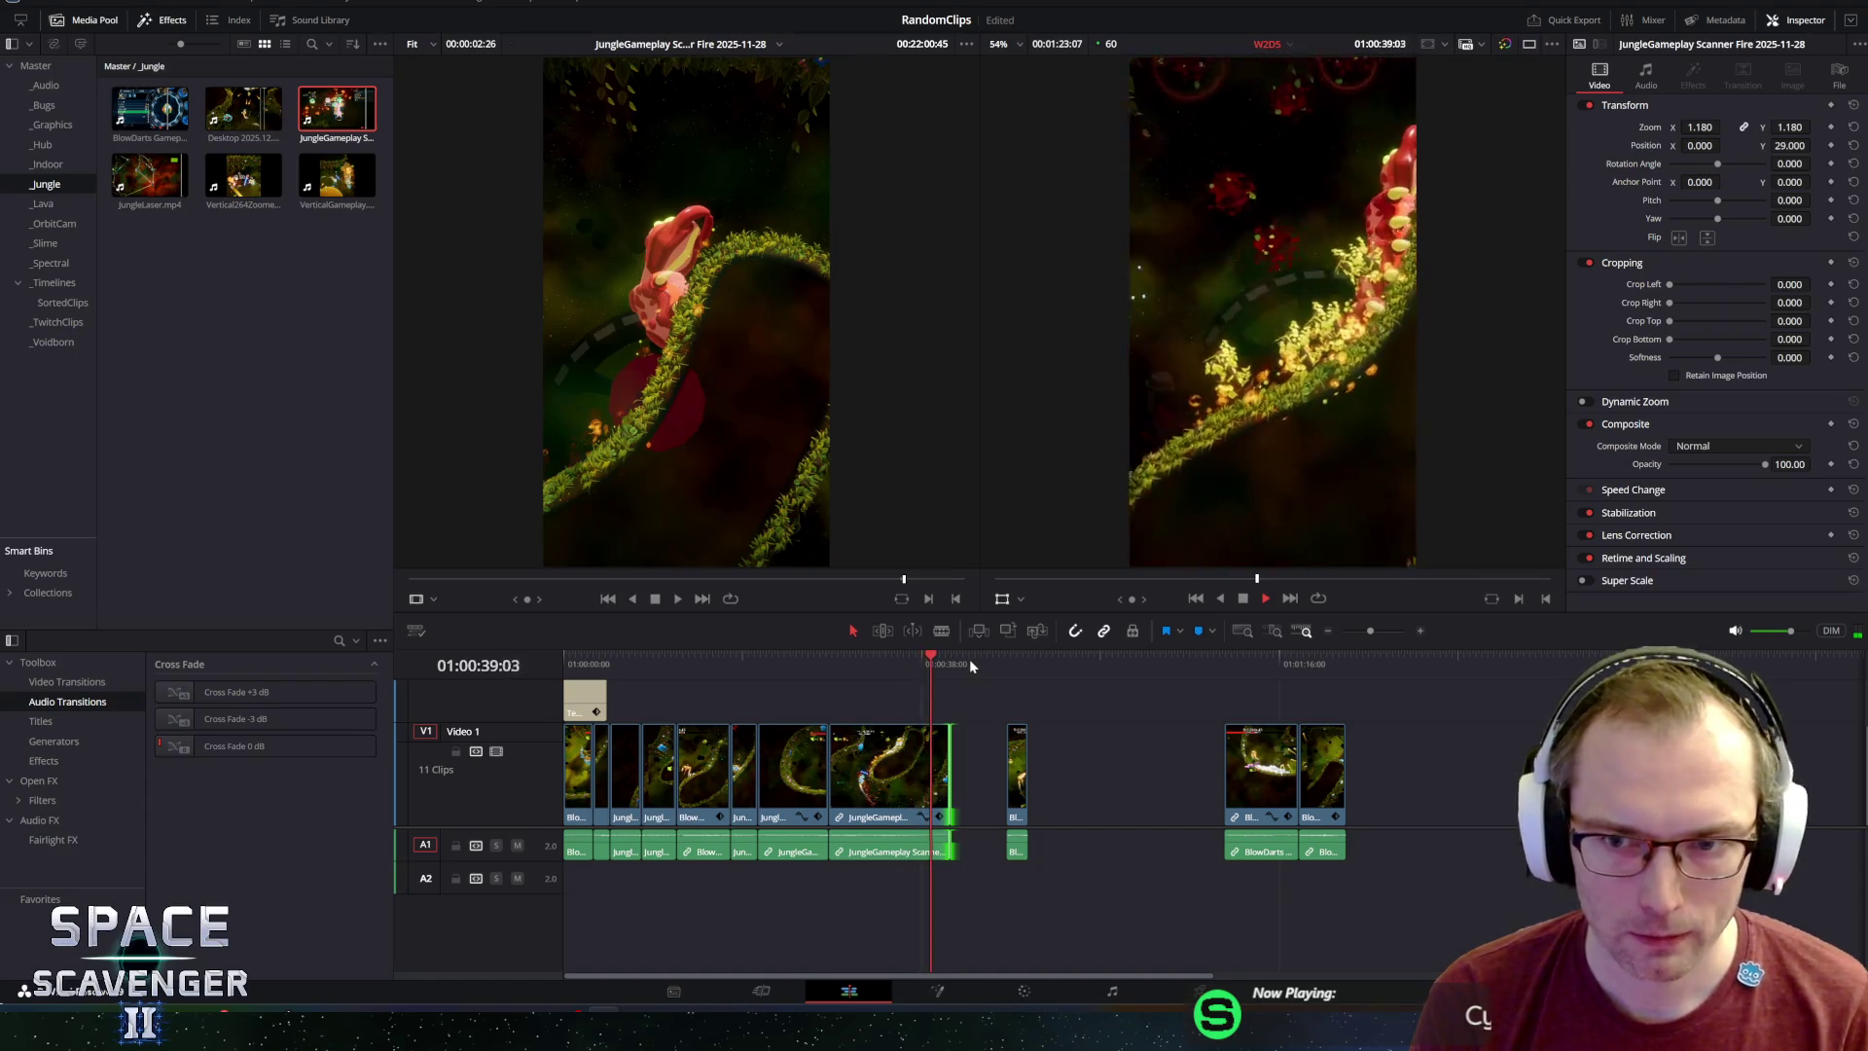
key(space)
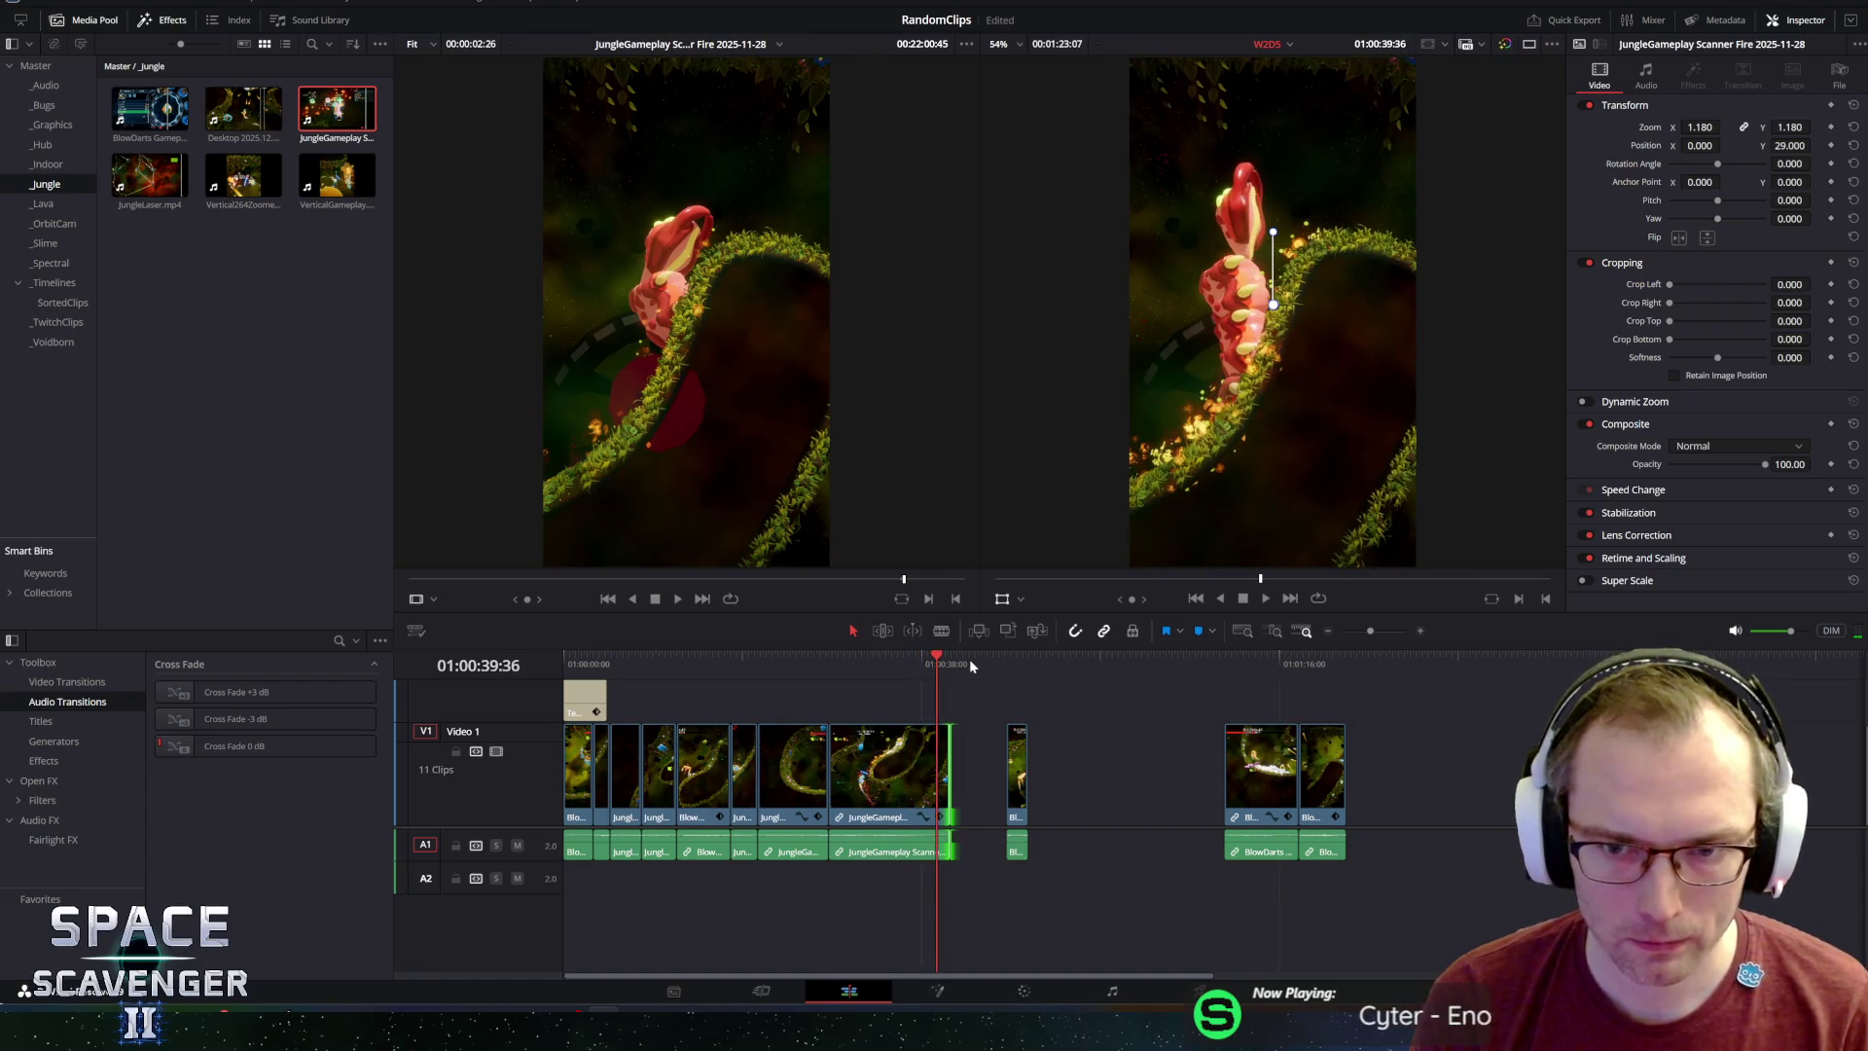
Unlink the JungleGameplay Scanner Fire clip's audio and trim its video end slightly shorter.
scroll(969, 658, up, 2)
click(1193, 772)
click(1105, 633)
drag(1231, 776, 1216, 776)
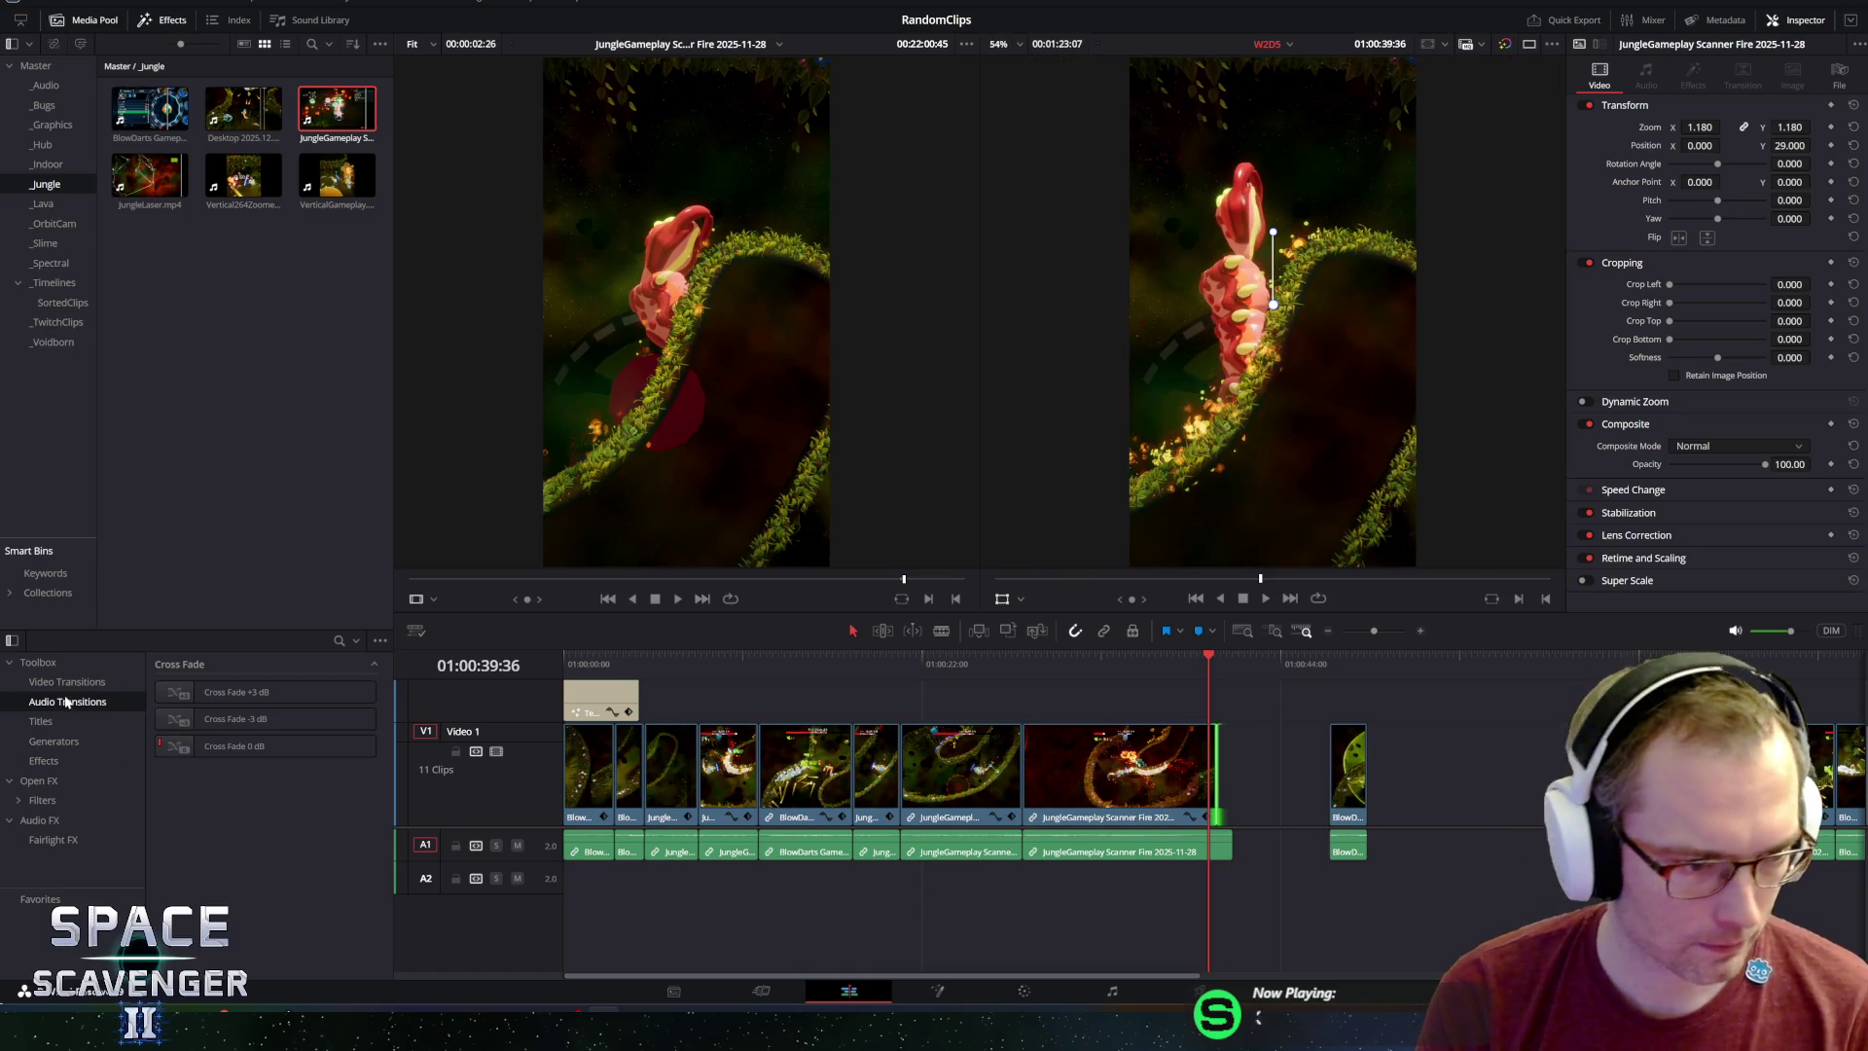
Apply a Blur Dissolve to the end of the JungleGameplay Scanner Fire clip and preview it.
click(83, 683)
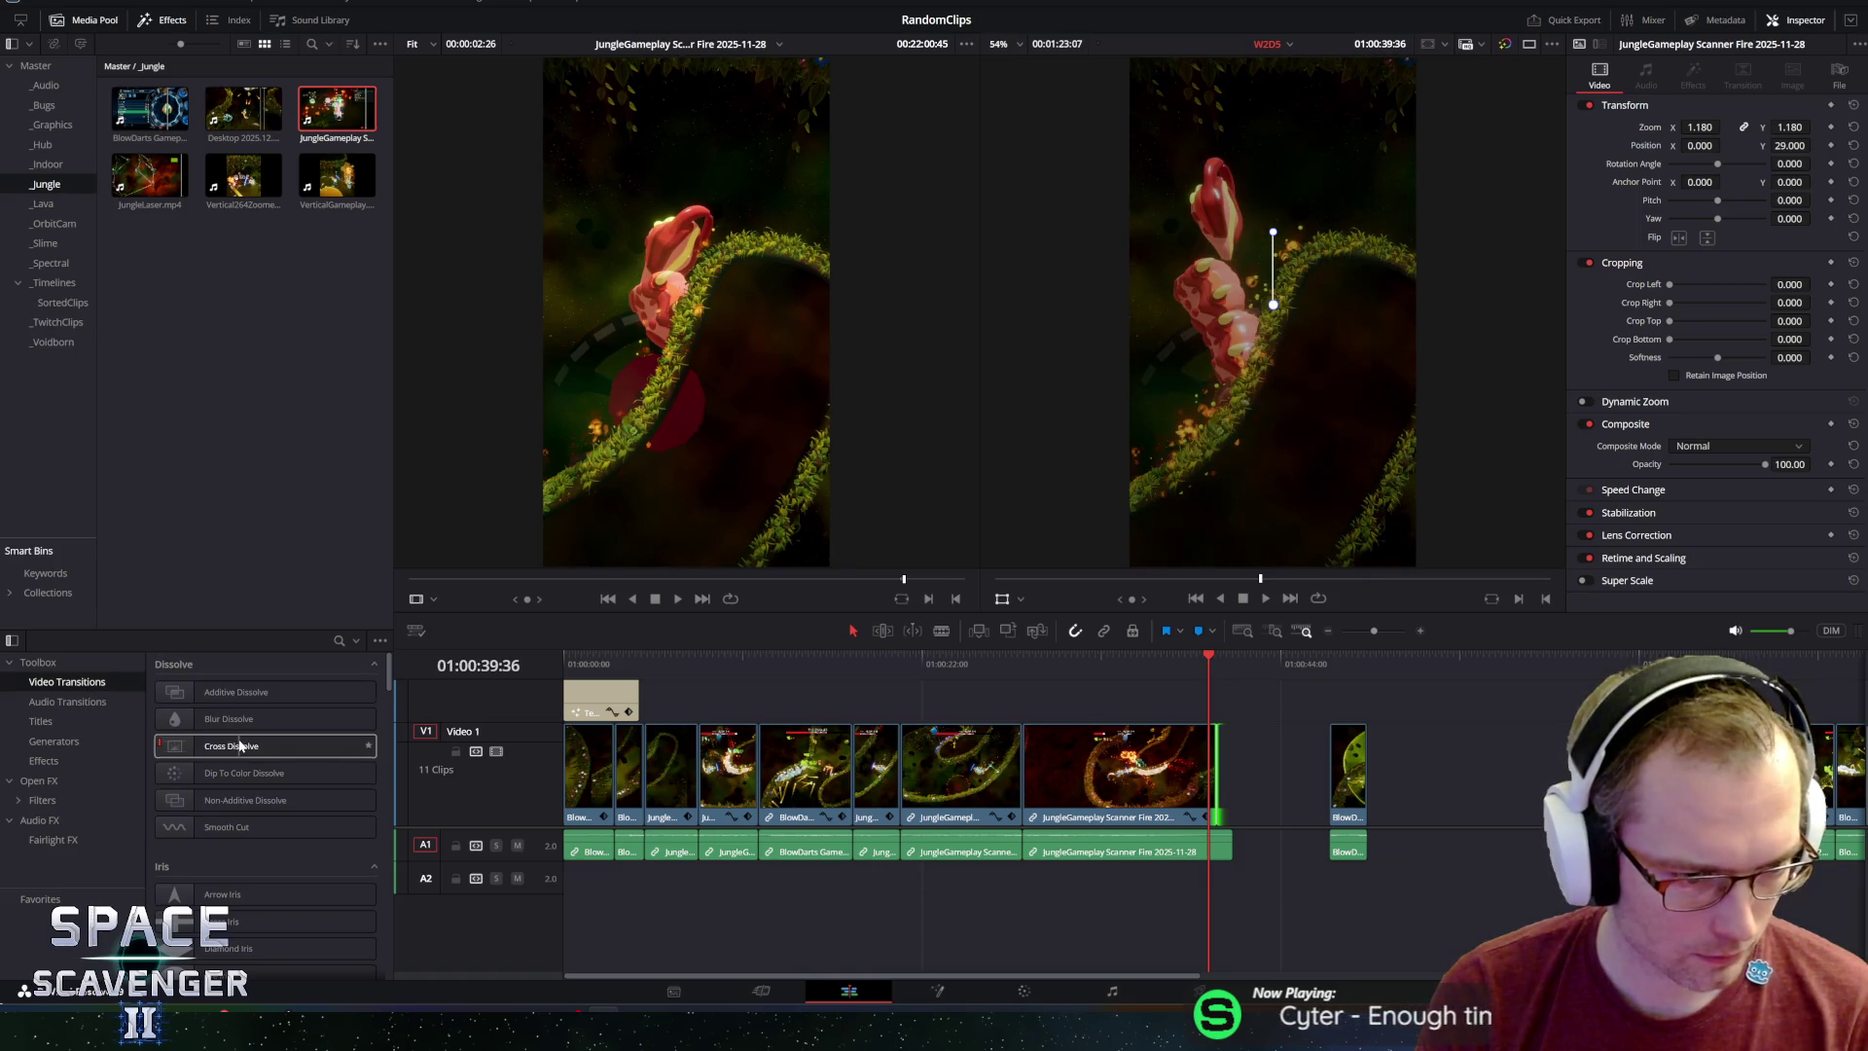
drag(228, 720, 1207, 776)
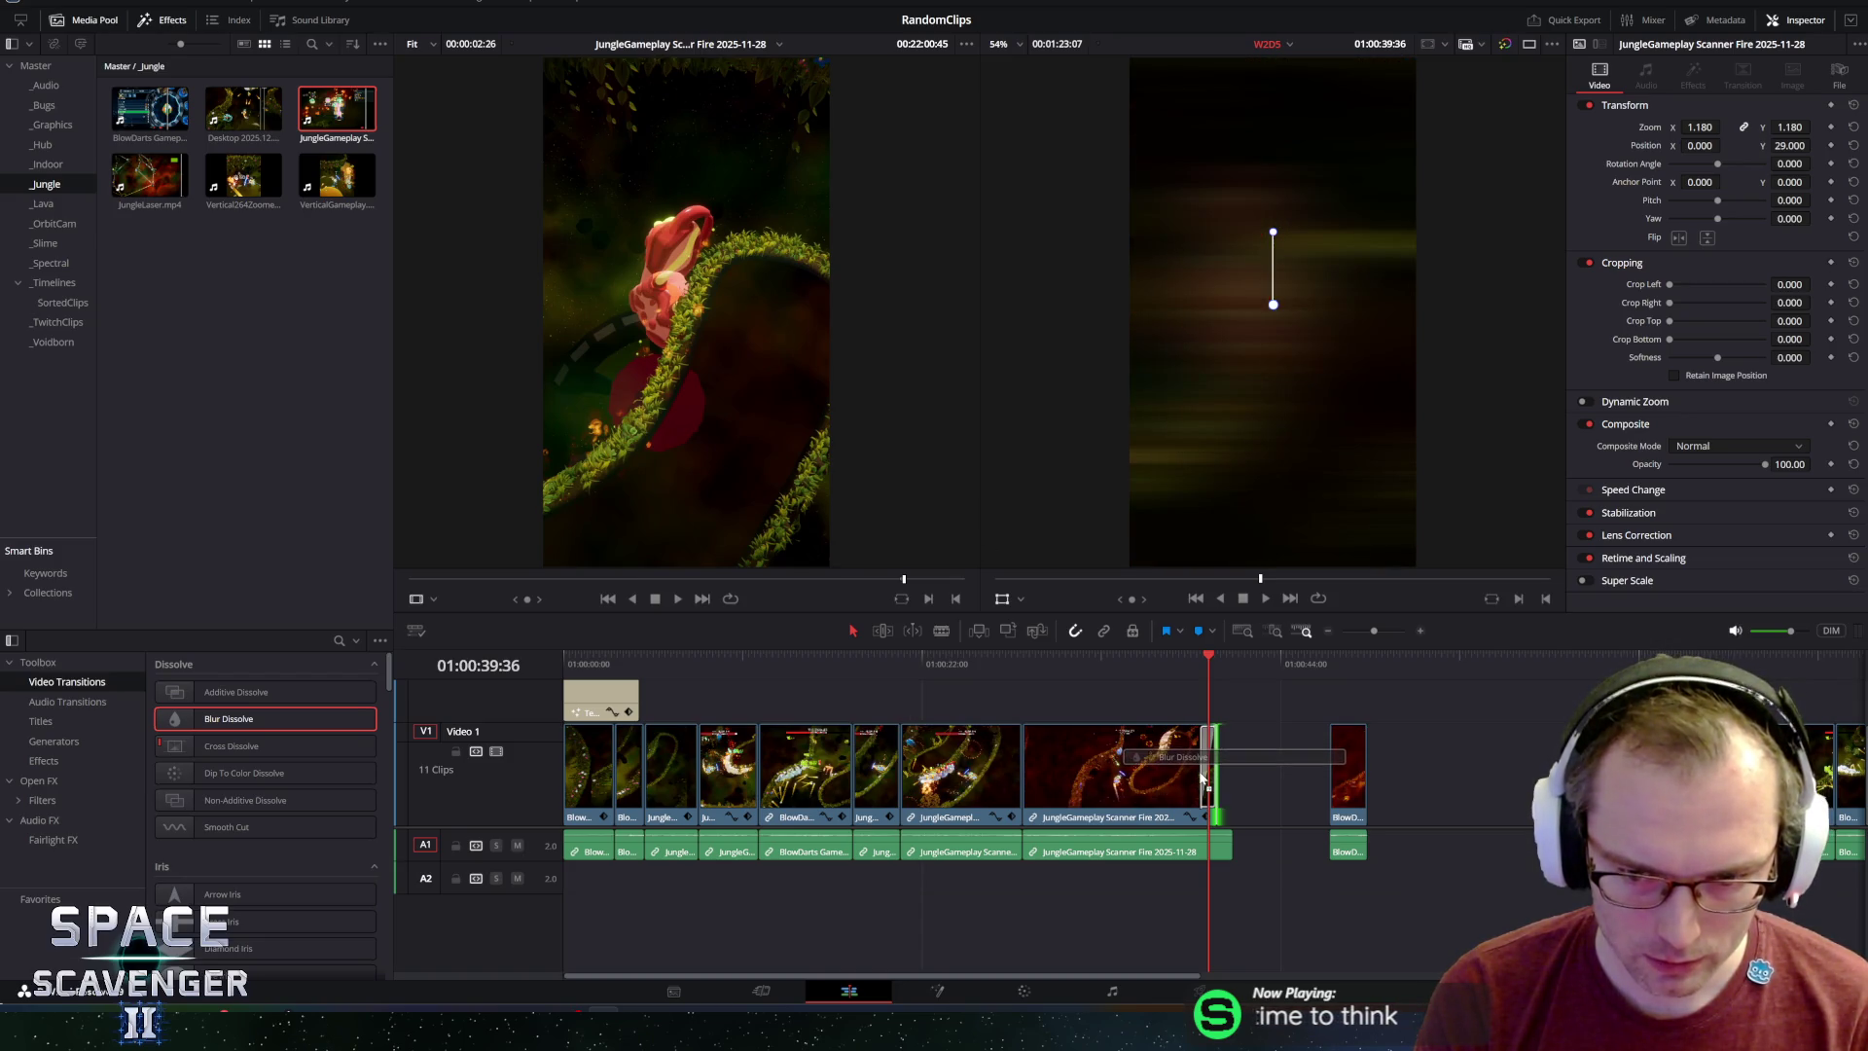
click(1176, 658)
key(space)
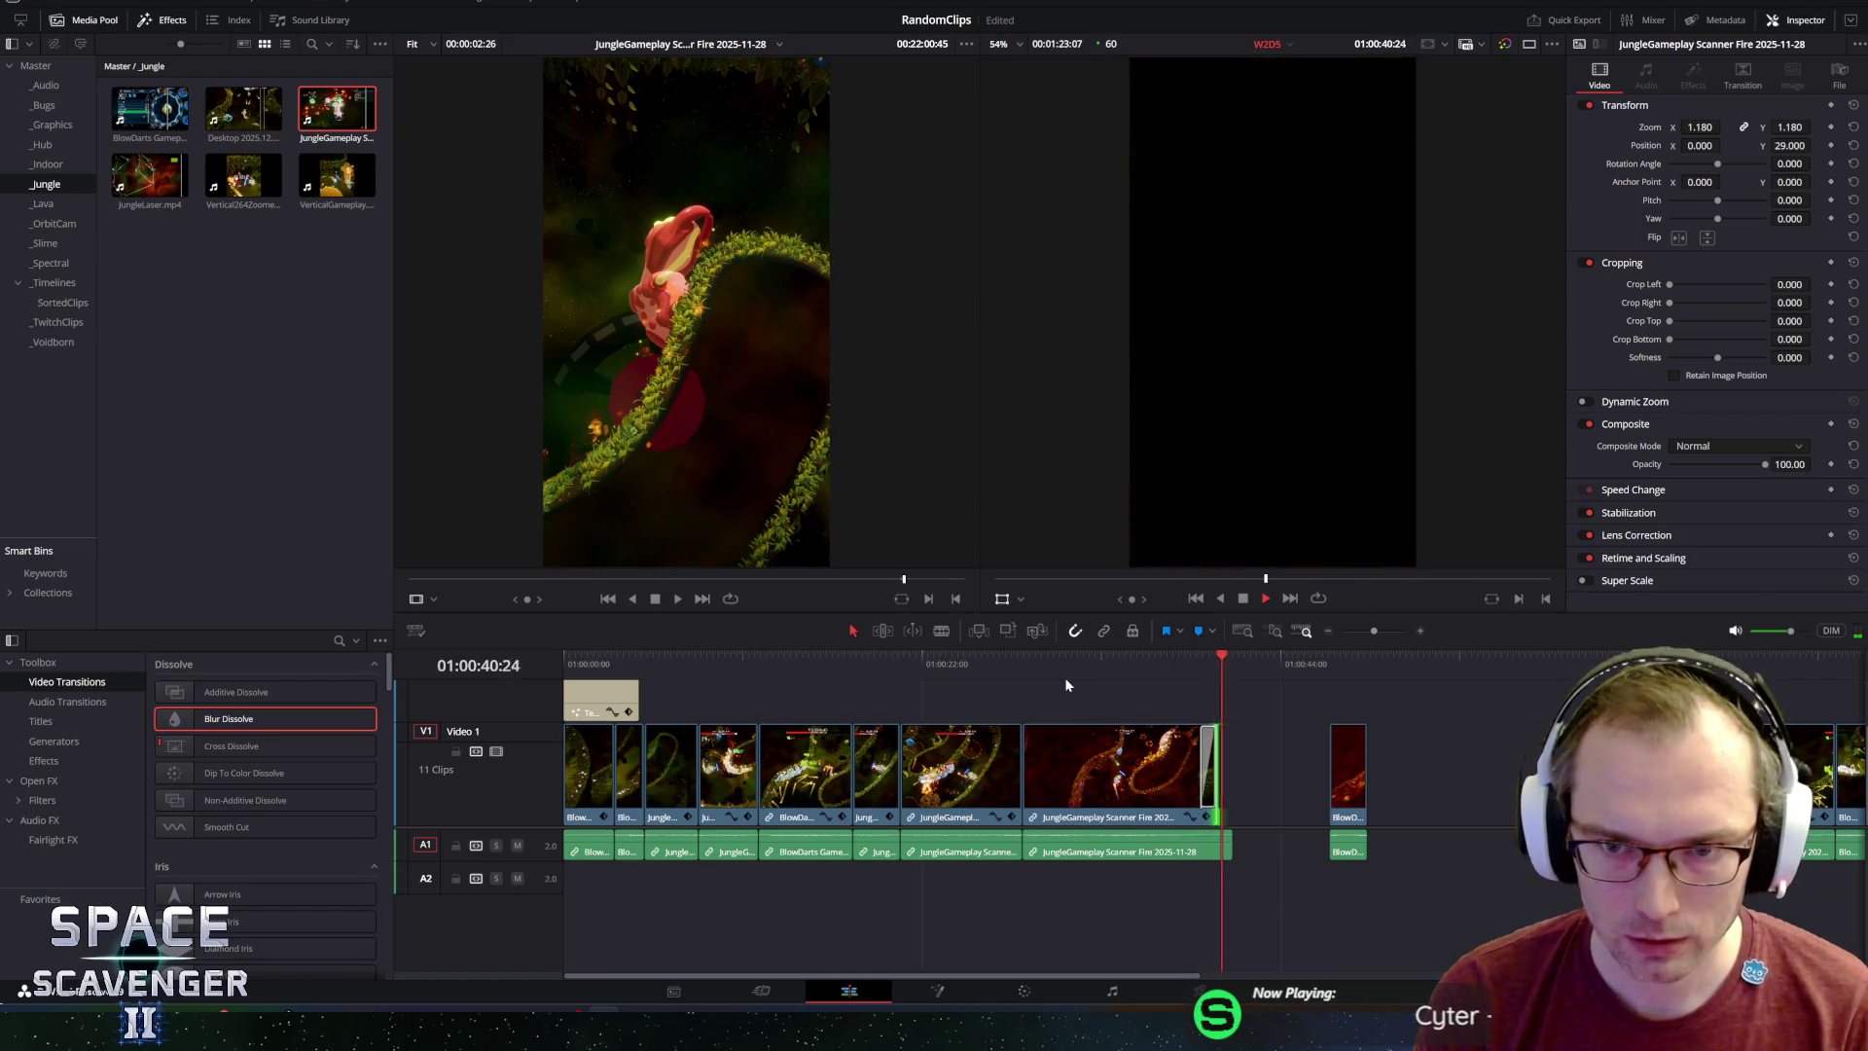
scroll(1353, 735, up, 3)
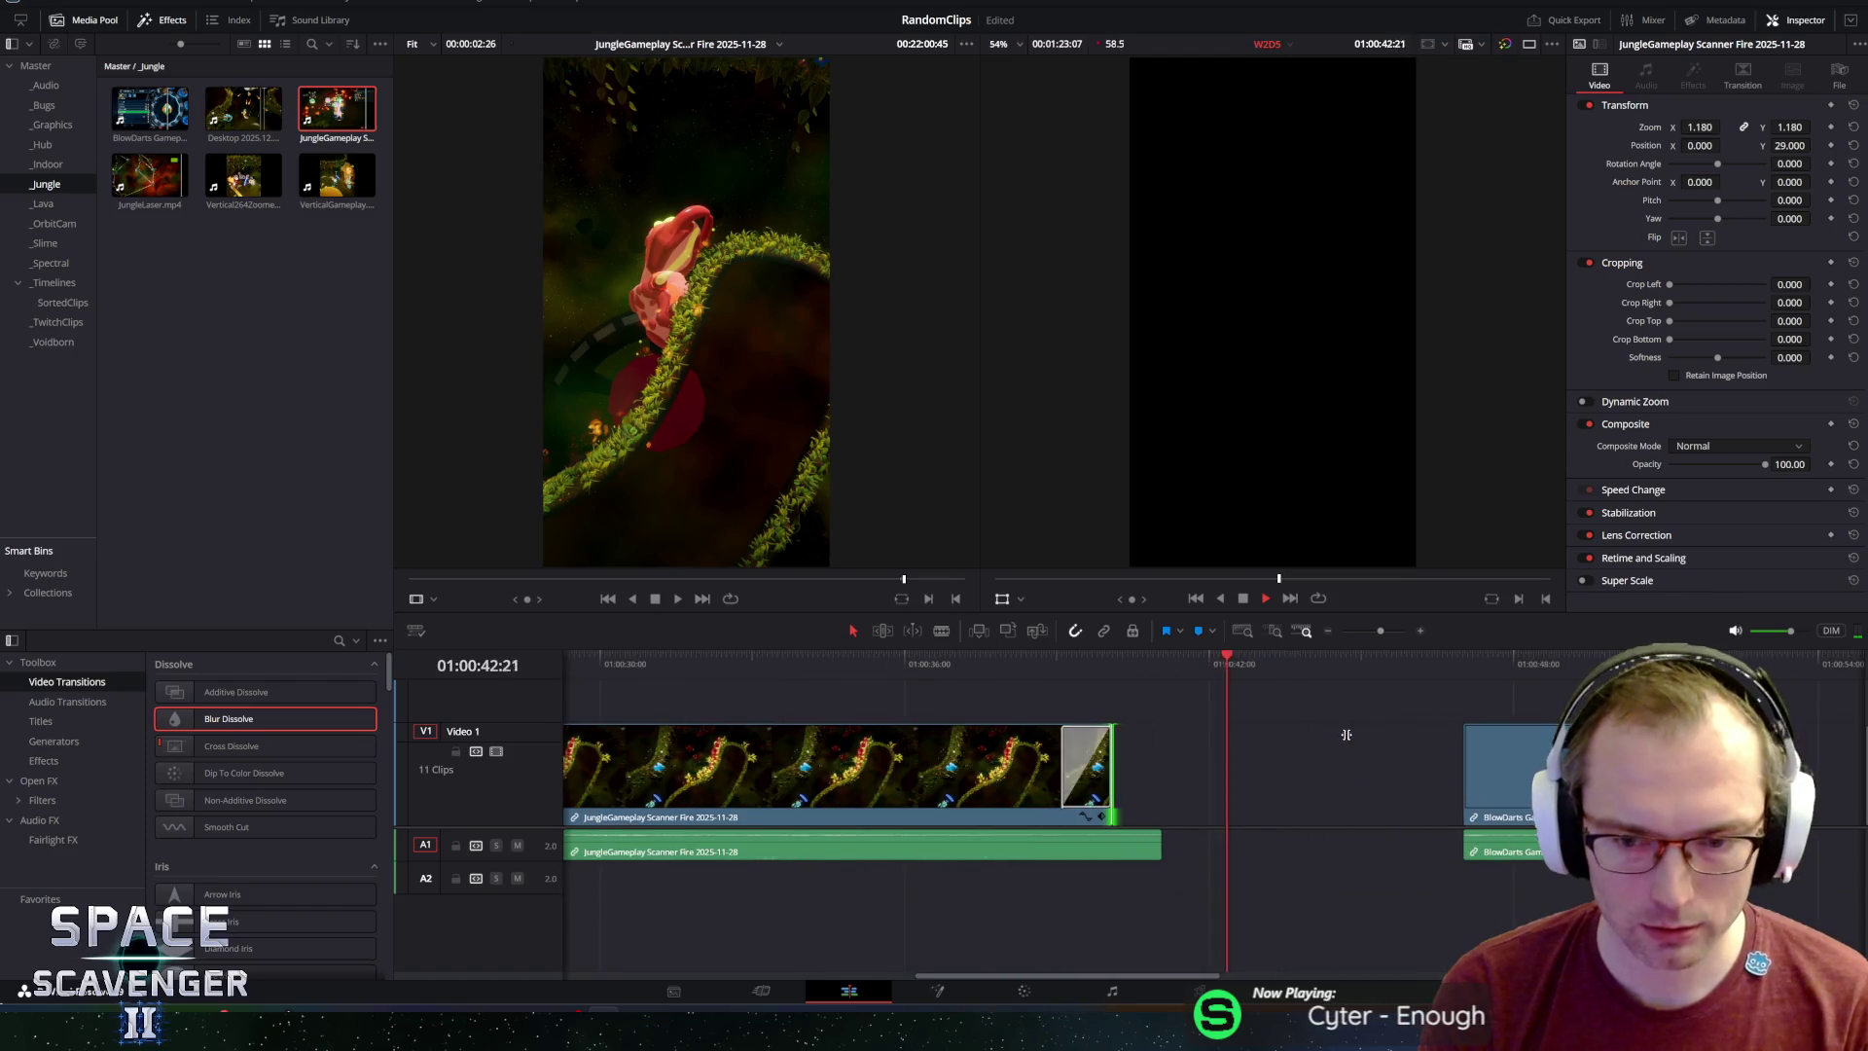
click(1074, 705)
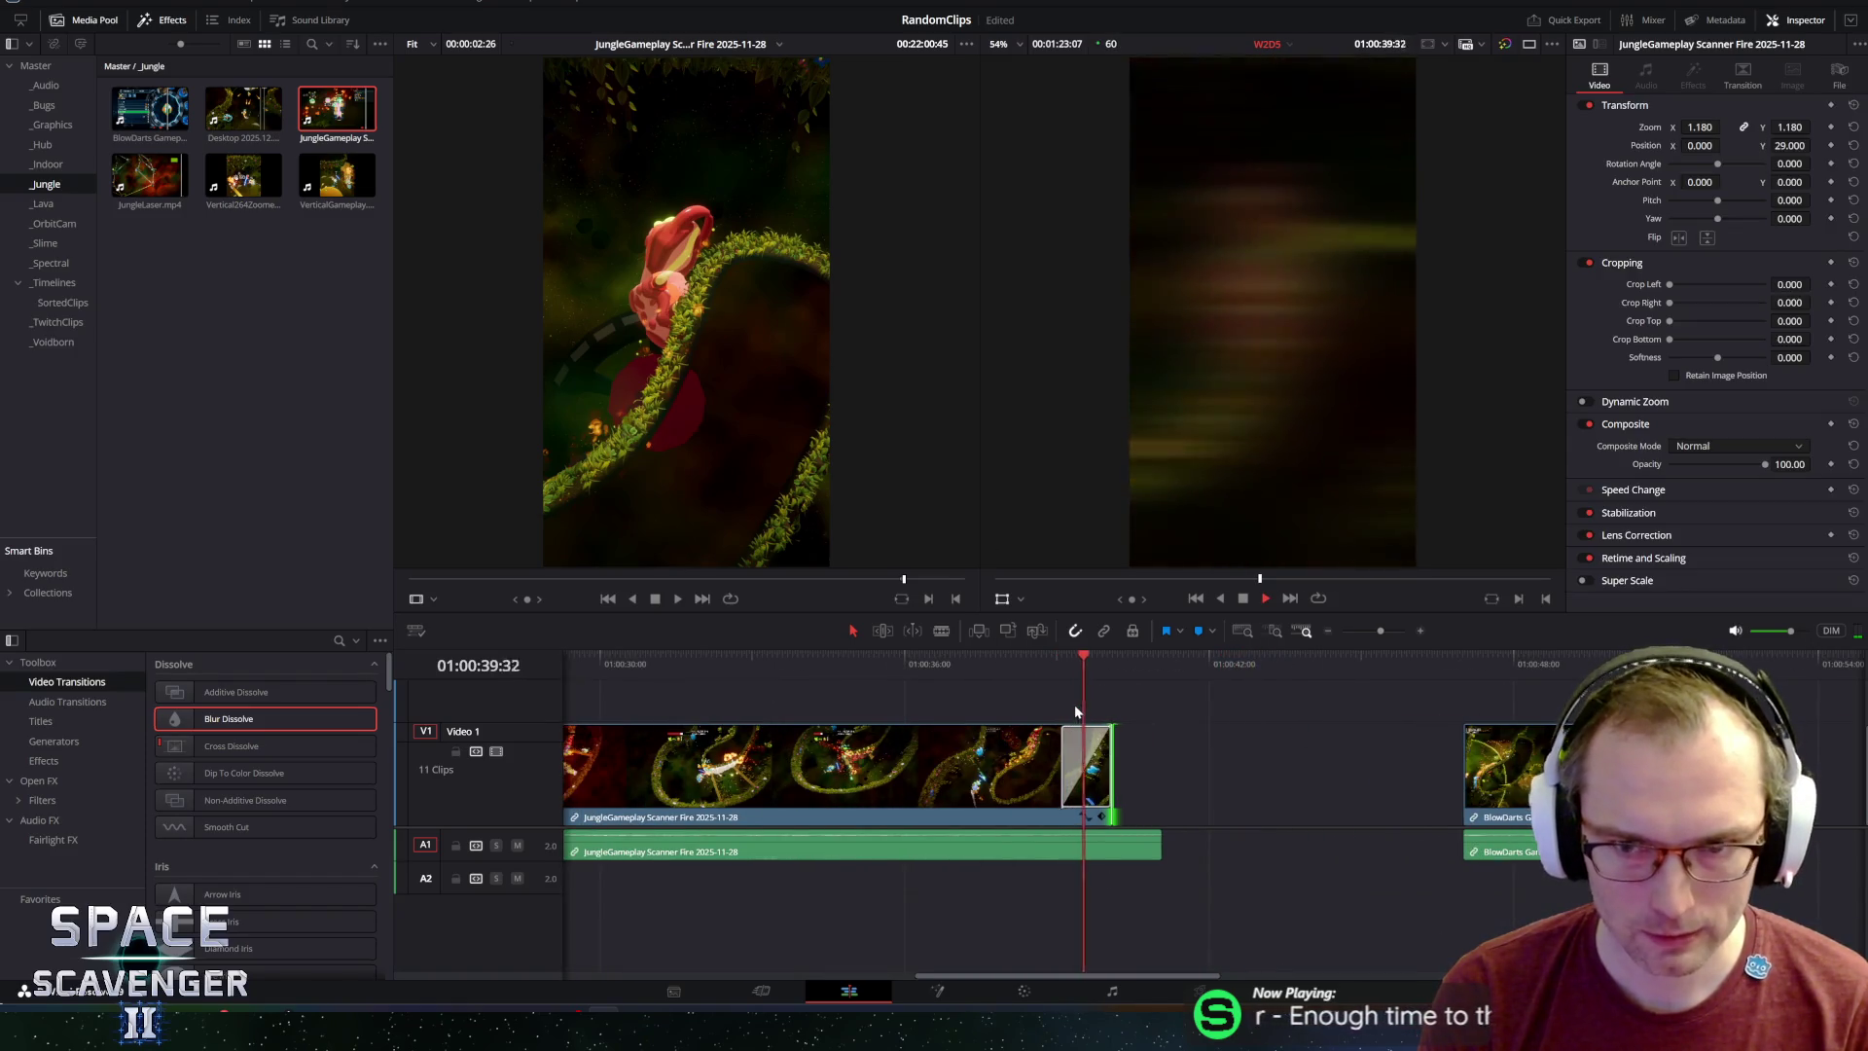
key(space)
Shorten the Blur Dissolve to 0.6 seconds and replay it.
click(1078, 767)
click(1077, 767)
drag(1063, 769, 1084, 771)
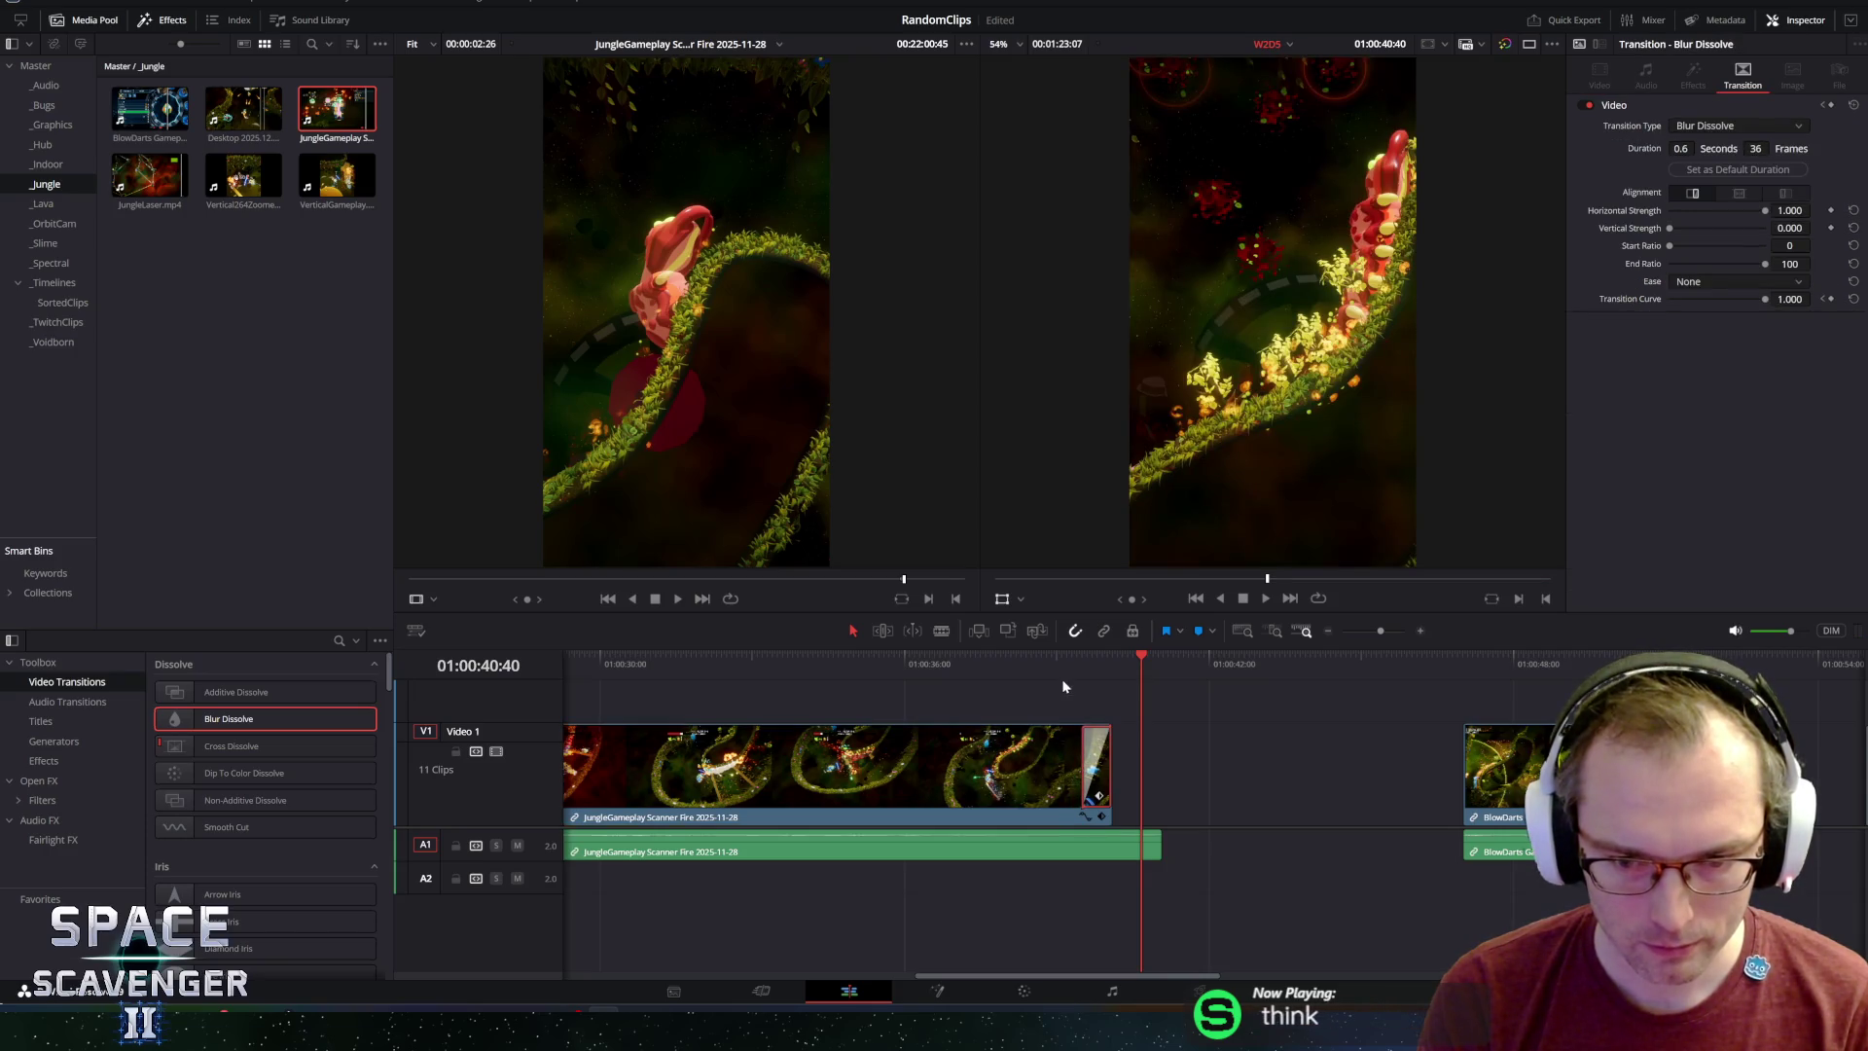
key(slash)
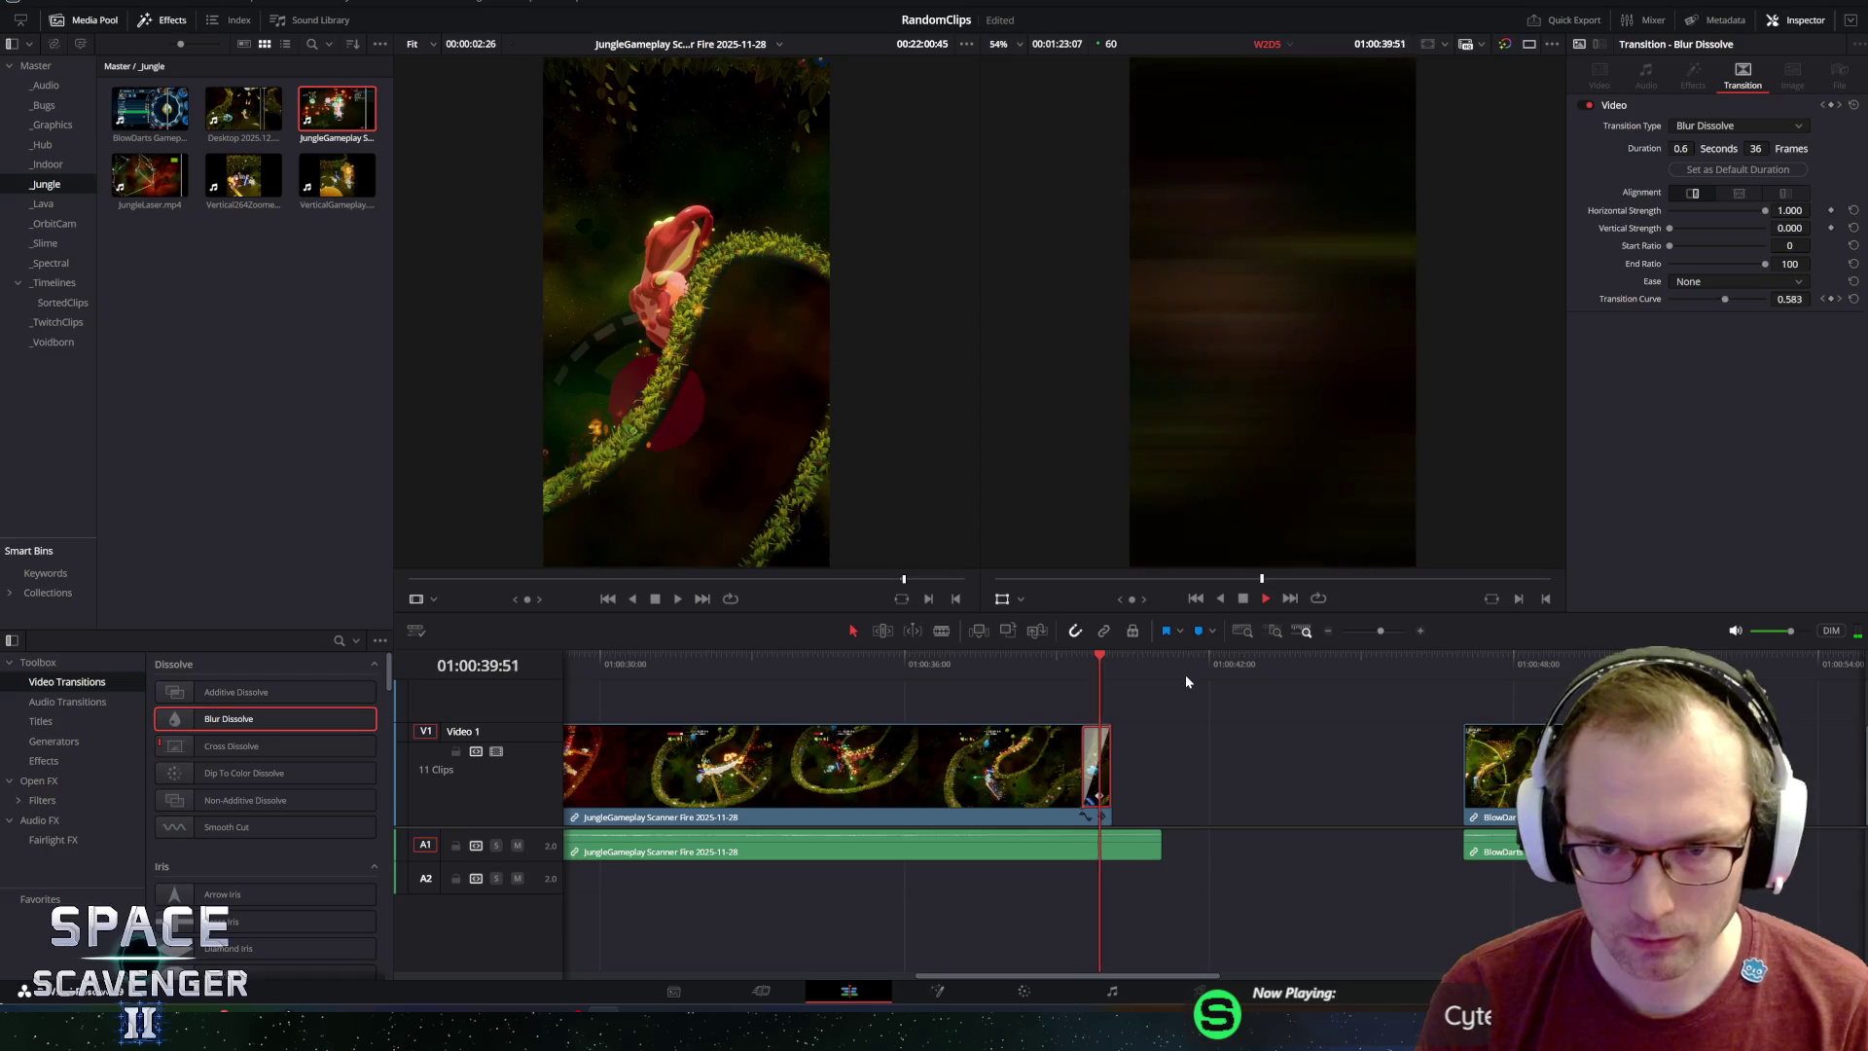
key(space)
Extend the jungle audio on A1 slightly past the end of its video.
drag(1152, 847, 1231, 847)
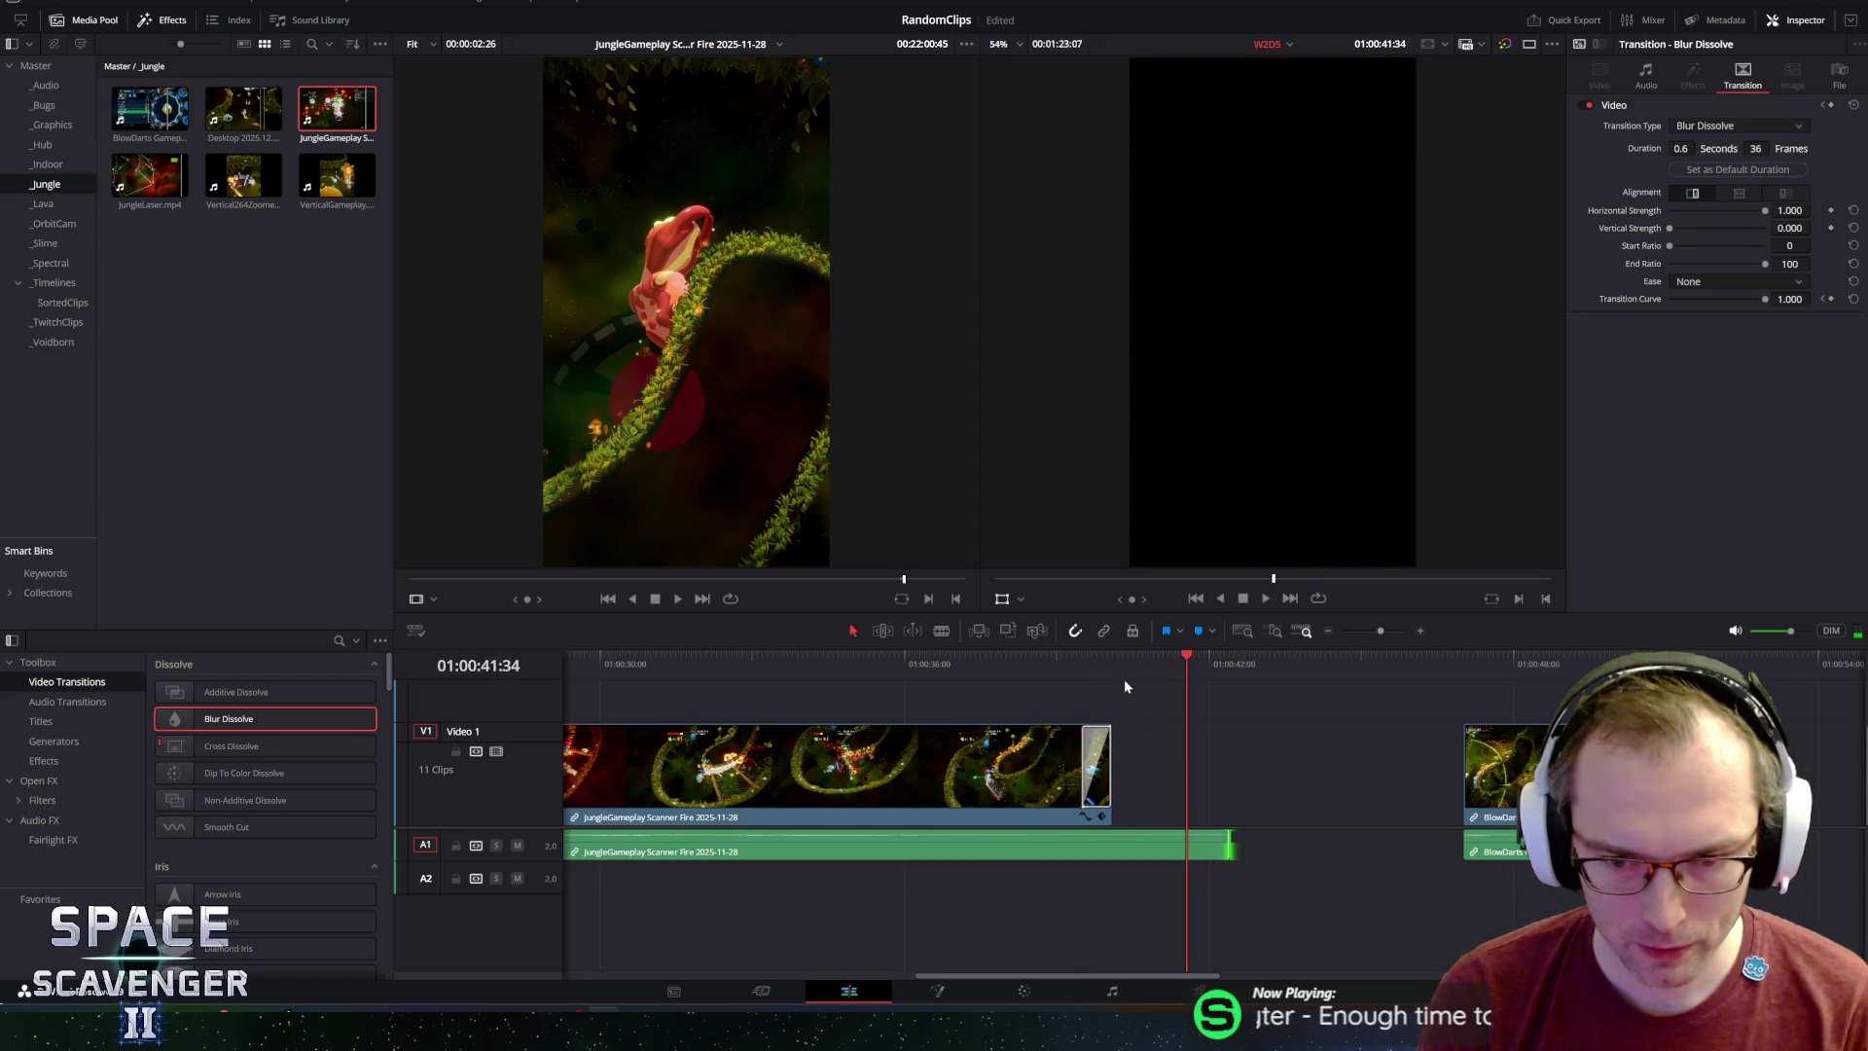
click(1095, 668)
key(space)
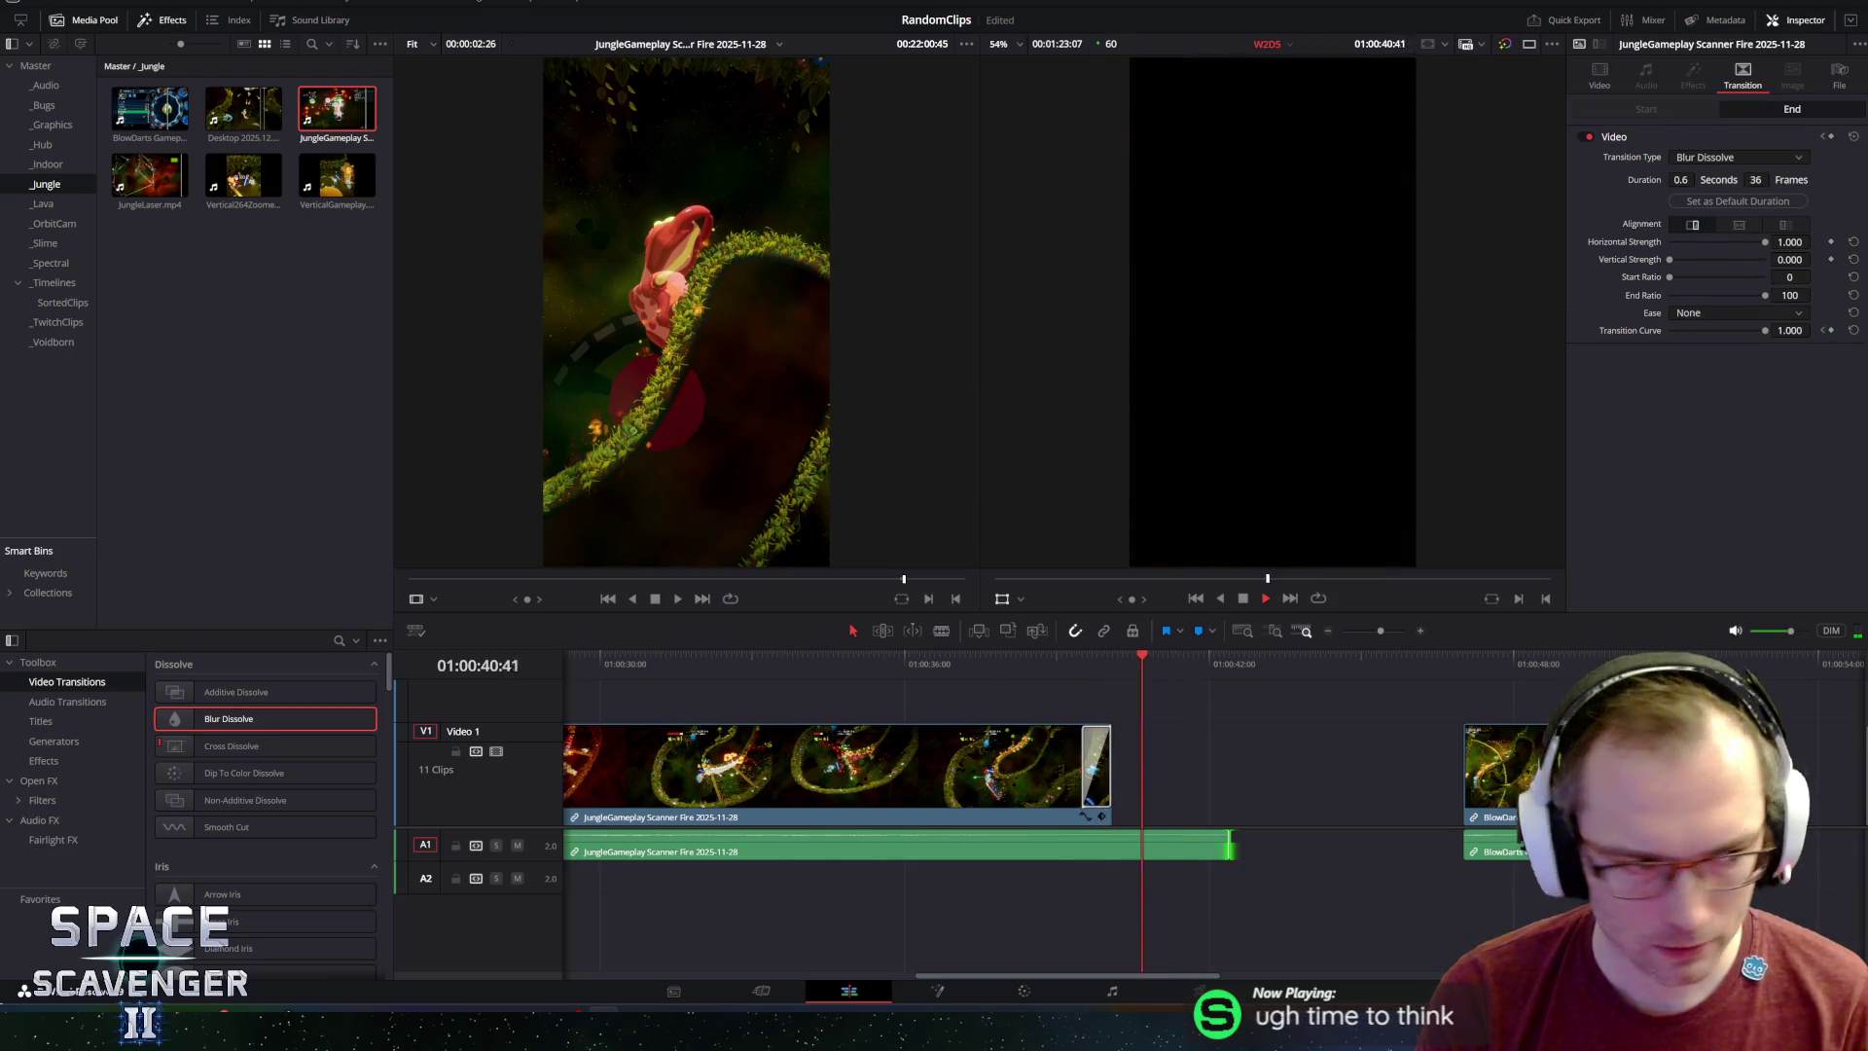
key(space)
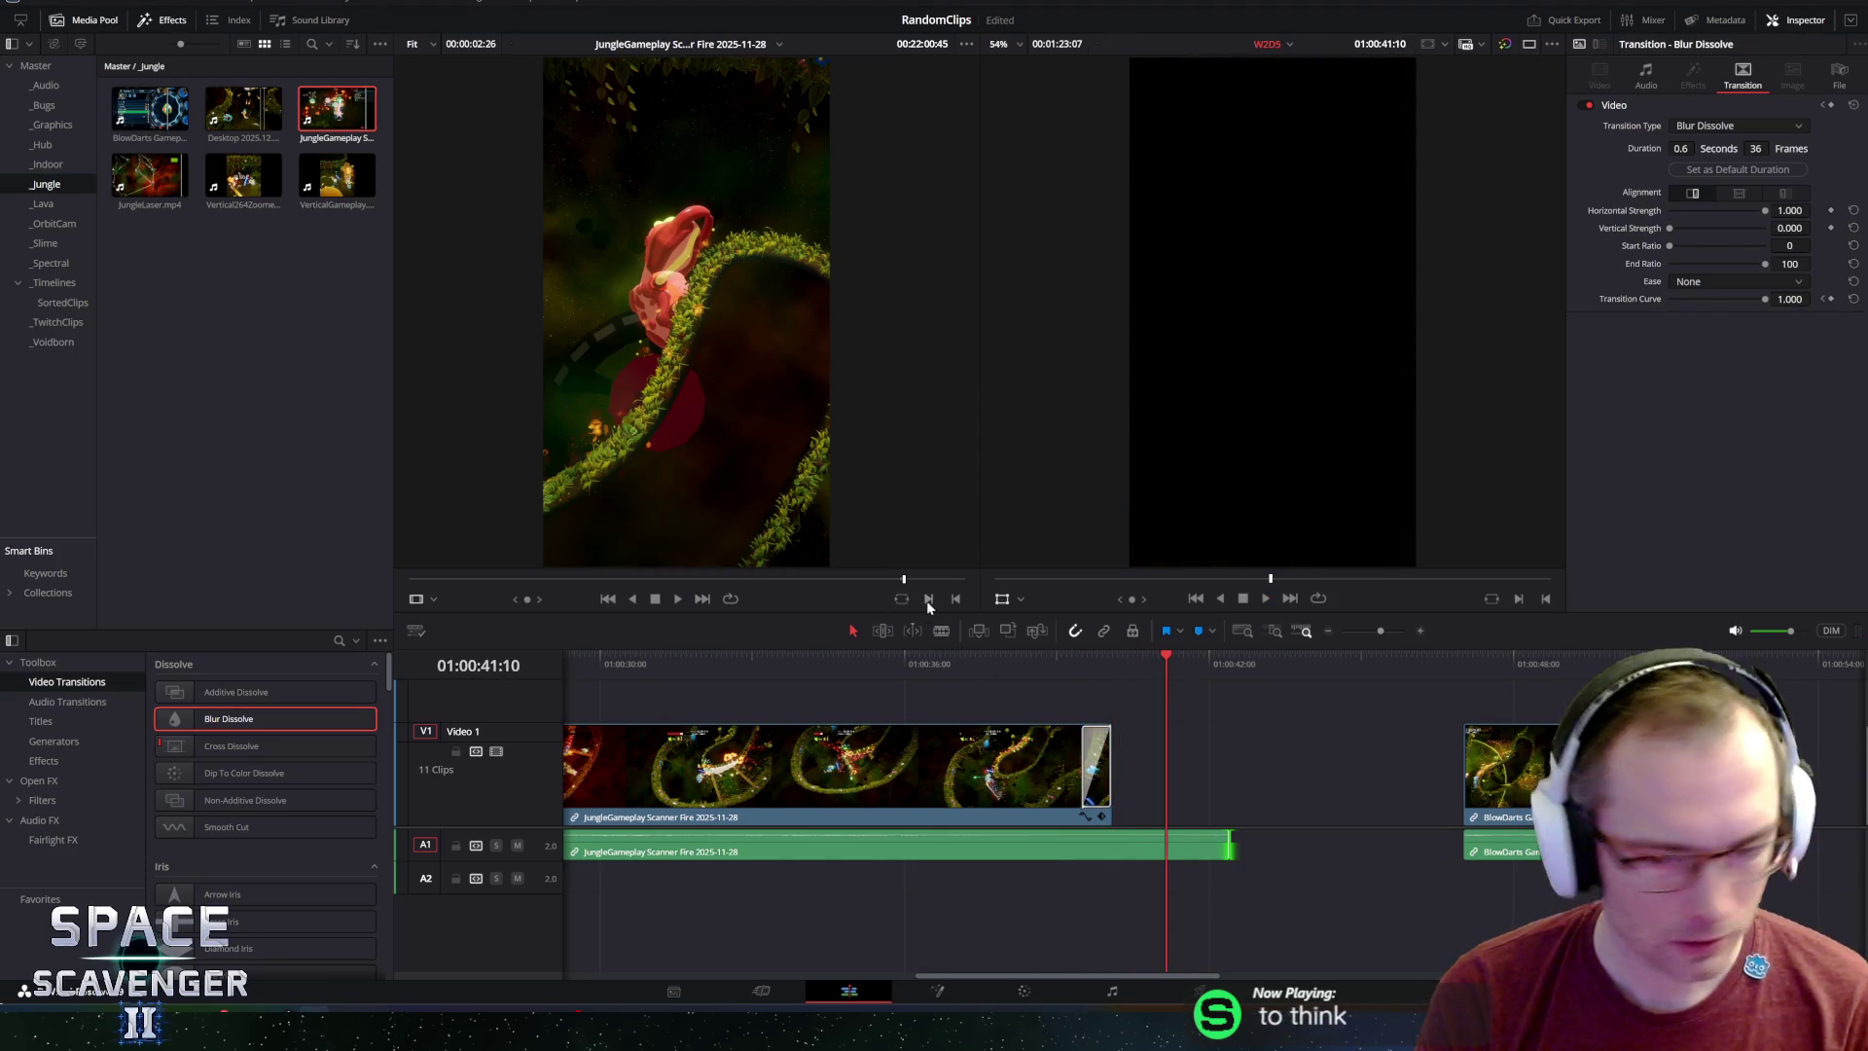
click(1036, 664)
key(space)
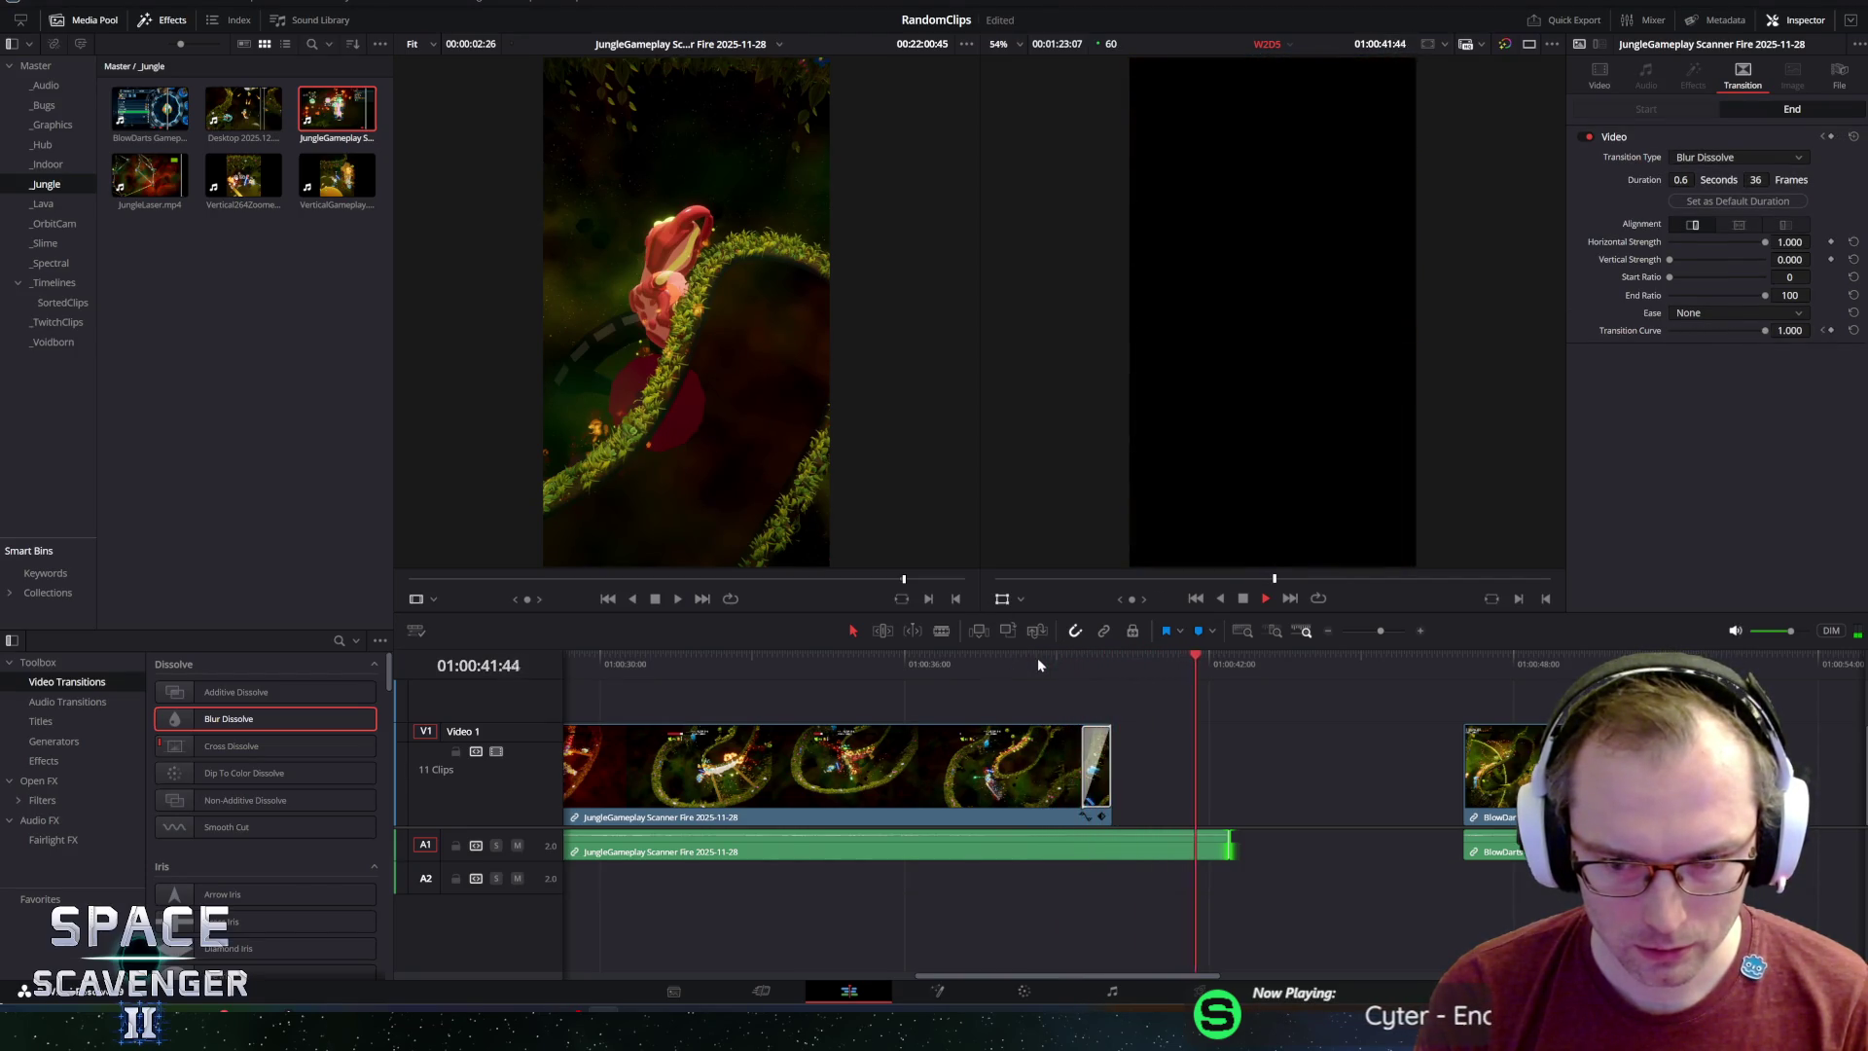
drag(1229, 839, 1280, 844)
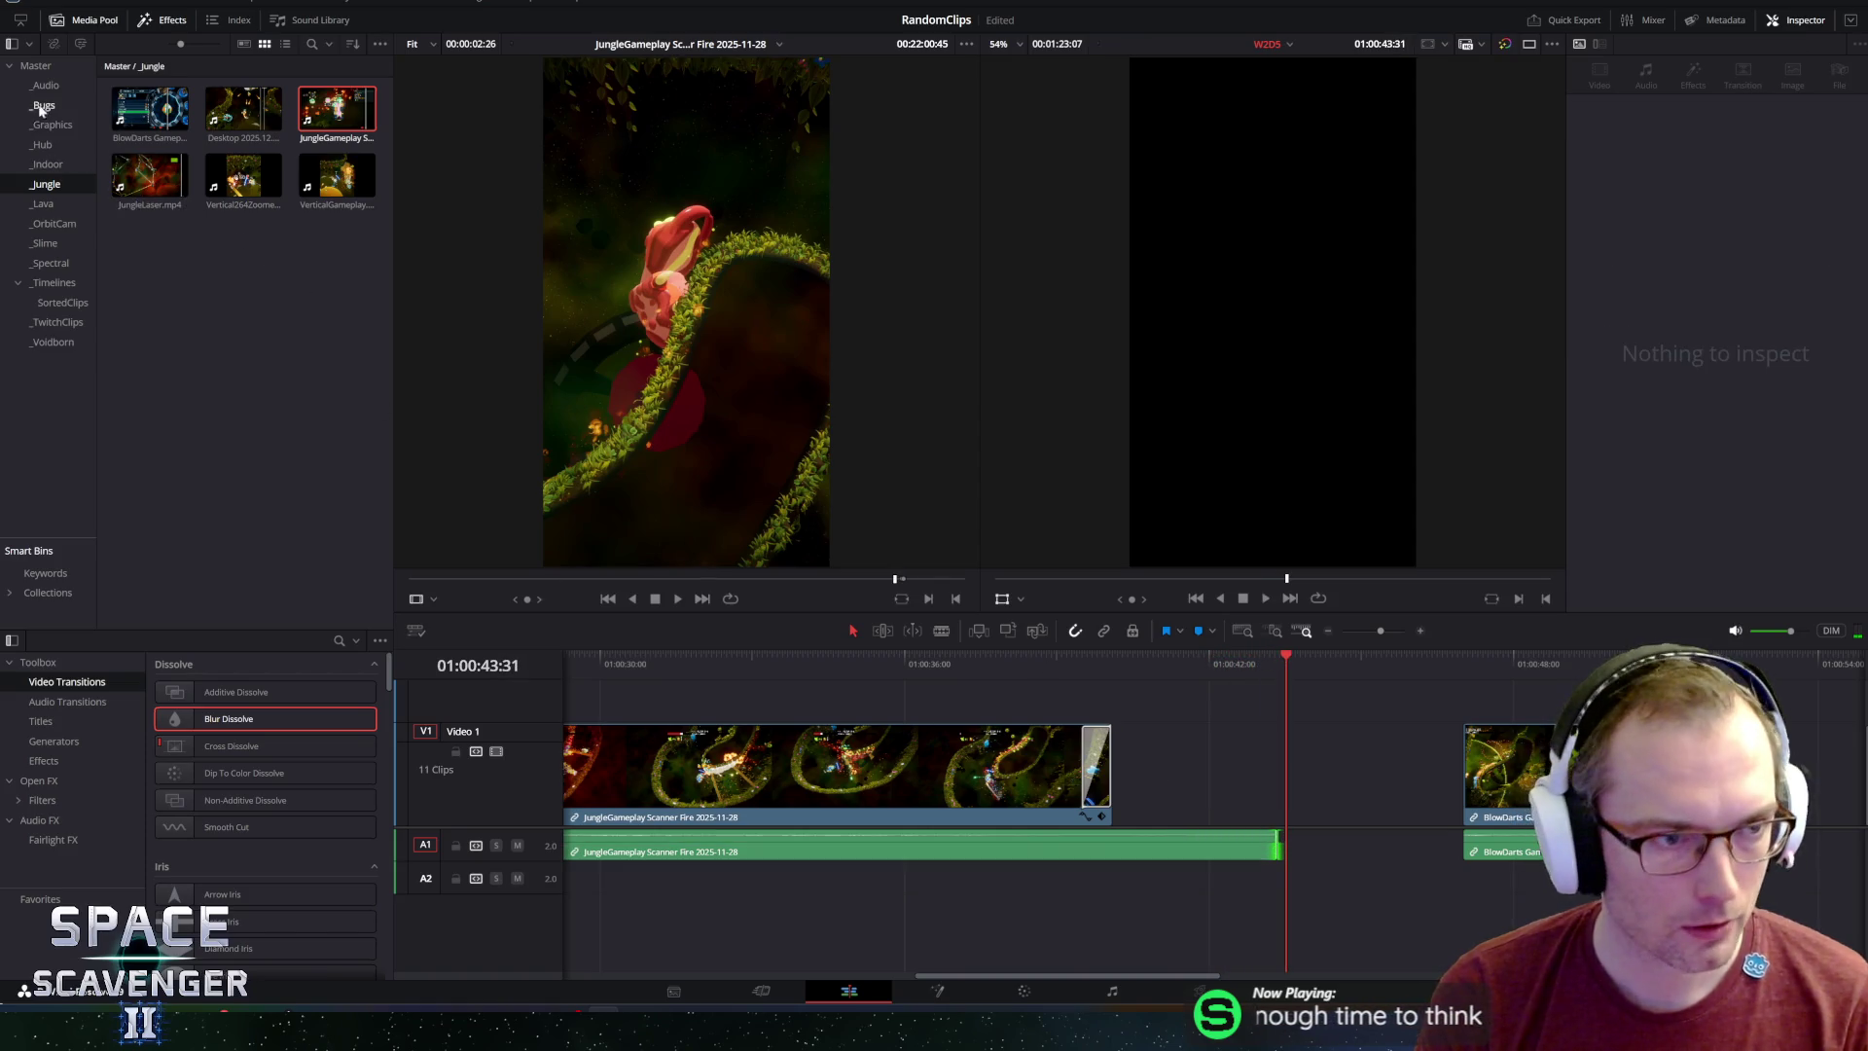
Place the ShortEndingCTA end card from the _Graphics bin right after the jungle clip on V1.
click(49, 124)
mouse_move(150, 109)
mouse_down()
mouse_move(1061, 774)
mouse_move(1160, 784)
mouse_up()
click(1146, 780)
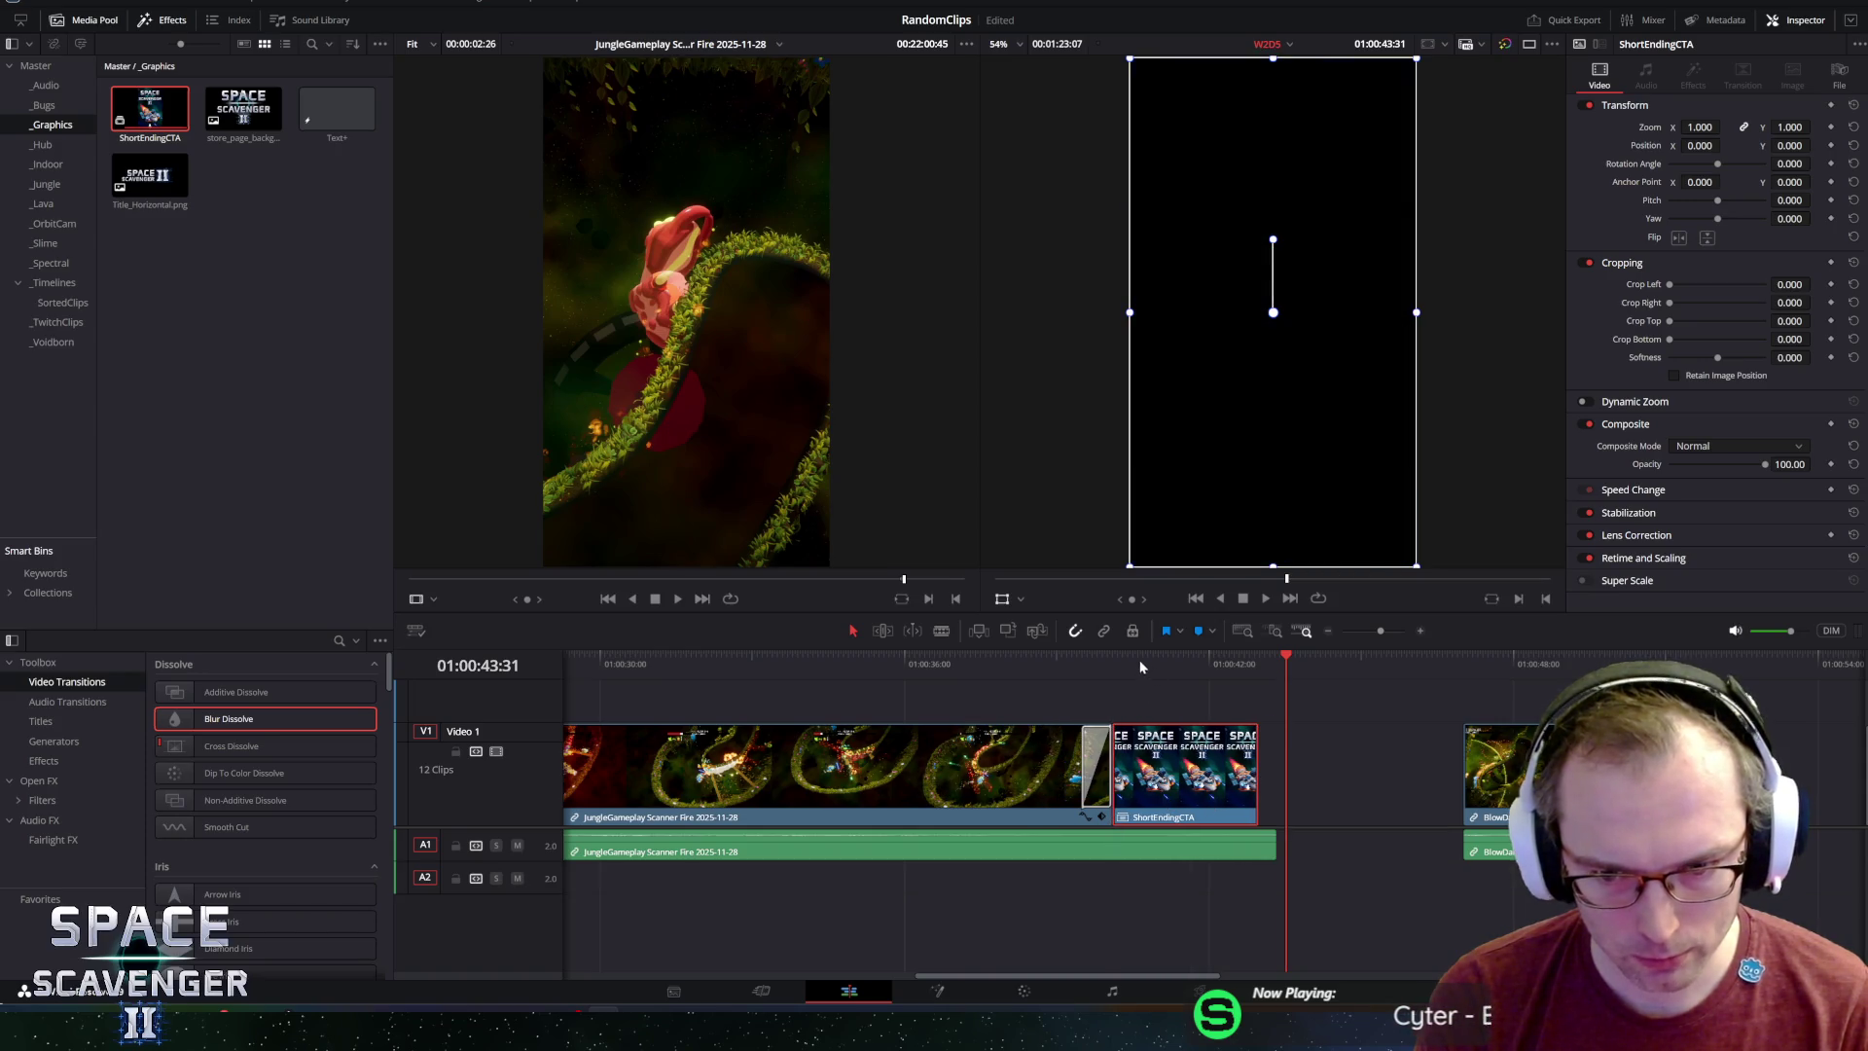
click(974, 665)
key(space)
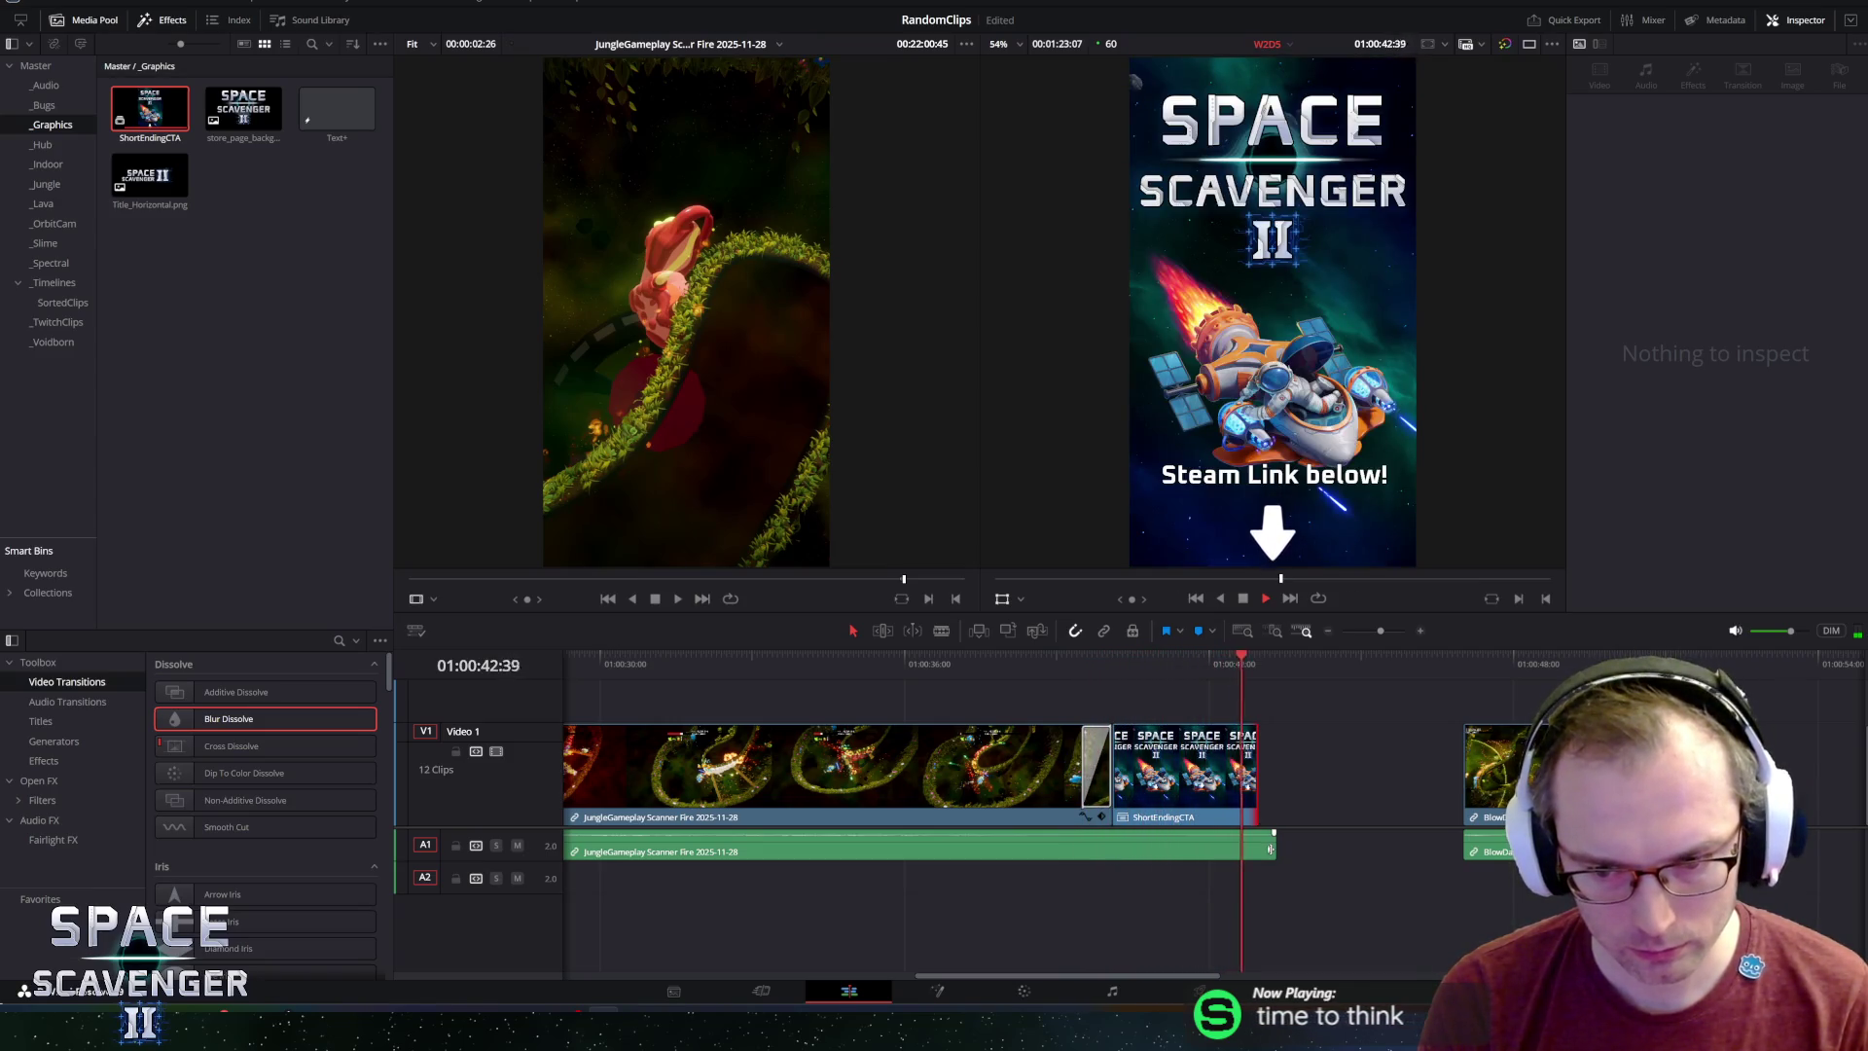
key(space)
mouse_move(1142, 768)
mouse_down()
mouse_move(1161, 768)
mouse_move(1112, 761)
mouse_up()
click(1102, 662)
key(space)
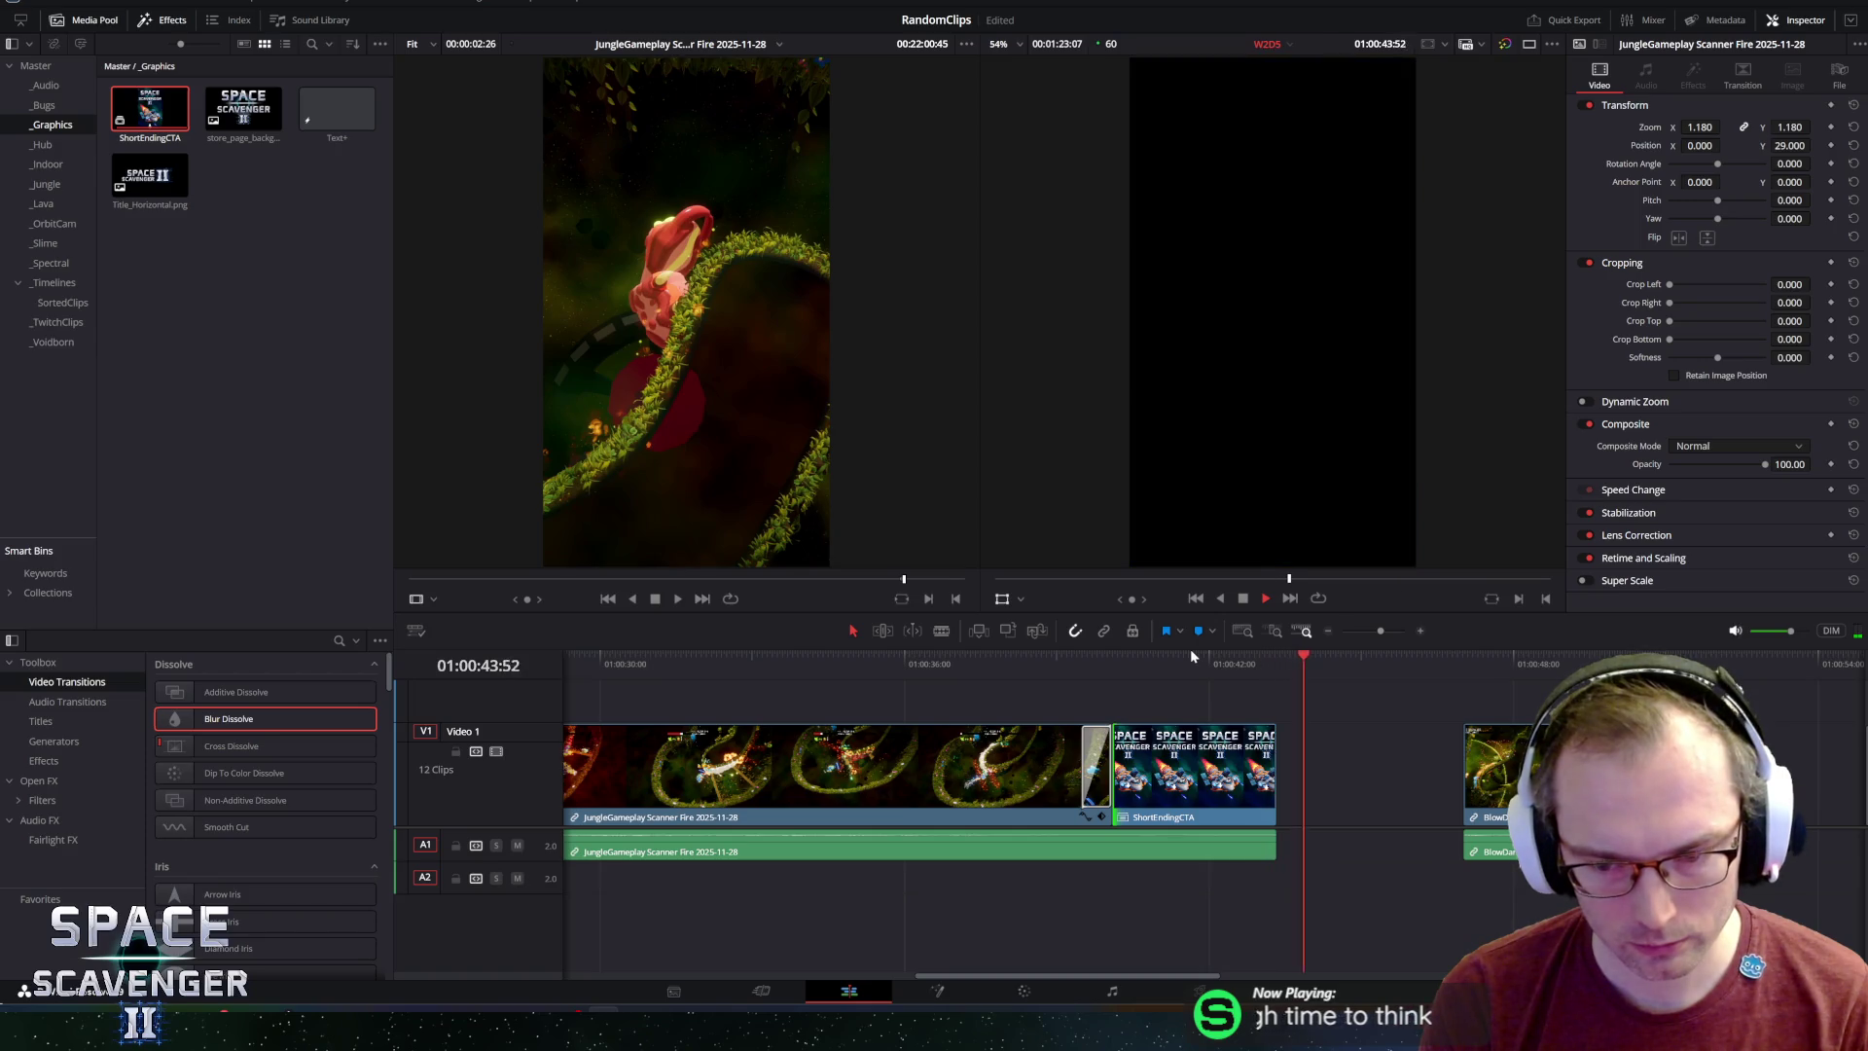
Extend the jungle audio beneath the end card and shift the card slightly later.
click(1237, 856)
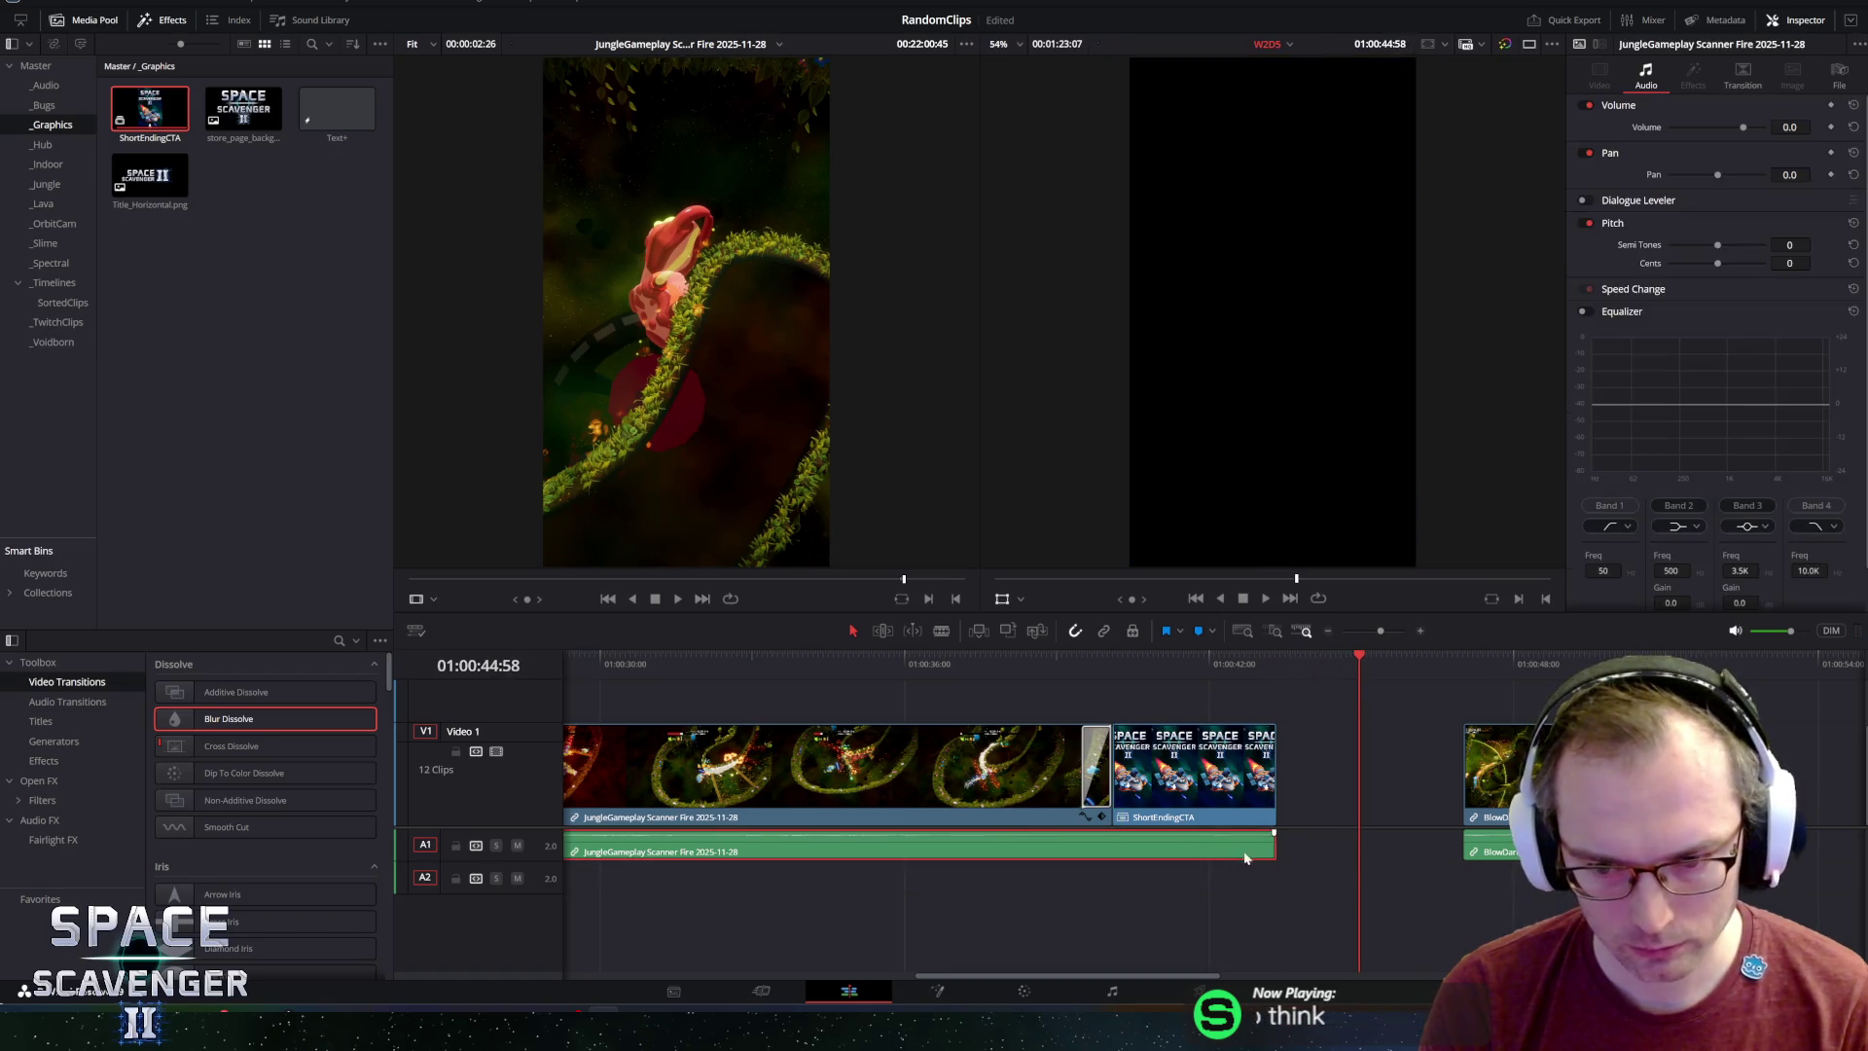
drag(1267, 851, 1347, 852)
click(1228, 659)
key(space)
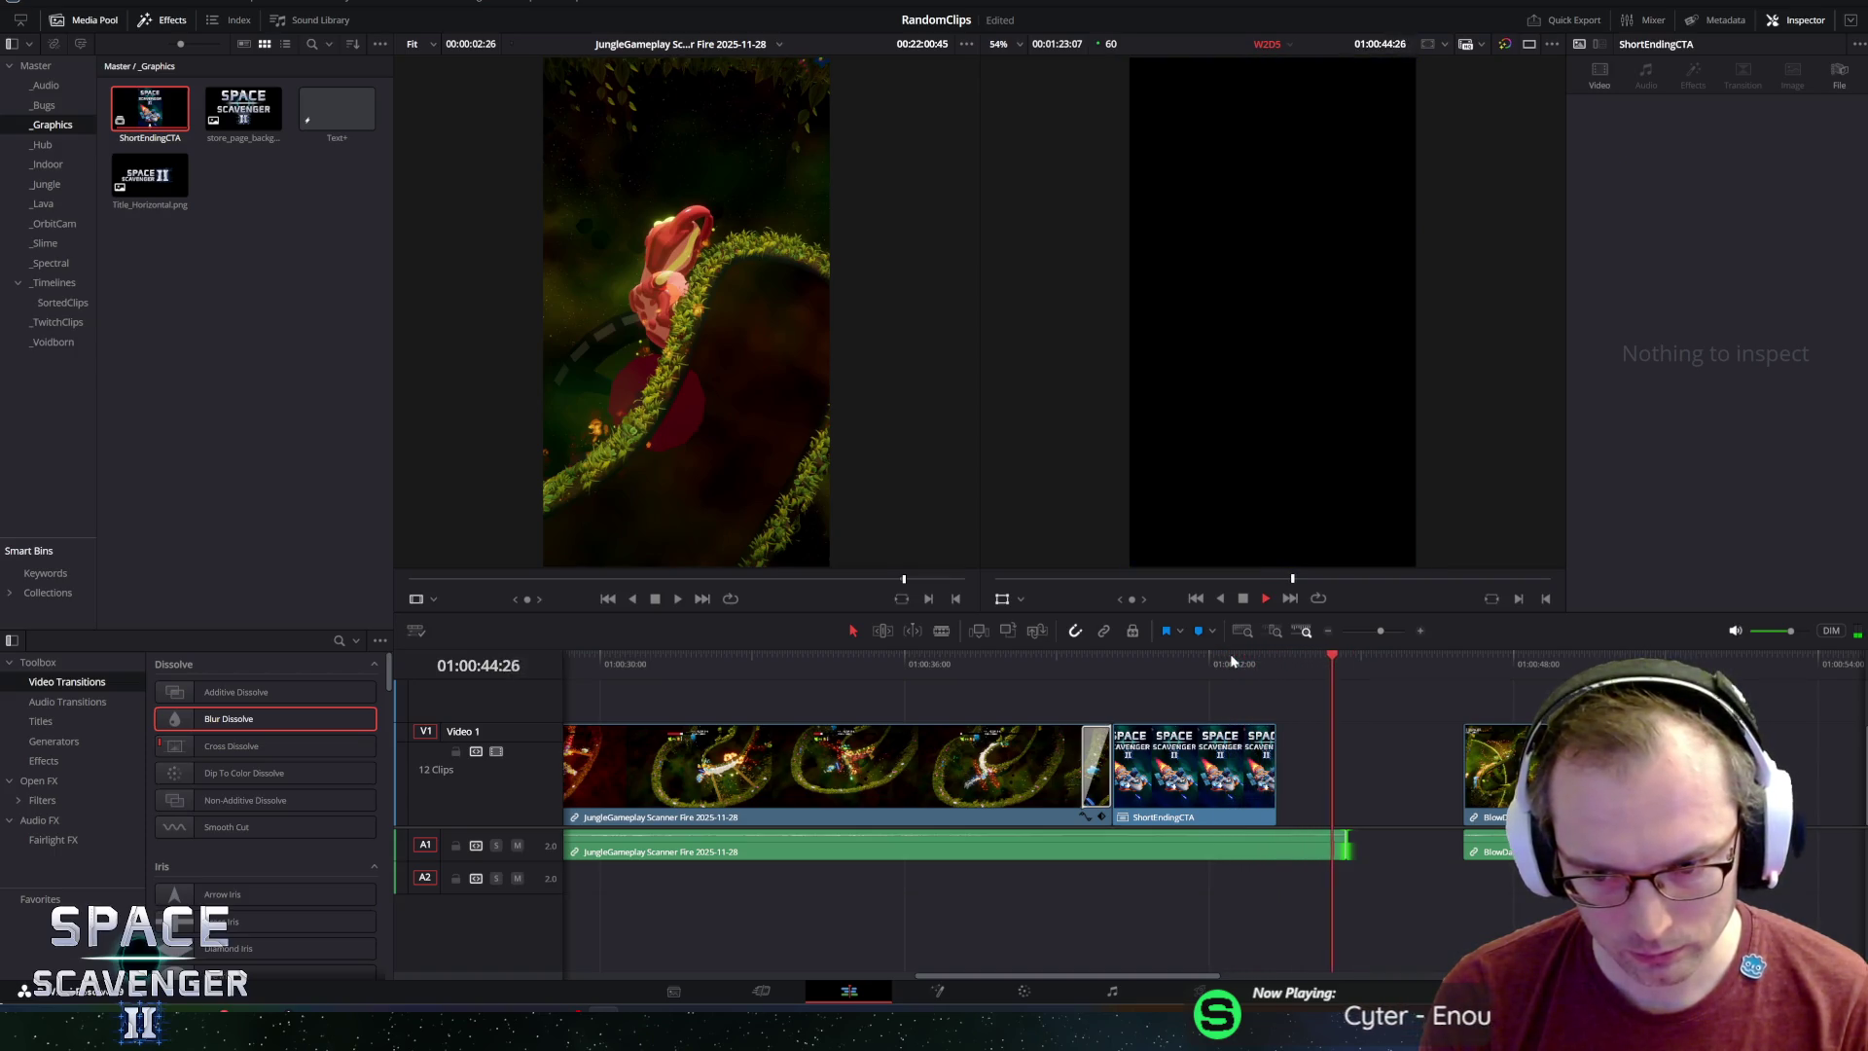
click(1215, 664)
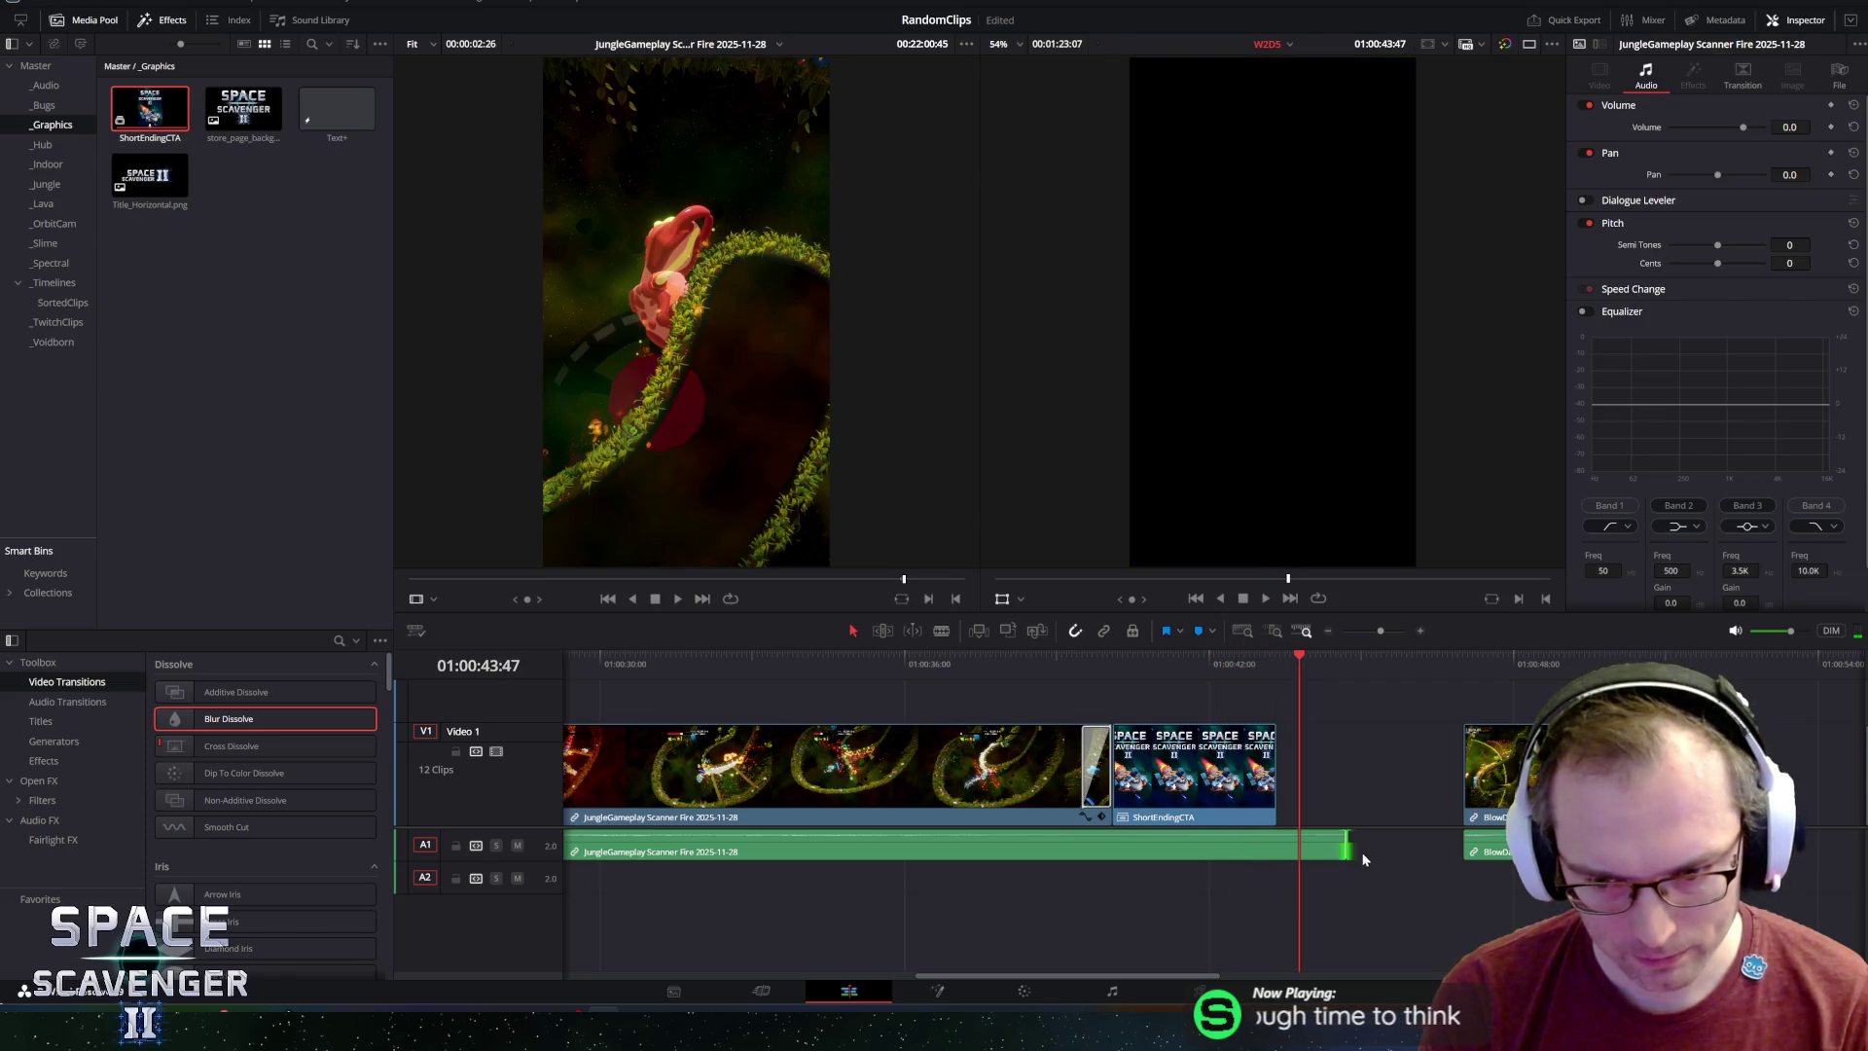
drag(1351, 849, 1307, 849)
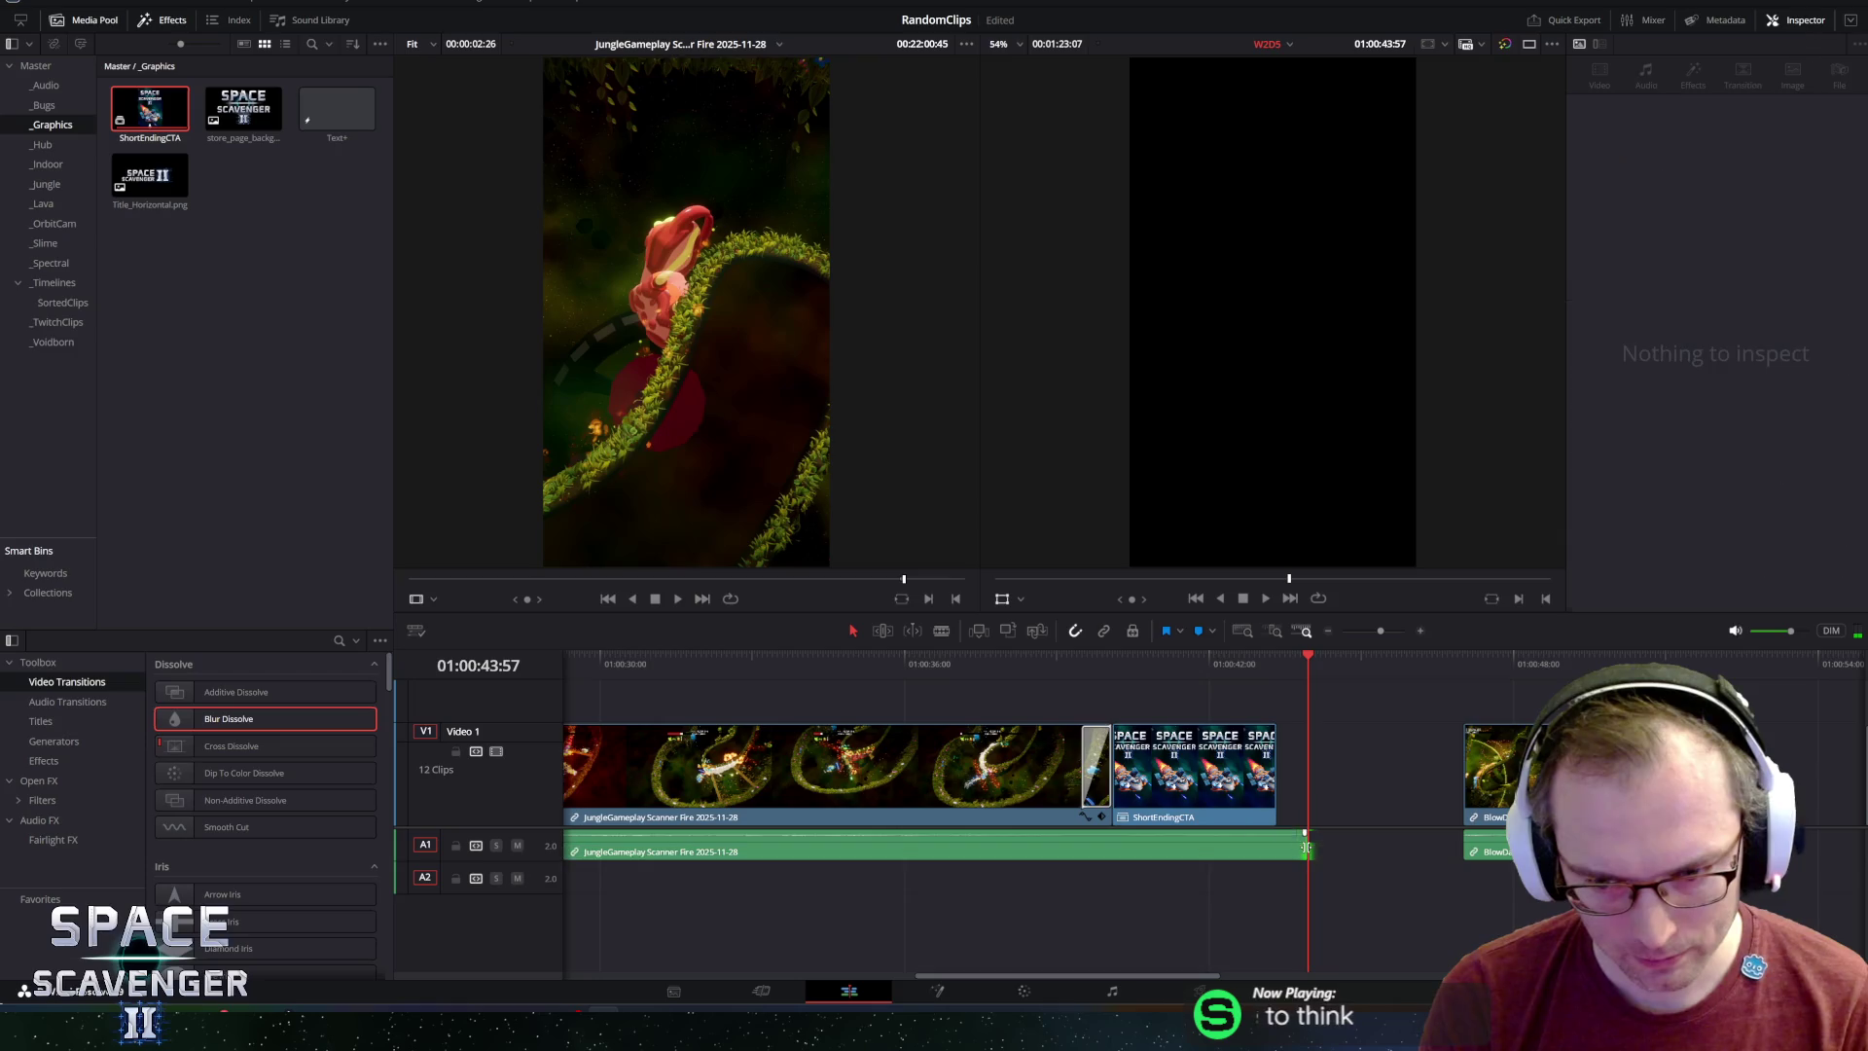
click(1129, 664)
mouse_move(1118, 766)
mouse_down()
mouse_move(1225, 771)
mouse_move(1182, 772)
mouse_up()
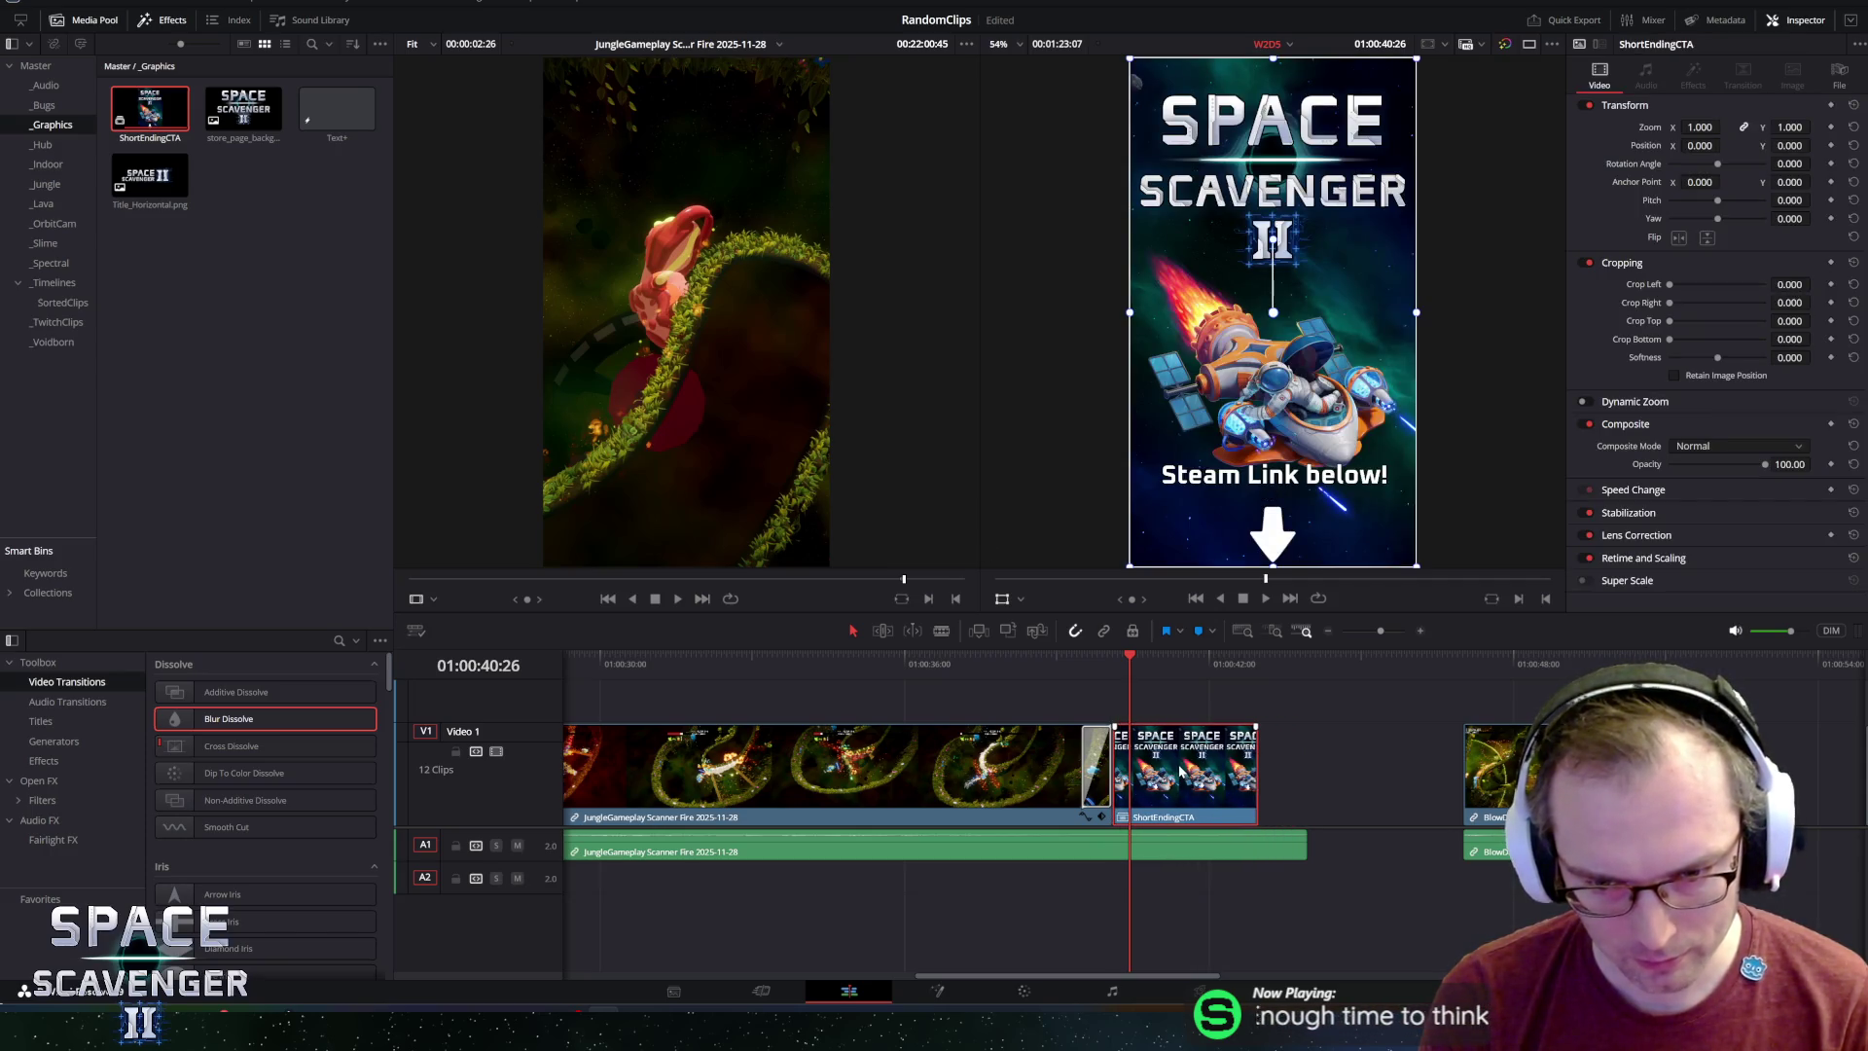
Paste a second copy of the end card, trim it, then delete it.
key(ctrl+c)
drag(1279, 670, 1263, 671)
key(ctrl+v)
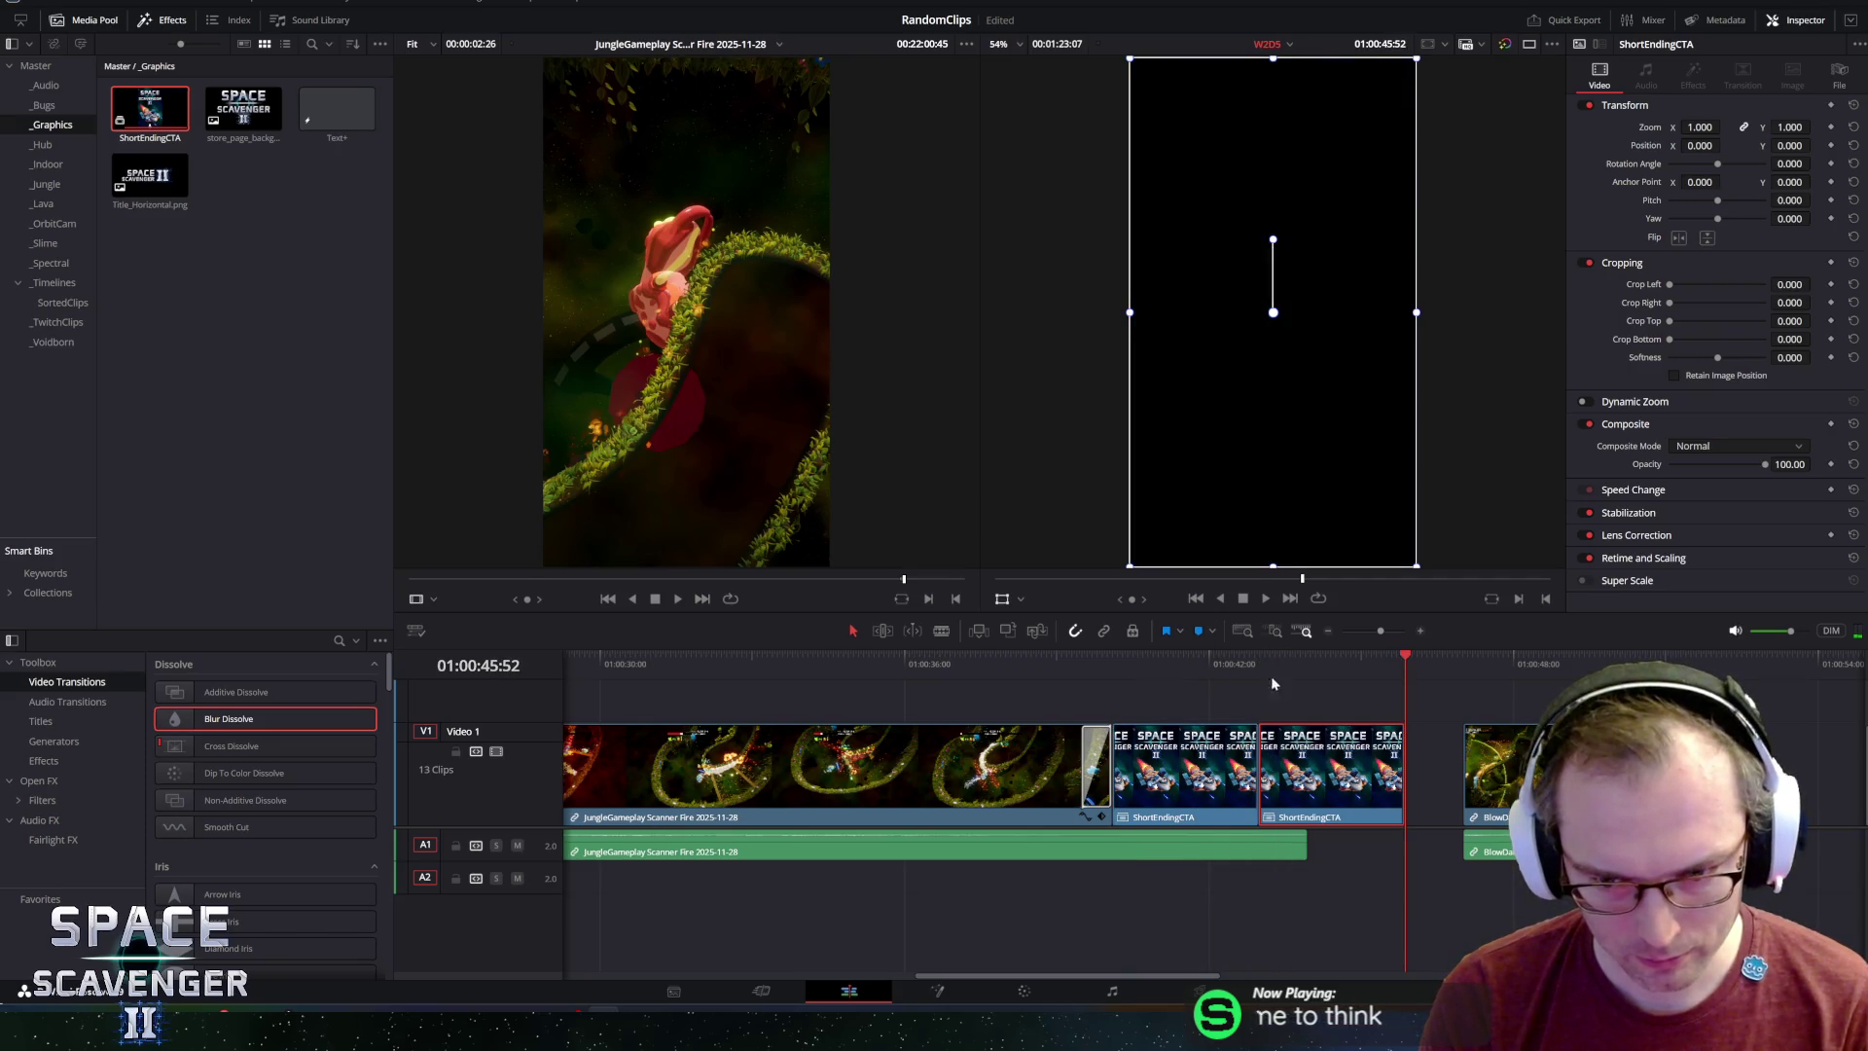
click(1234, 670)
key(space)
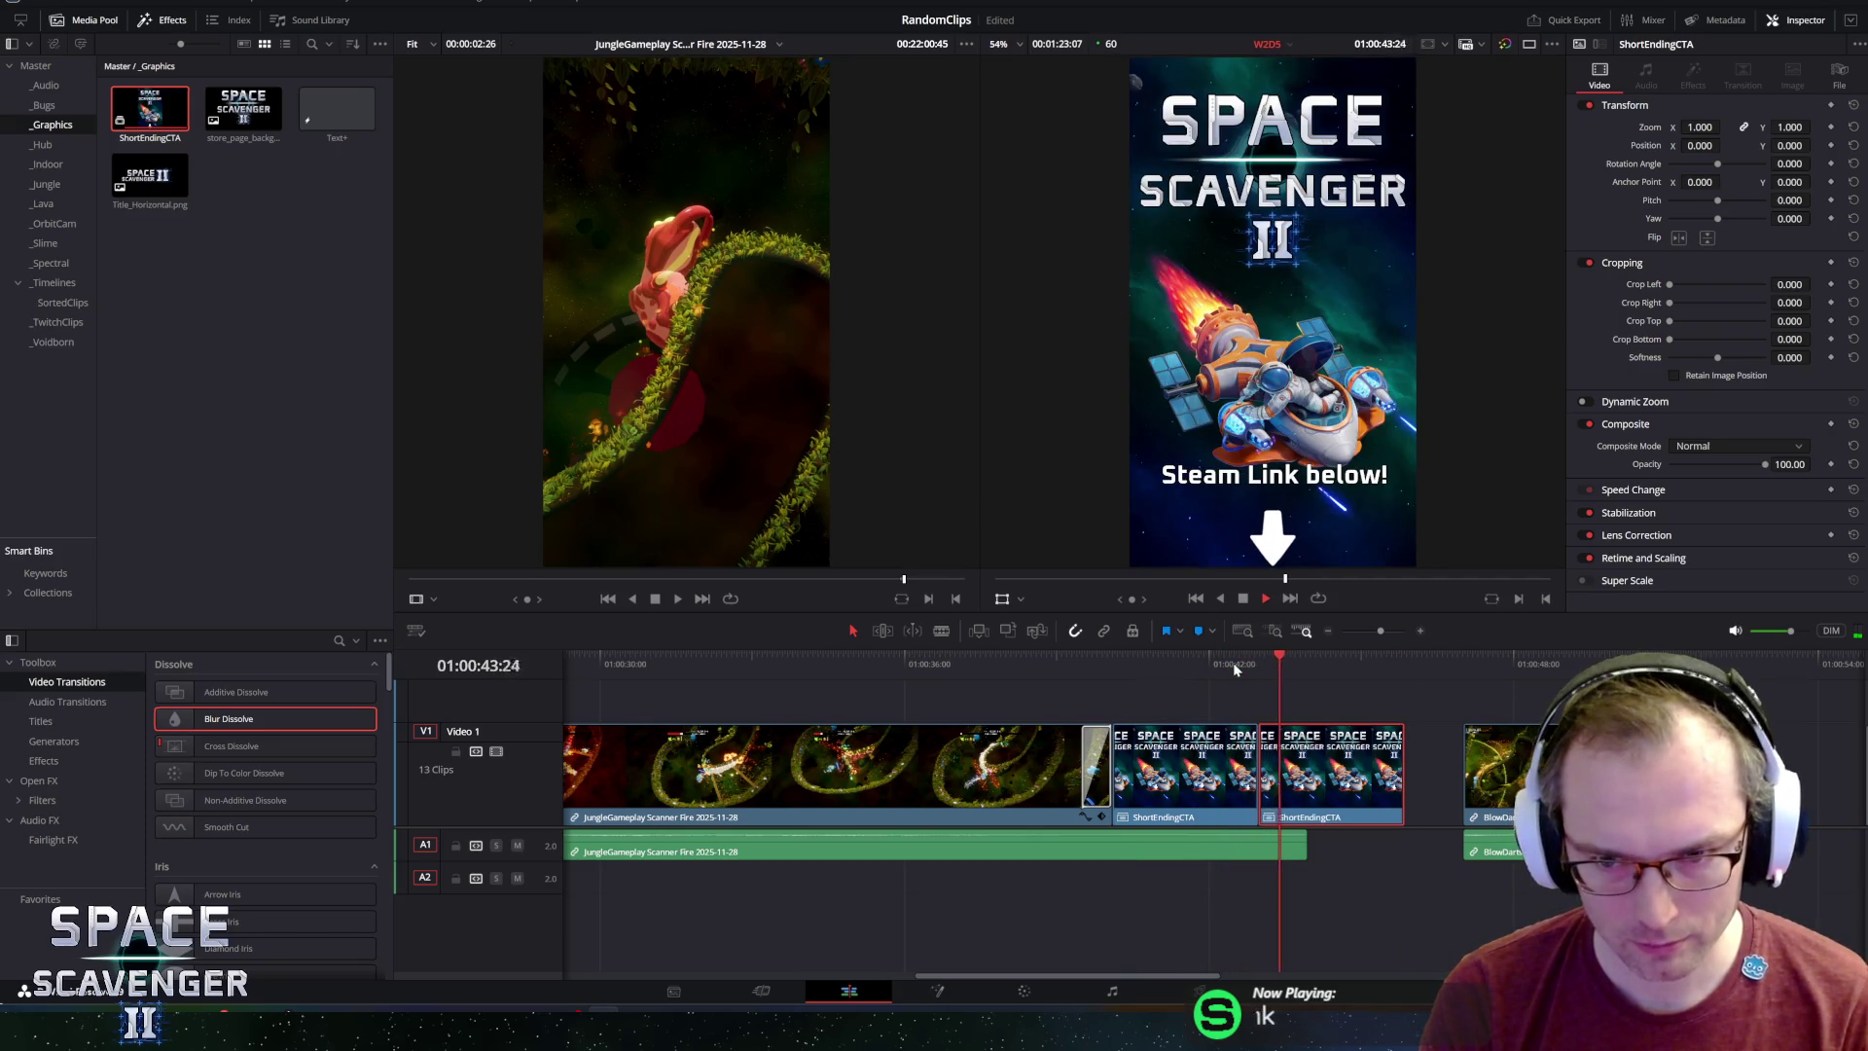
click(1190, 662)
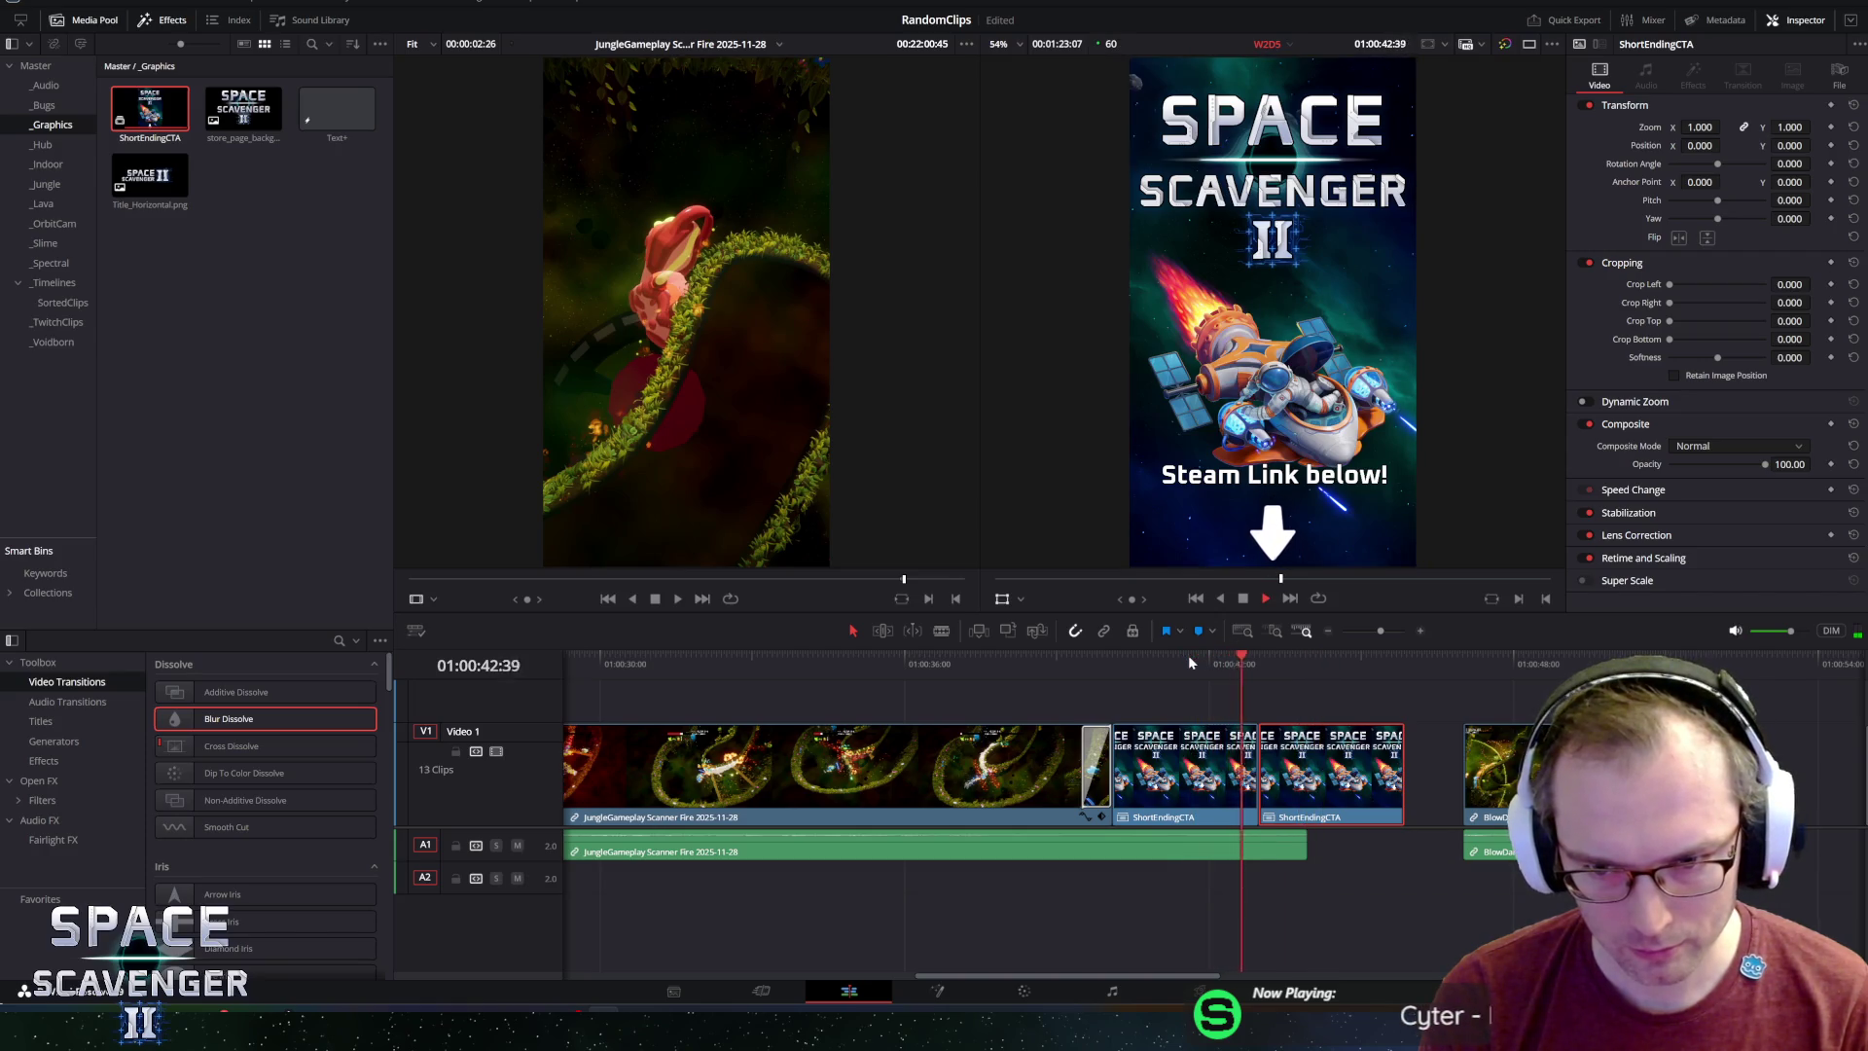
key(space)
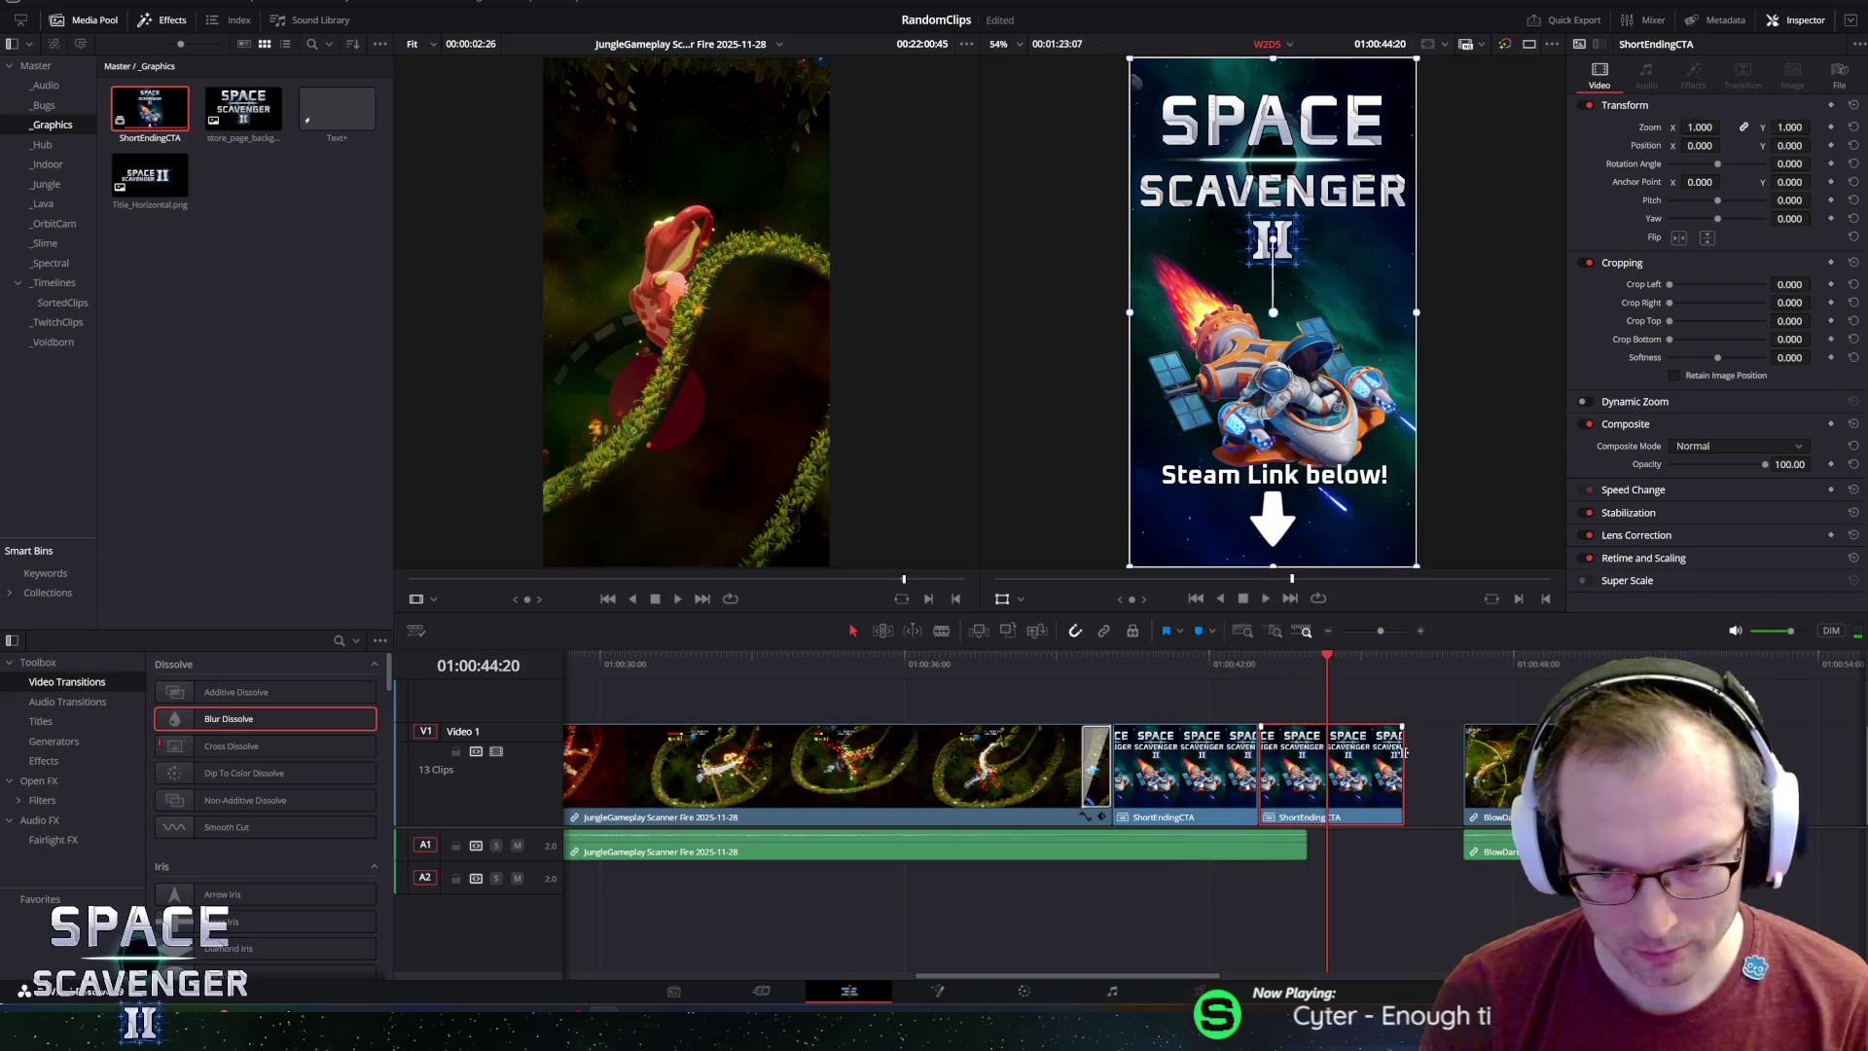
drag(1403, 778, 1343, 778)
key(Delete)
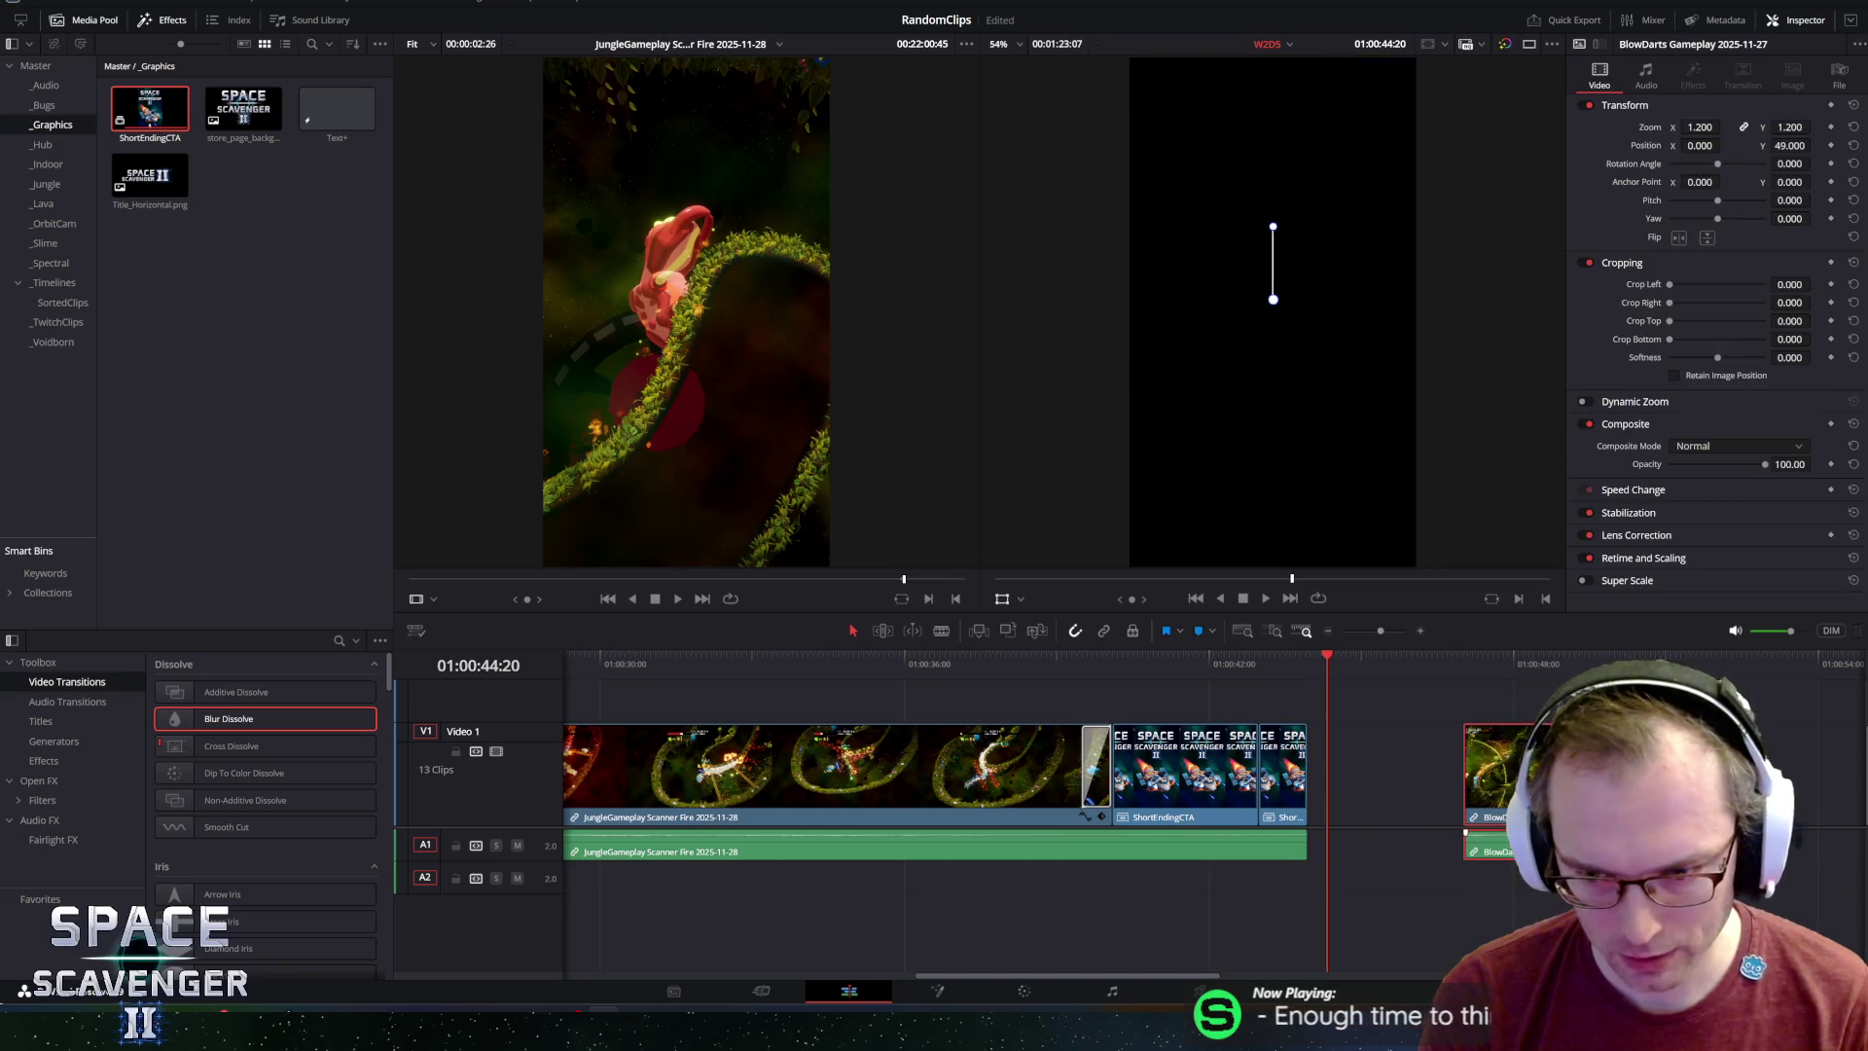
Paste a short BlowDarts clip and move it right, just before the later BlowDarts clips.
key(shift+z)
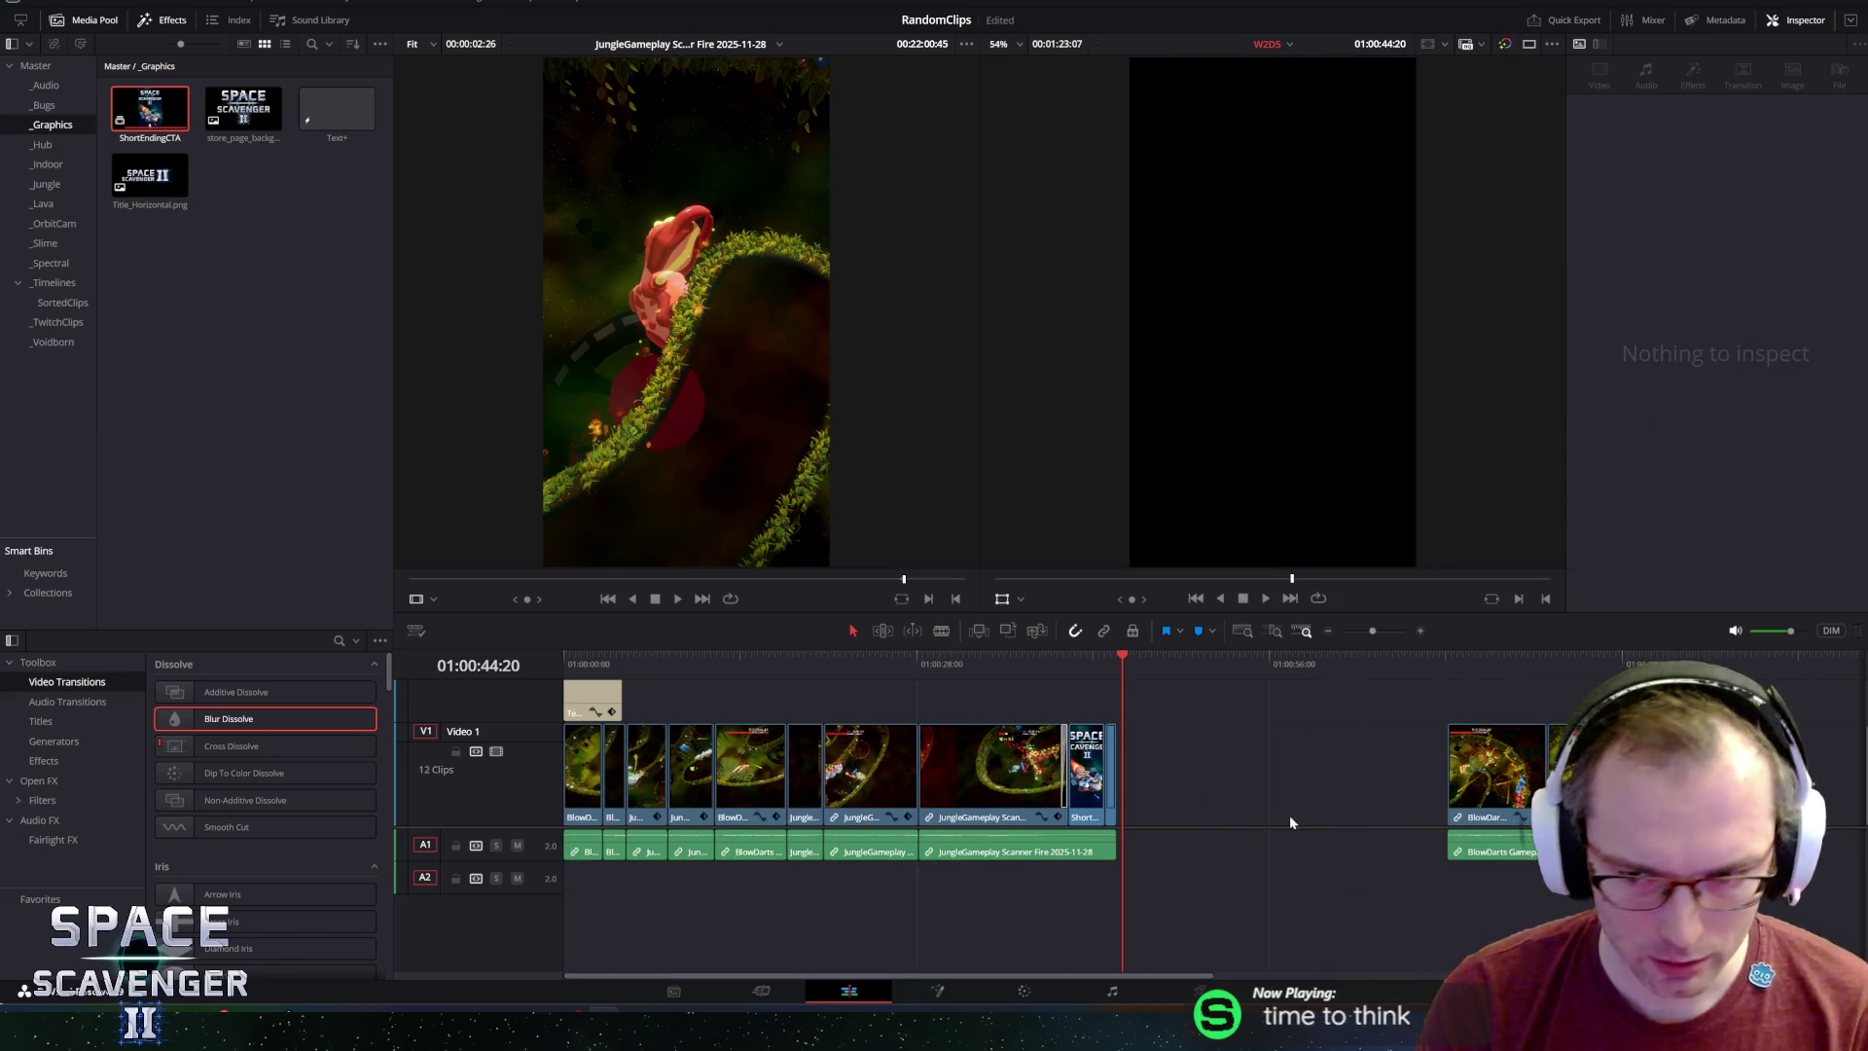
key(ctrl+v)
click(1269, 820)
mouse_move(1170, 779)
mouse_down()
mouse_move(1324, 798)
mouse_move(1100, 677)
mouse_up()
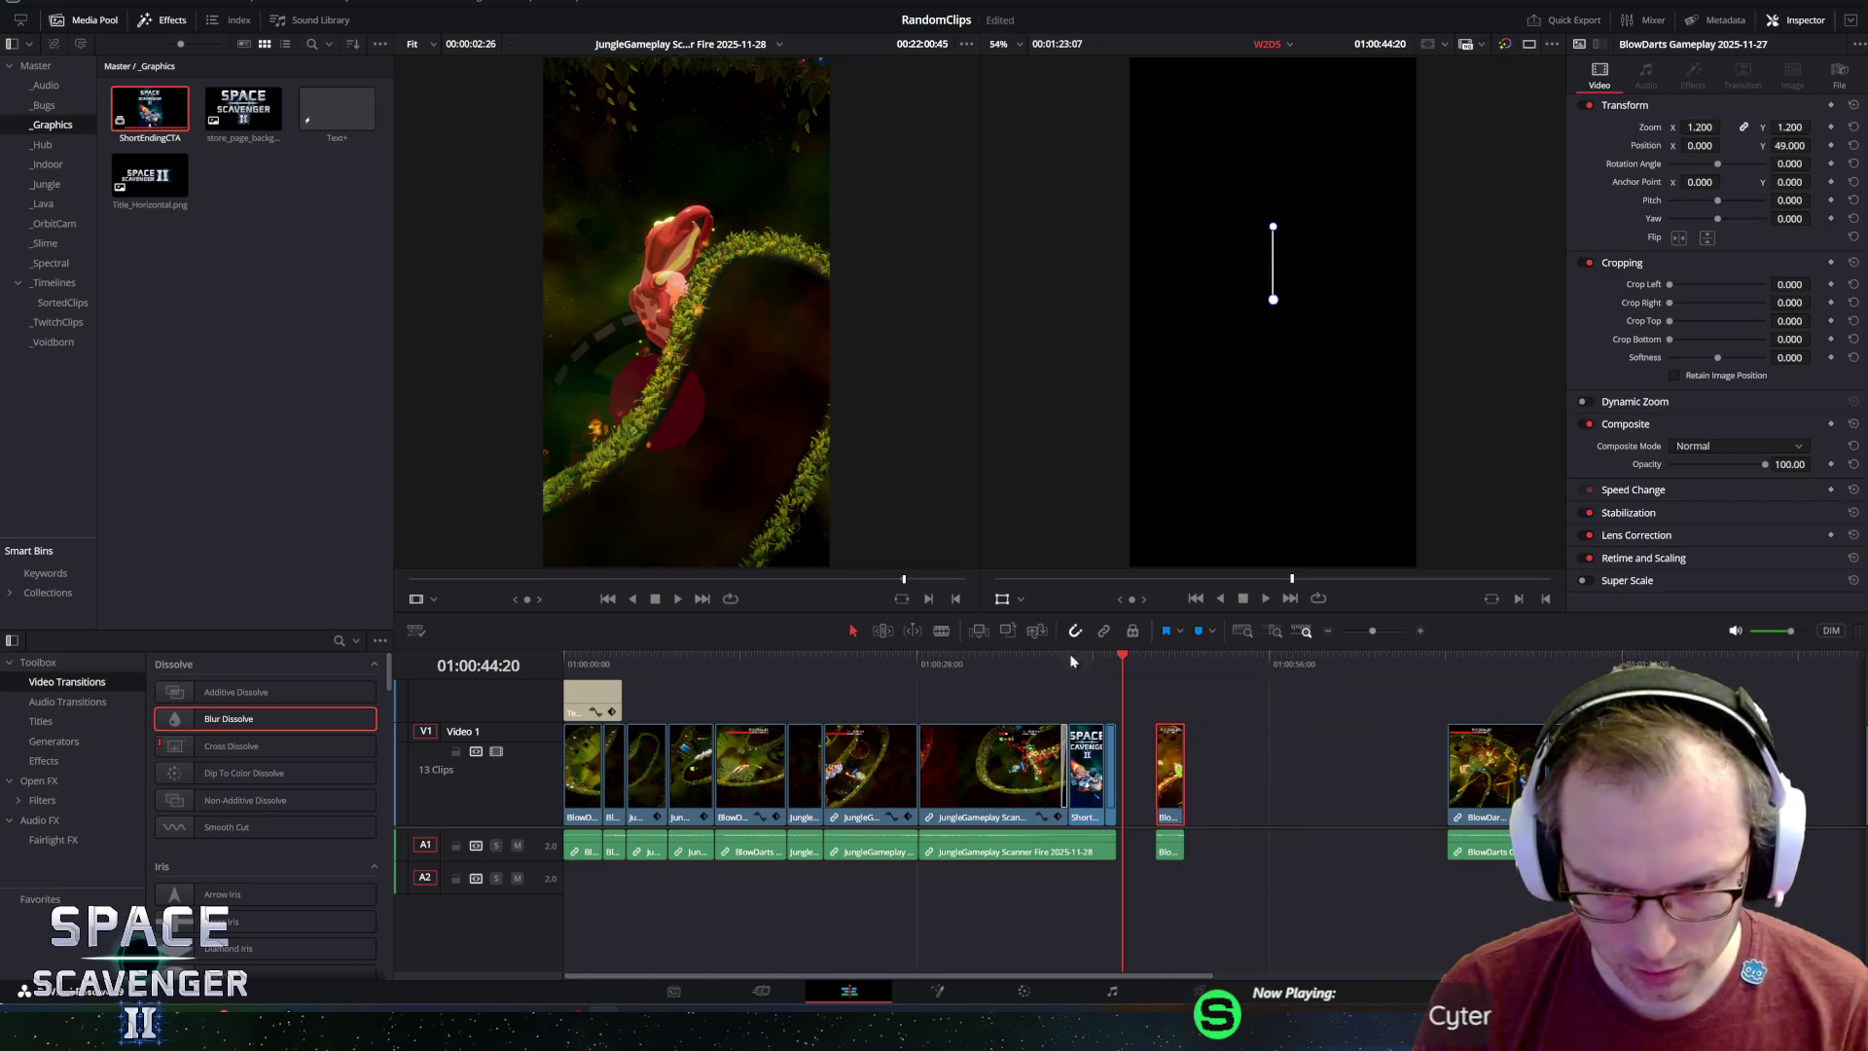
drag(1168, 807, 1382, 808)
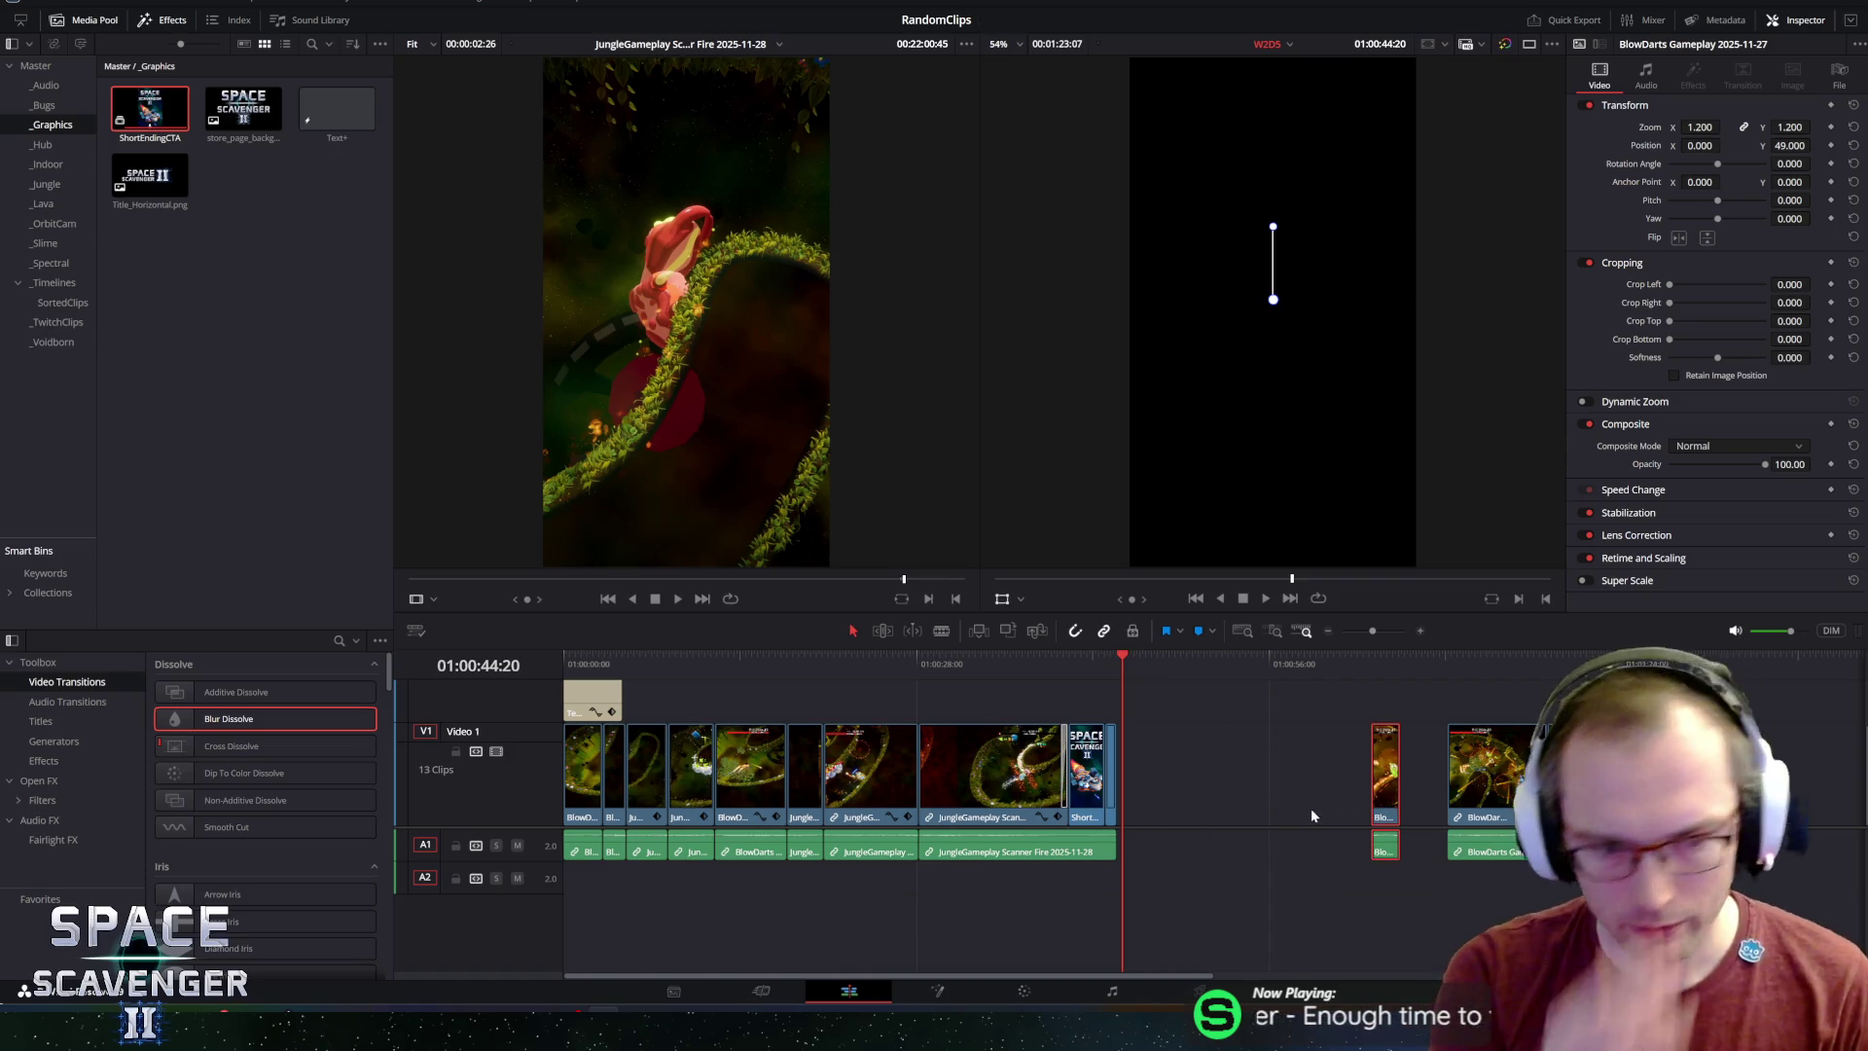
mouse_move(1450, 730)
mouse_down()
mouse_move(550, 861)
mouse_move(562, 885)
mouse_up()
click(1210, 785)
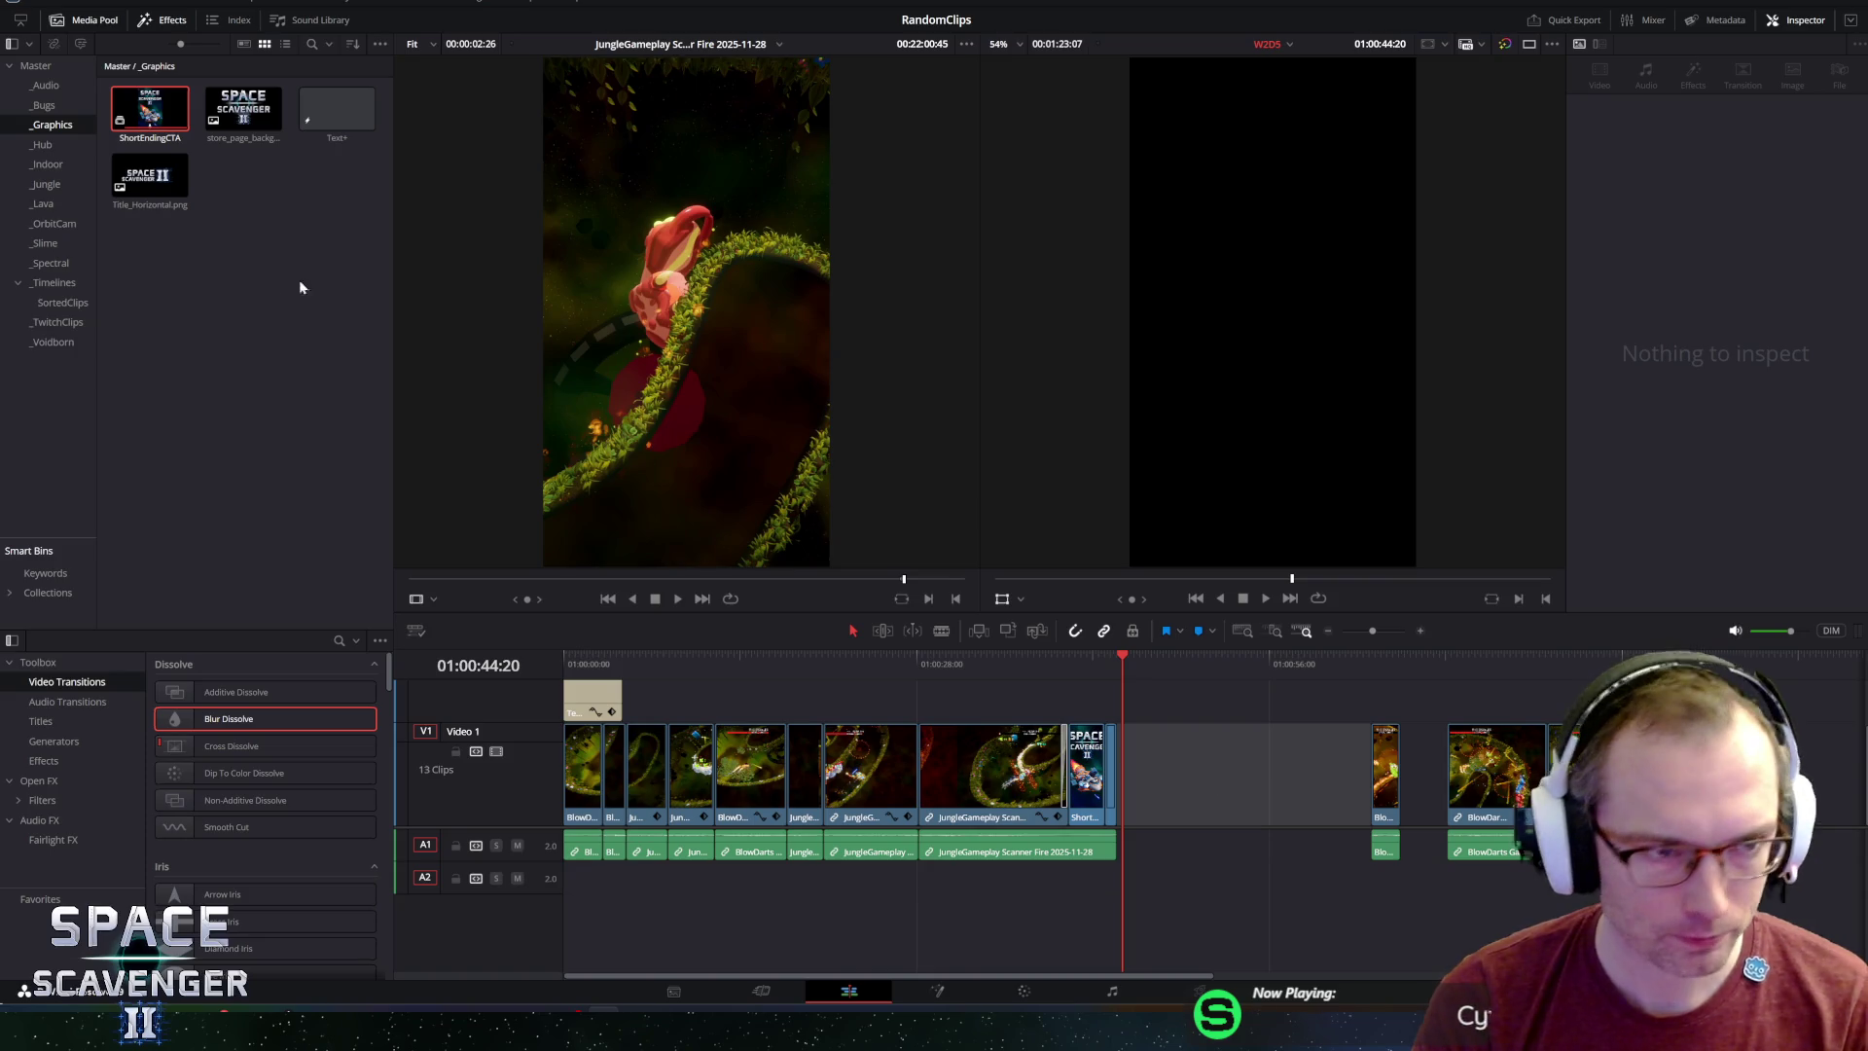
click(51, 303)
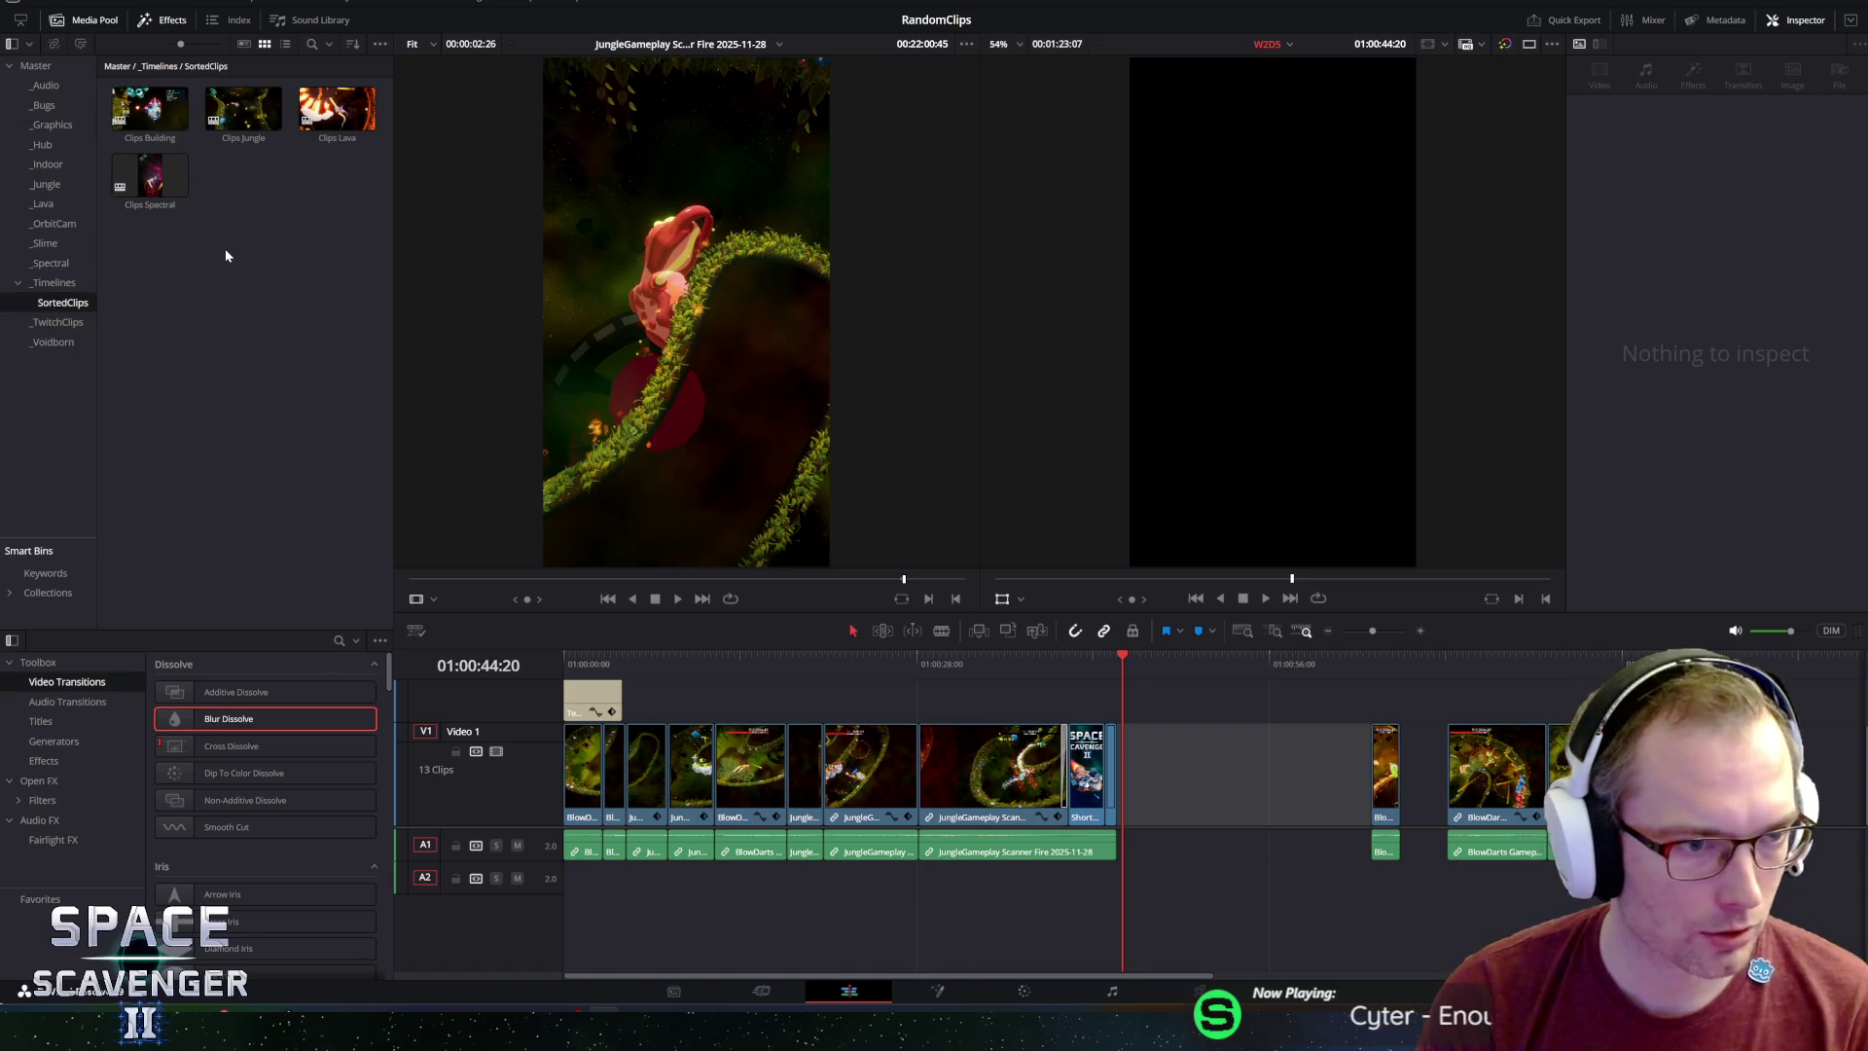
Open the Clips Jungle timeline and skim through it.
double_click(243, 107)
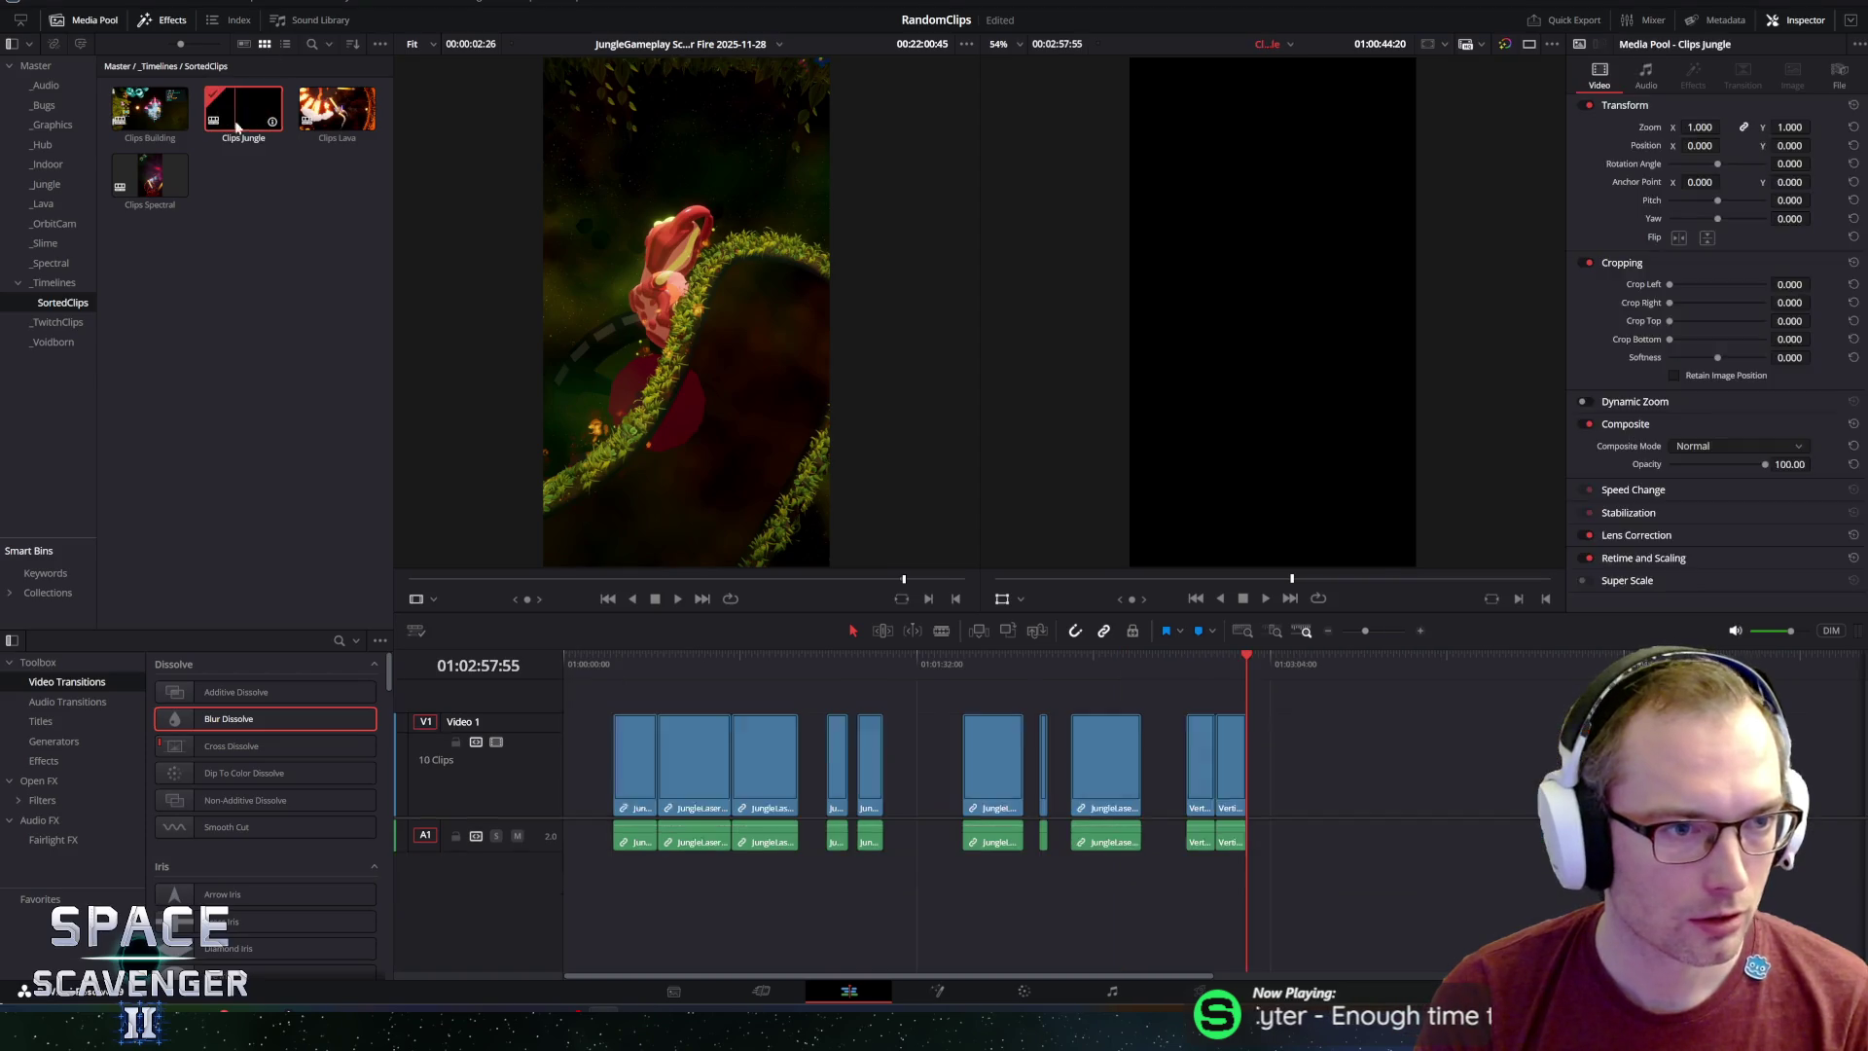
click(989, 660)
mouse_move(991, 667)
mouse_down()
mouse_move(1234, 663)
mouse_move(762, 635)
mouse_move(619, 650)
mouse_move(1177, 654)
mouse_move(904, 685)
mouse_up()
Create a new timeline named Clips Jungle Boss in the SortedClips bin.
right_click(255, 188)
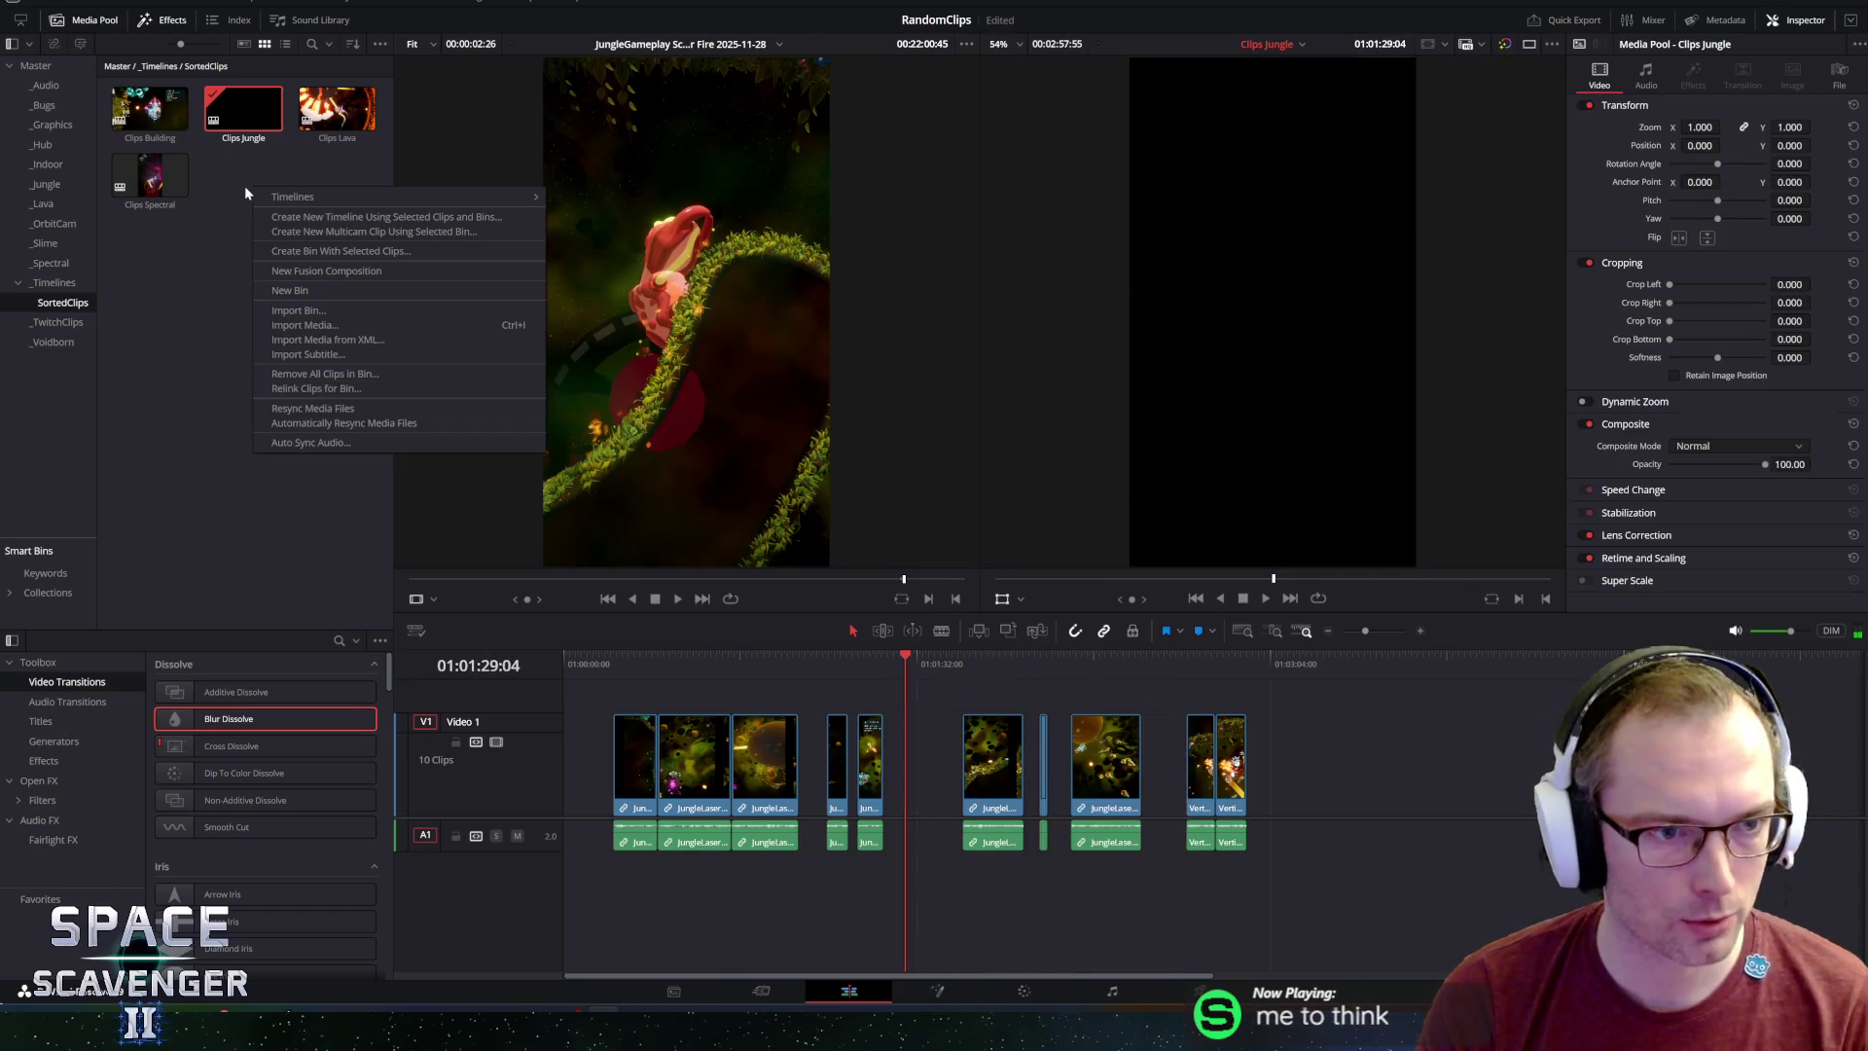
mouse_move(292, 197)
click(631, 198)
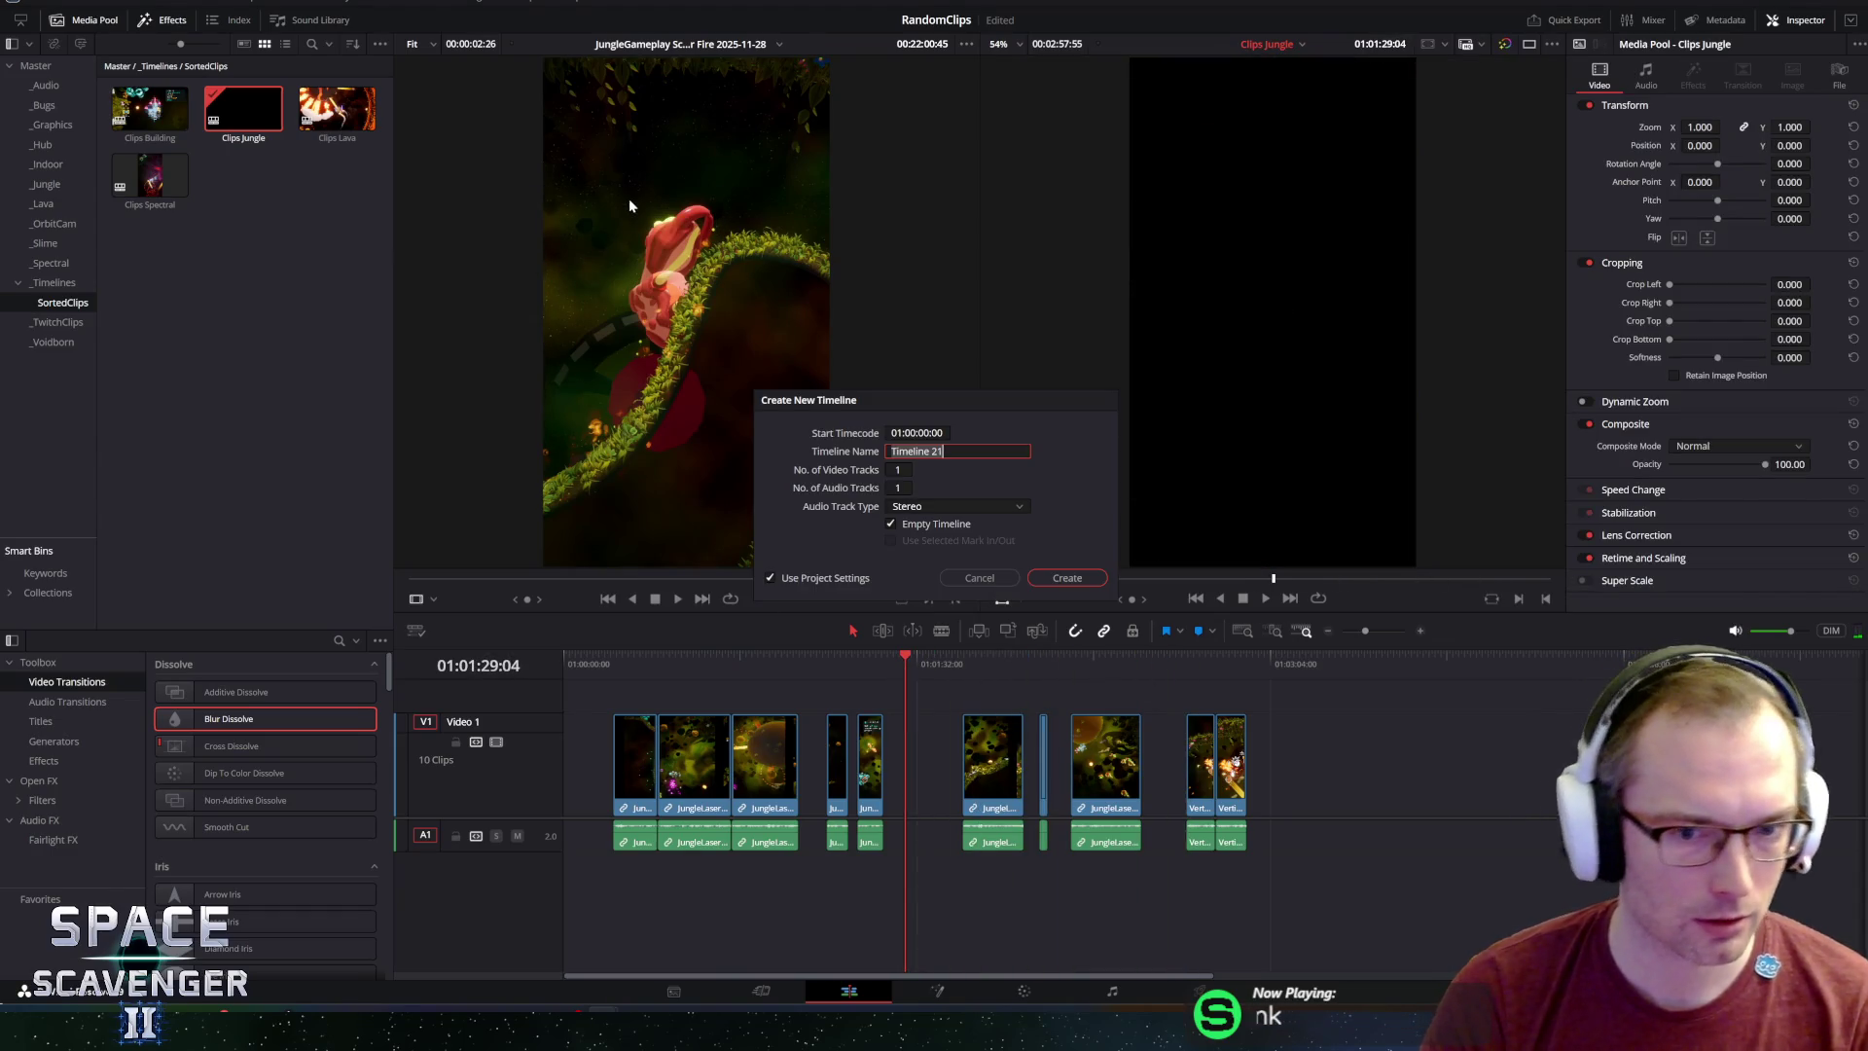
text(Clips Jungle Boss)
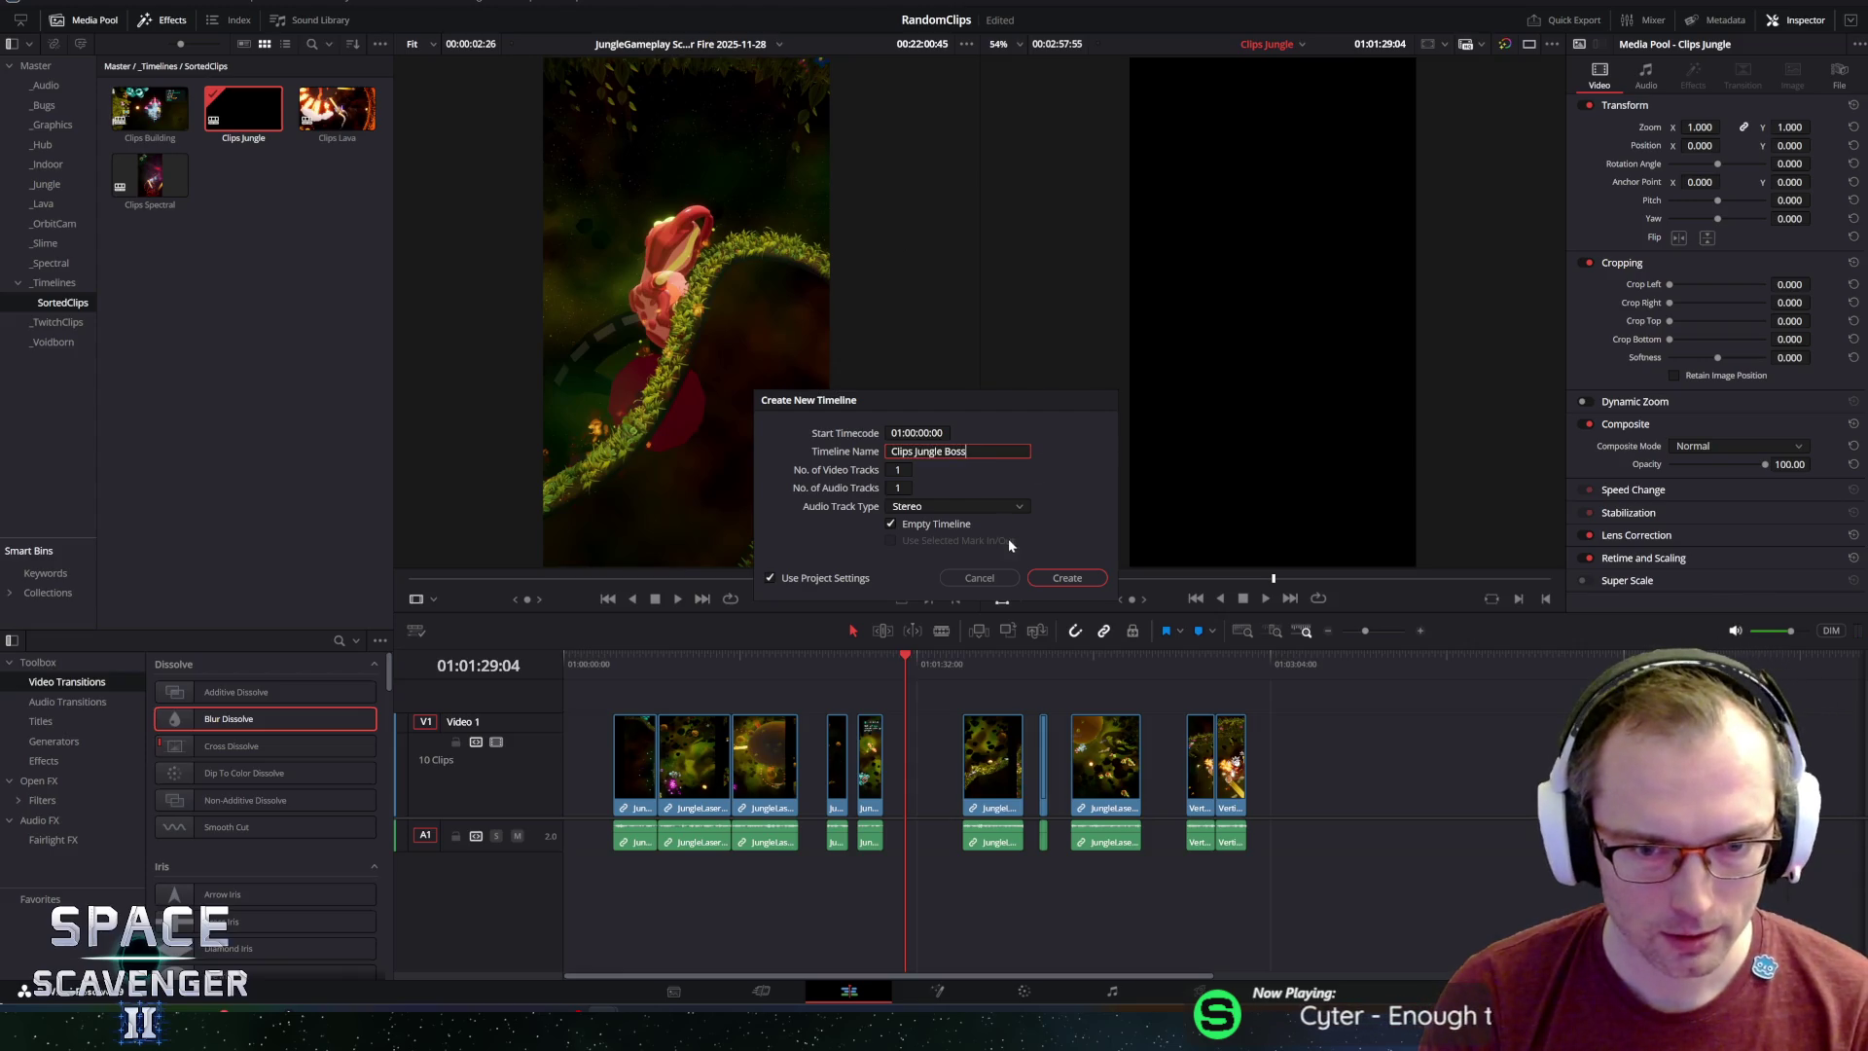
click(1067, 579)
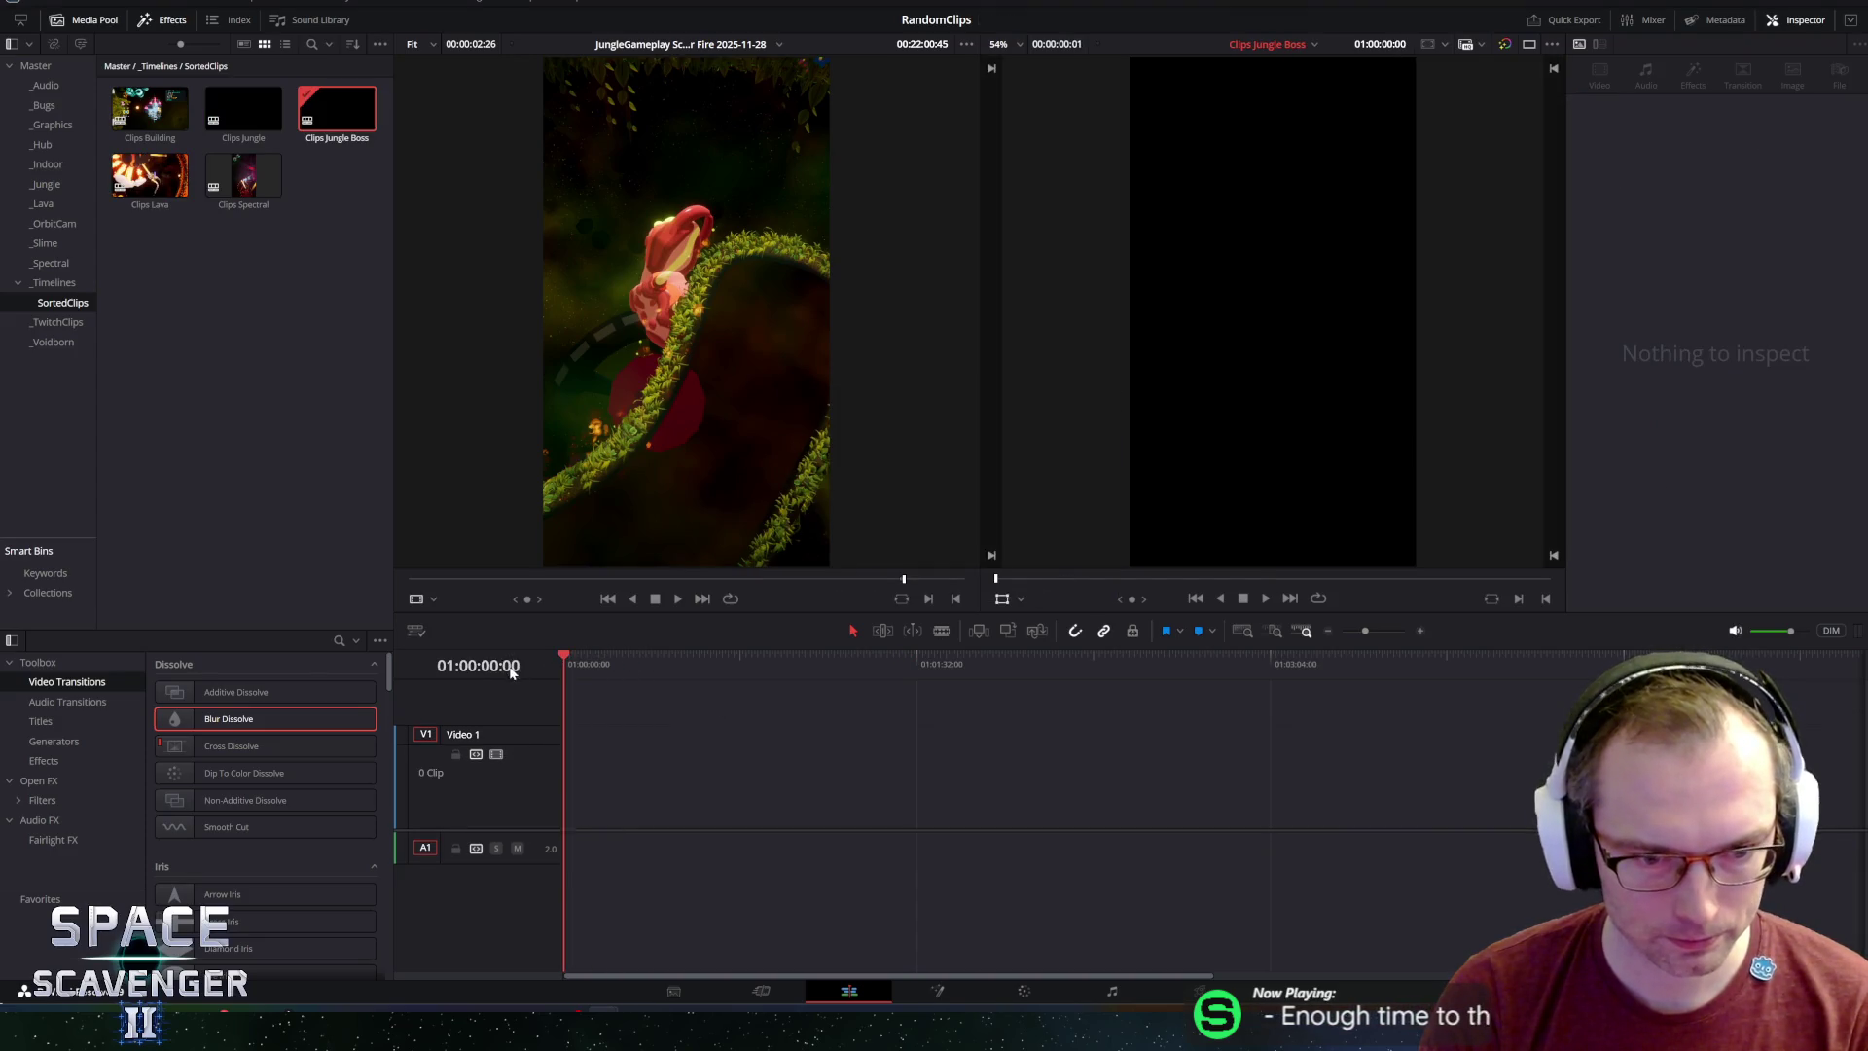
Bring the gameplay clips into the new timeline and delete the Space Scavenger end card clips.
drag(759, 662, 531, 664)
drag(905, 751, 686, 778)
drag(730, 662, 726, 759)
scroll(815, 725, up, 3)
drag(1055, 718, 940, 794)
key(Delete)
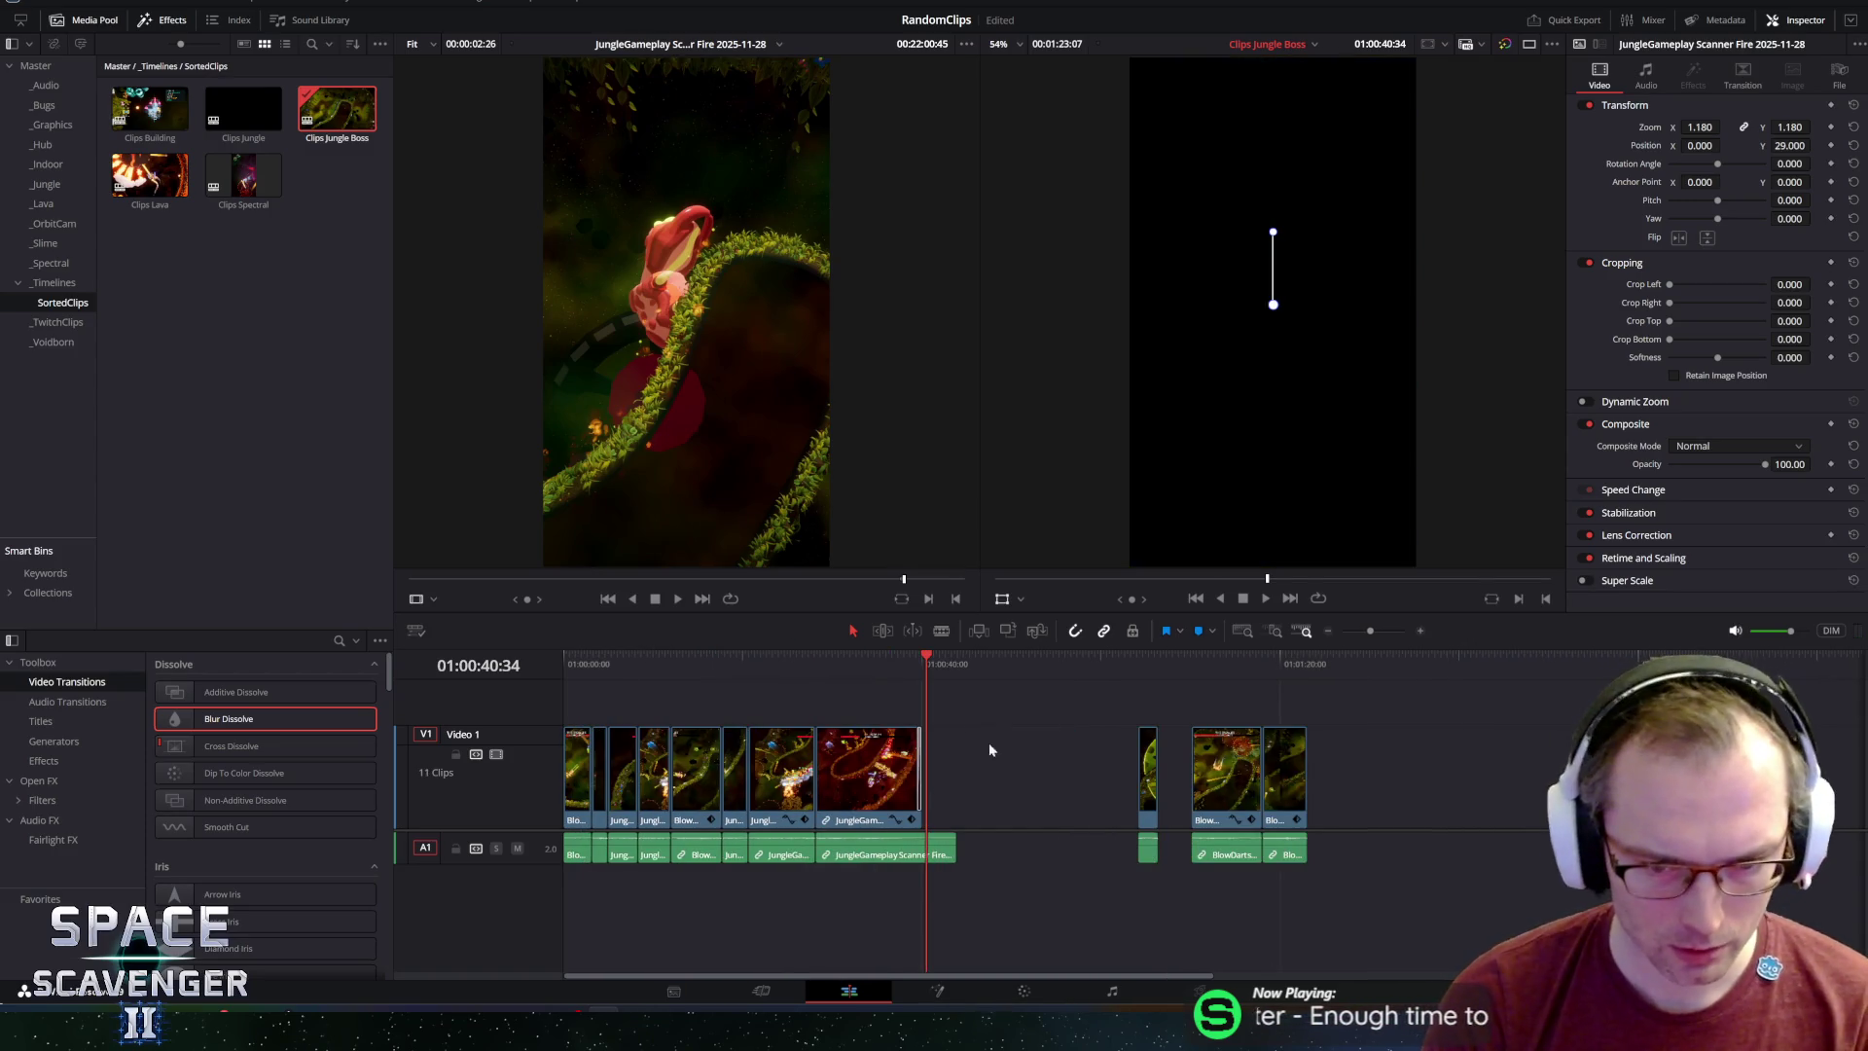
Remove the Blur Dissolve from the end of the JungleGameplay Scanner Fire clip.
click(916, 746)
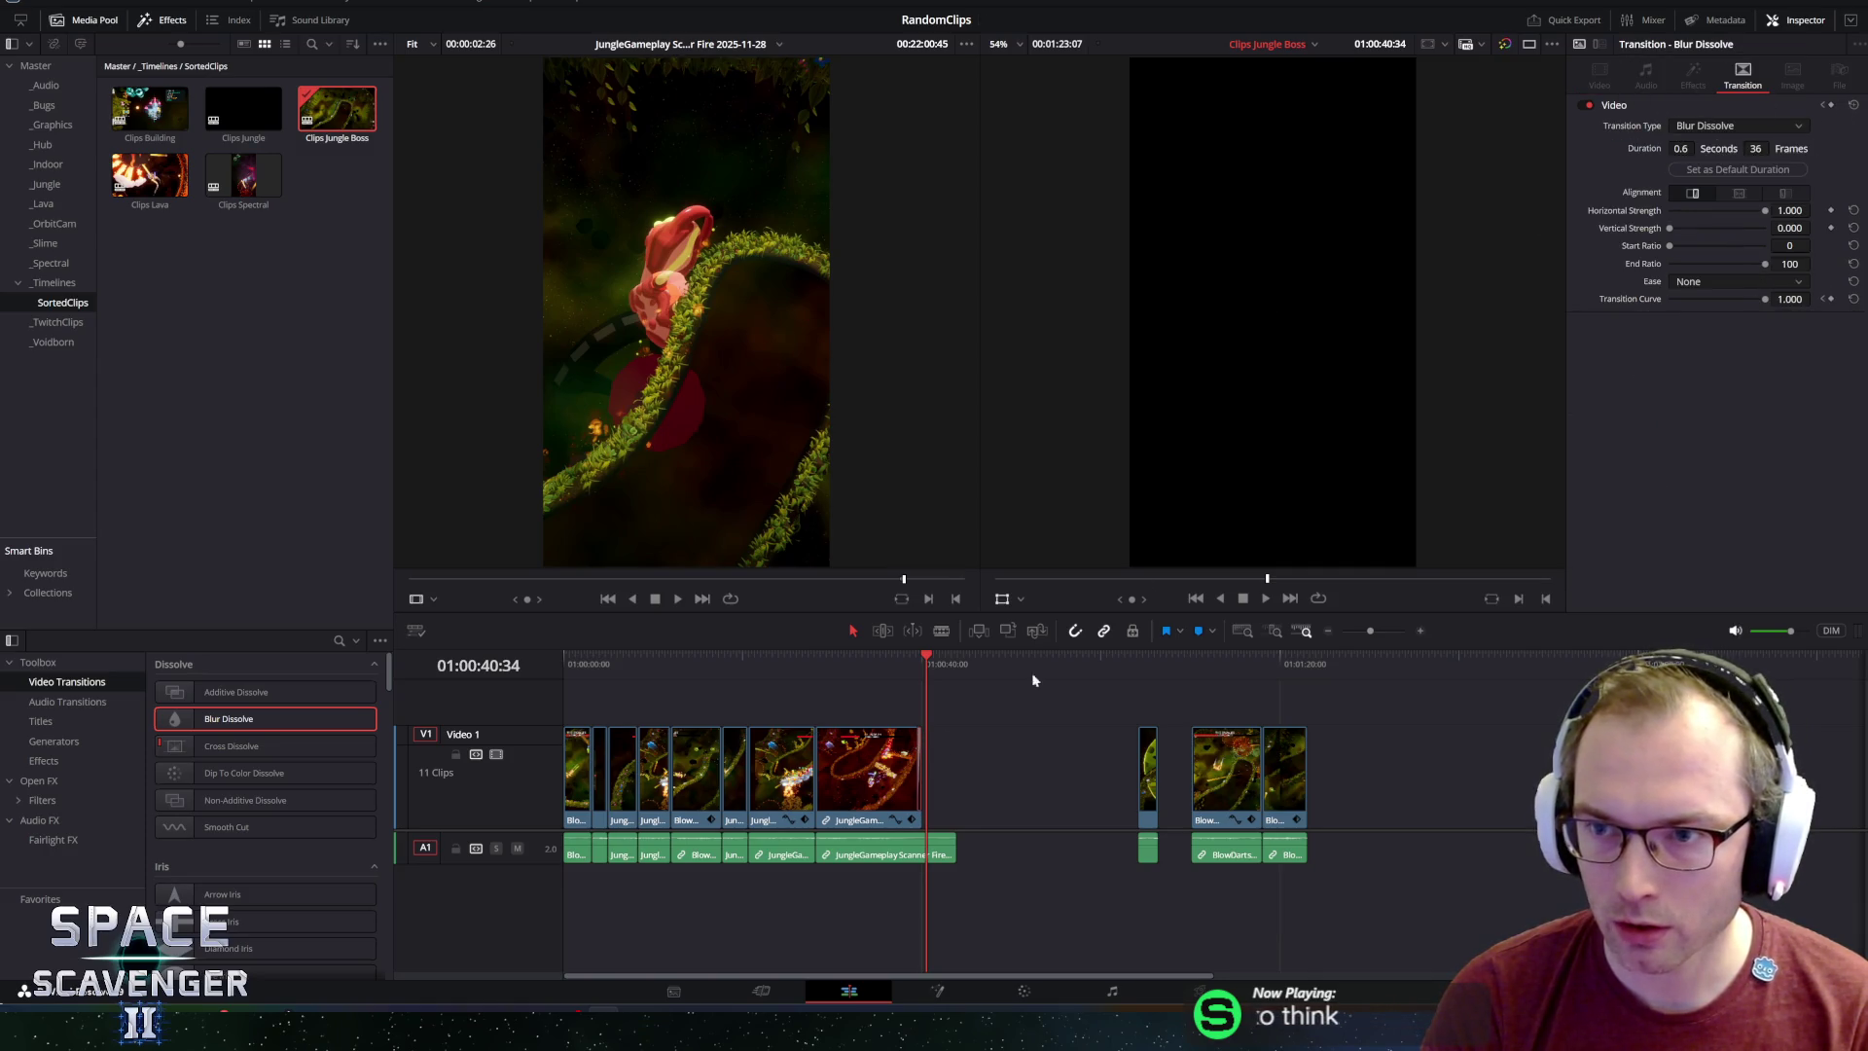
click(858, 783)
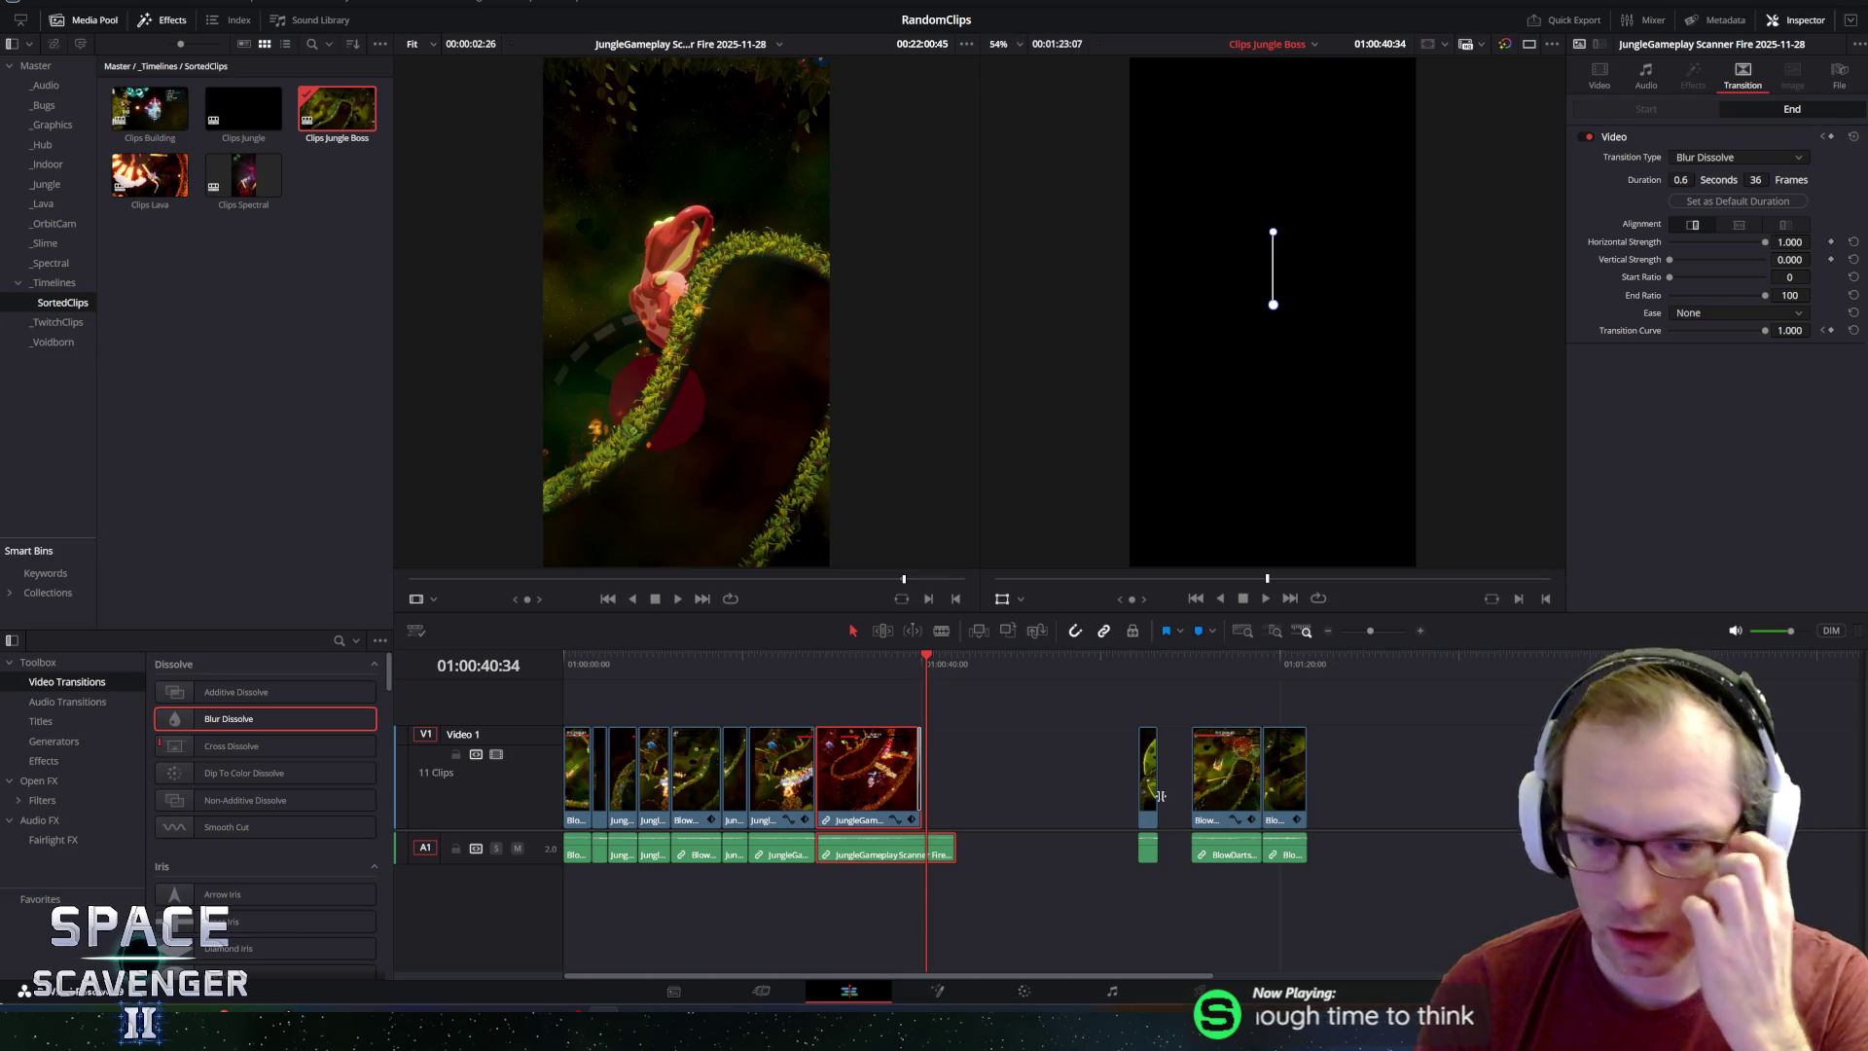
click(915, 774)
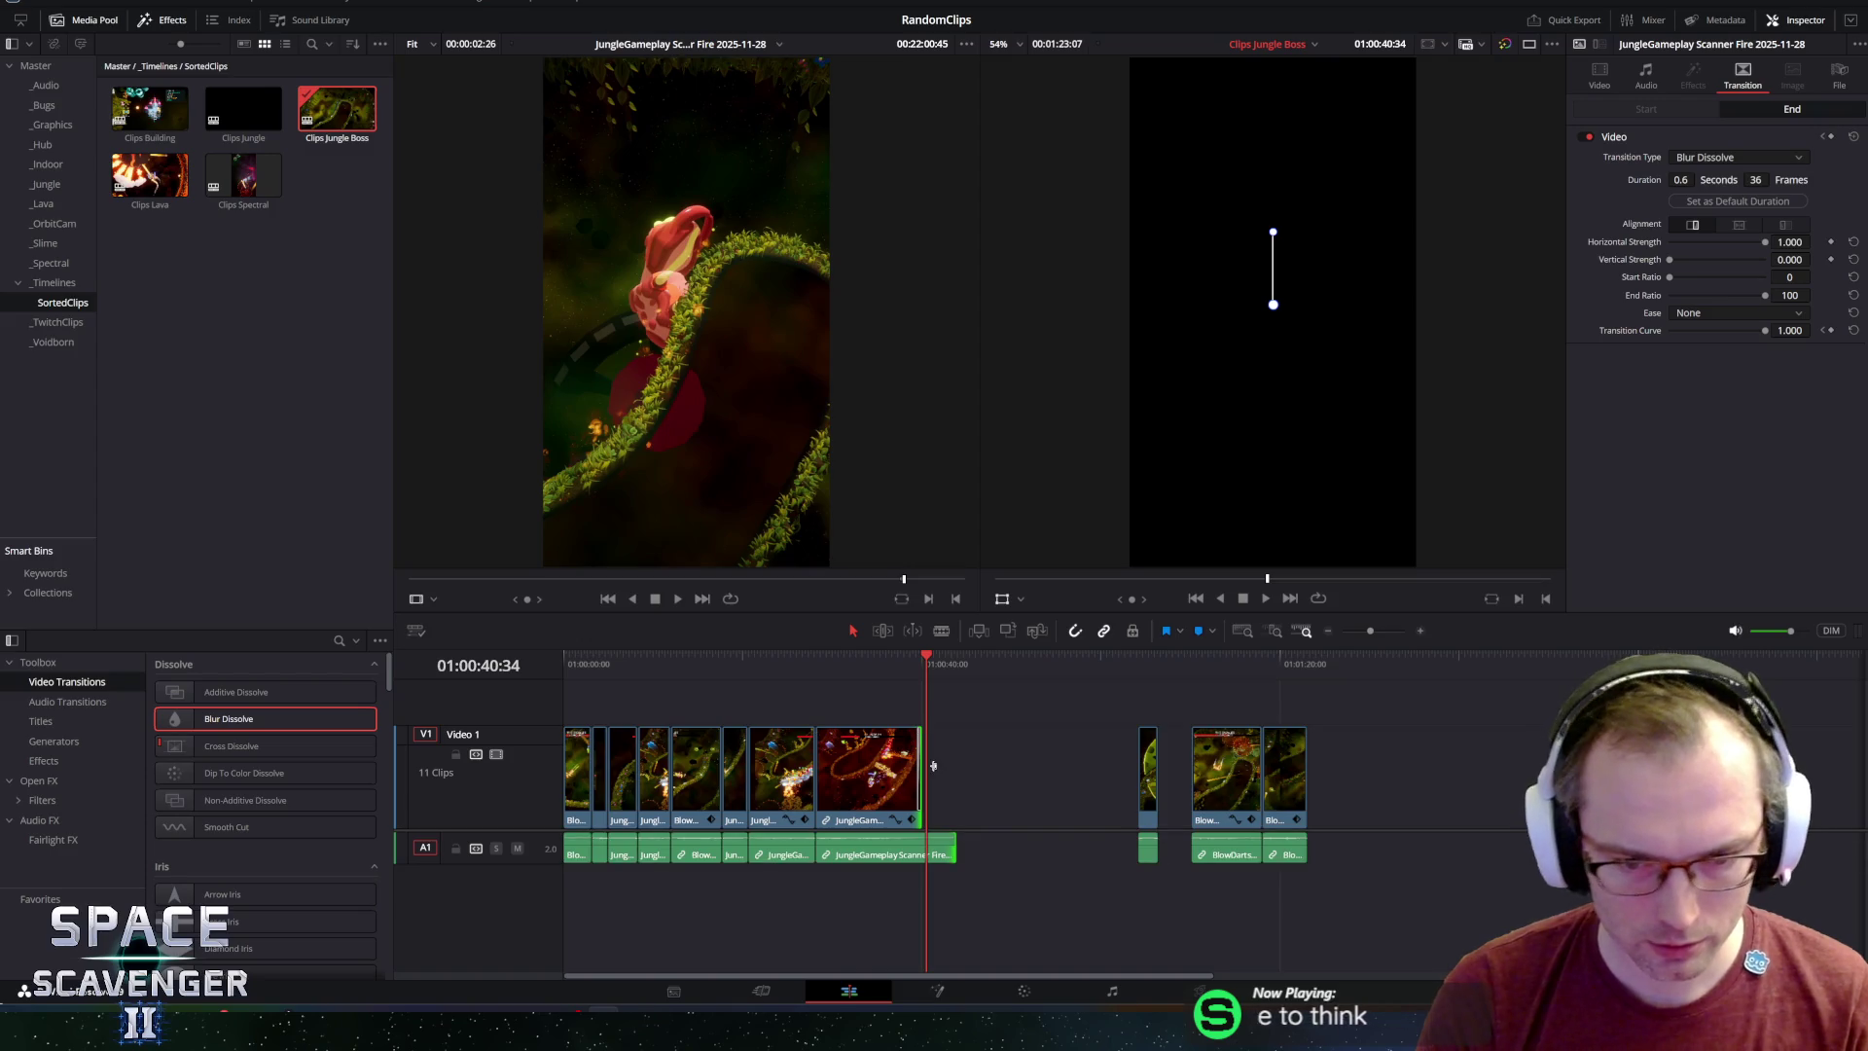
key(ctrl+equal)
click(1195, 758)
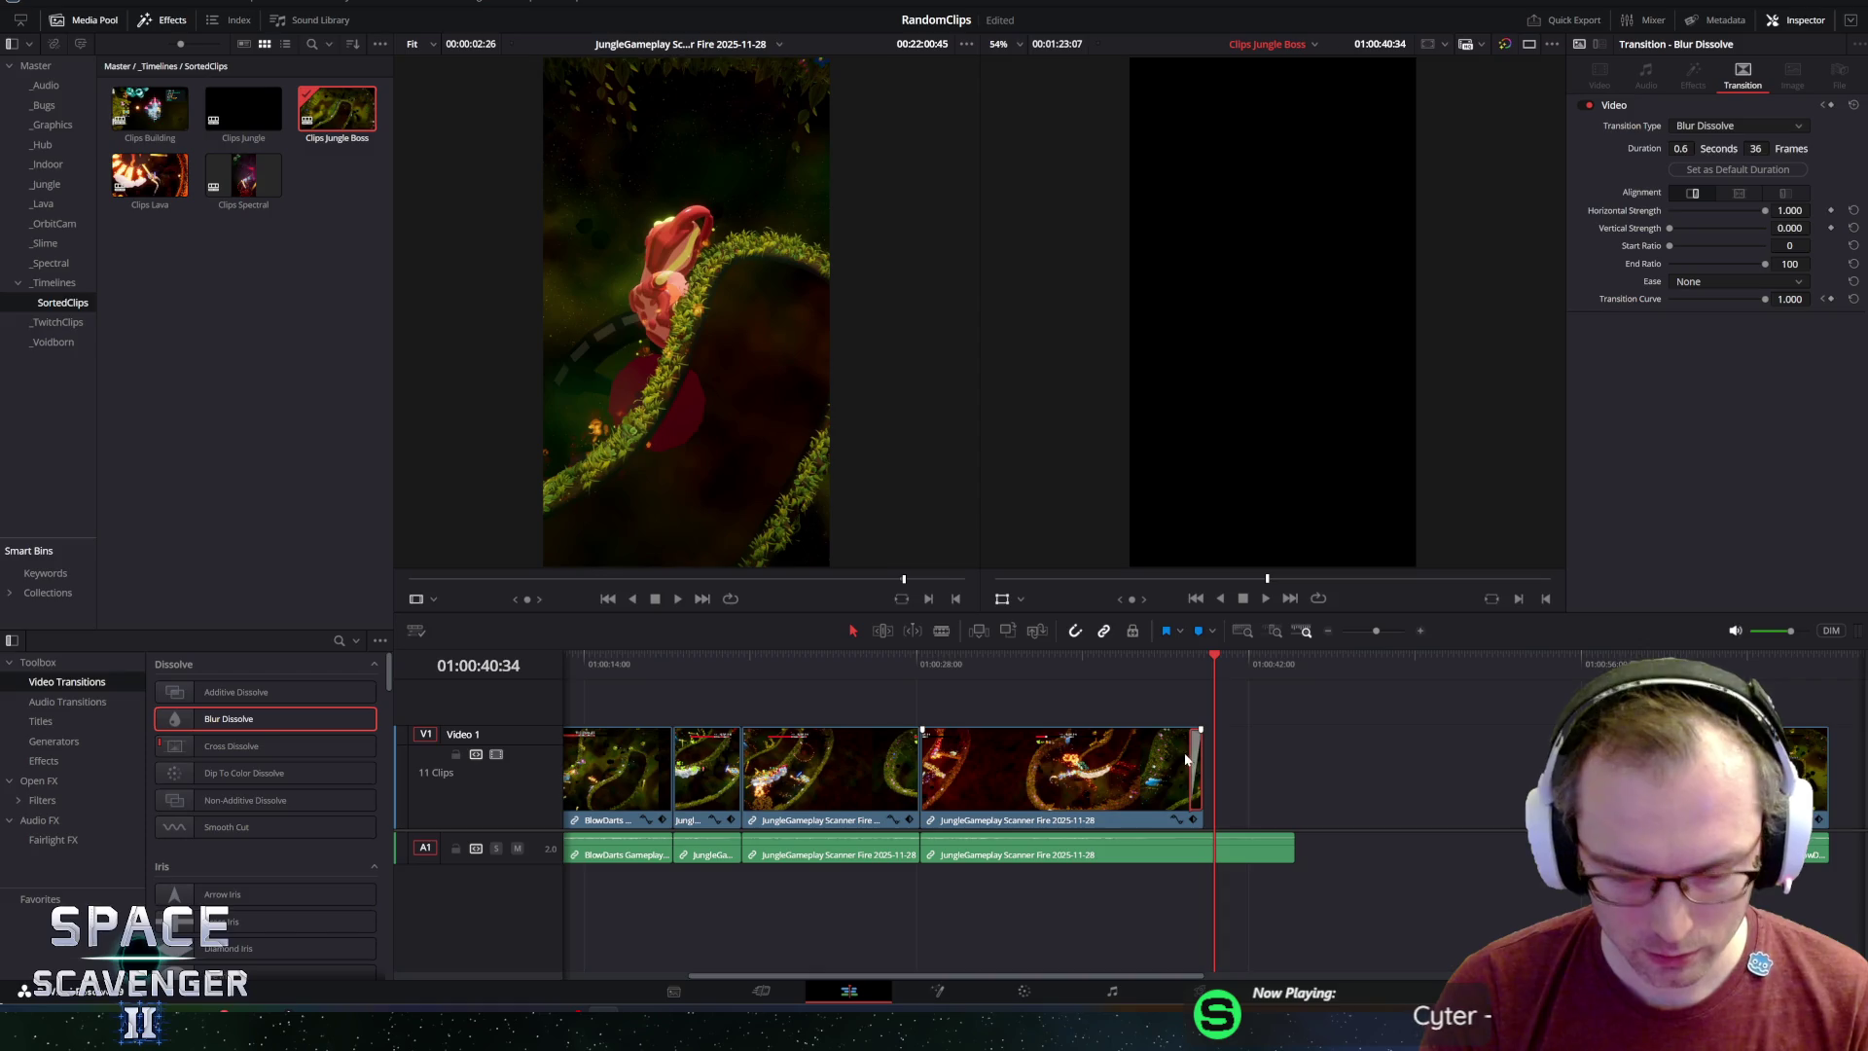
key(Delete)
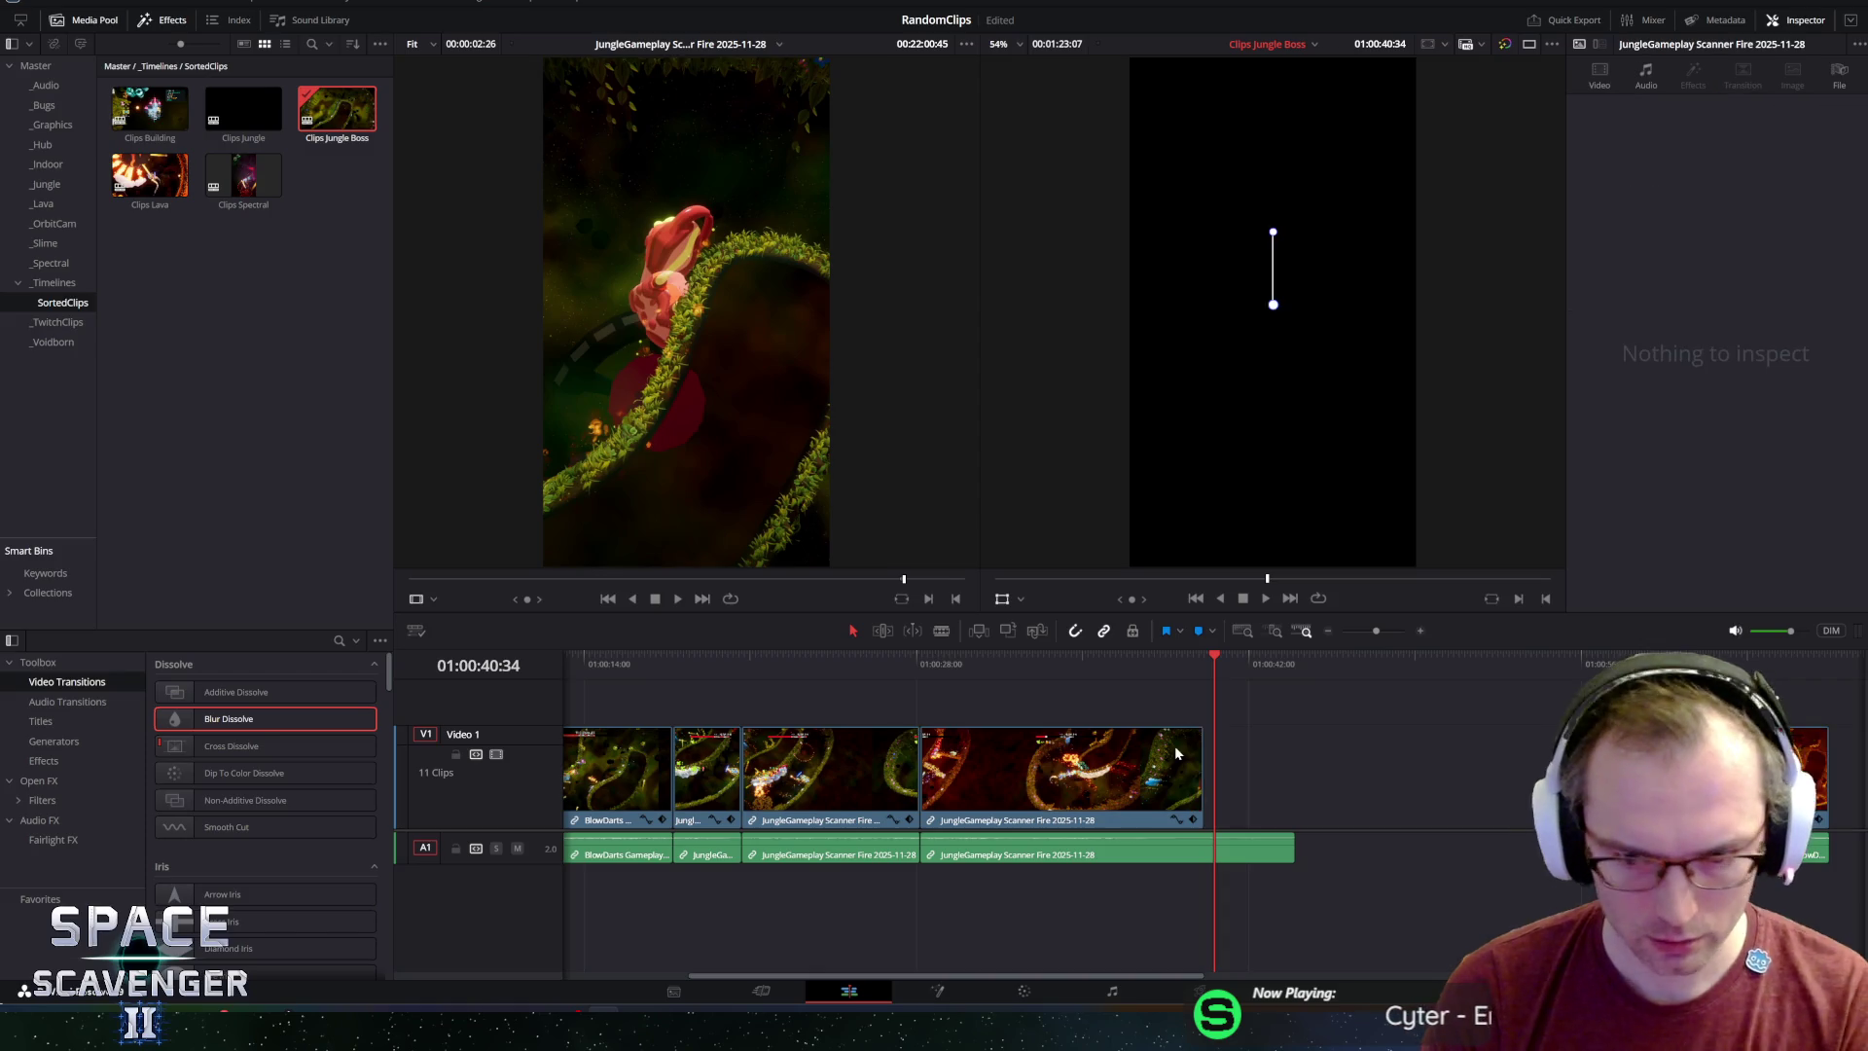
click(1156, 666)
key(space)
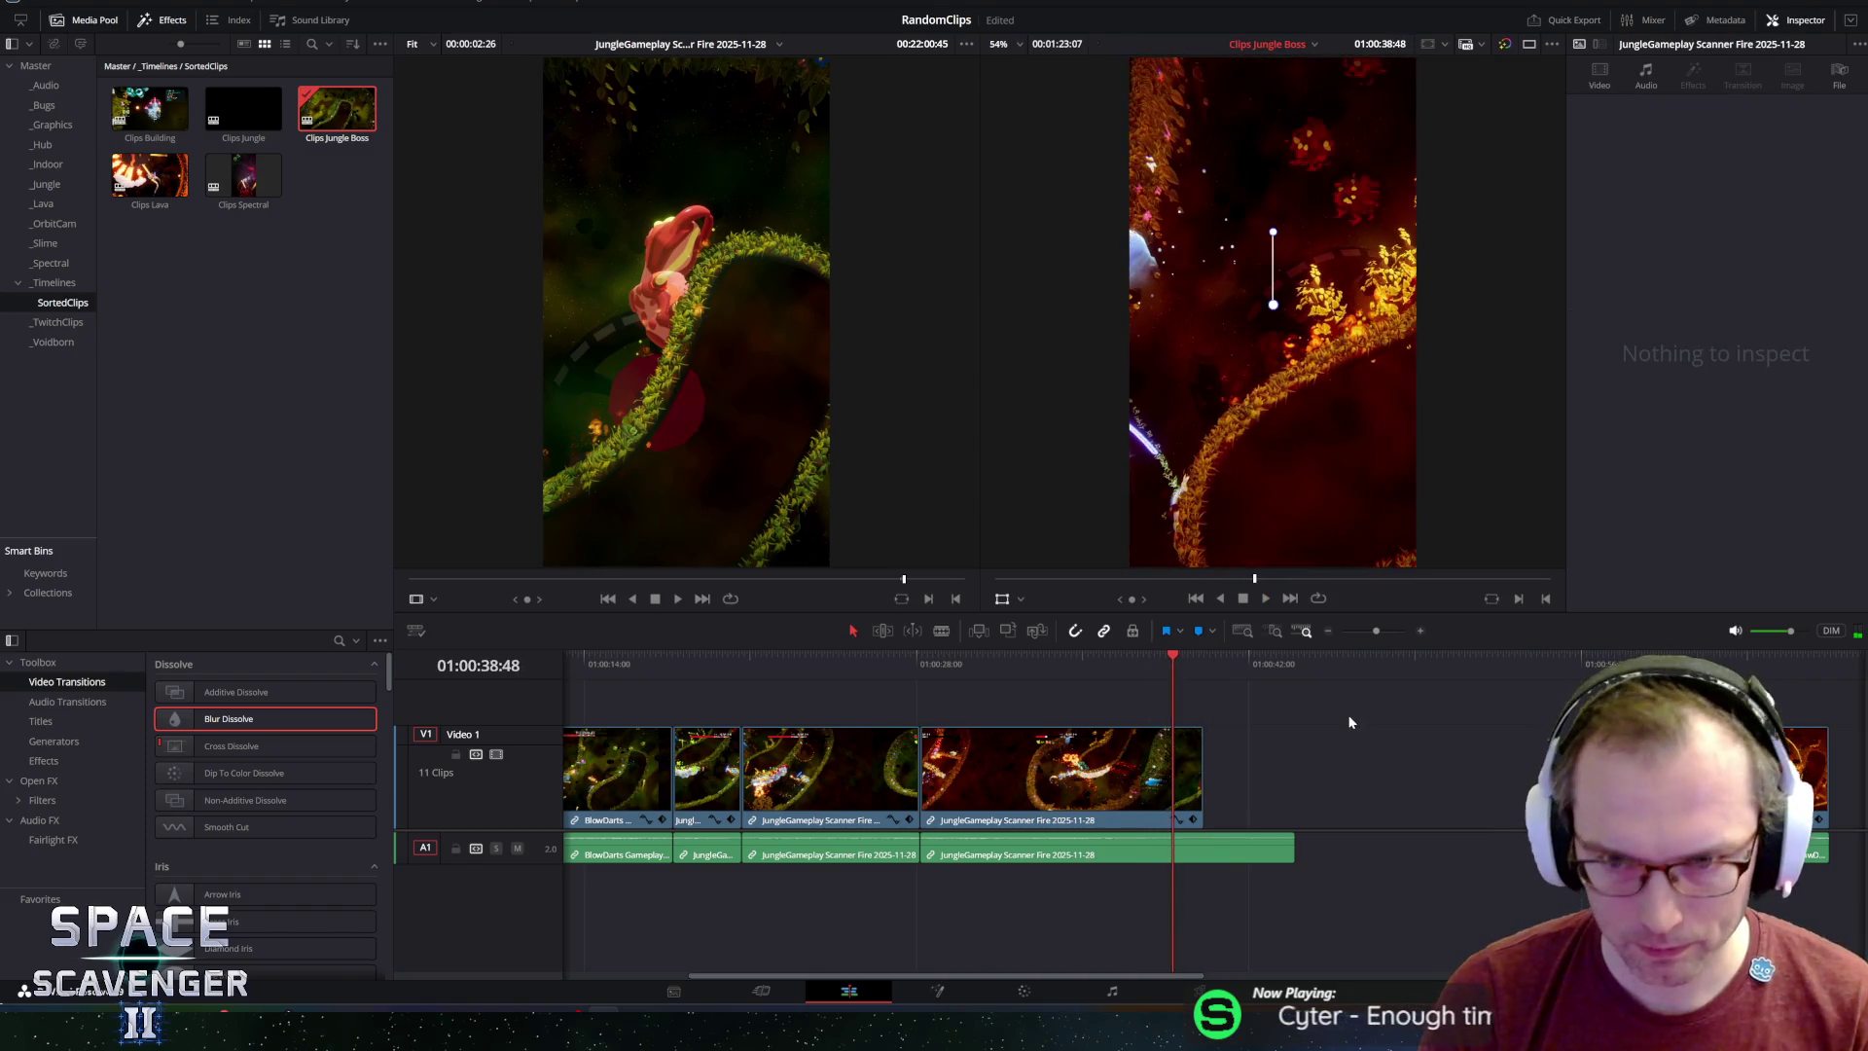
Trim the A1 jungle audio so it ends with the video.
key(ctrl+minus)
drag(886, 854, 888, 853)
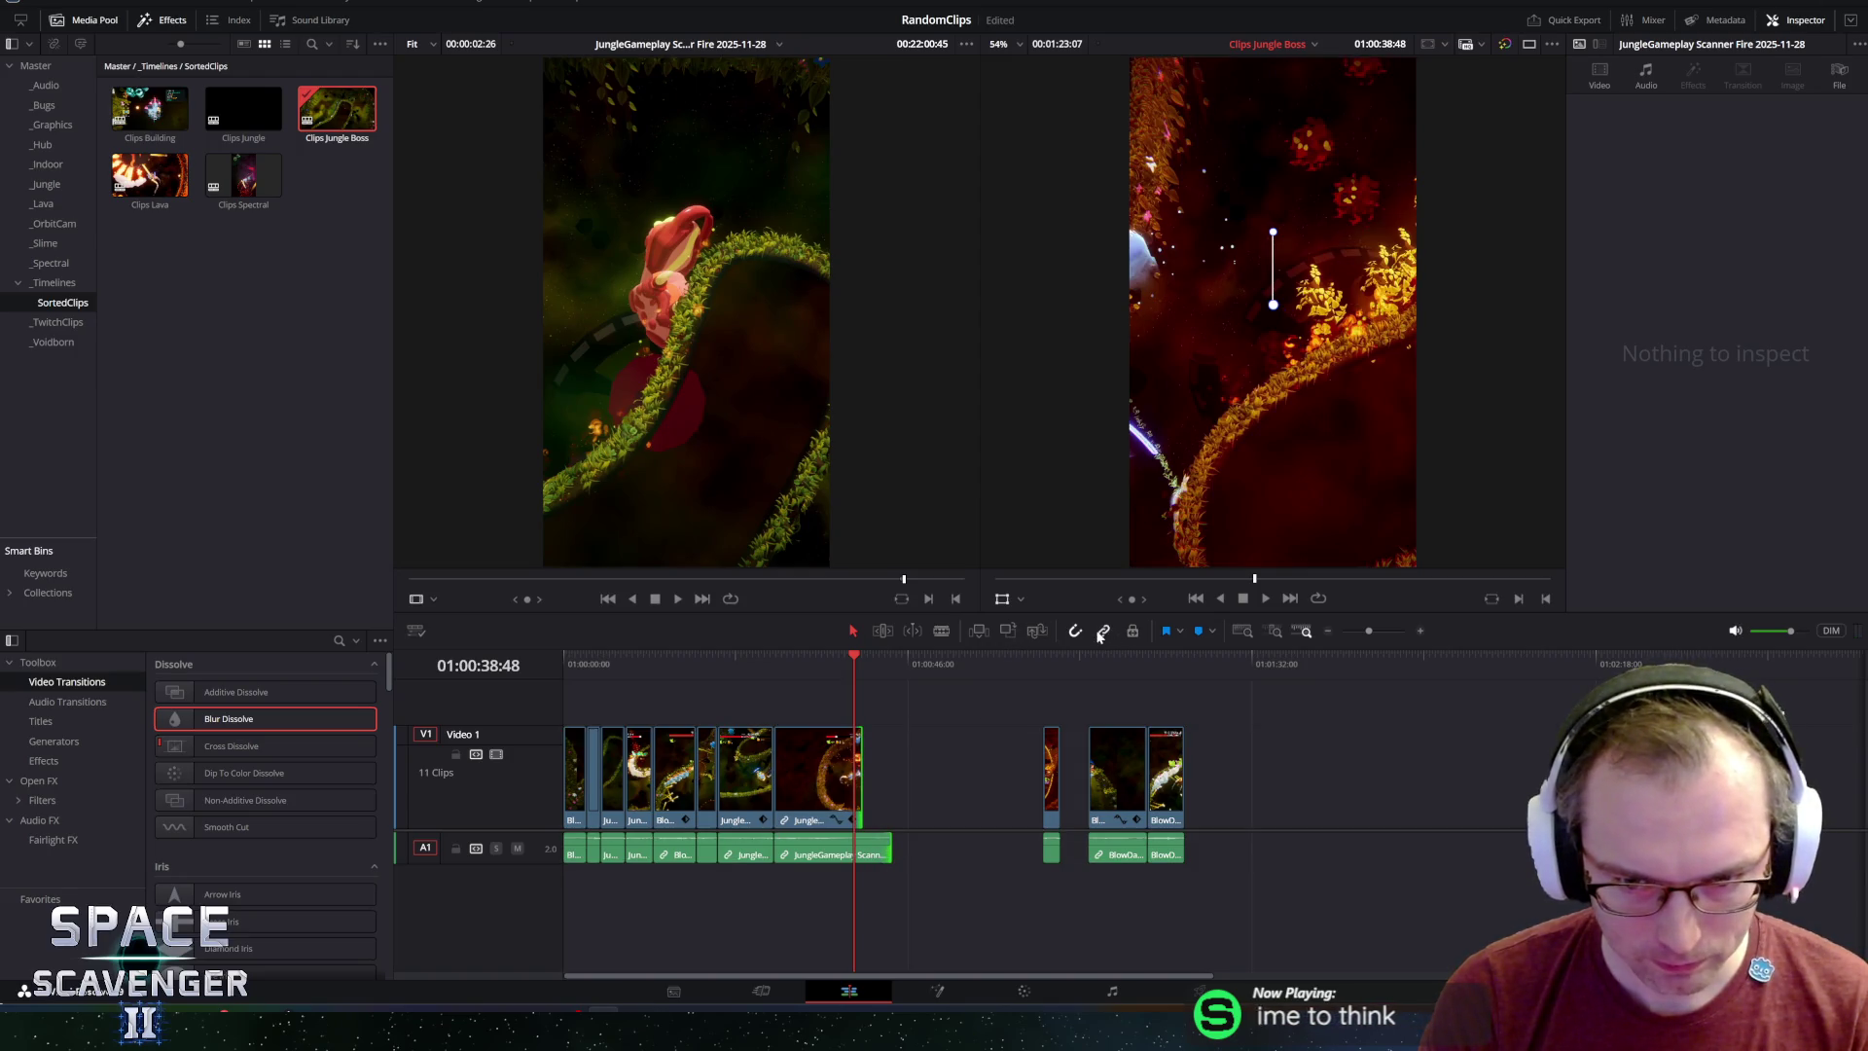
drag(890, 853, 863, 853)
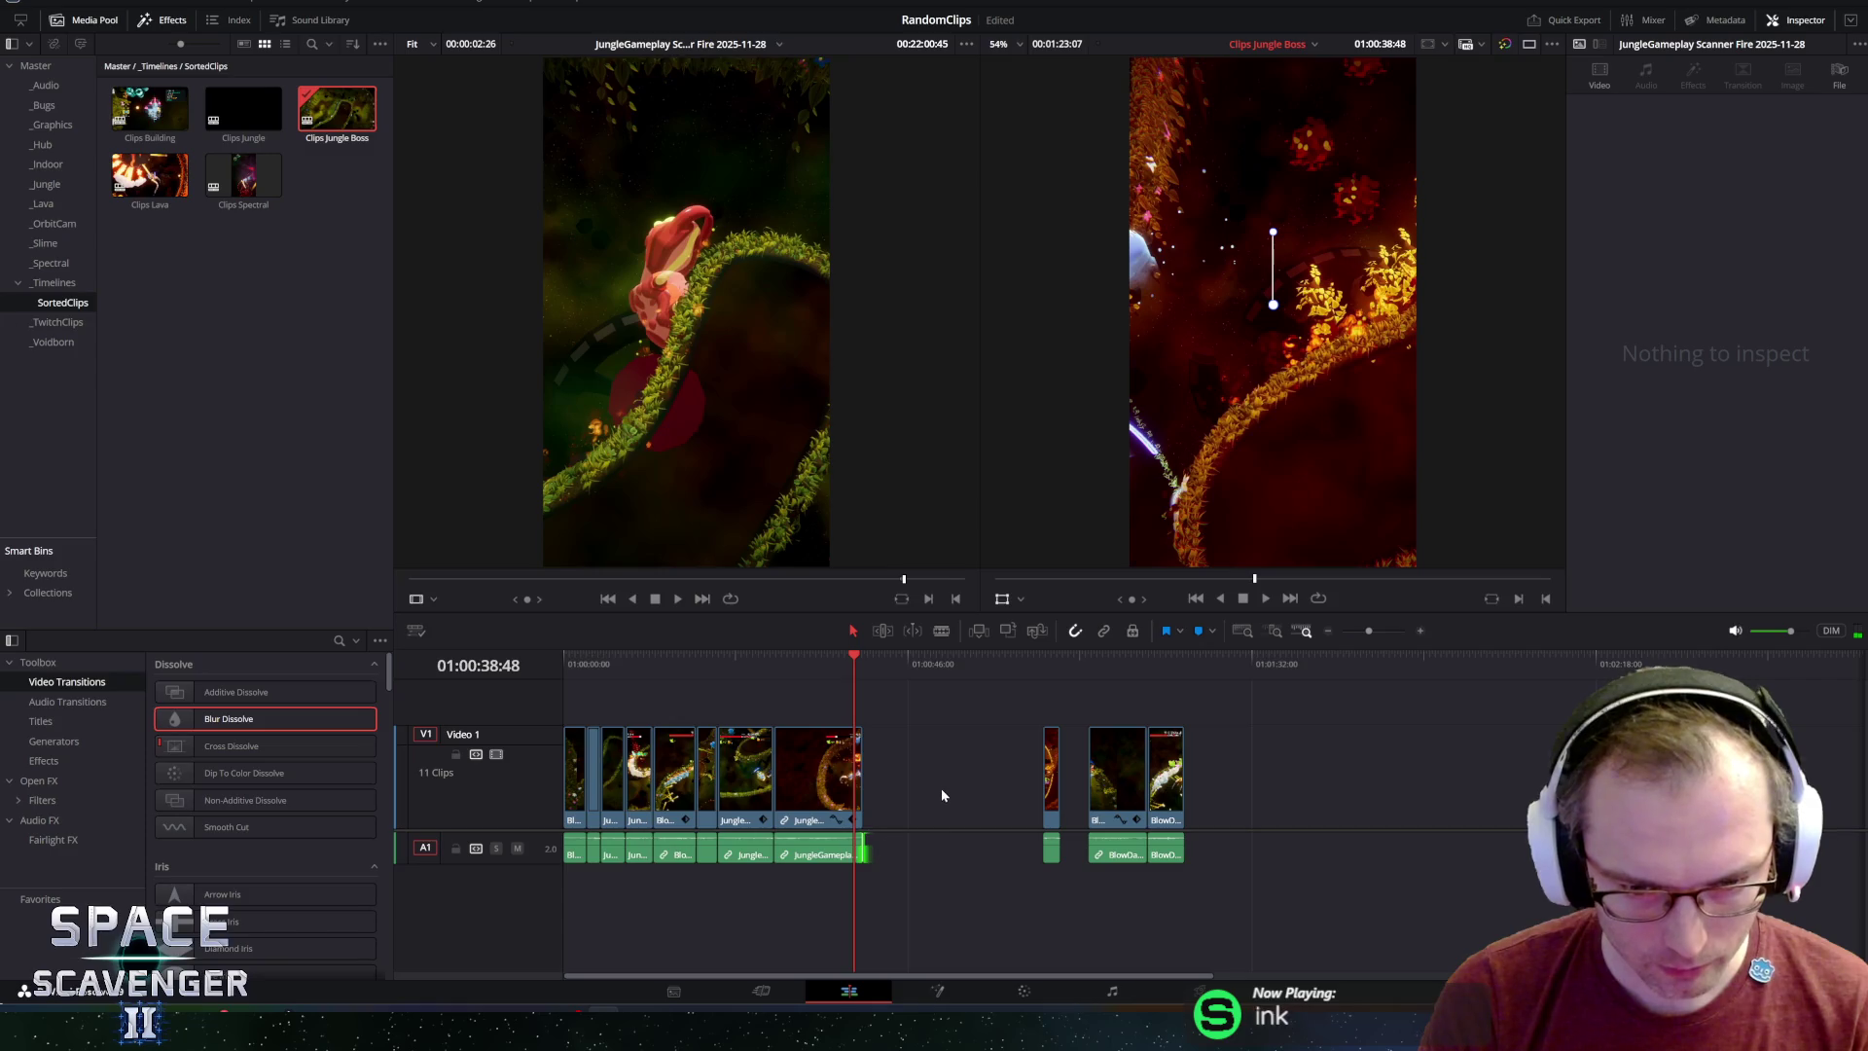
click(939, 805)
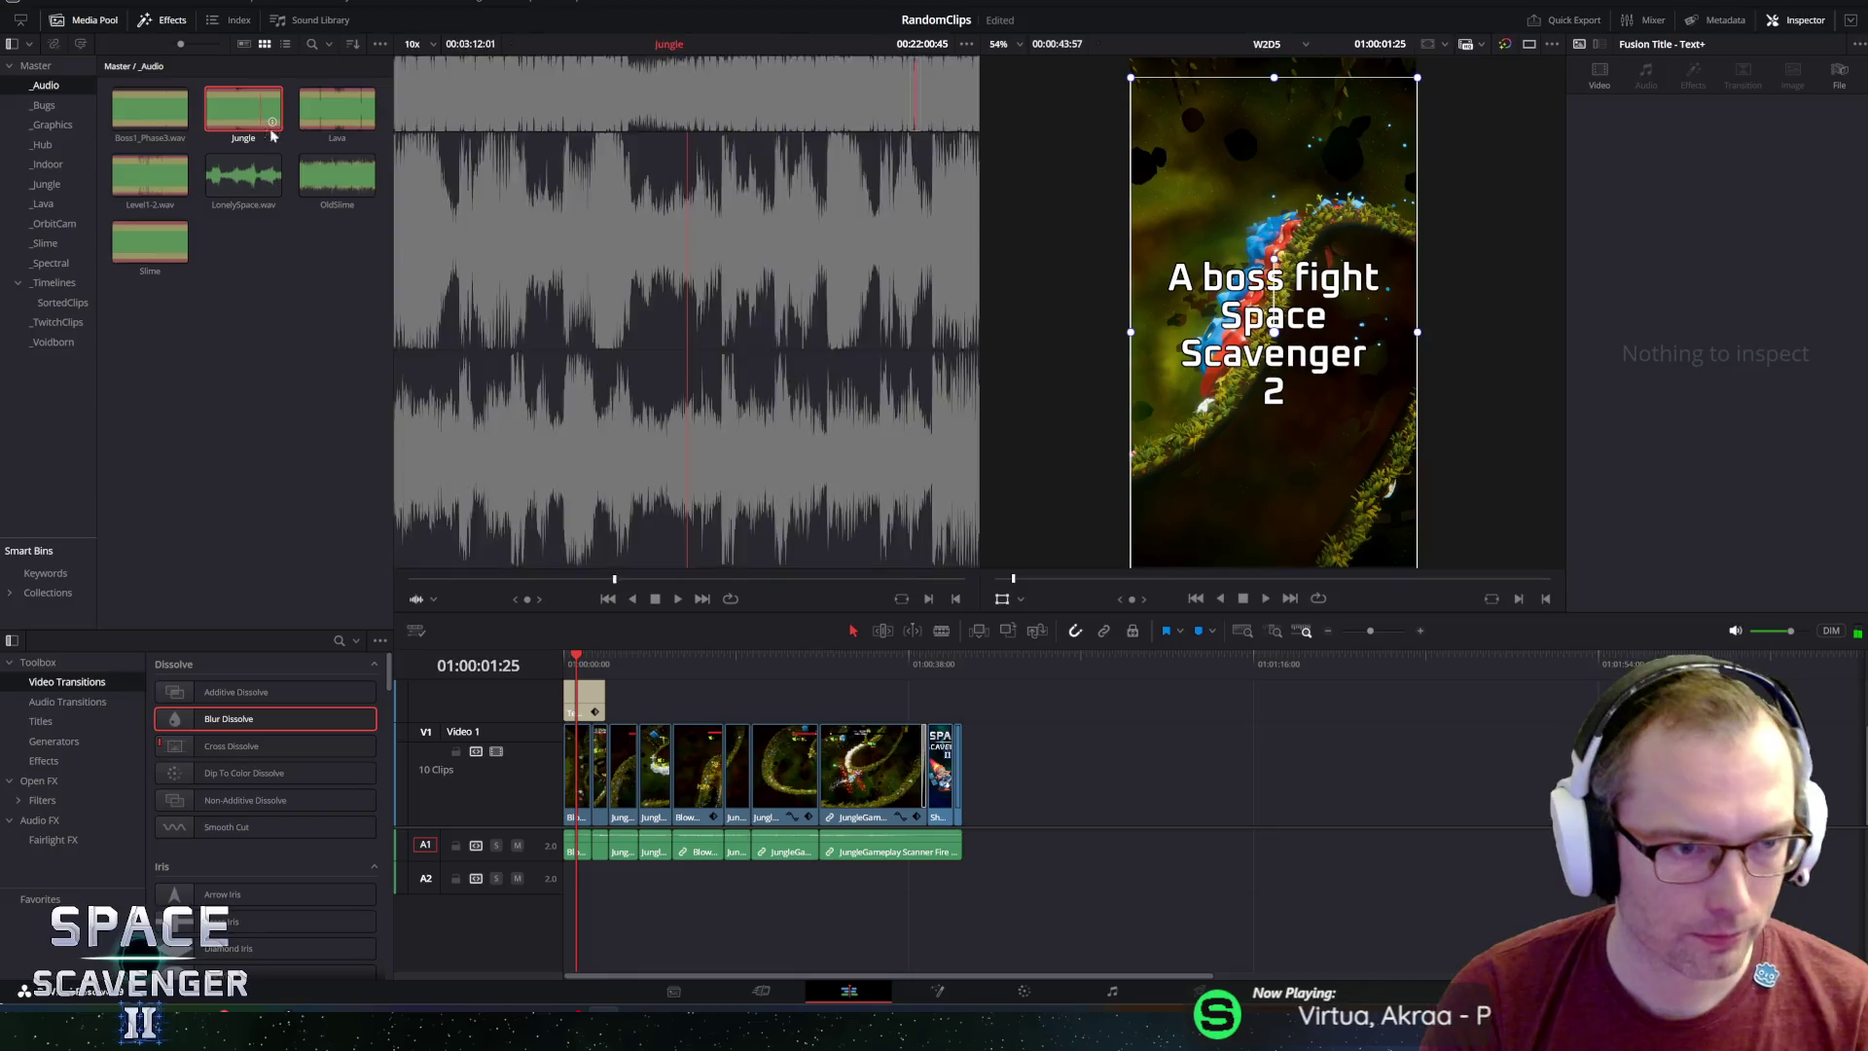
Add Boss1_Phase3.wav to A2 at −12.7 volume, play the edit from the start, and save.
mouse_move(146, 146)
mouse_down()
mouse_move(703, 881)
mouse_move(741, 884)
mouse_move(589, 891)
mouse_move(773, 891)
mouse_move(711, 891)
mouse_move(738, 887)
mouse_up()
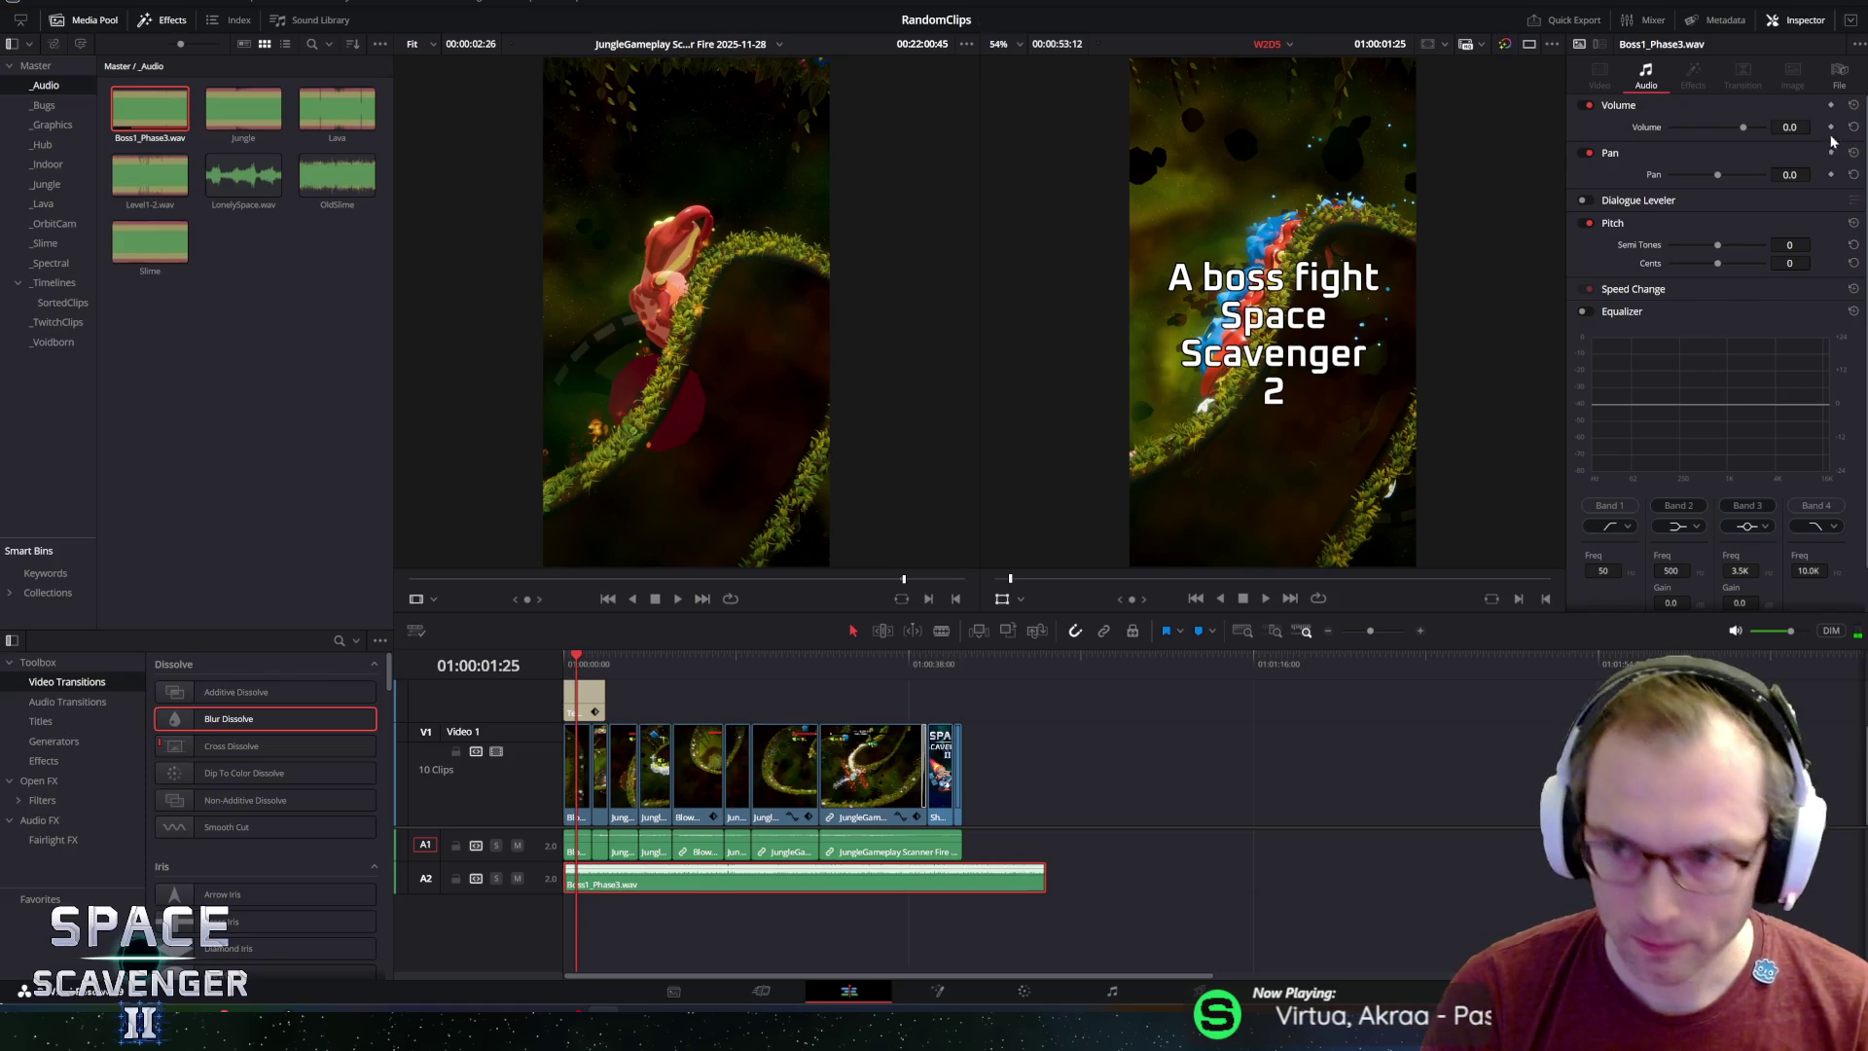
drag(1763, 134, 1712, 147)
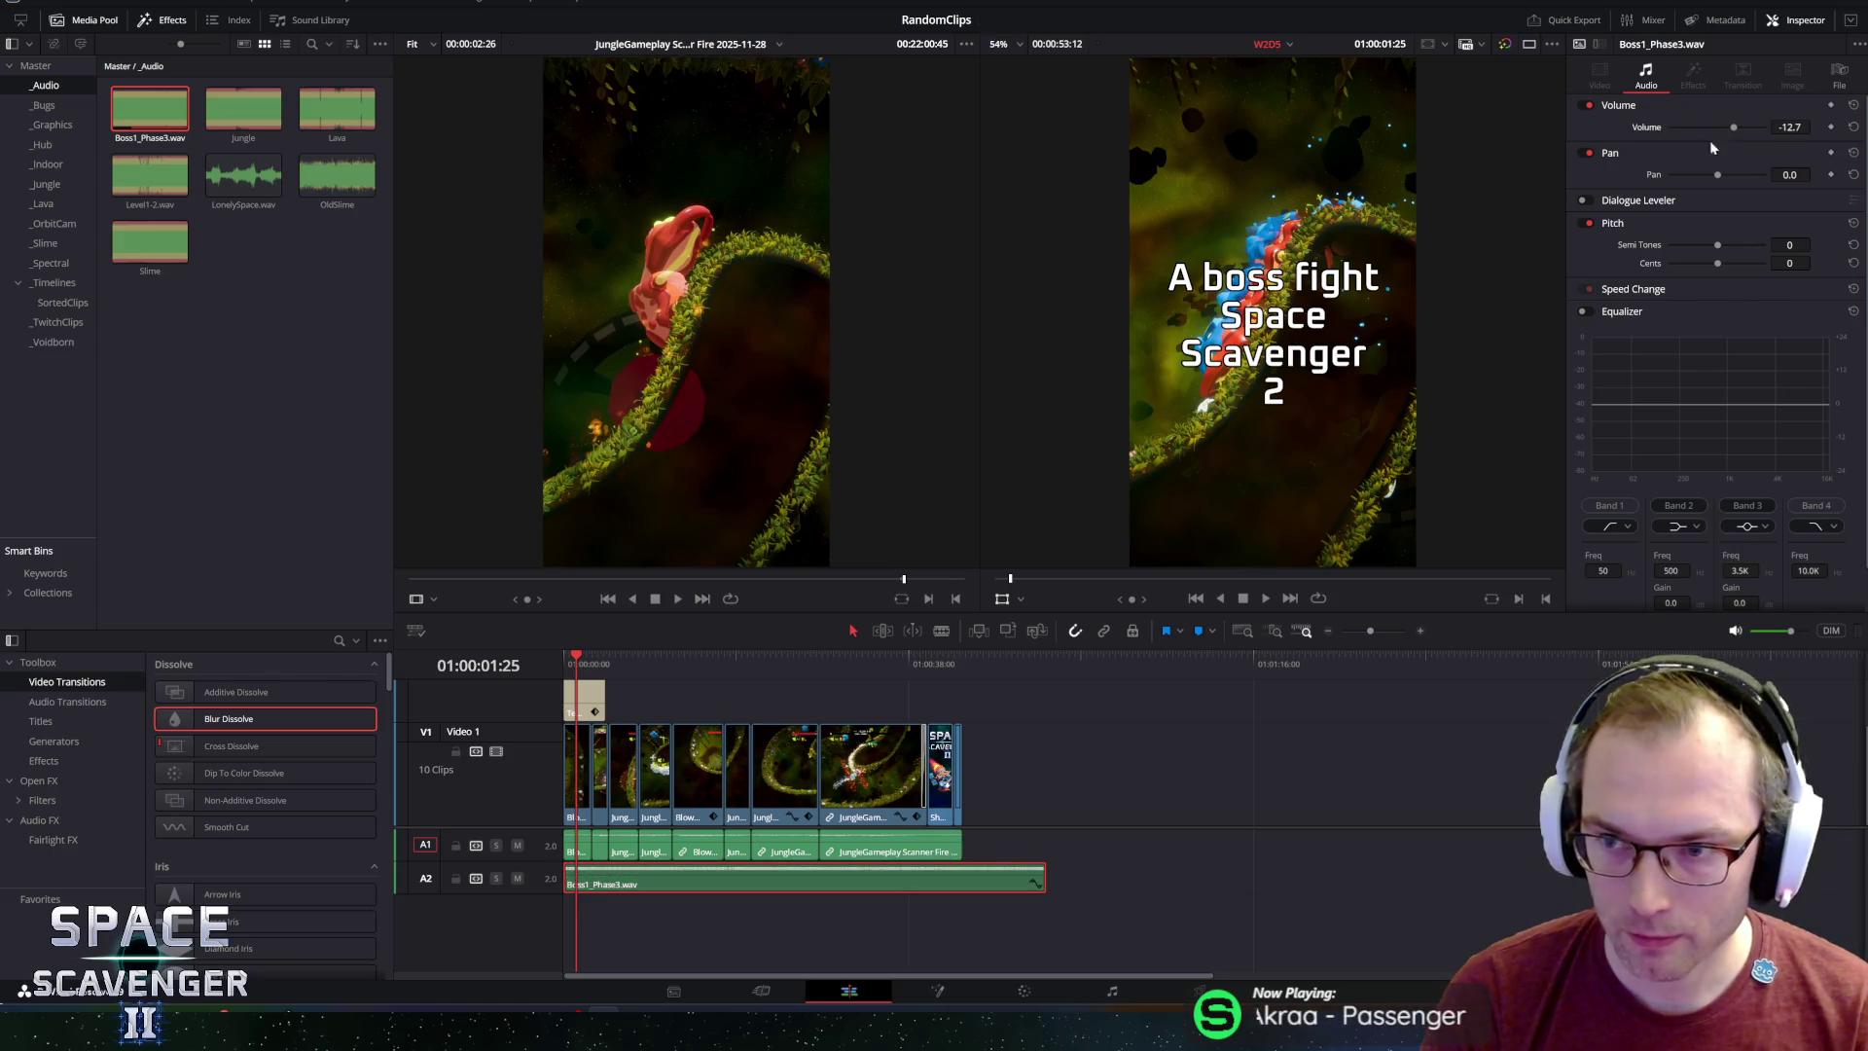
drag(1016, 855, 578, 833)
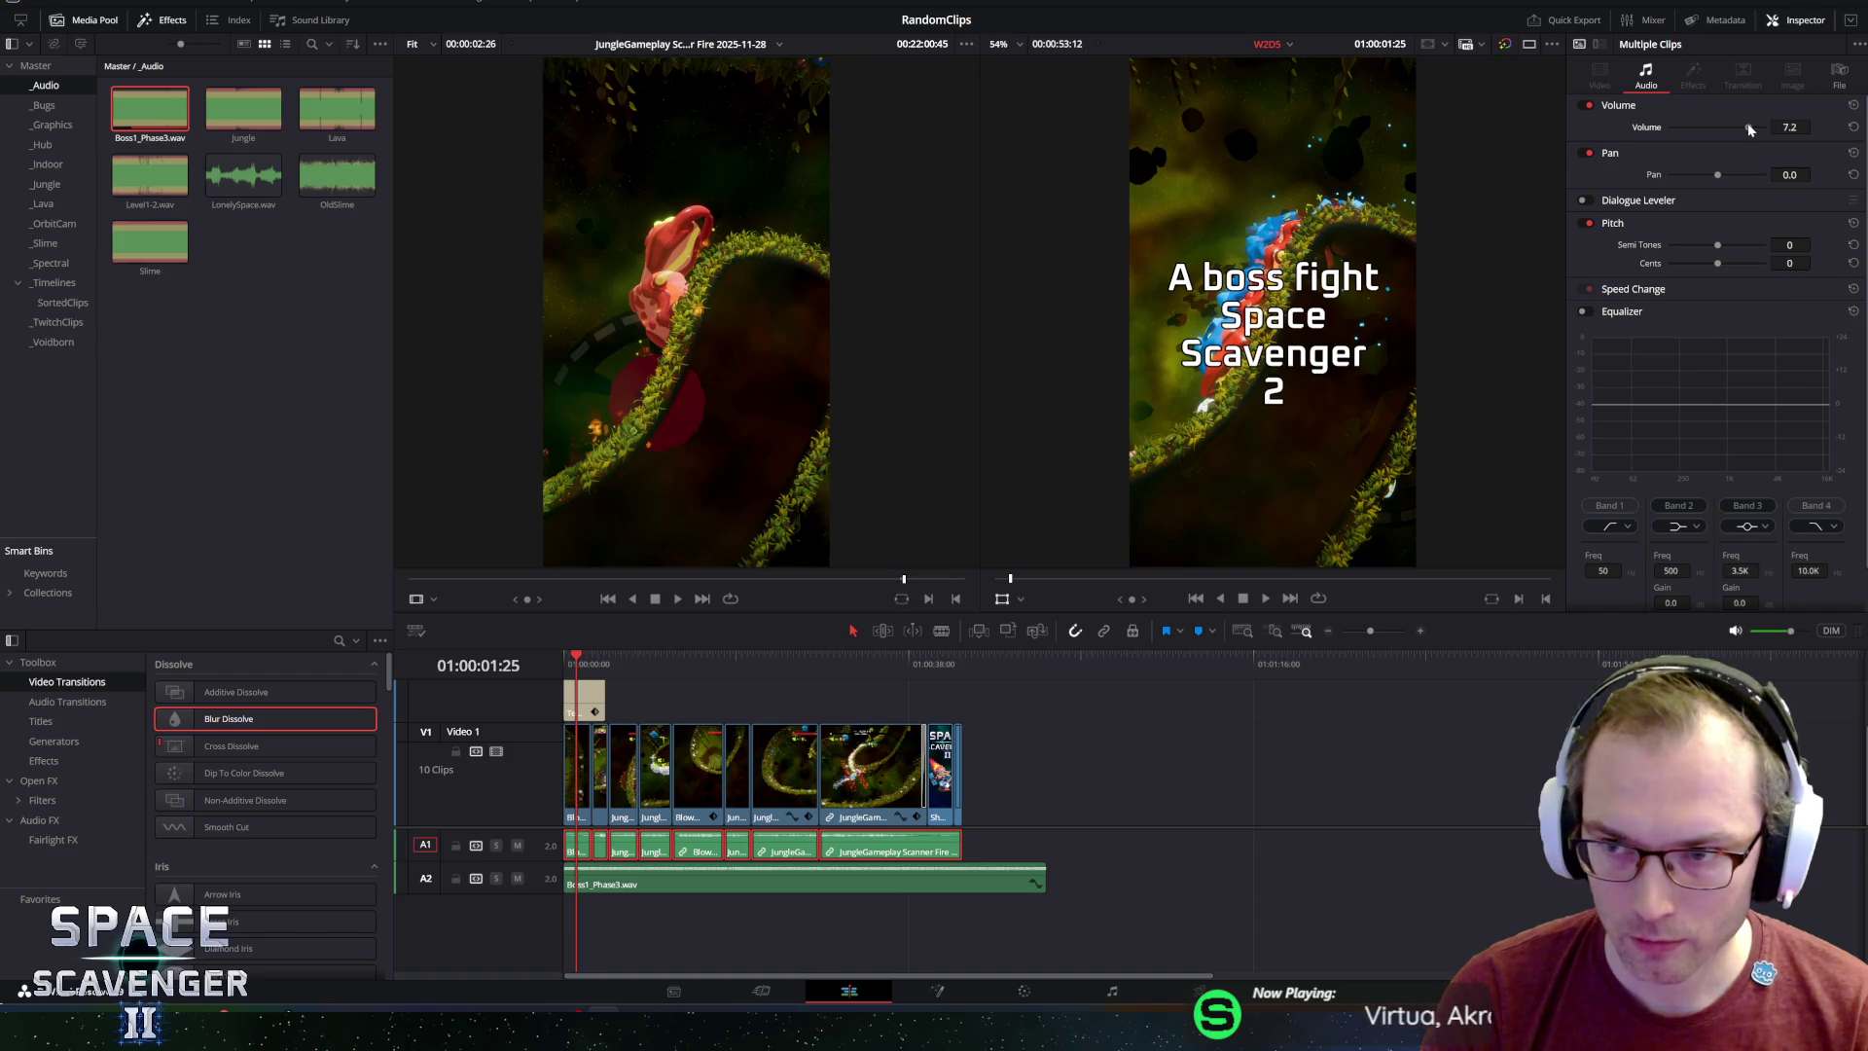
key(space)
key(Home)
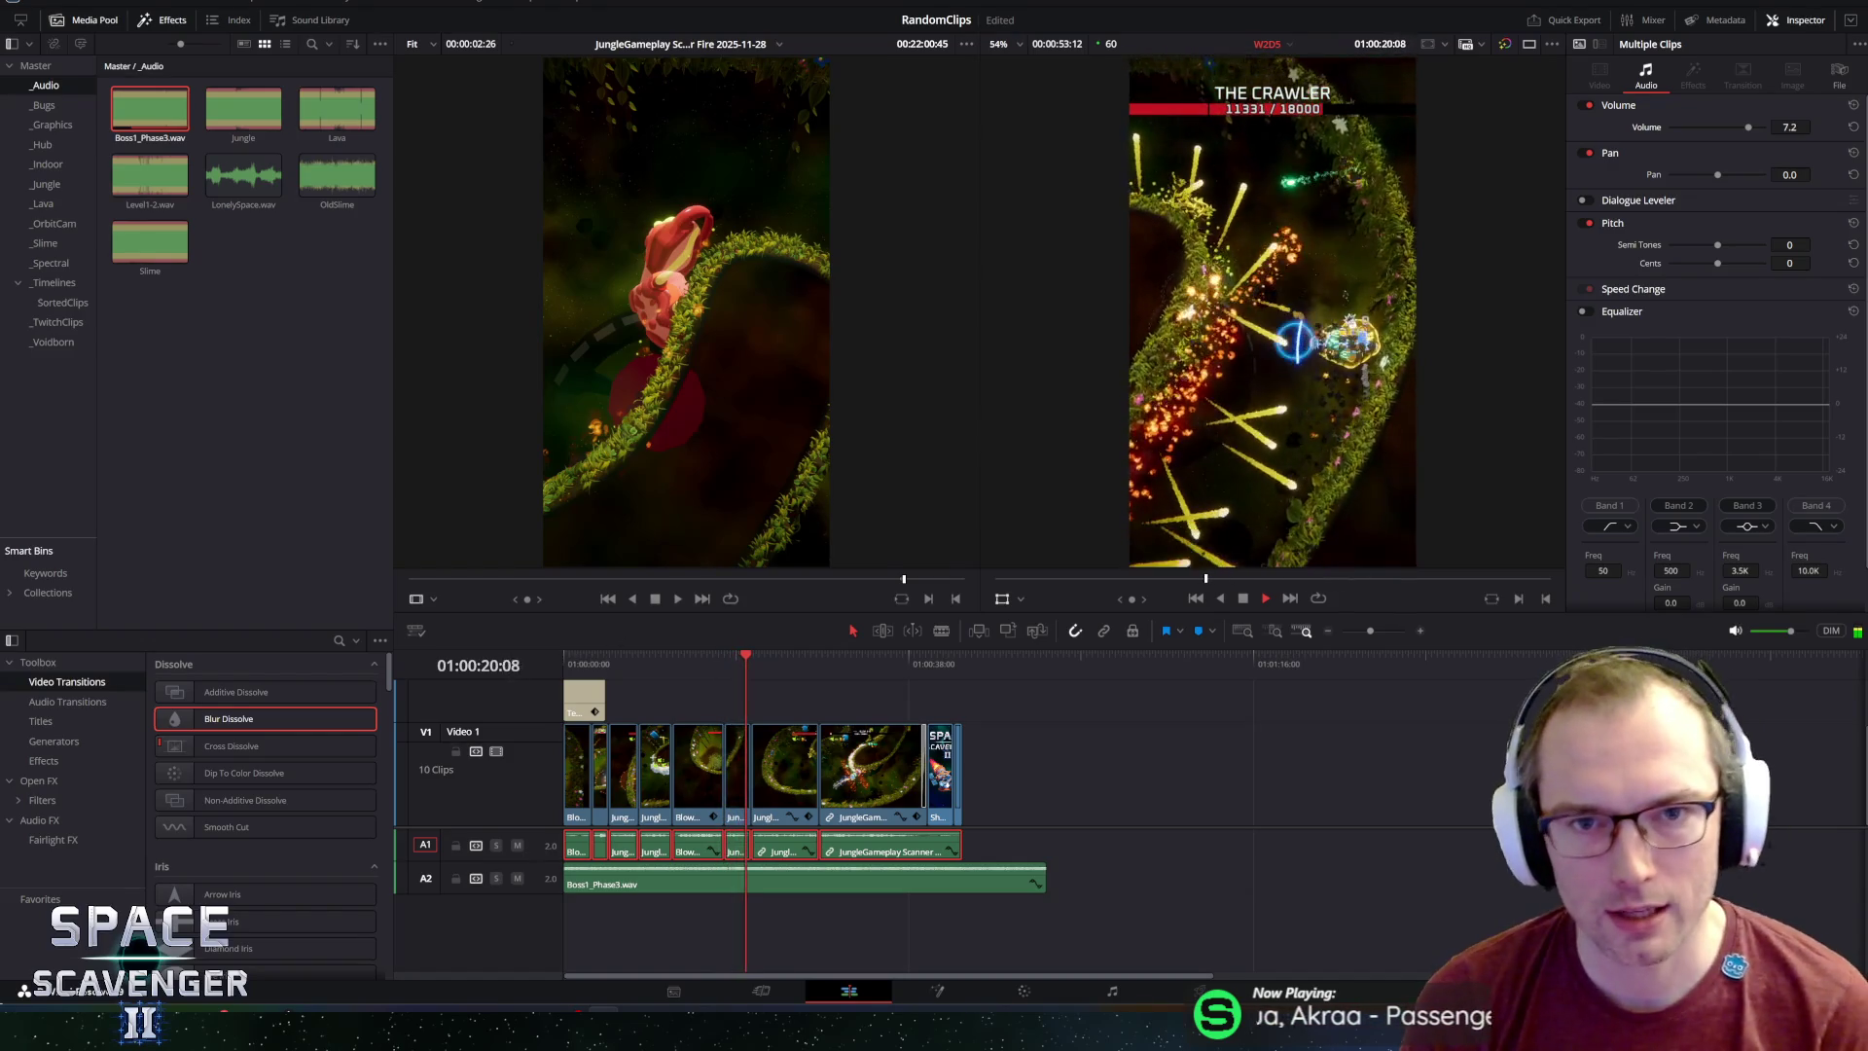
key(space)
key(ctrl+s)
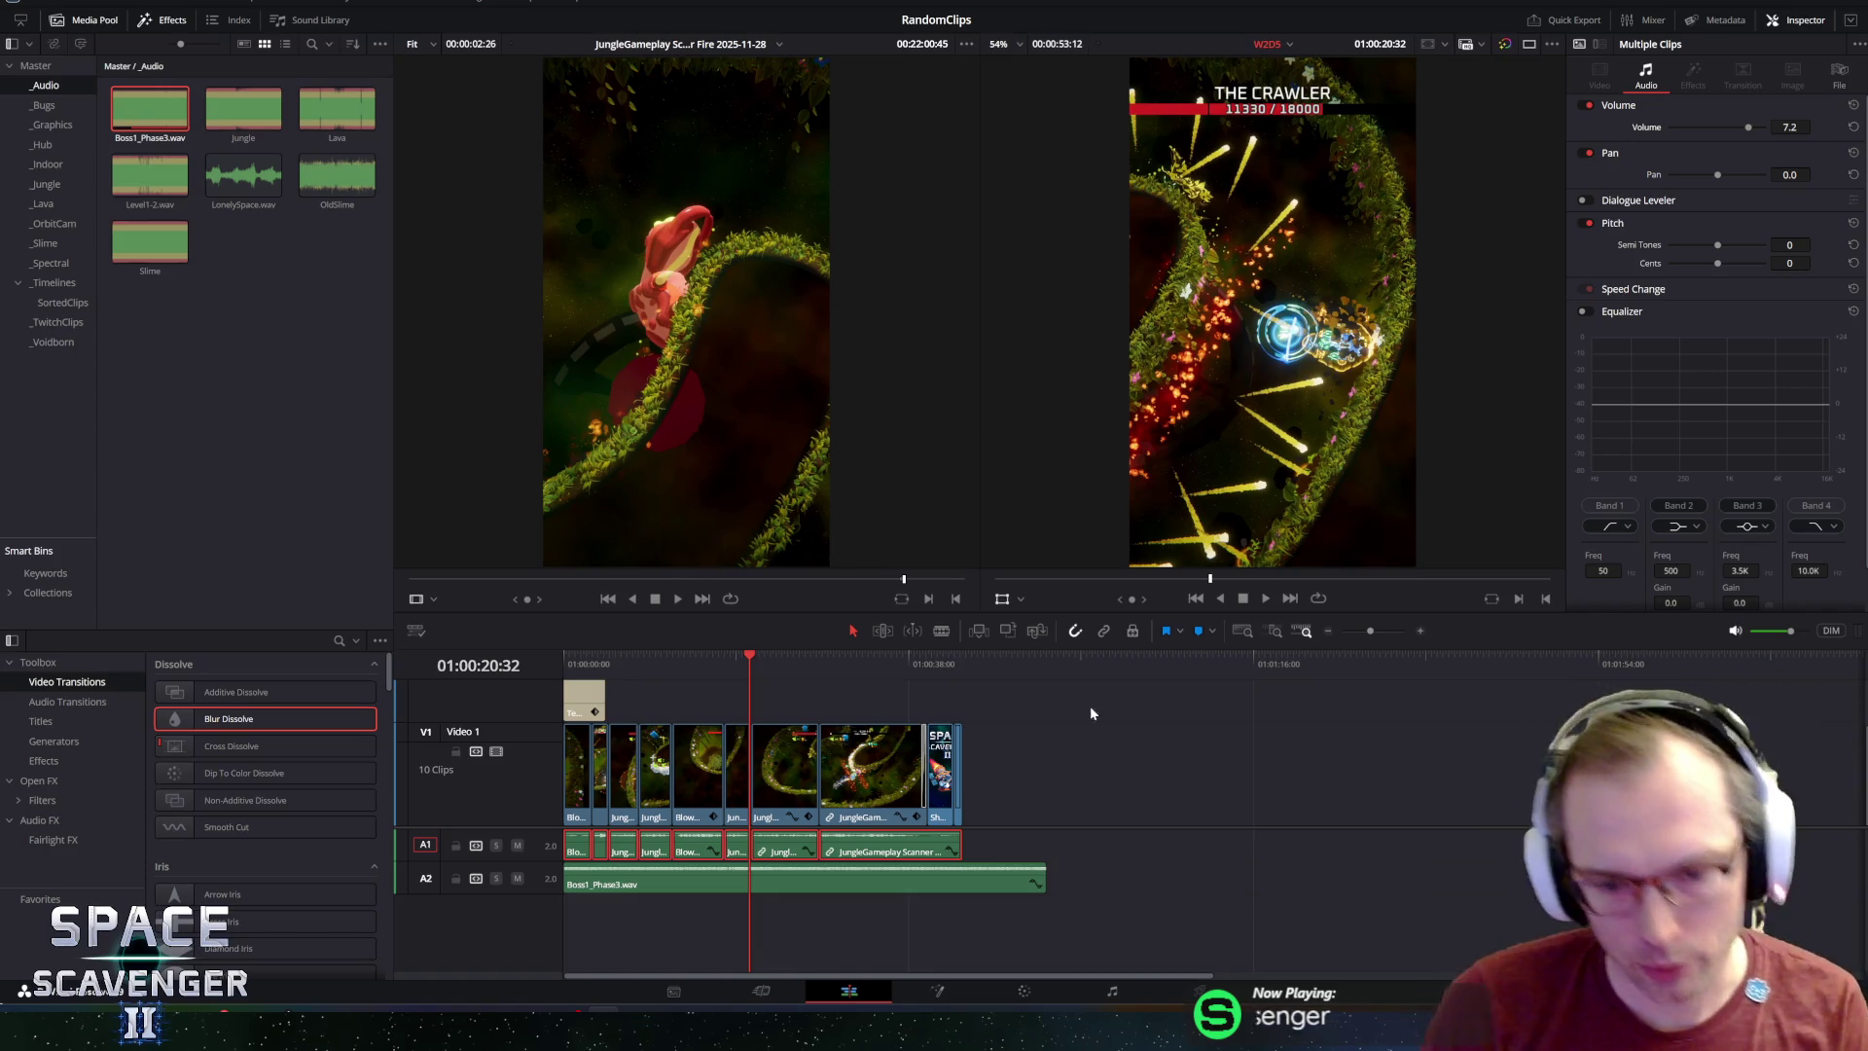
Shorten the Boss1_Phase3.wav music clip to end with the video.
click(978, 890)
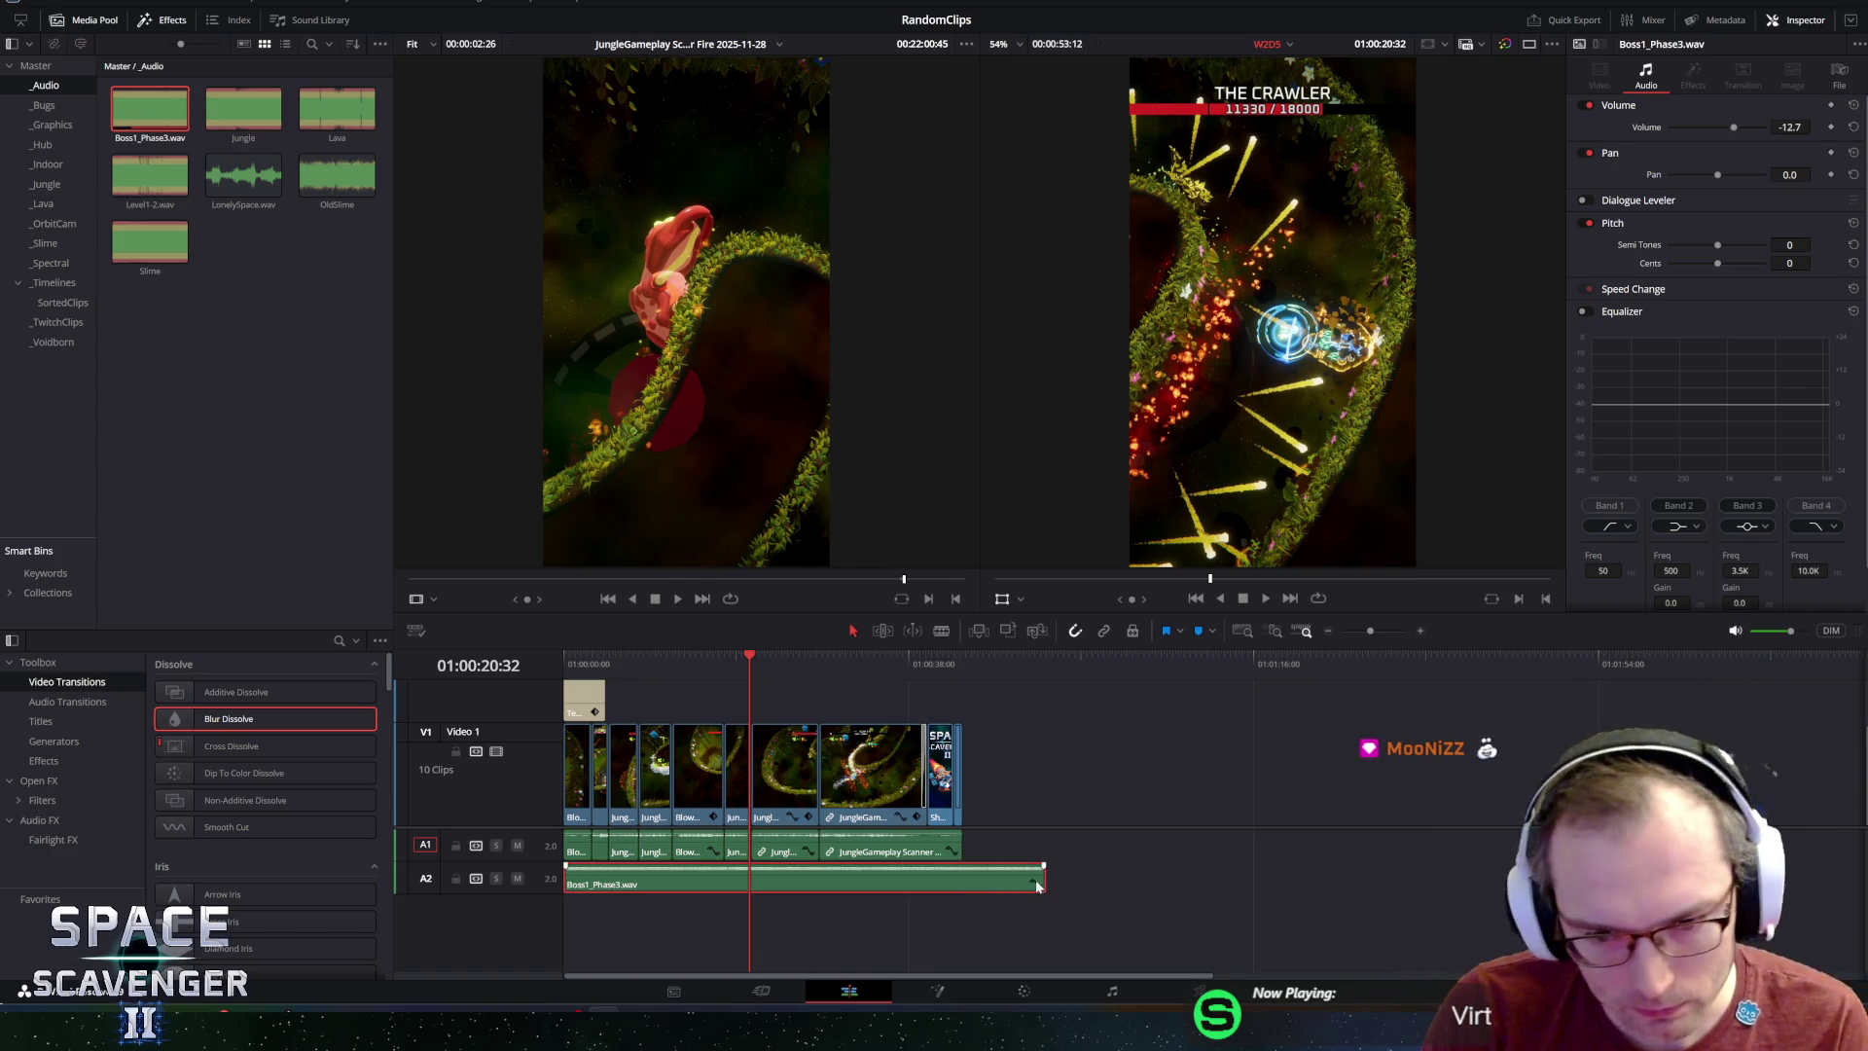
drag(1044, 883, 963, 878)
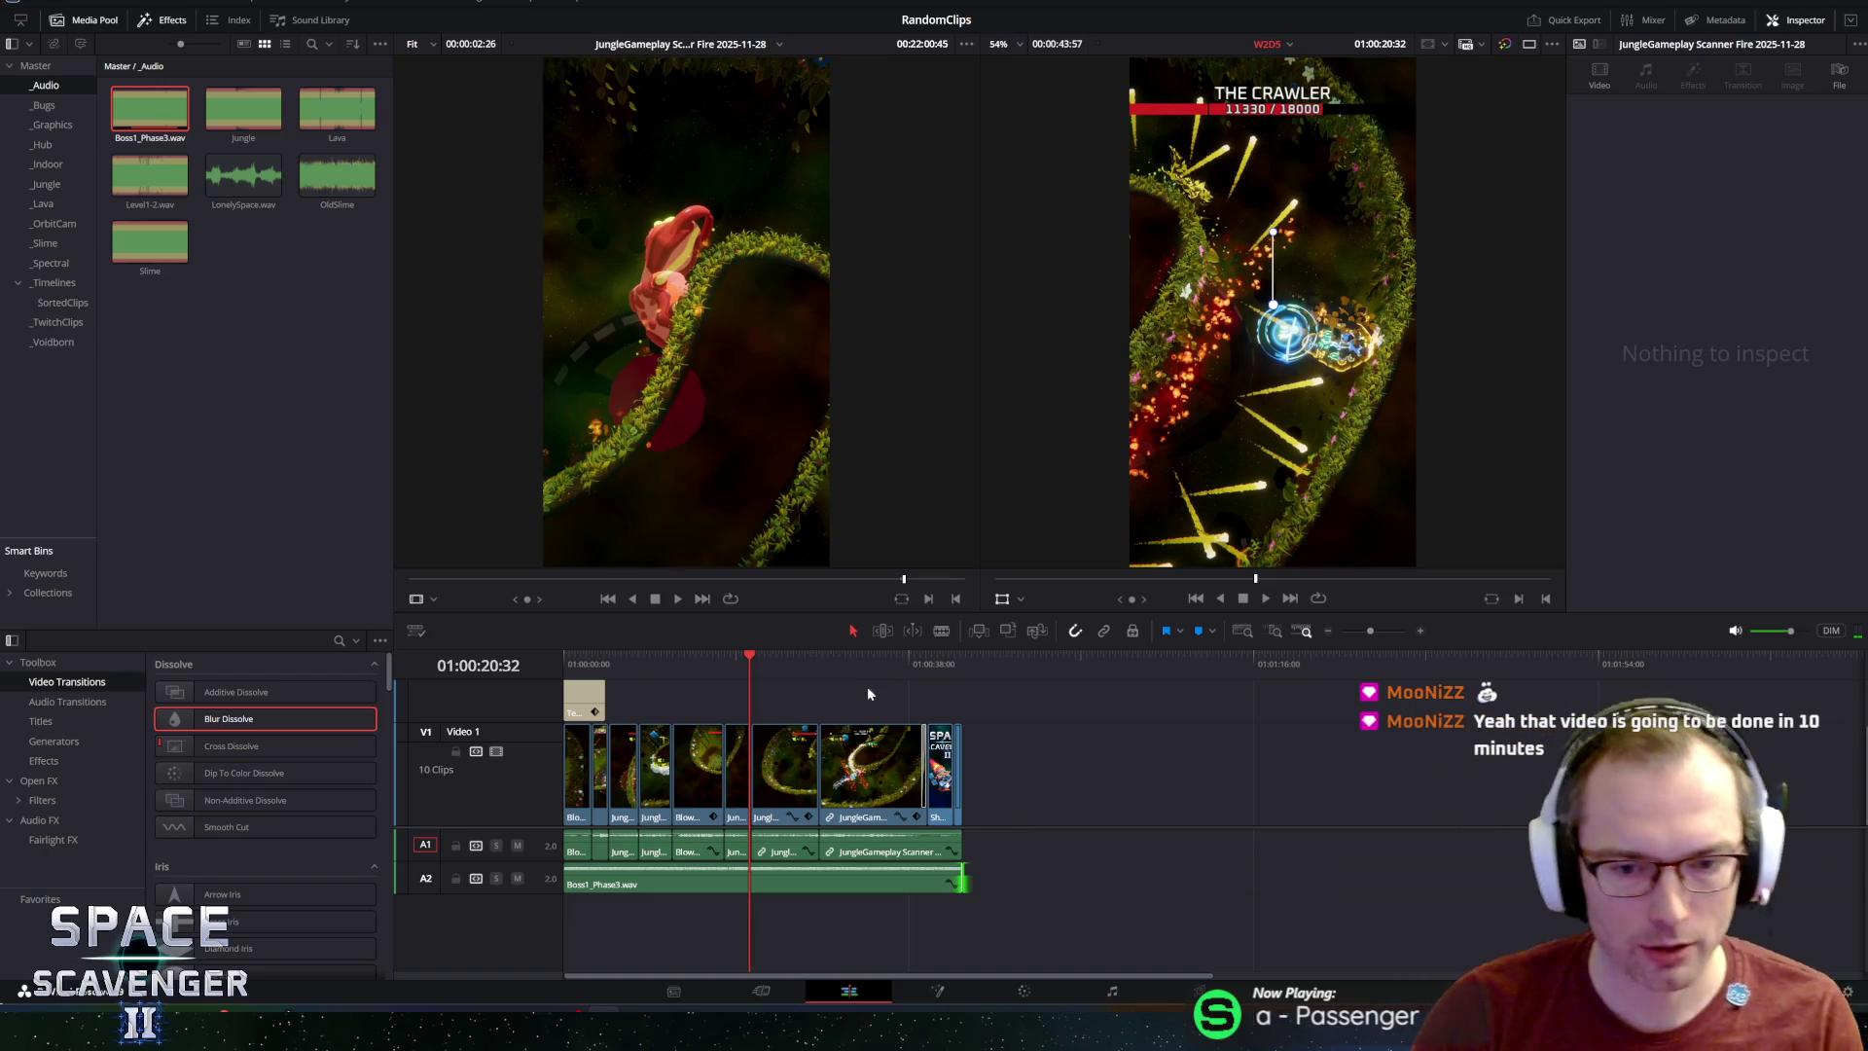
mouse_move(782, 660)
mouse_down()
mouse_move(762, 660)
mouse_move(952, 677)
mouse_move(925, 671)
mouse_up()
key(ctrl+equal)
key(ctrl+equal)
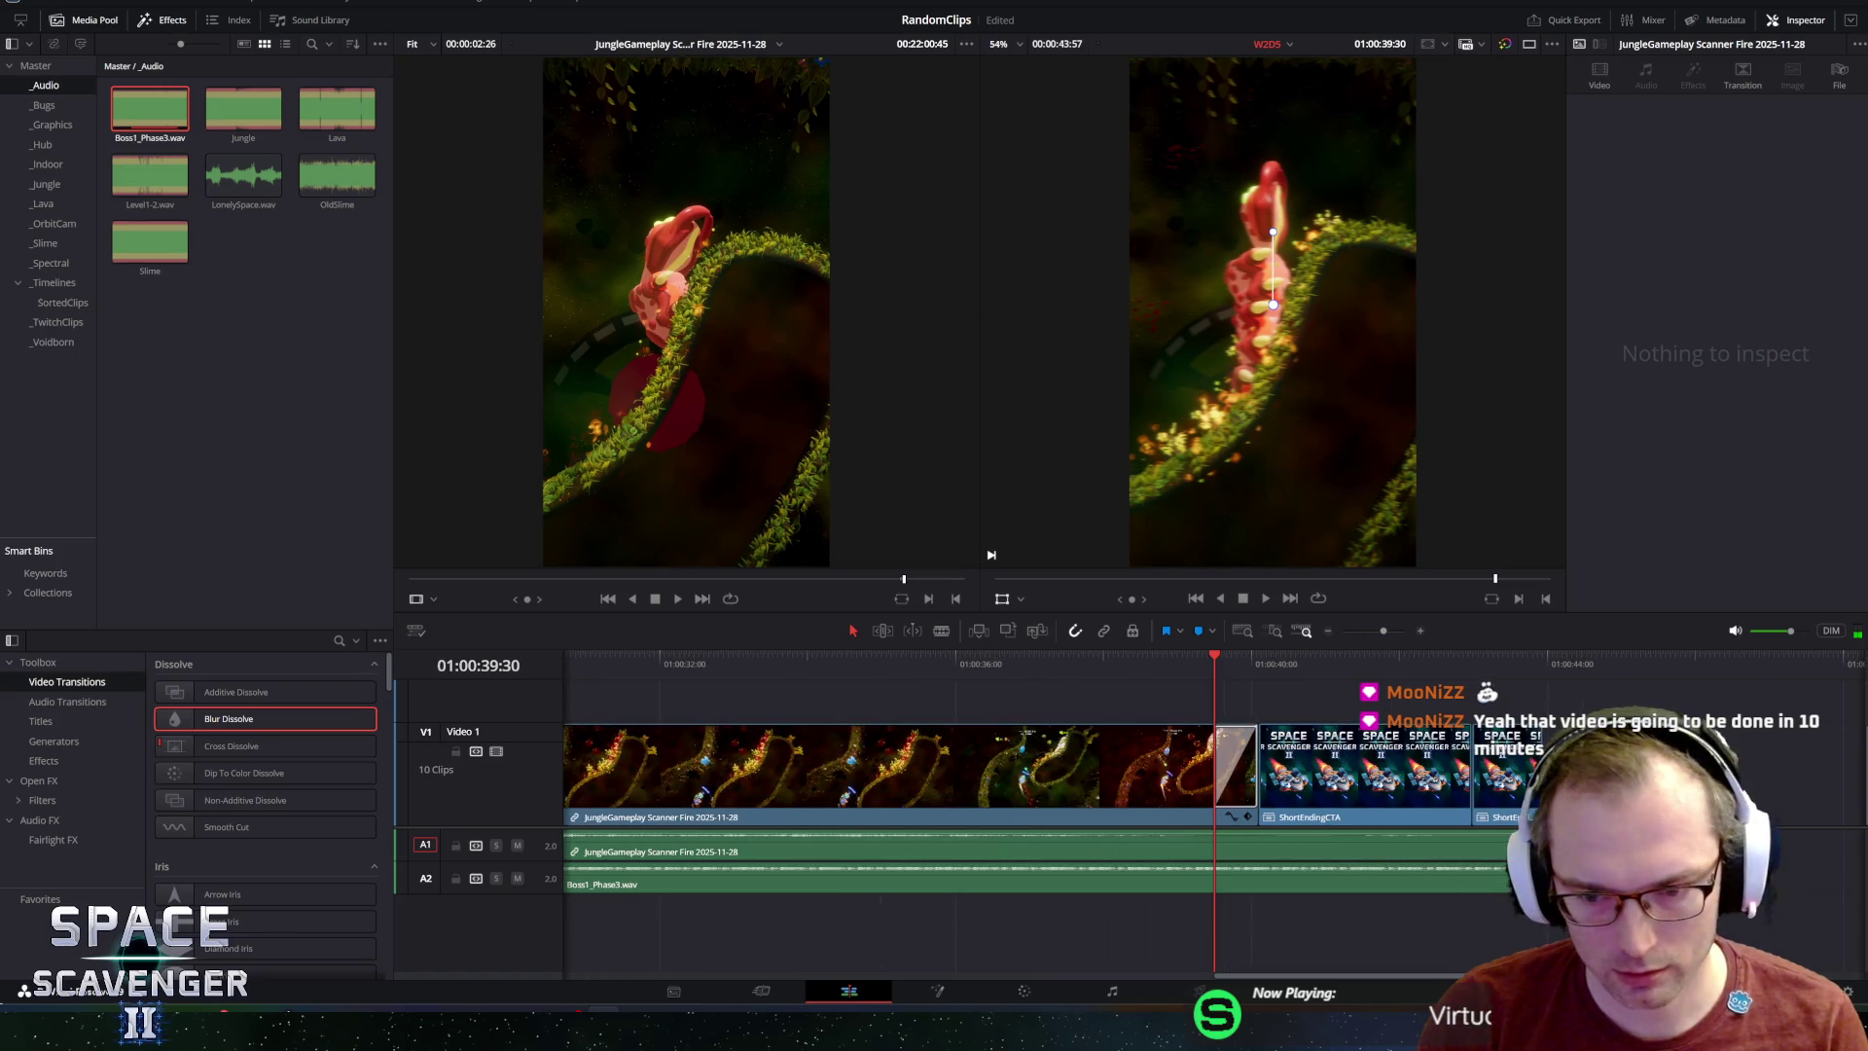
Add a 3.9-second Cross Fade 0 dB to the music's end and play it back.
click(58, 704)
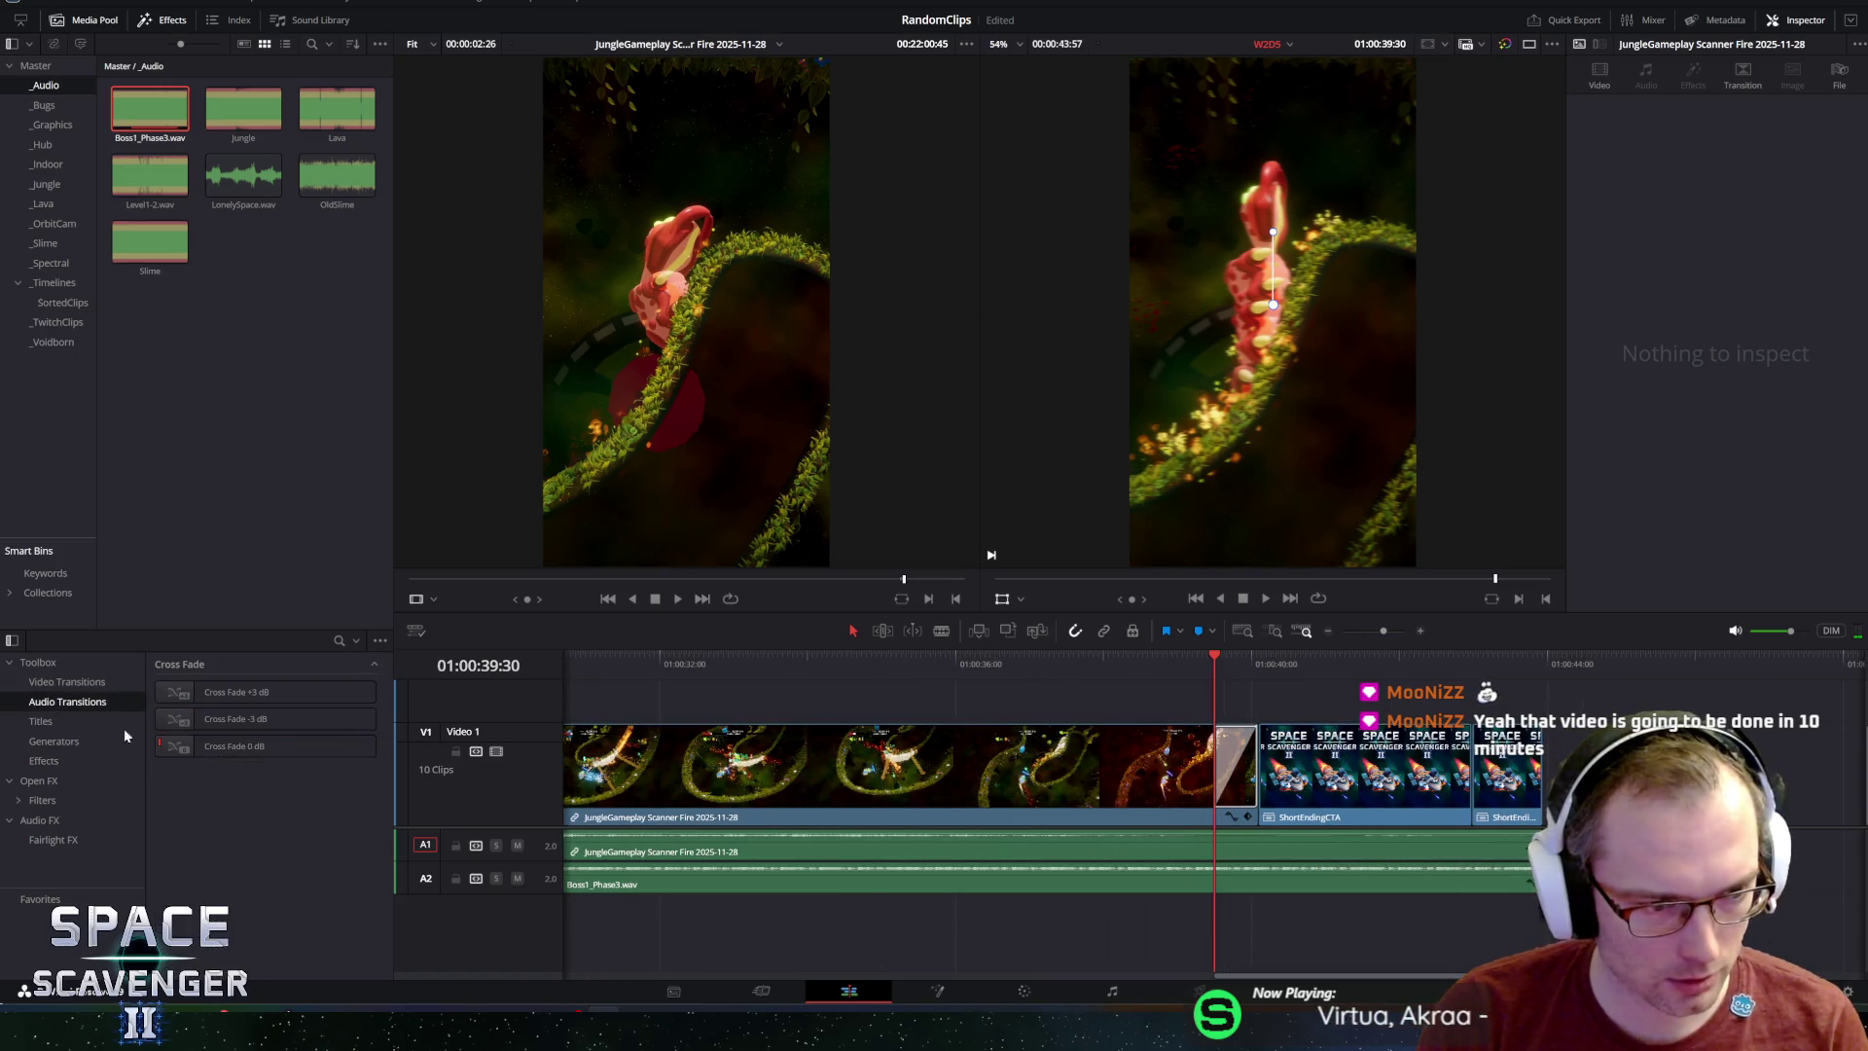
mouse_move(199, 749)
mouse_down()
mouse_move(1507, 910)
mouse_move(1498, 879)
mouse_move(1464, 869)
mouse_move(1261, 871)
mouse_up()
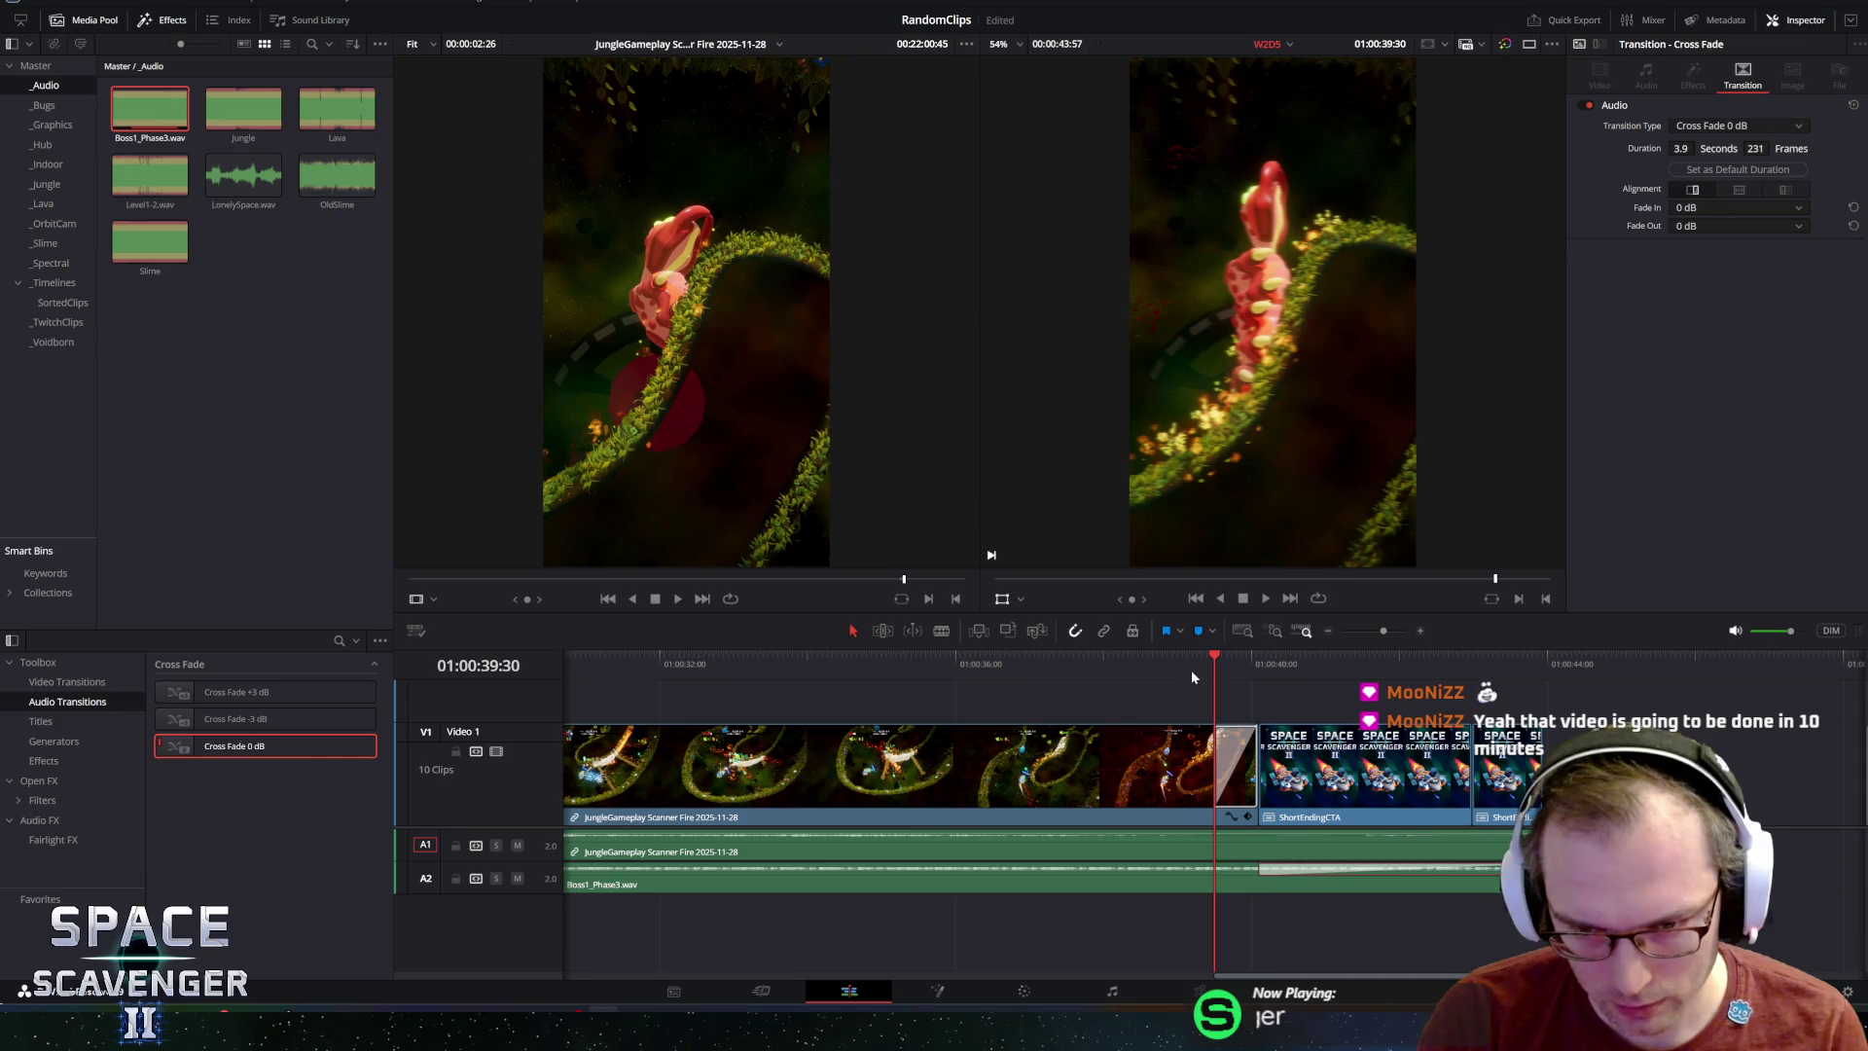
key(space)
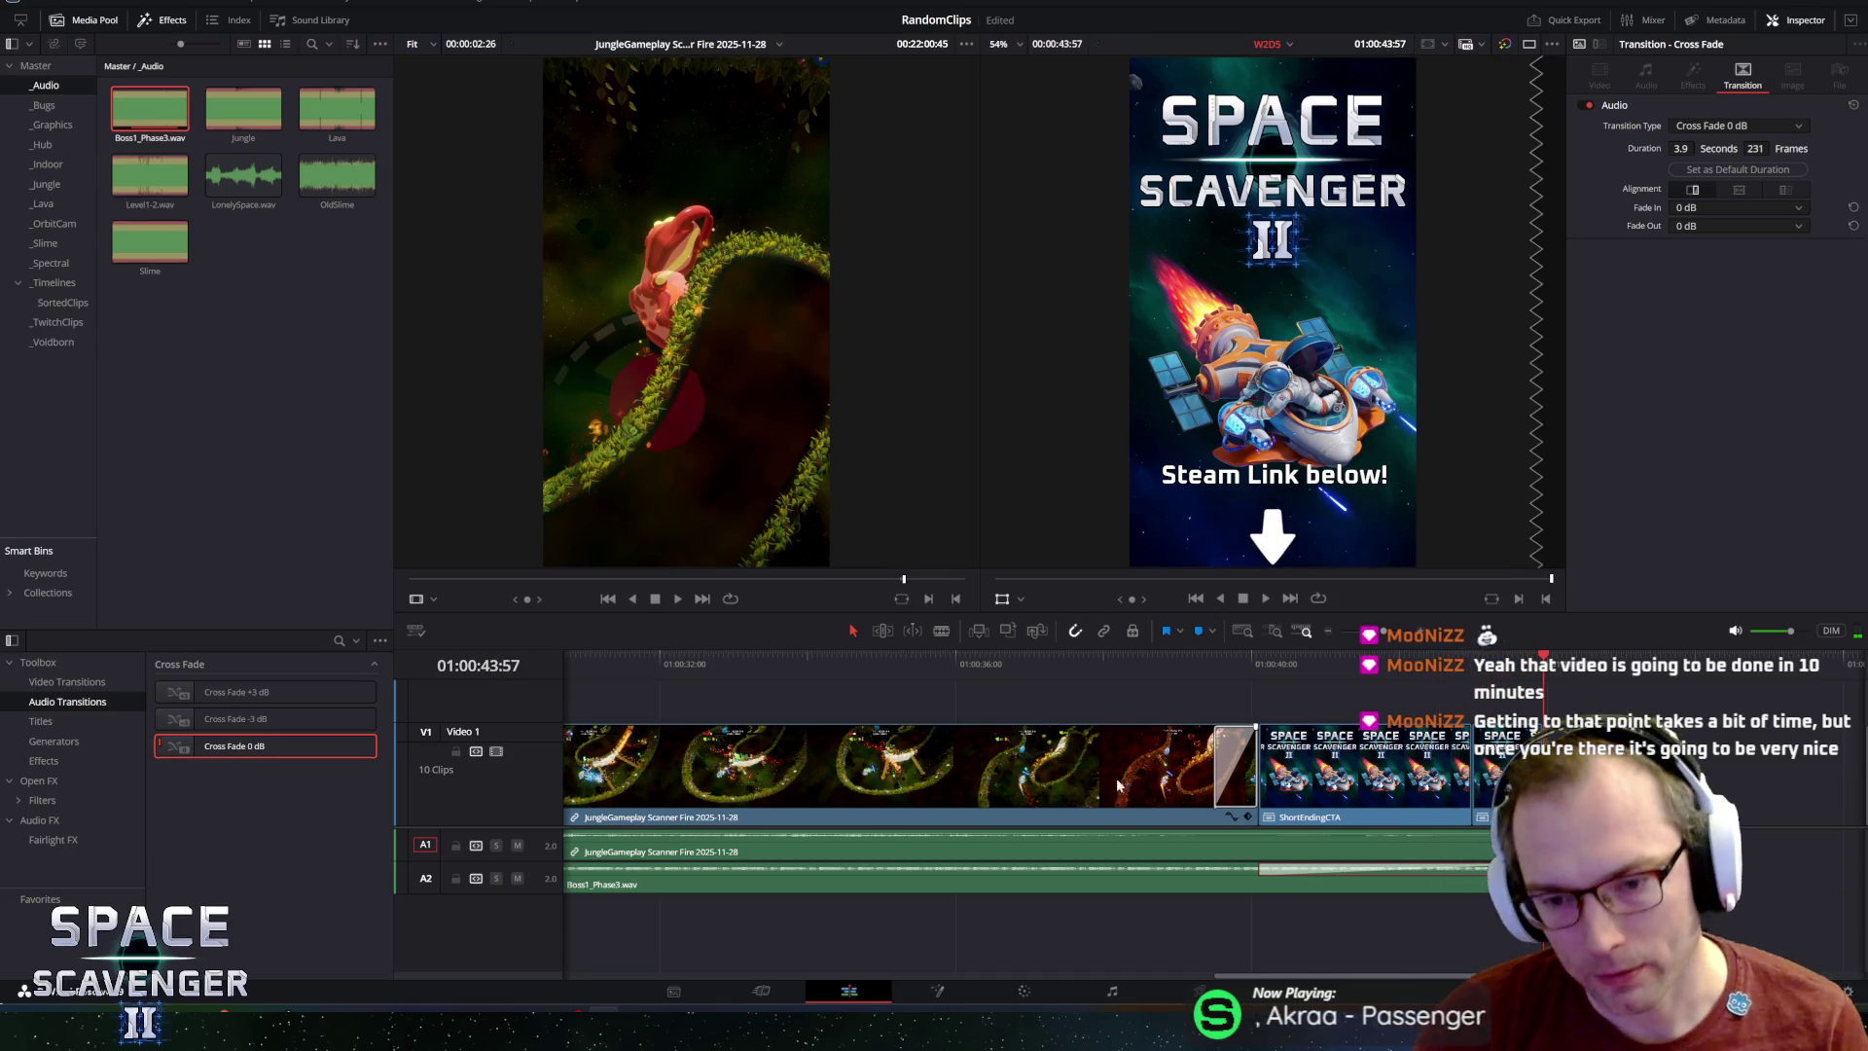
click(1039, 669)
key(shift+z)
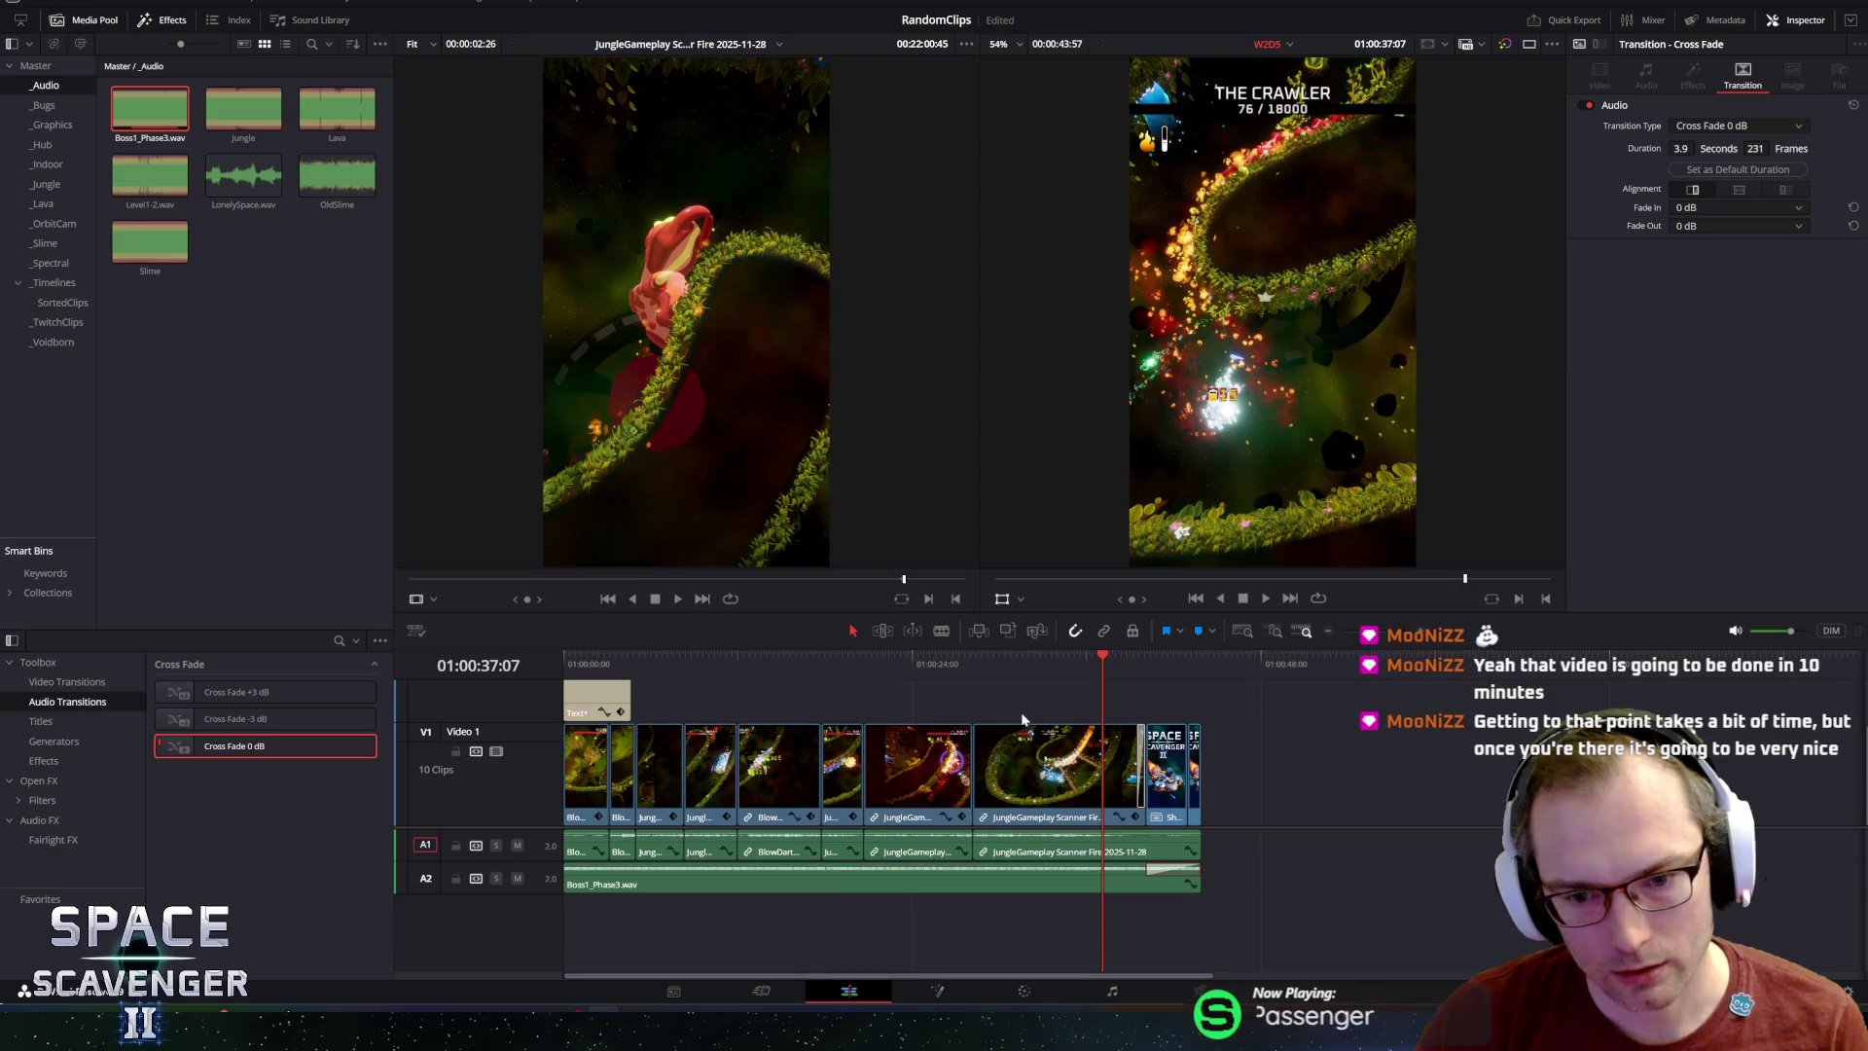
click(1021, 666)
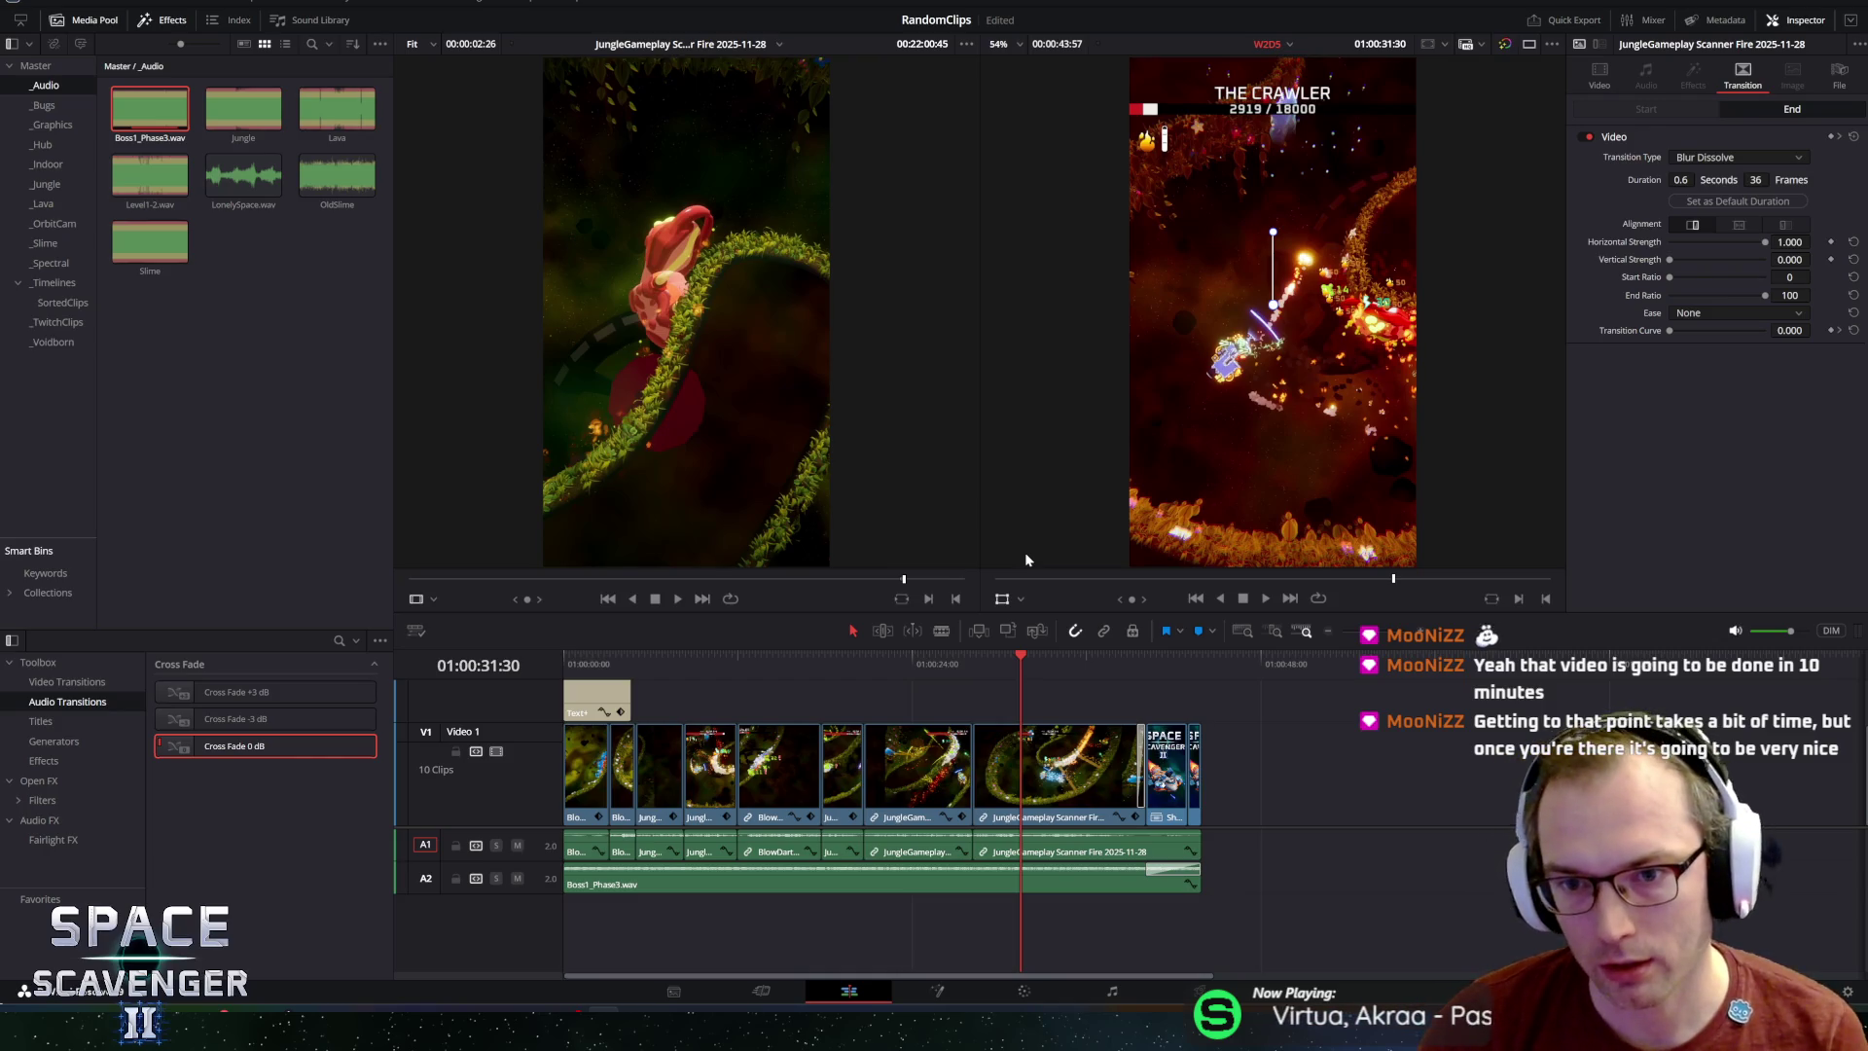
key(space)
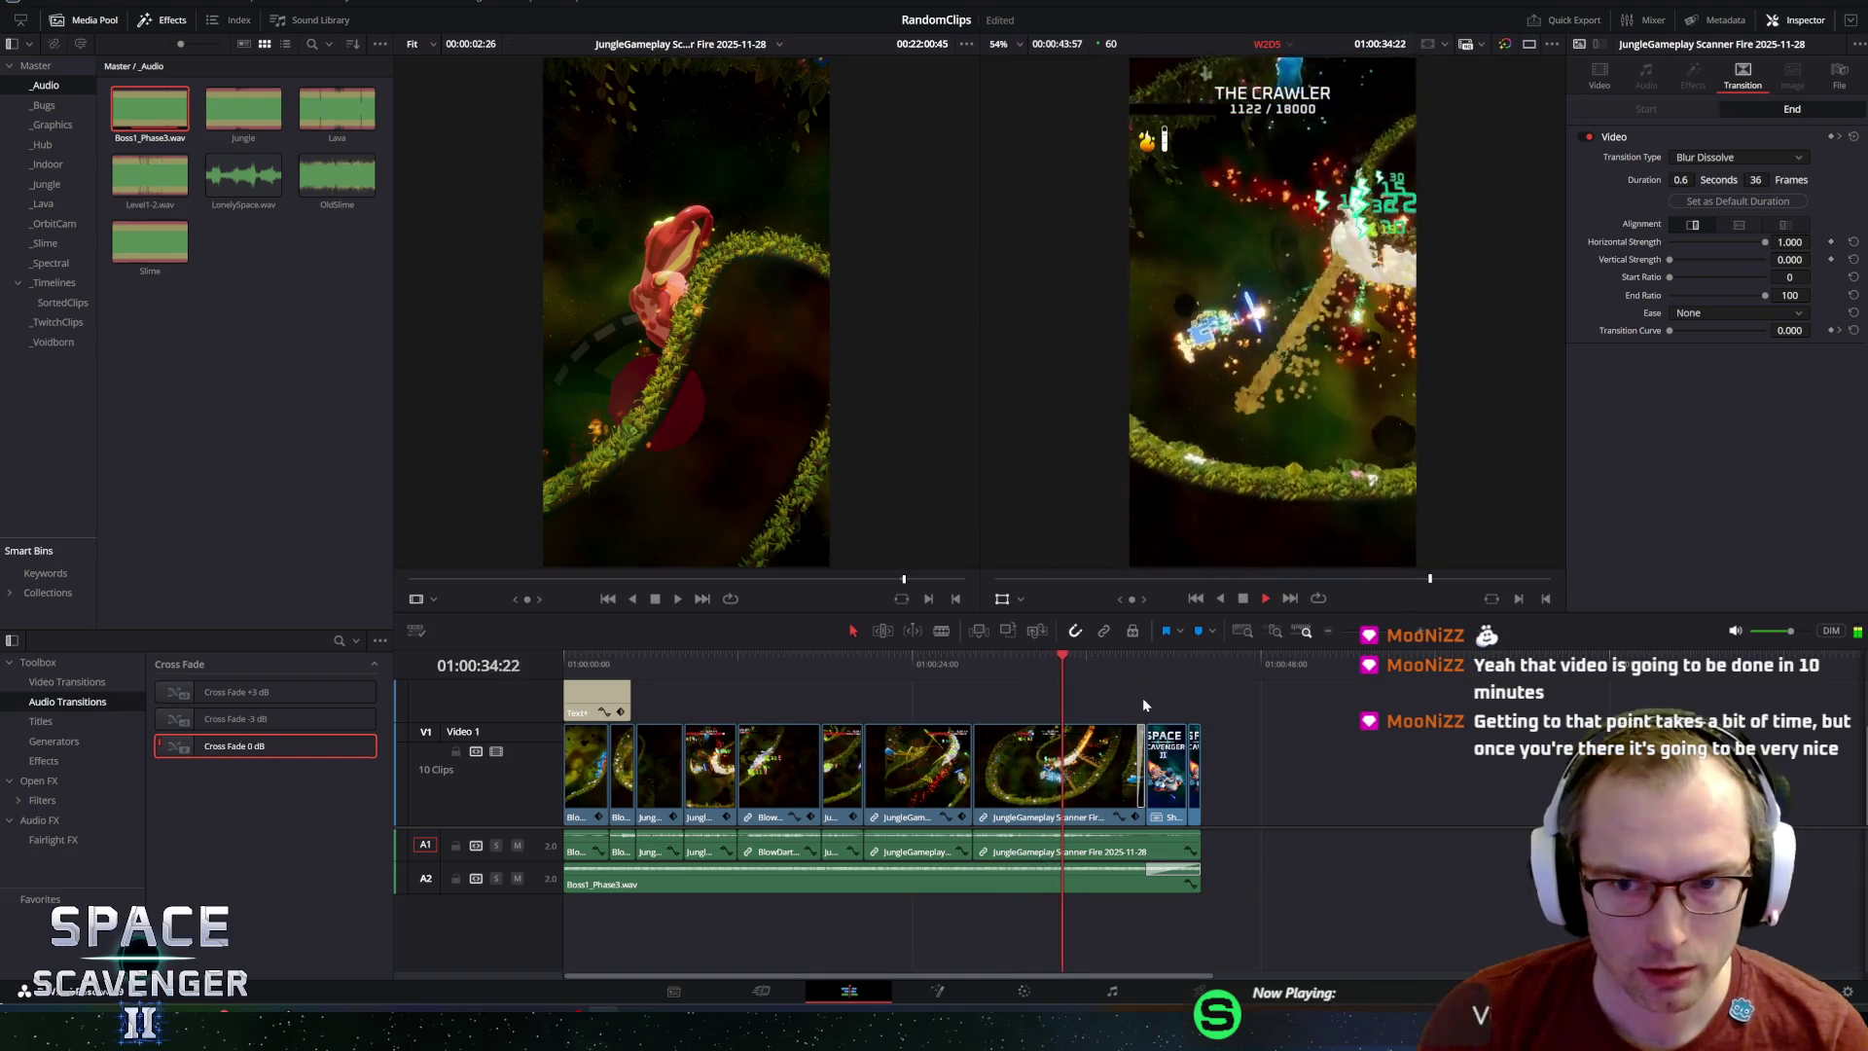
key(space)
click(806, 890)
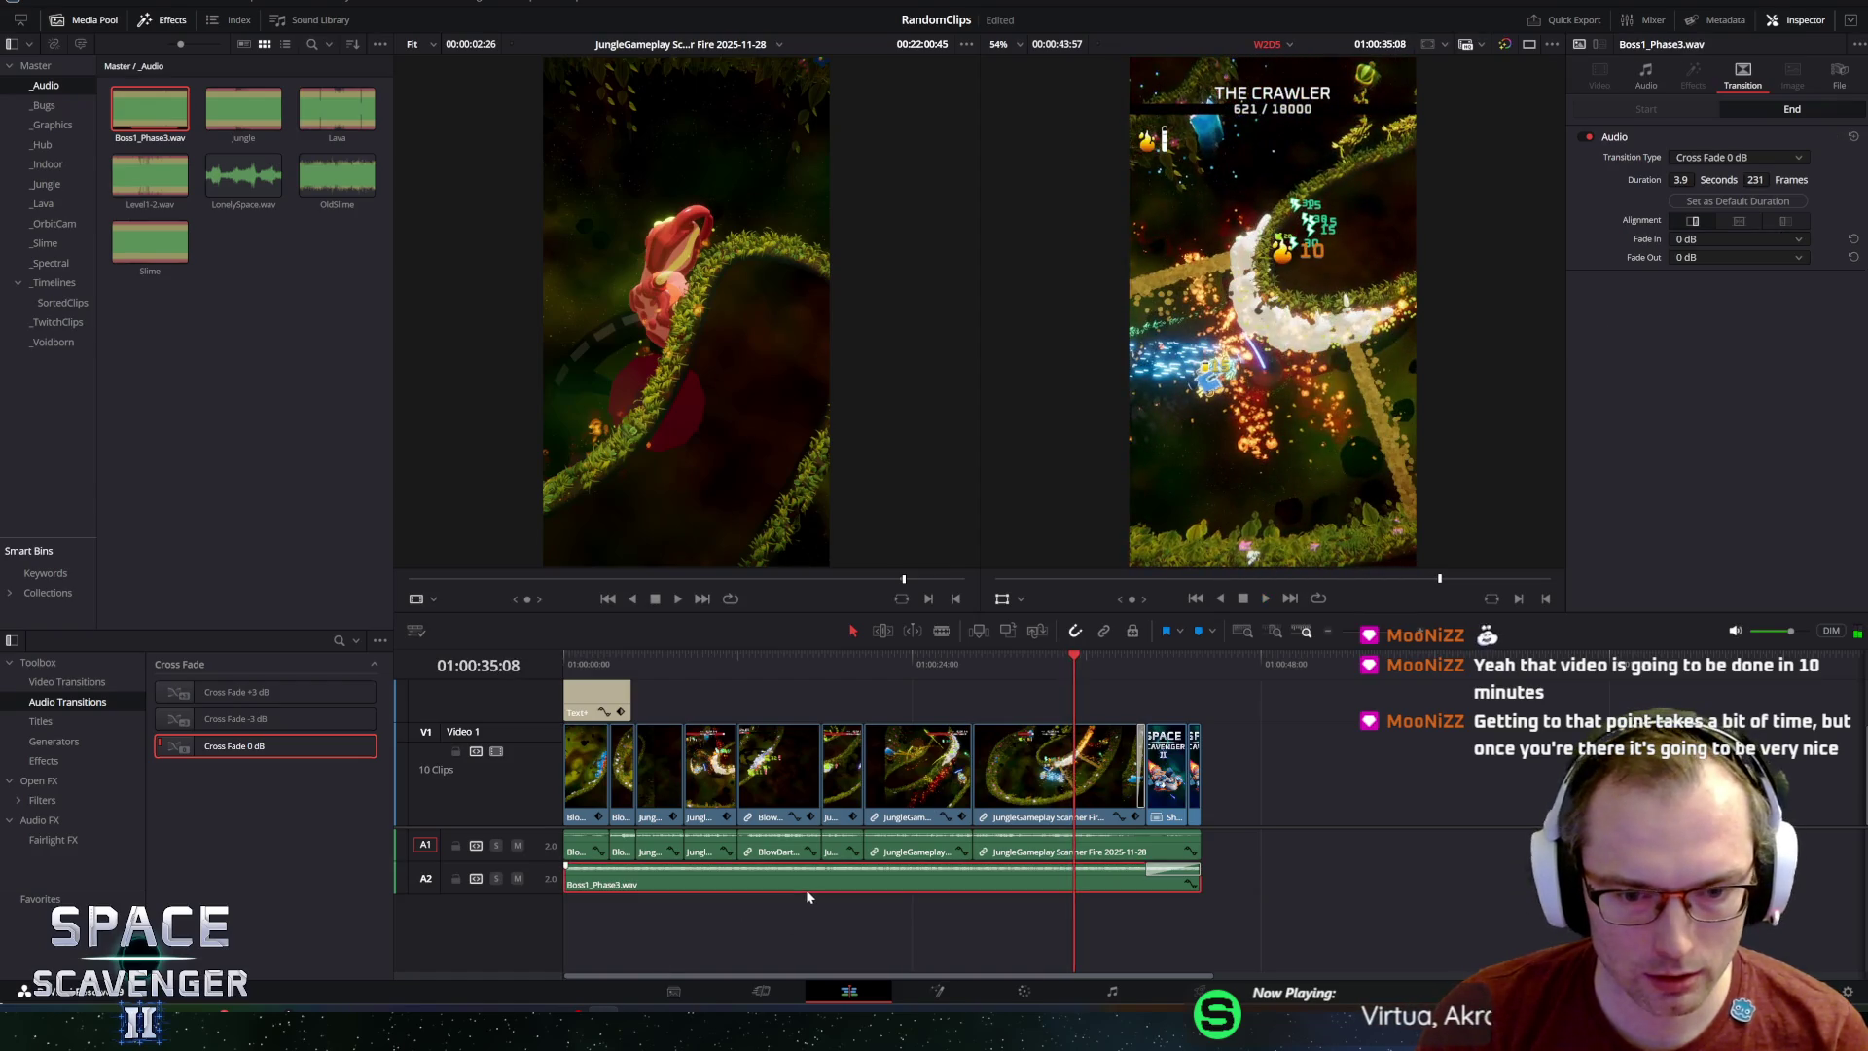
Set the boss music volume to −15.6 and play the edit from the start.
click(863, 672)
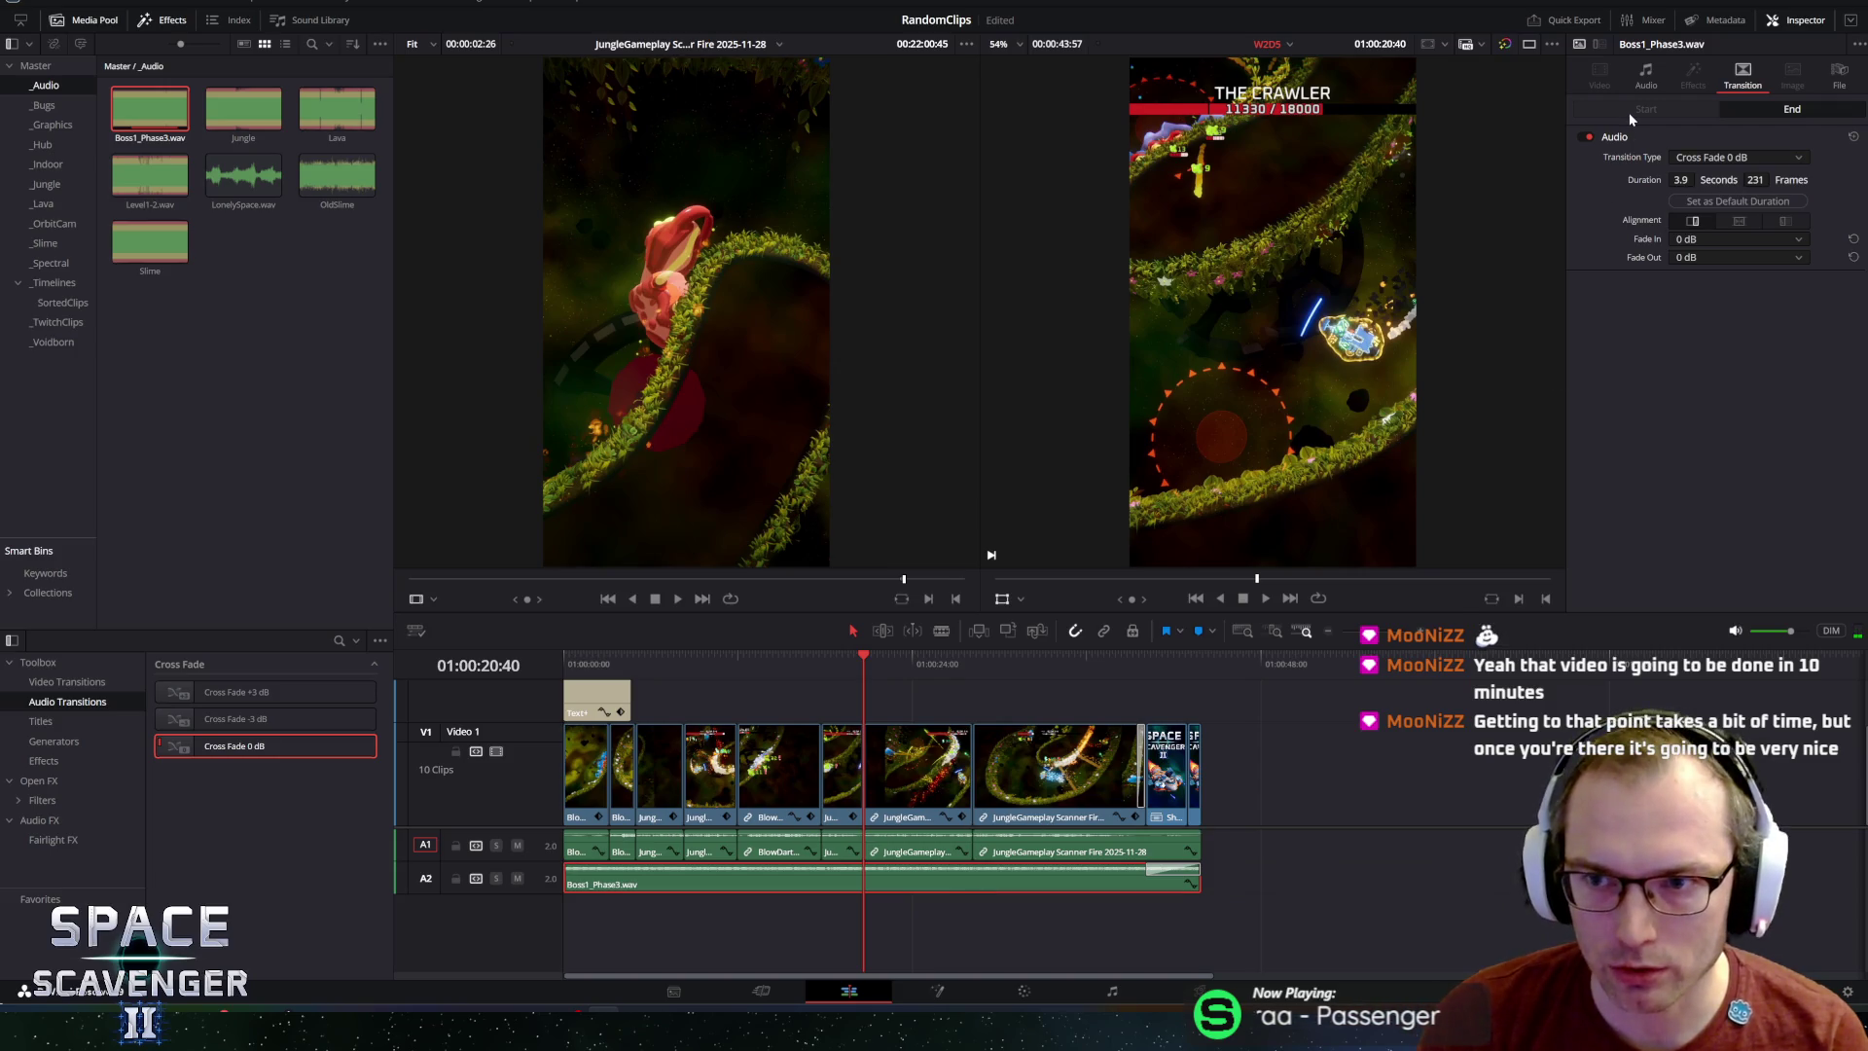
click(1647, 86)
click(1733, 128)
key(Home)
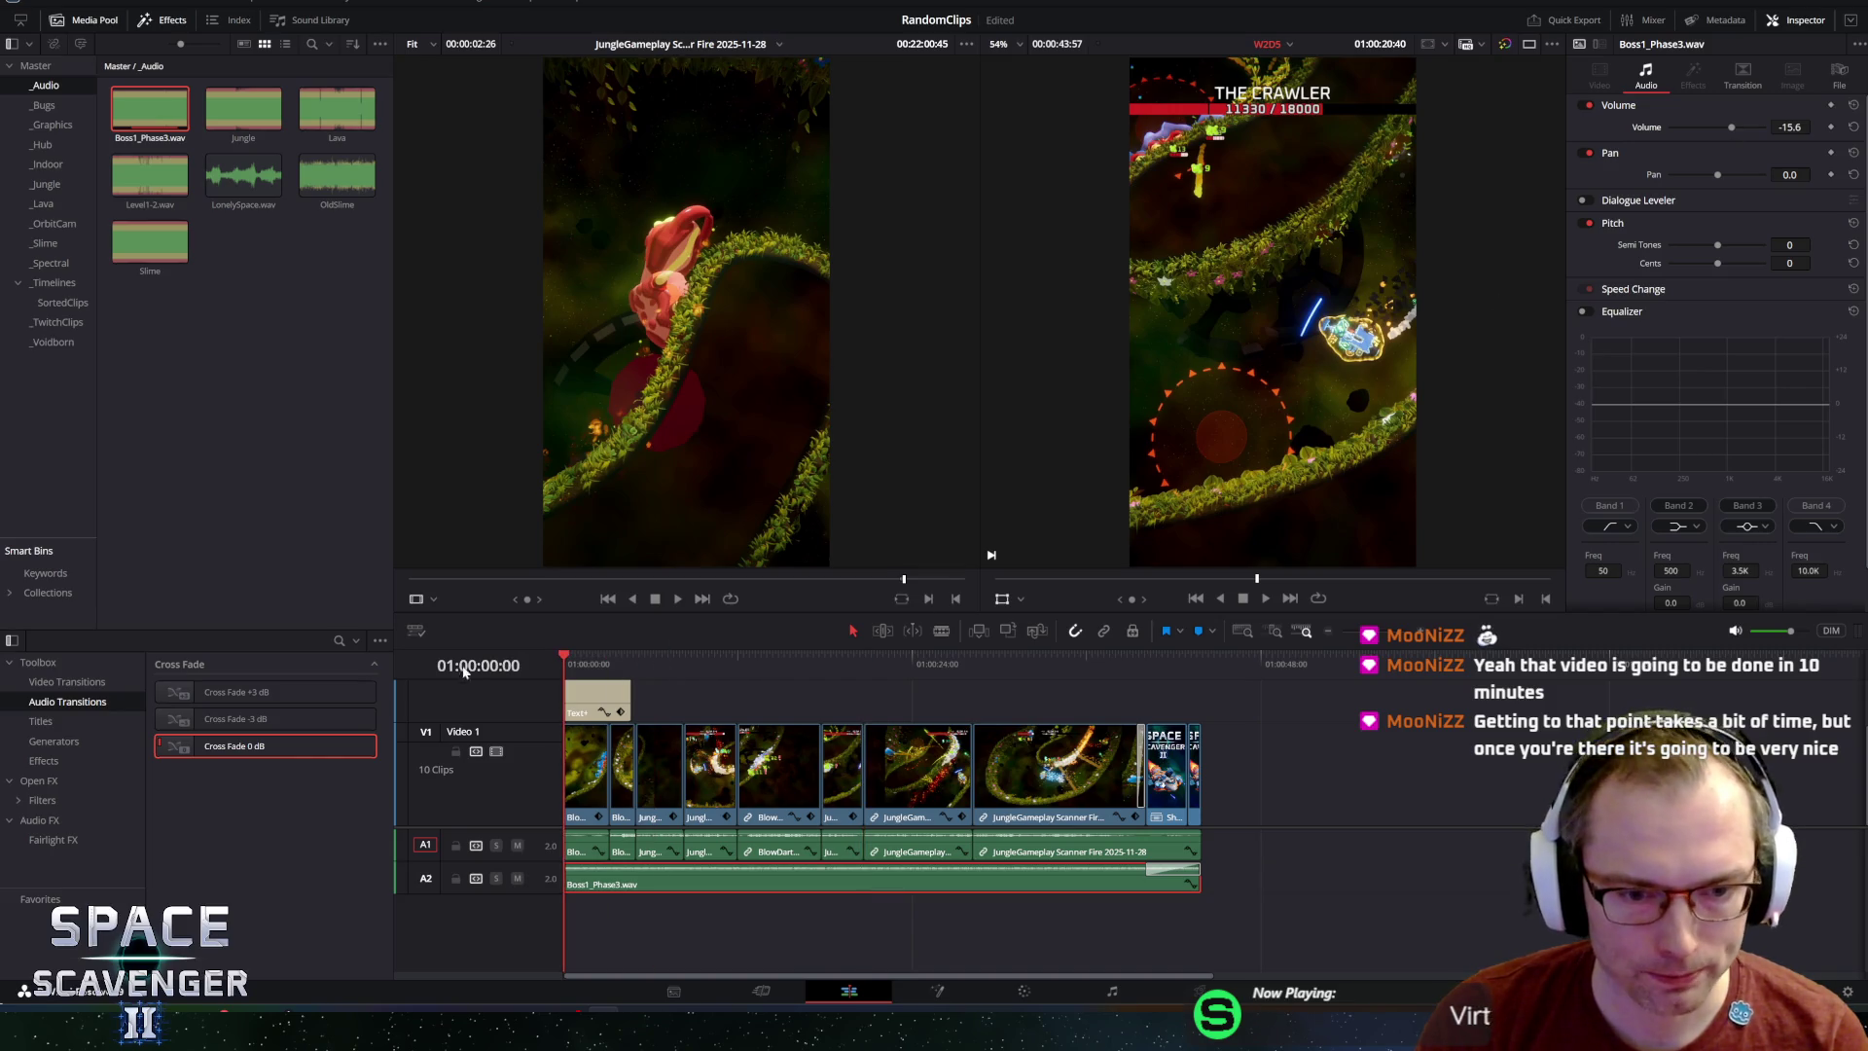
key(space)
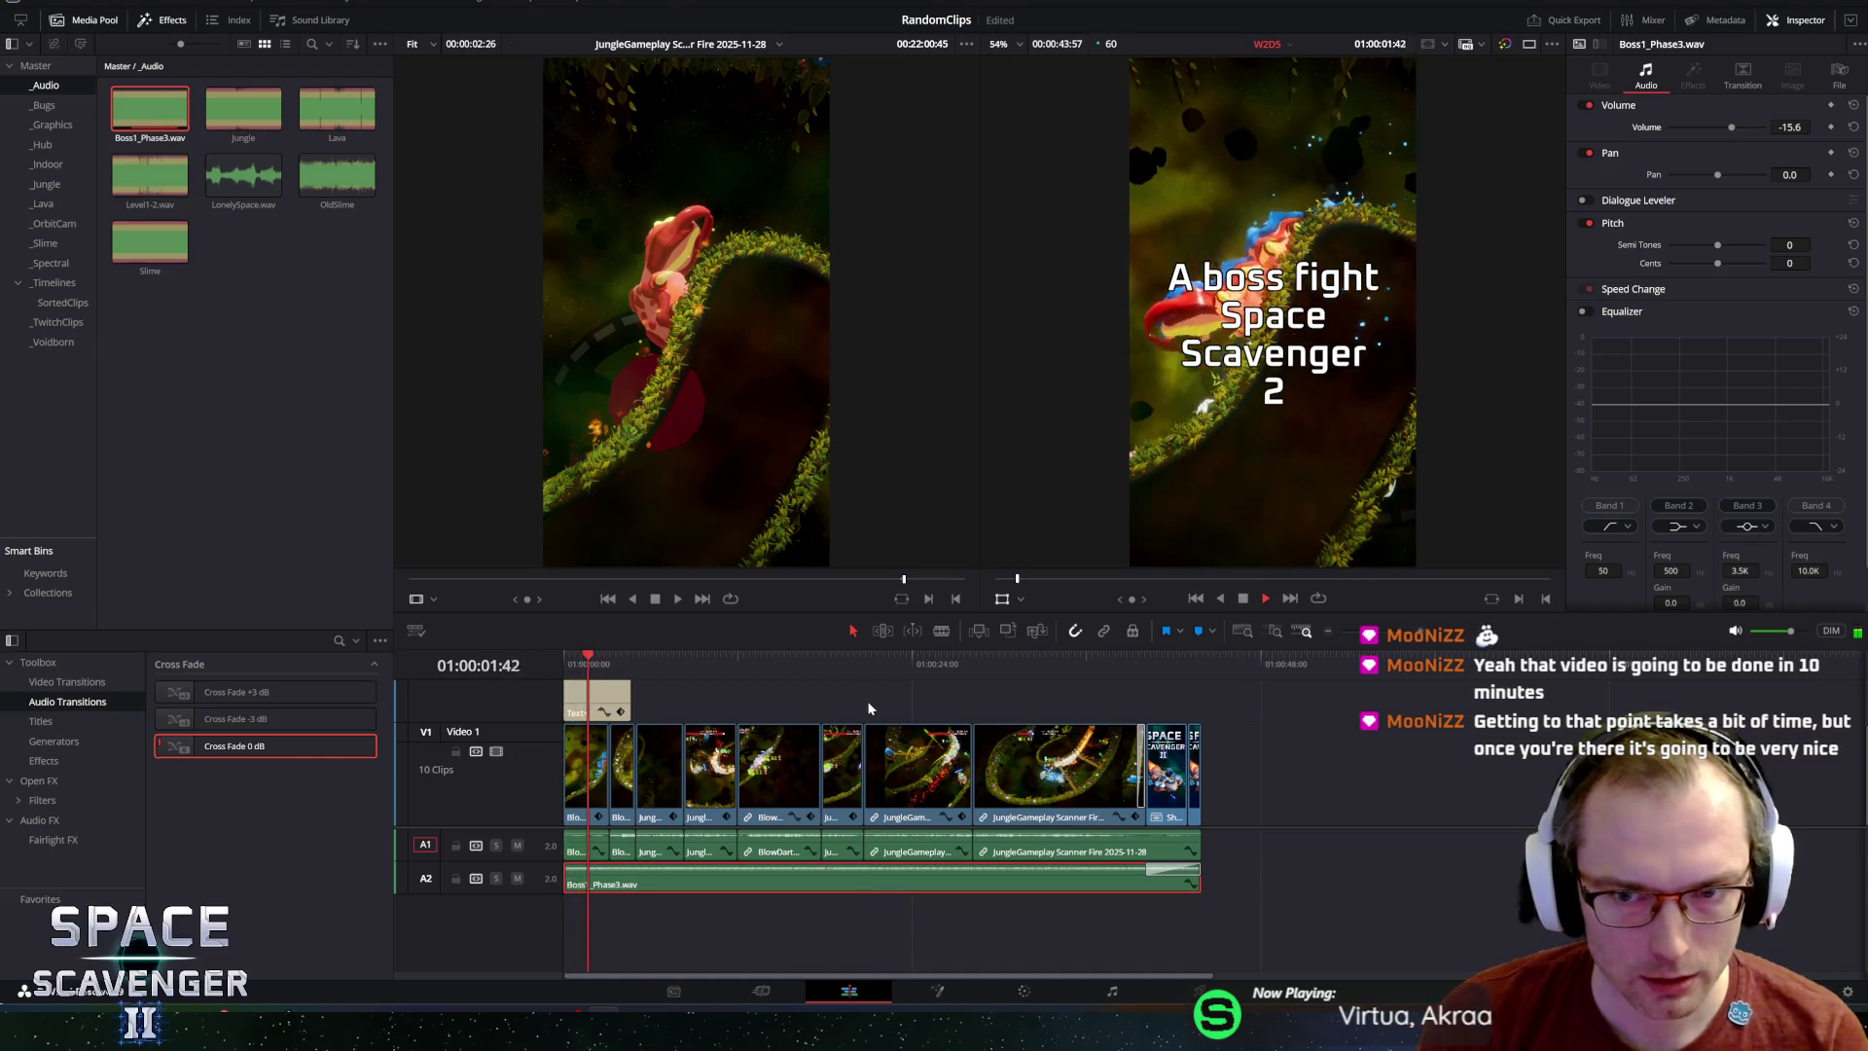
key(space)
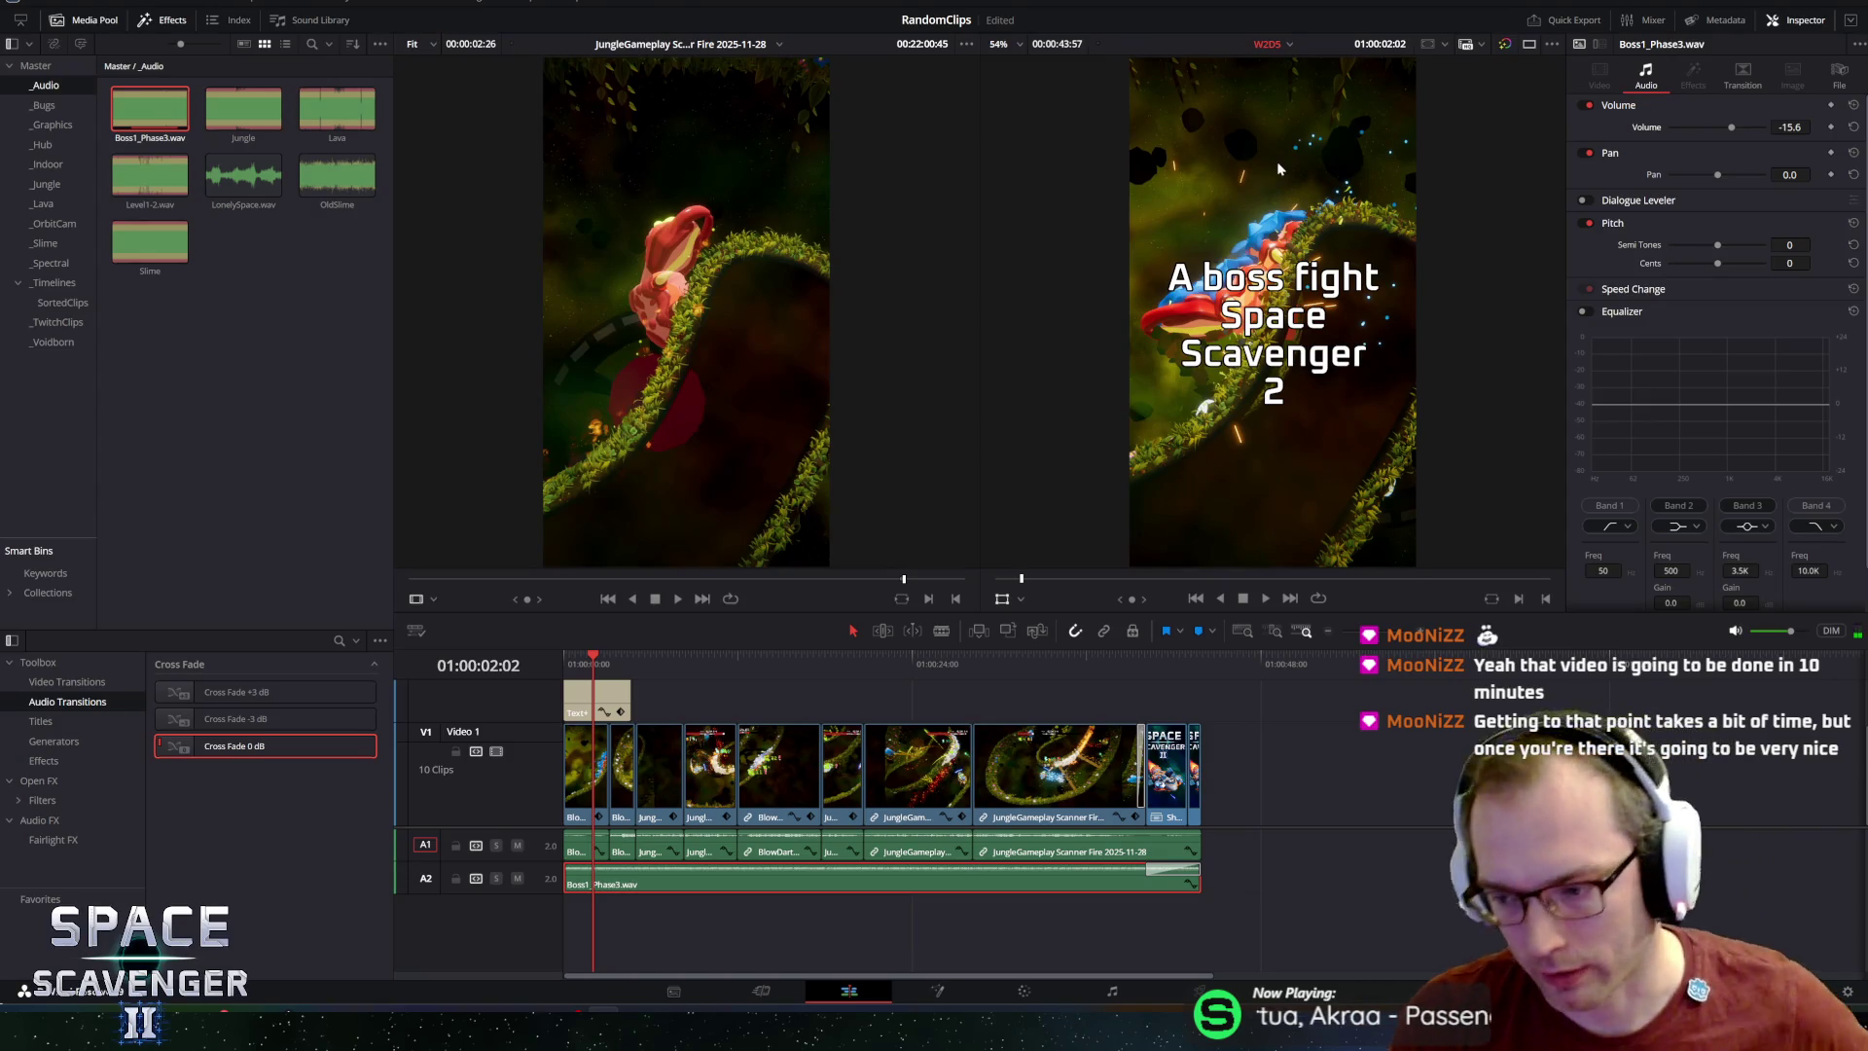
Select every clip, enlarge the timeline area, and bring up the Deliver page render settings.
drag(1321, 918, 420, 625)
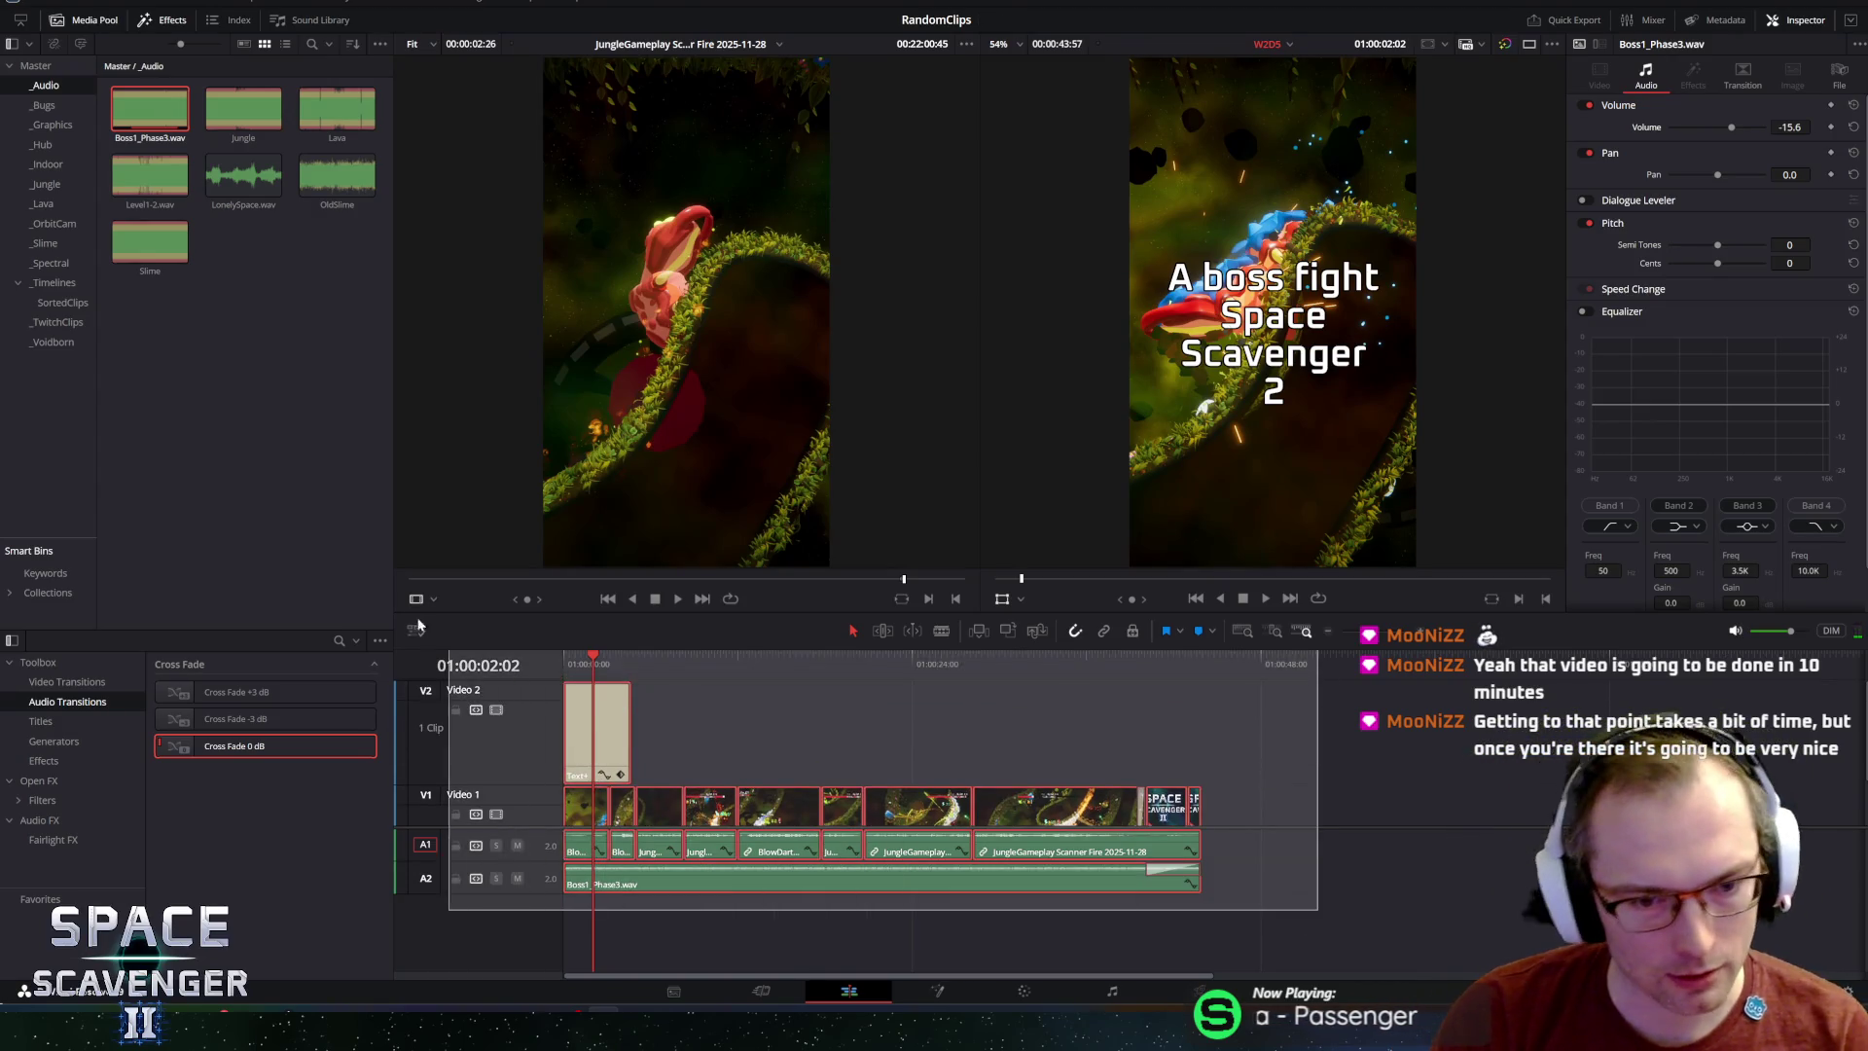
drag(776, 618, 774, 475)
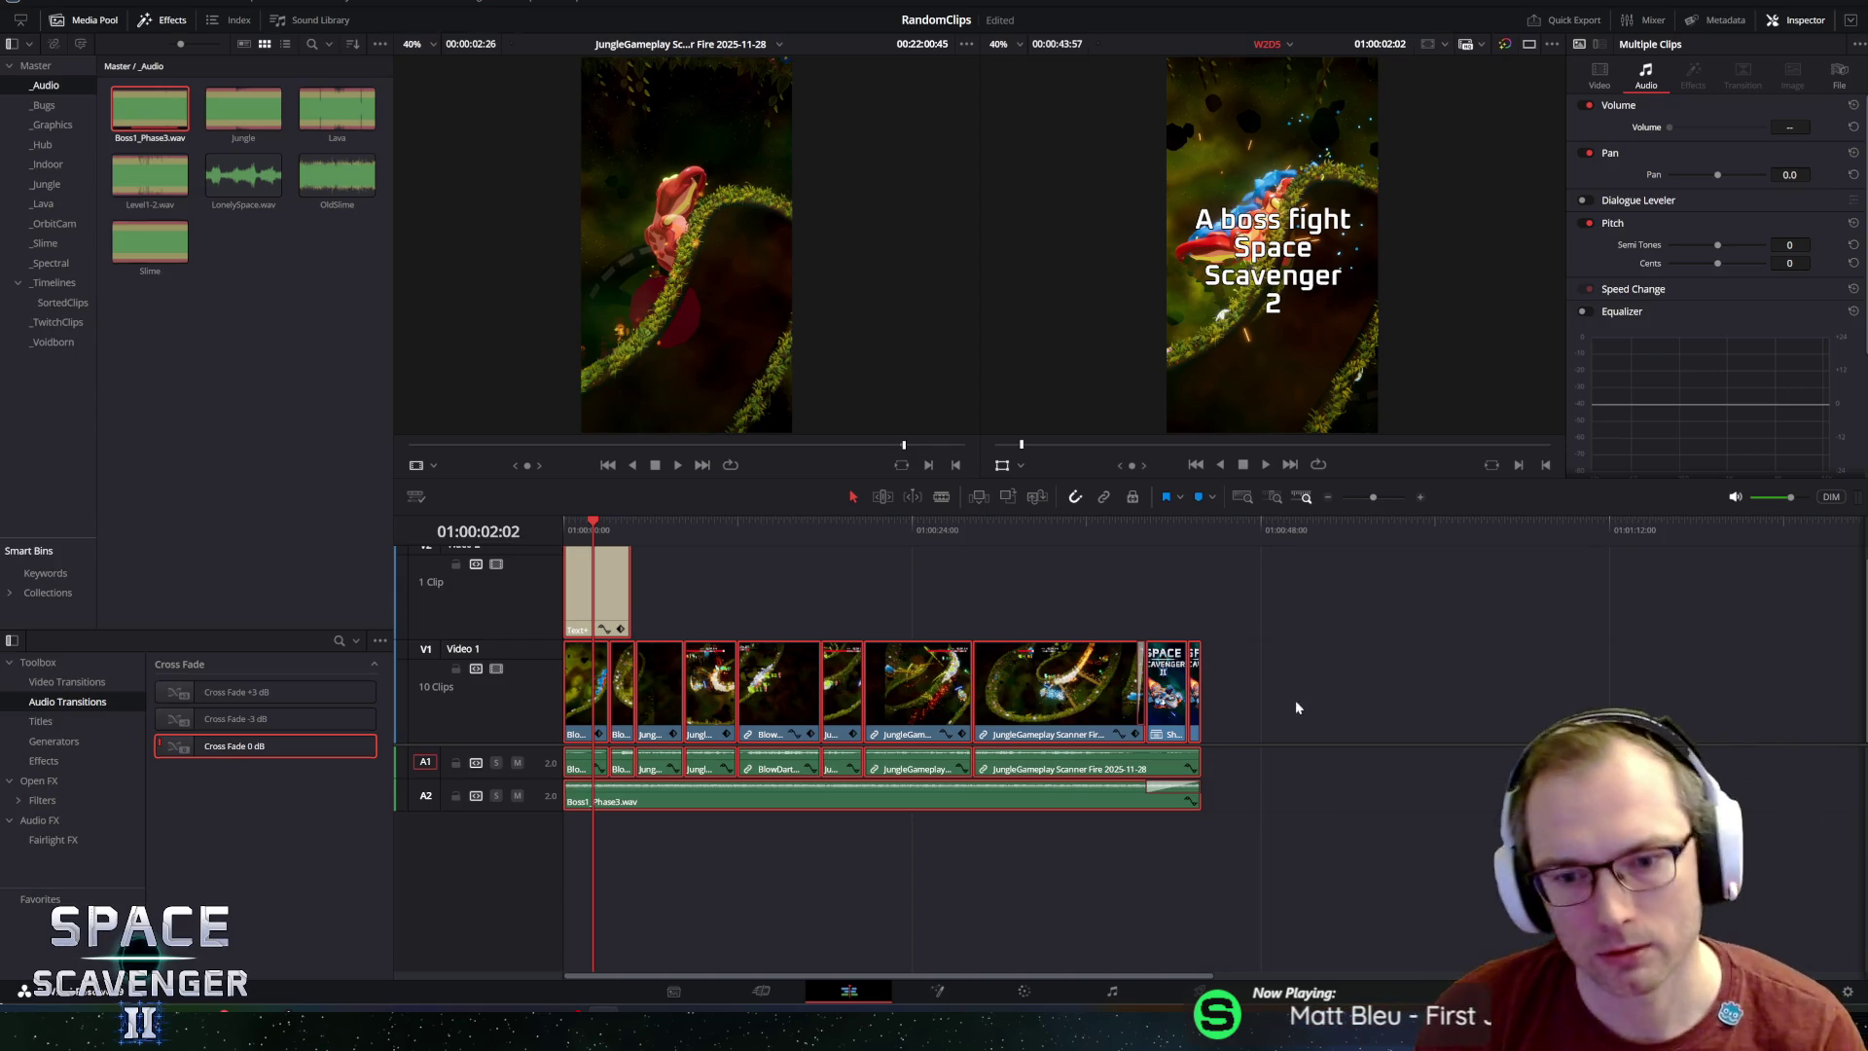
scroll(1022, 662, up, 1)
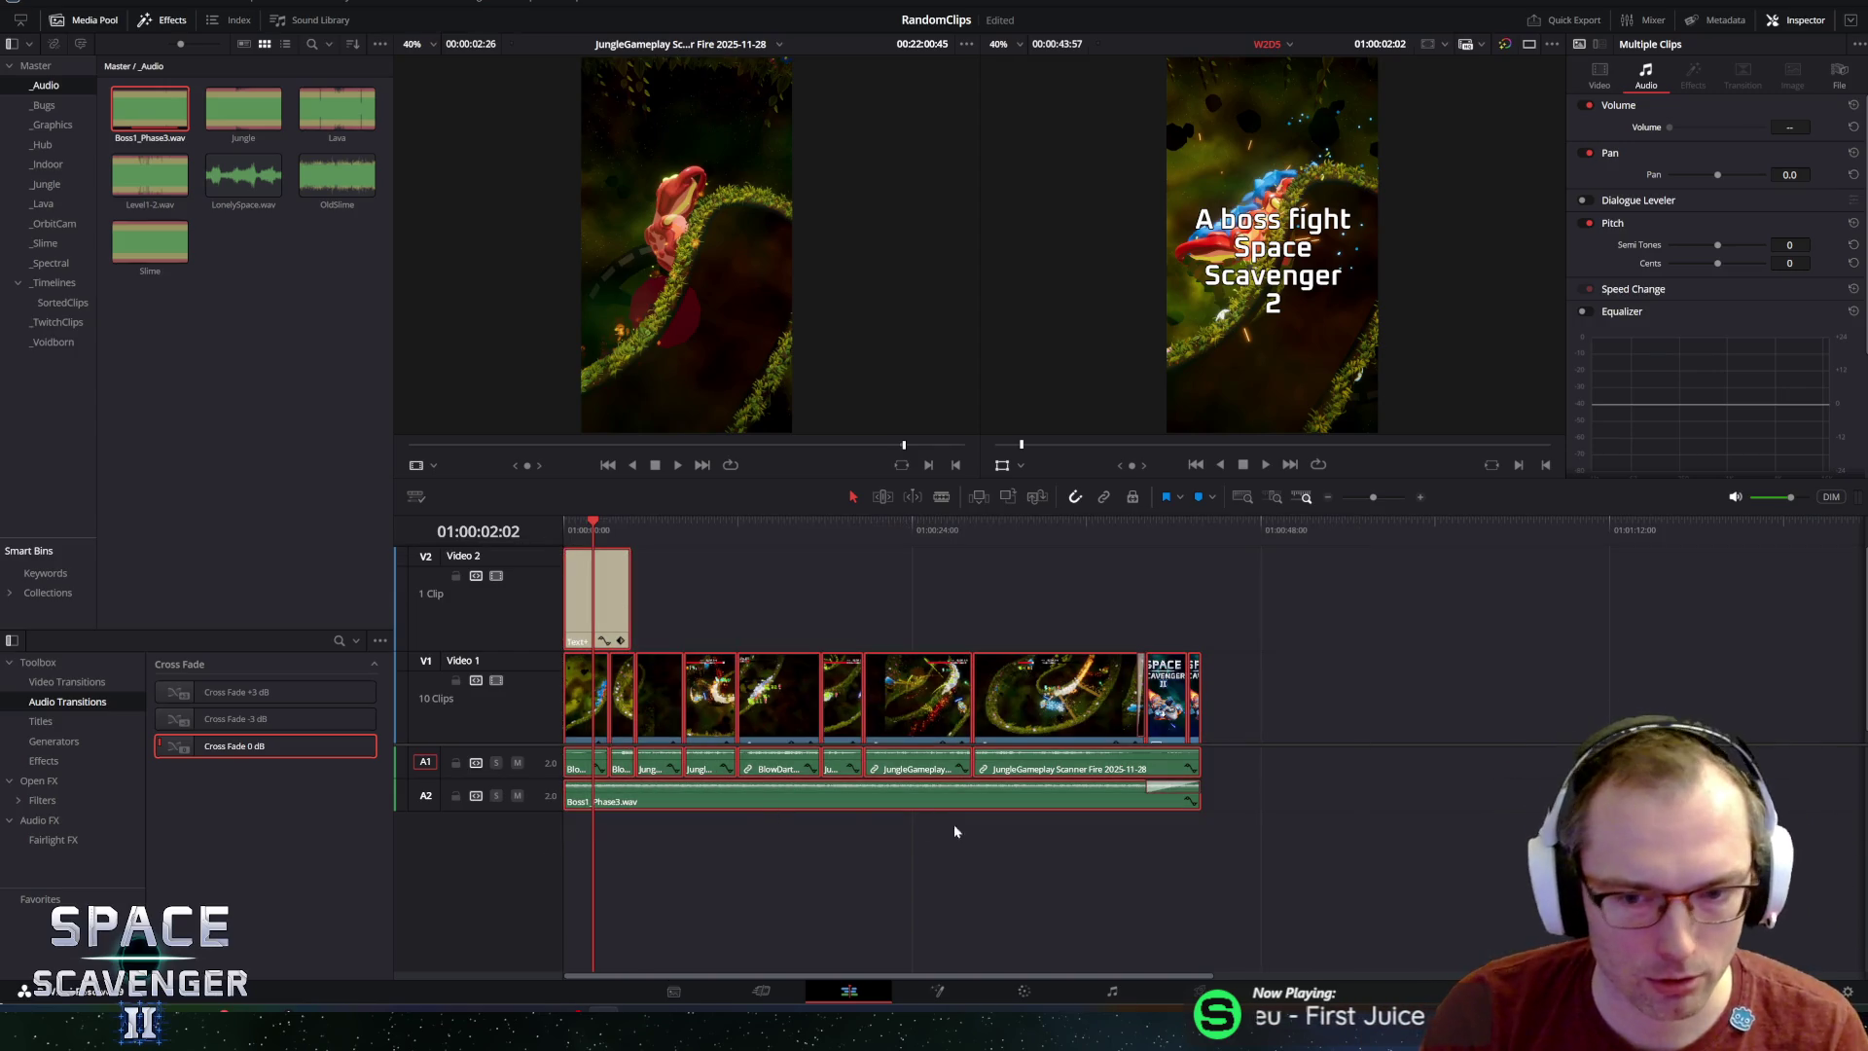
scroll(1260, 711, down, 1)
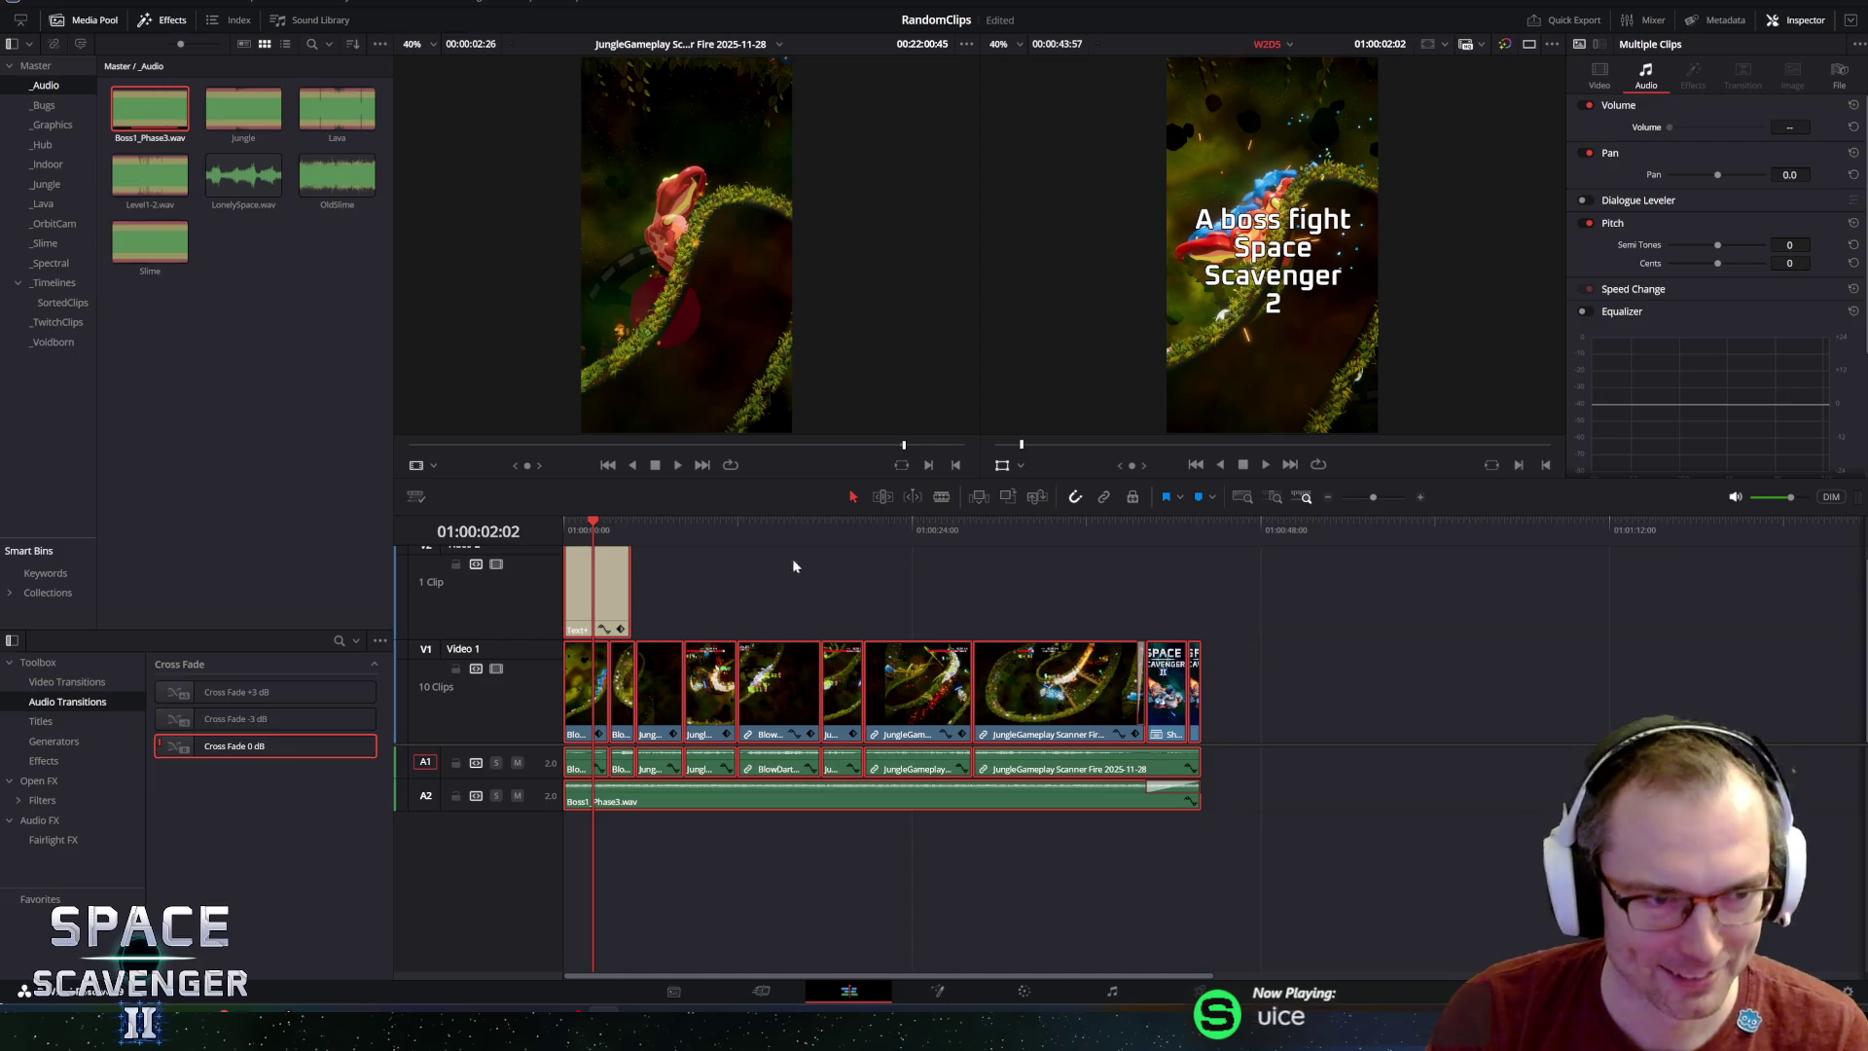
key(Home)
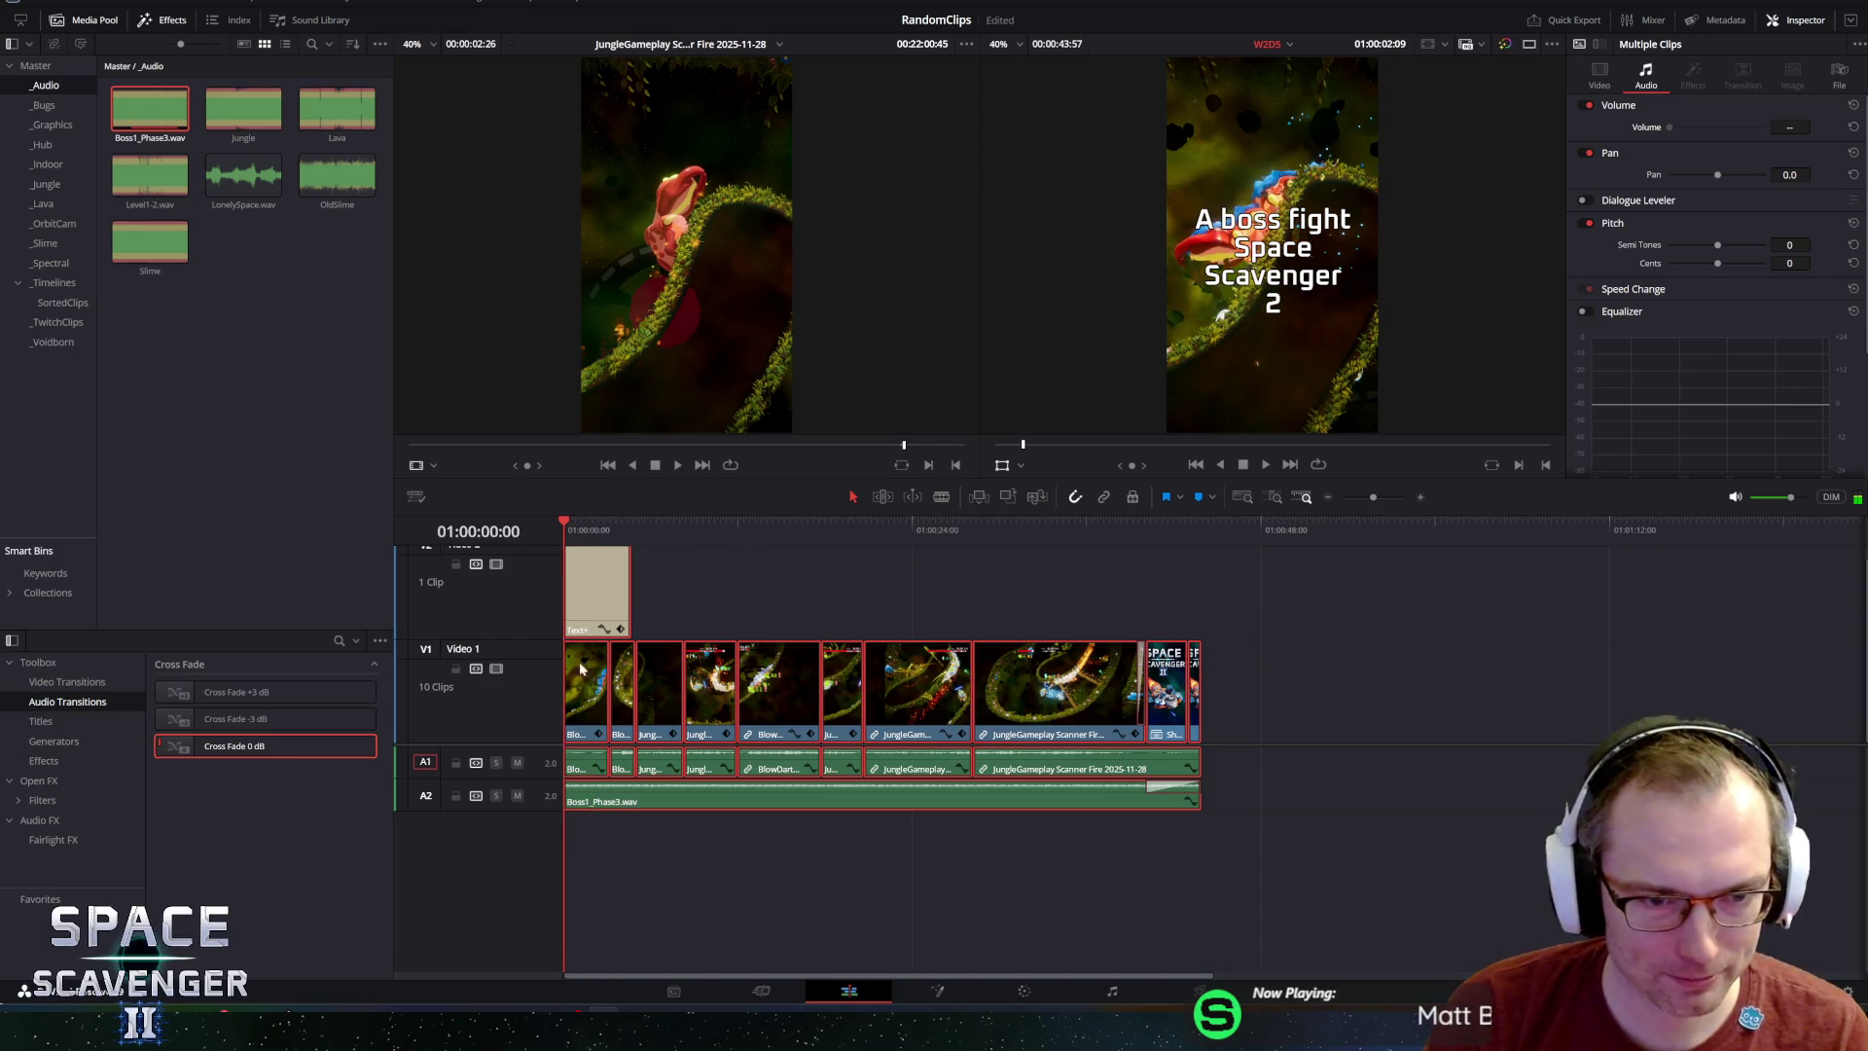
key(shift+8)
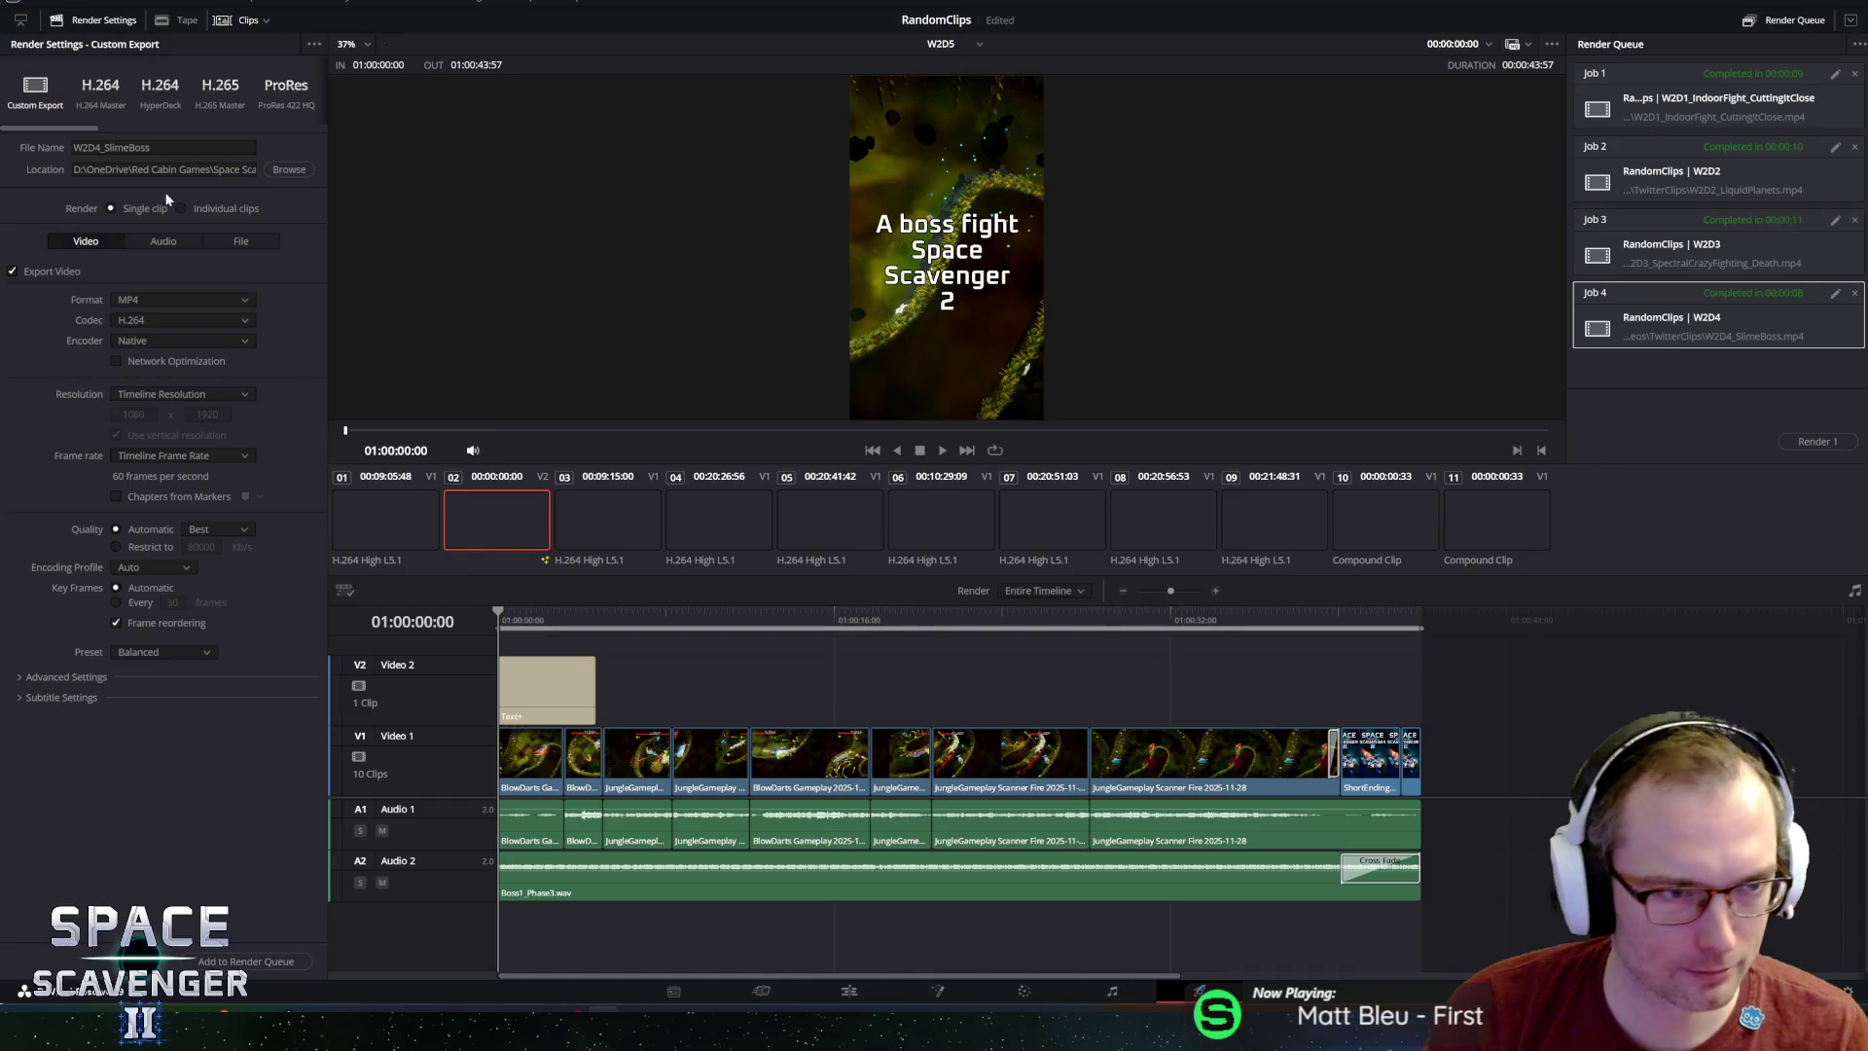
Rename the export file to W2D5_JungleBoss, add it to the render queue, and render it.
click(151, 147)
mouse_move(151, 147)
mouse_down()
mouse_move(74, 147)
mouse_move(114, 147)
mouse_up()
key(BackSpace)
key(BackSpace)
key(BackSpace)
text(5_JungleBoss)
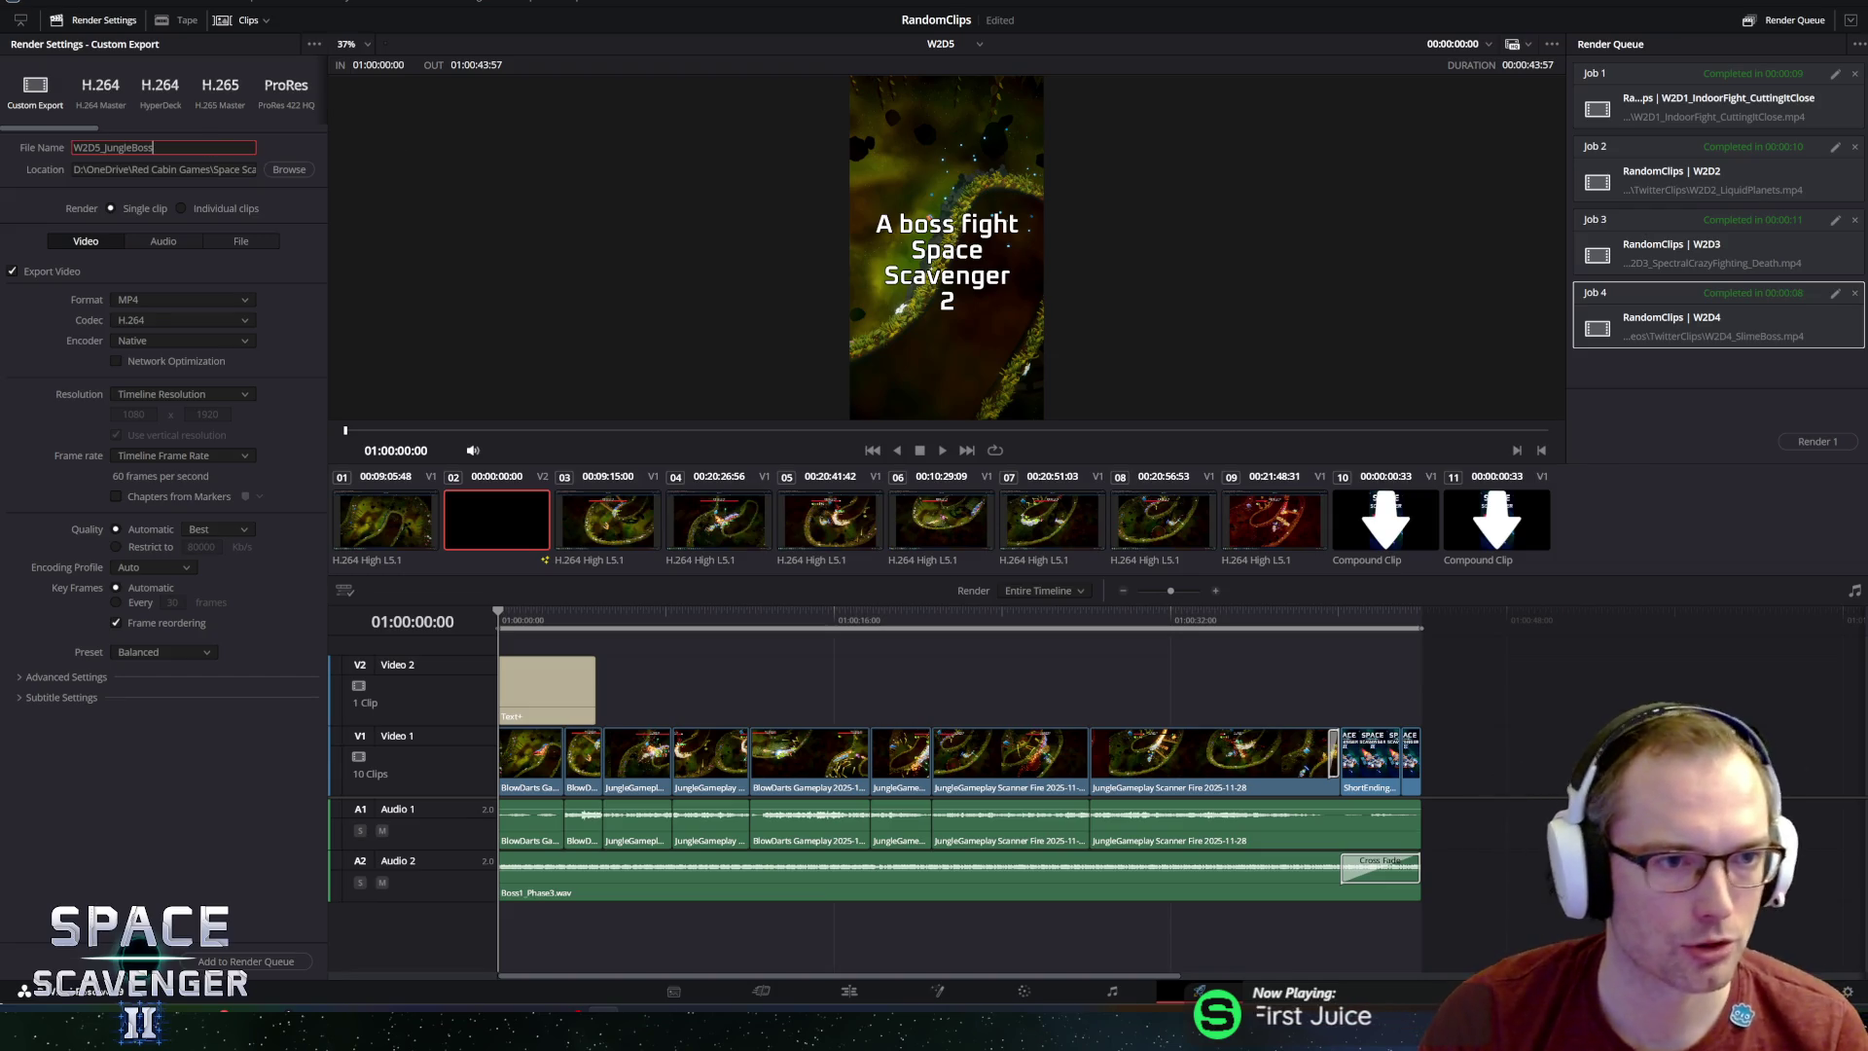
click(231, 961)
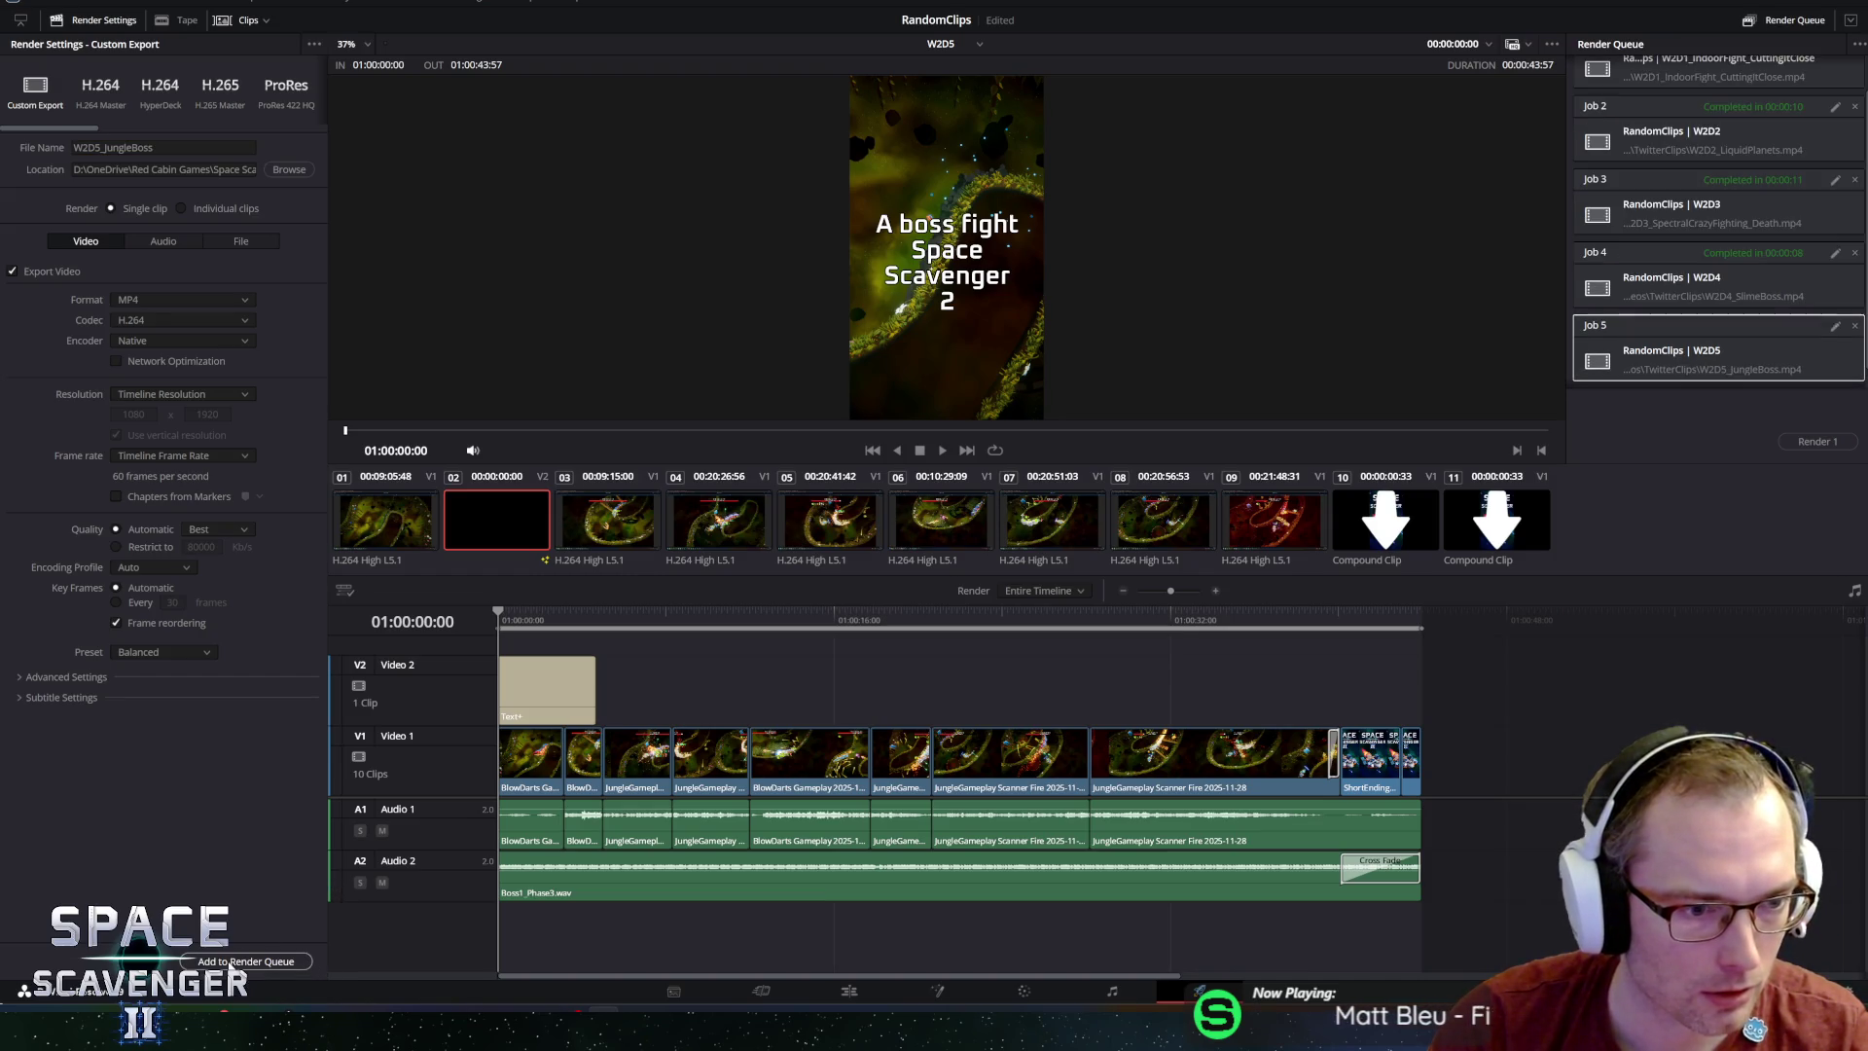
click(1812, 441)
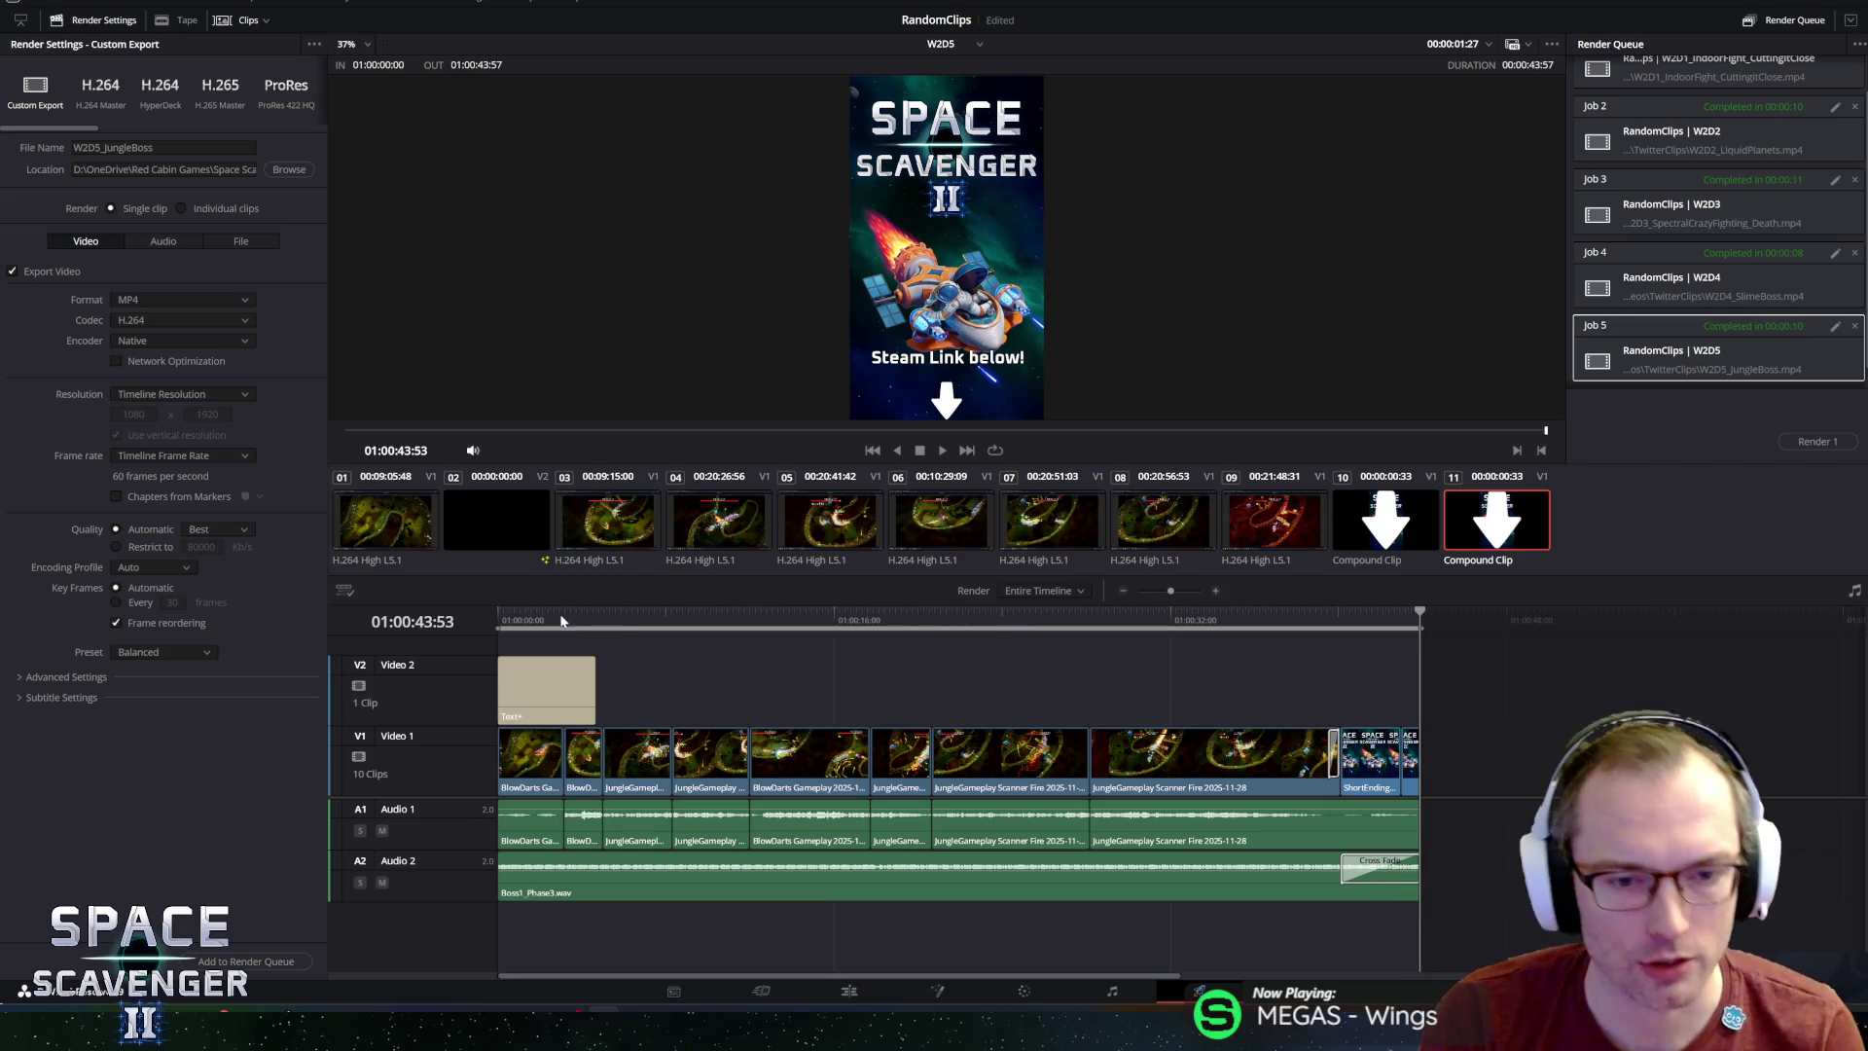
Preview the start of the finished W2D5 timeline, then minimize Resolve to the desktop.
drag(562, 620, 471, 608)
key(space)
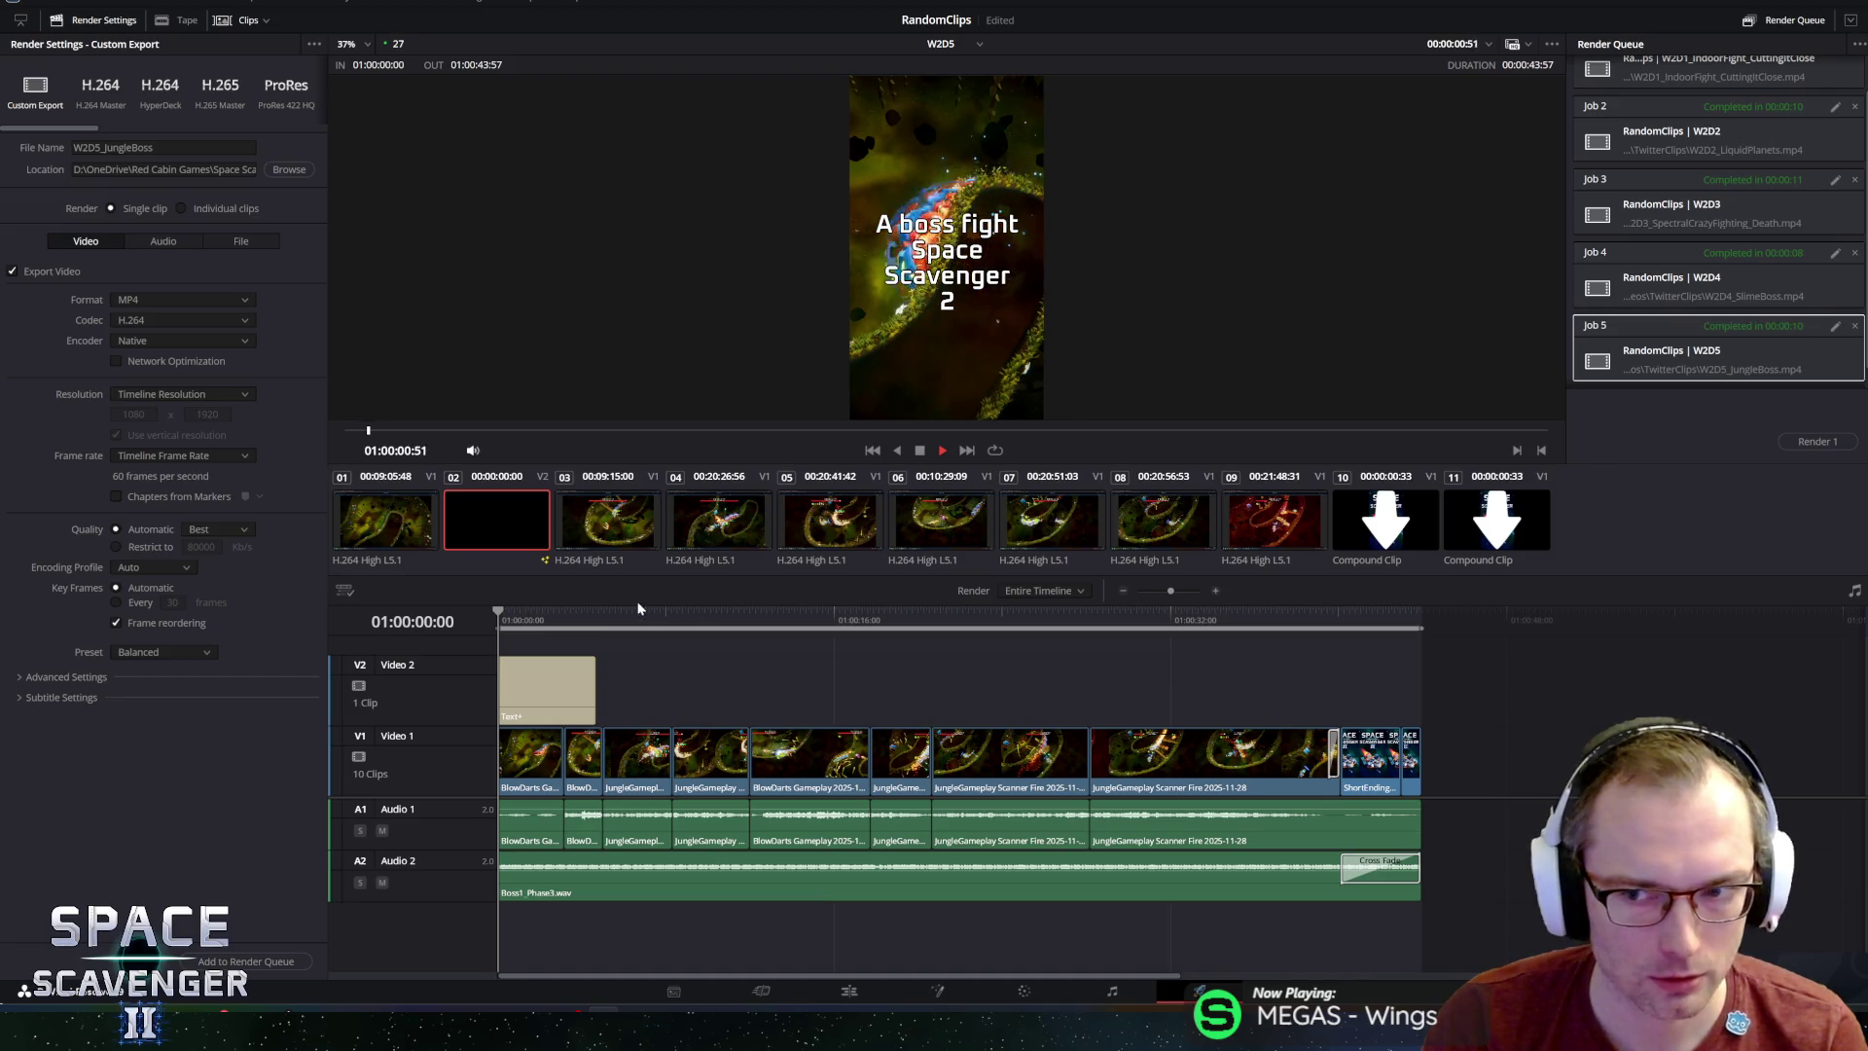
key(space)
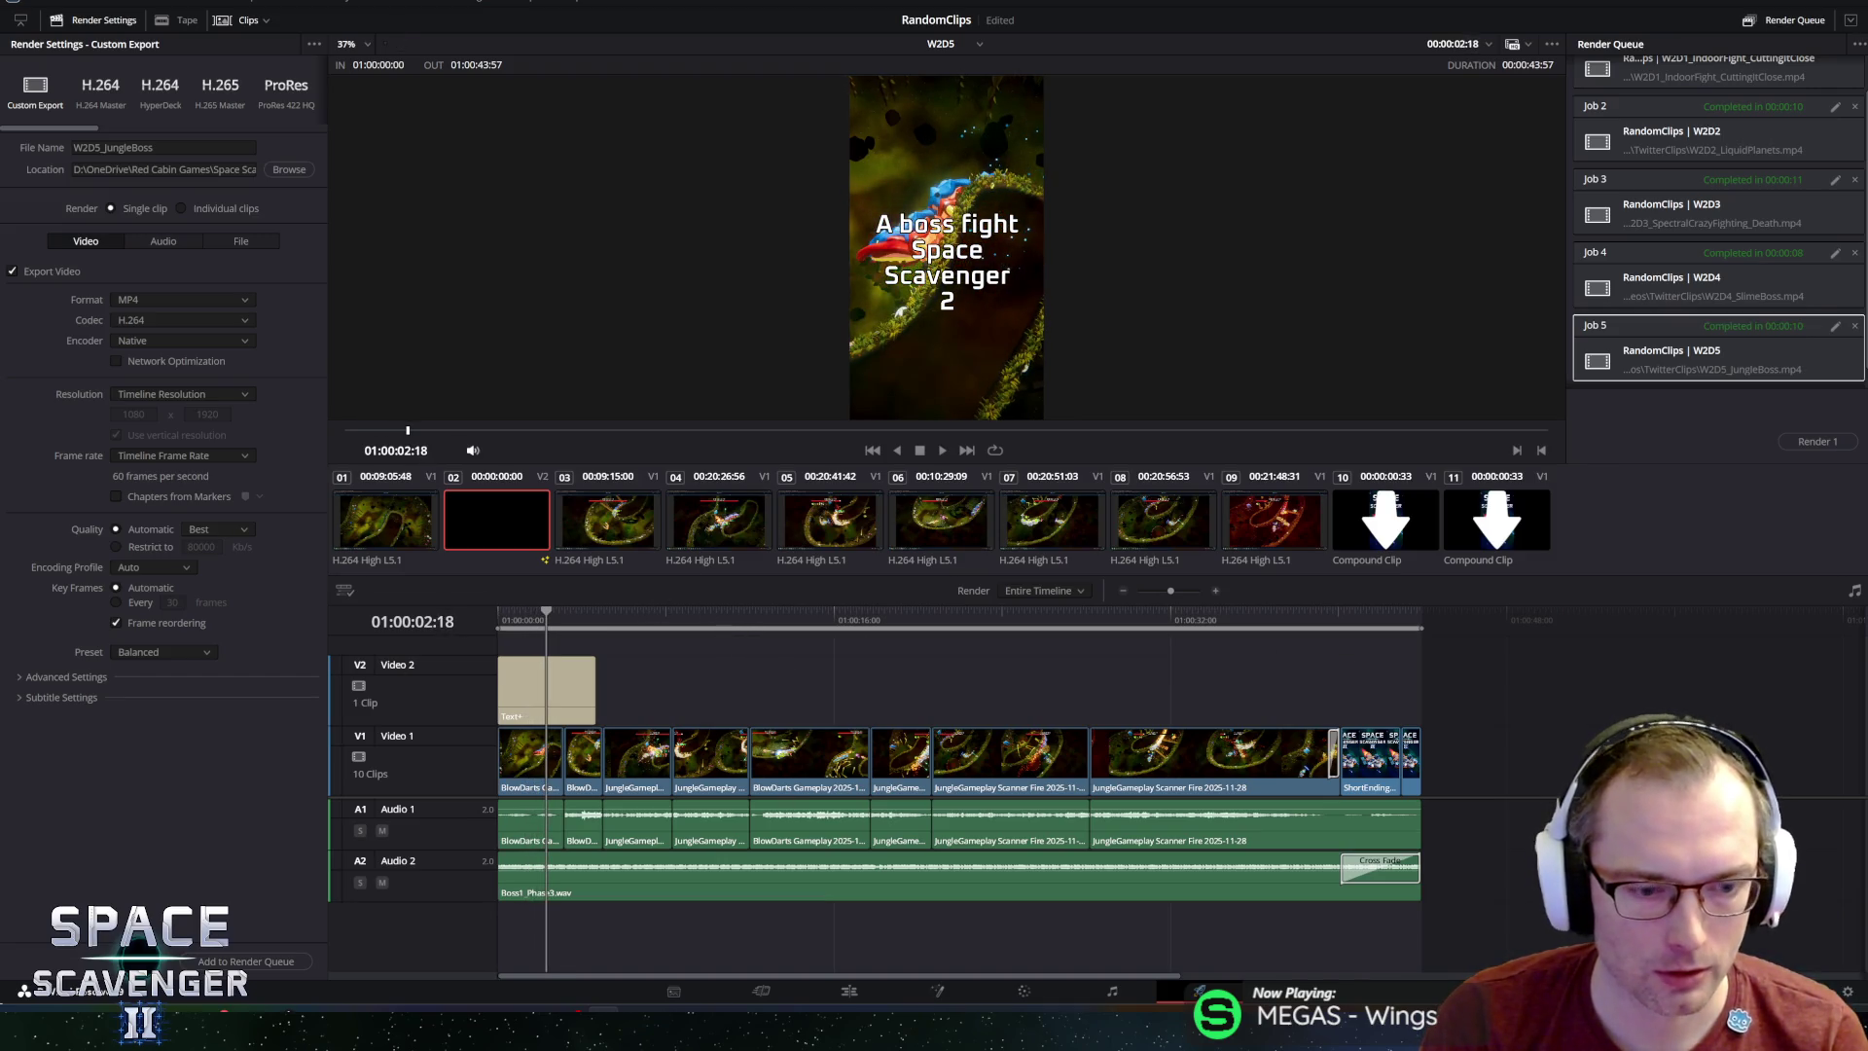
click(382, 957)
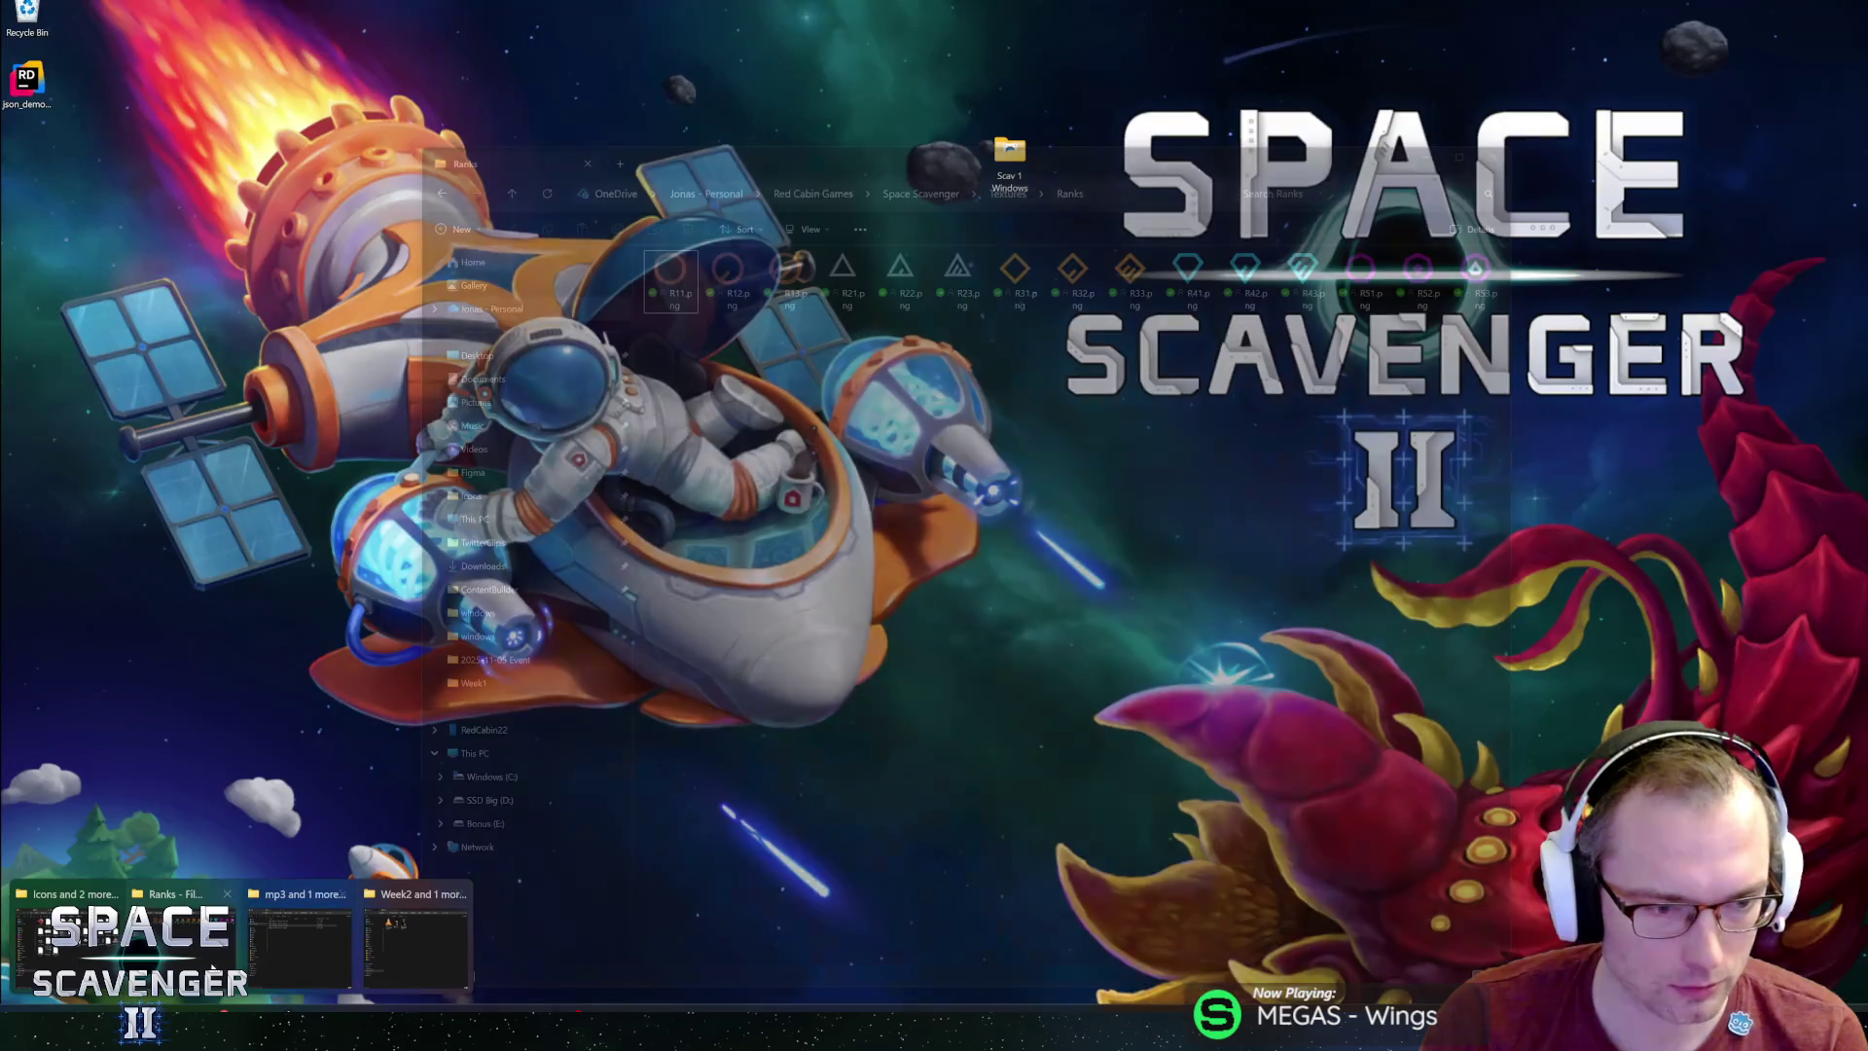
Open the rendered W2D5_JungleBoss.mp4 in VLC and watch it through to the end card.
click(382, 956)
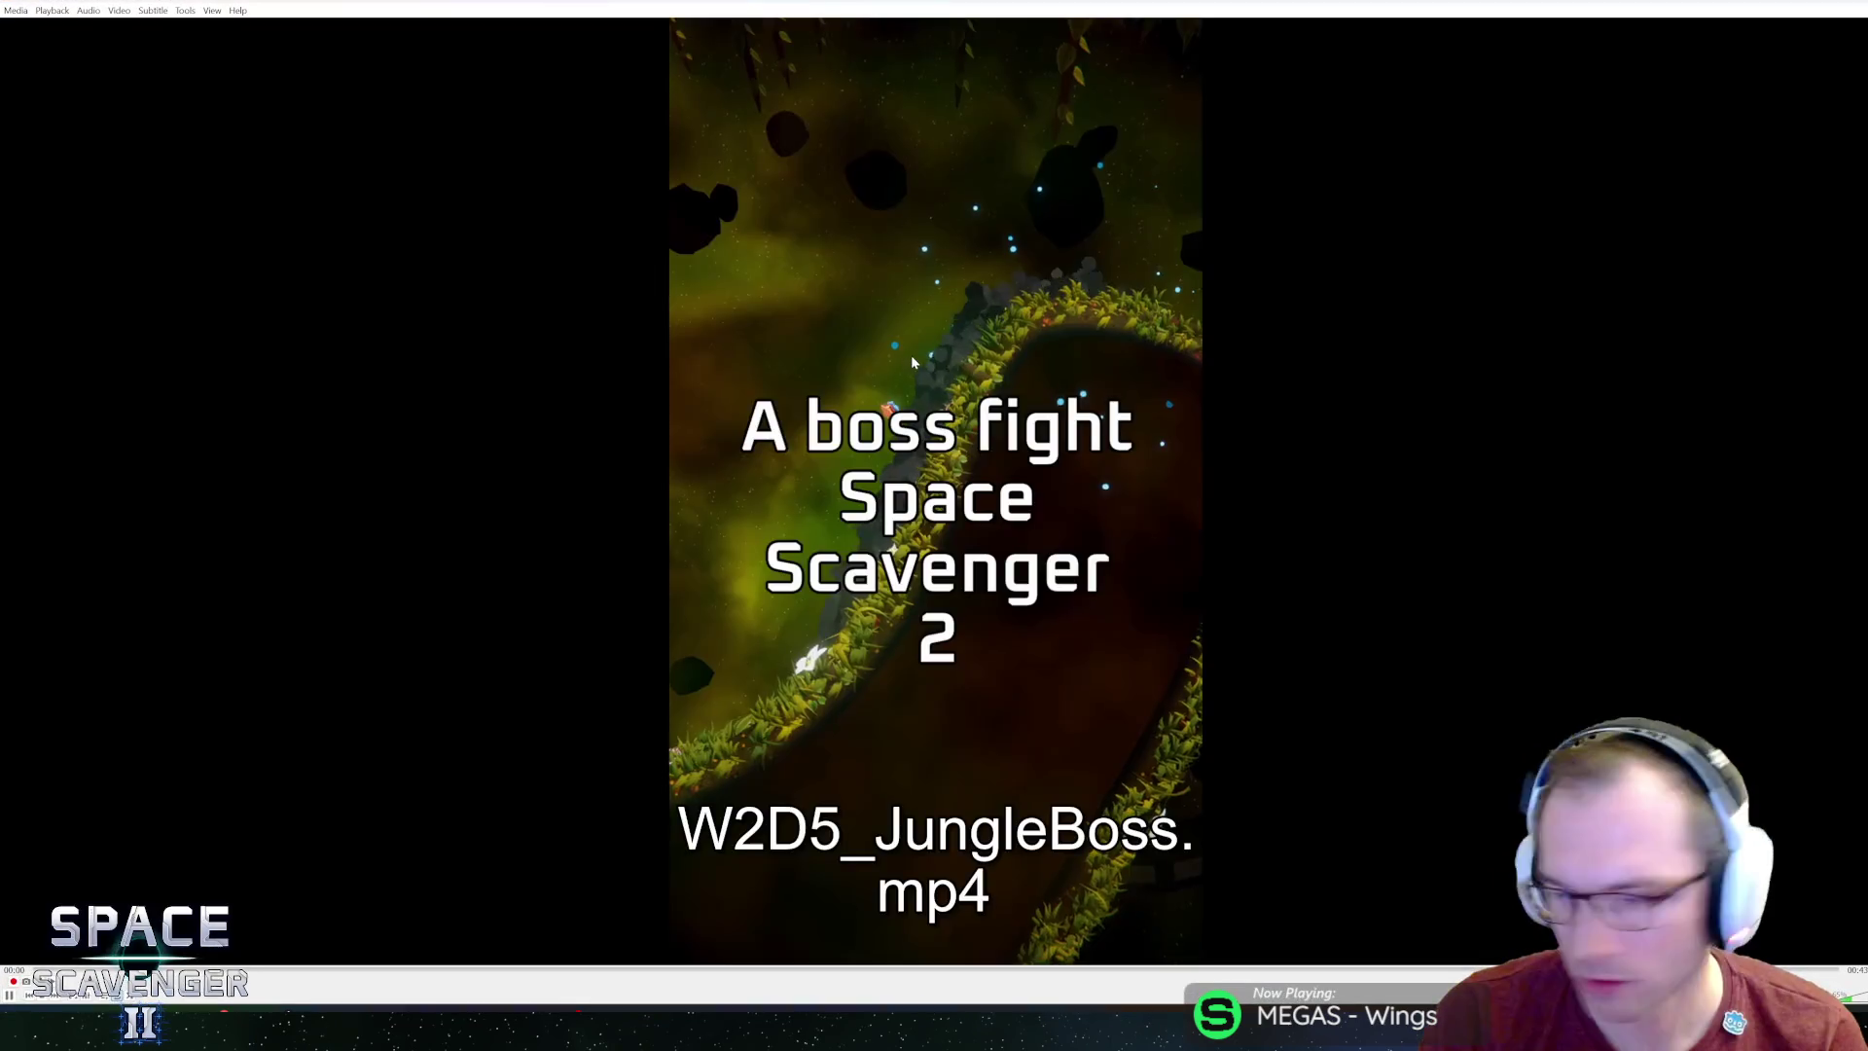
scroll(1111, 413, up, 4)
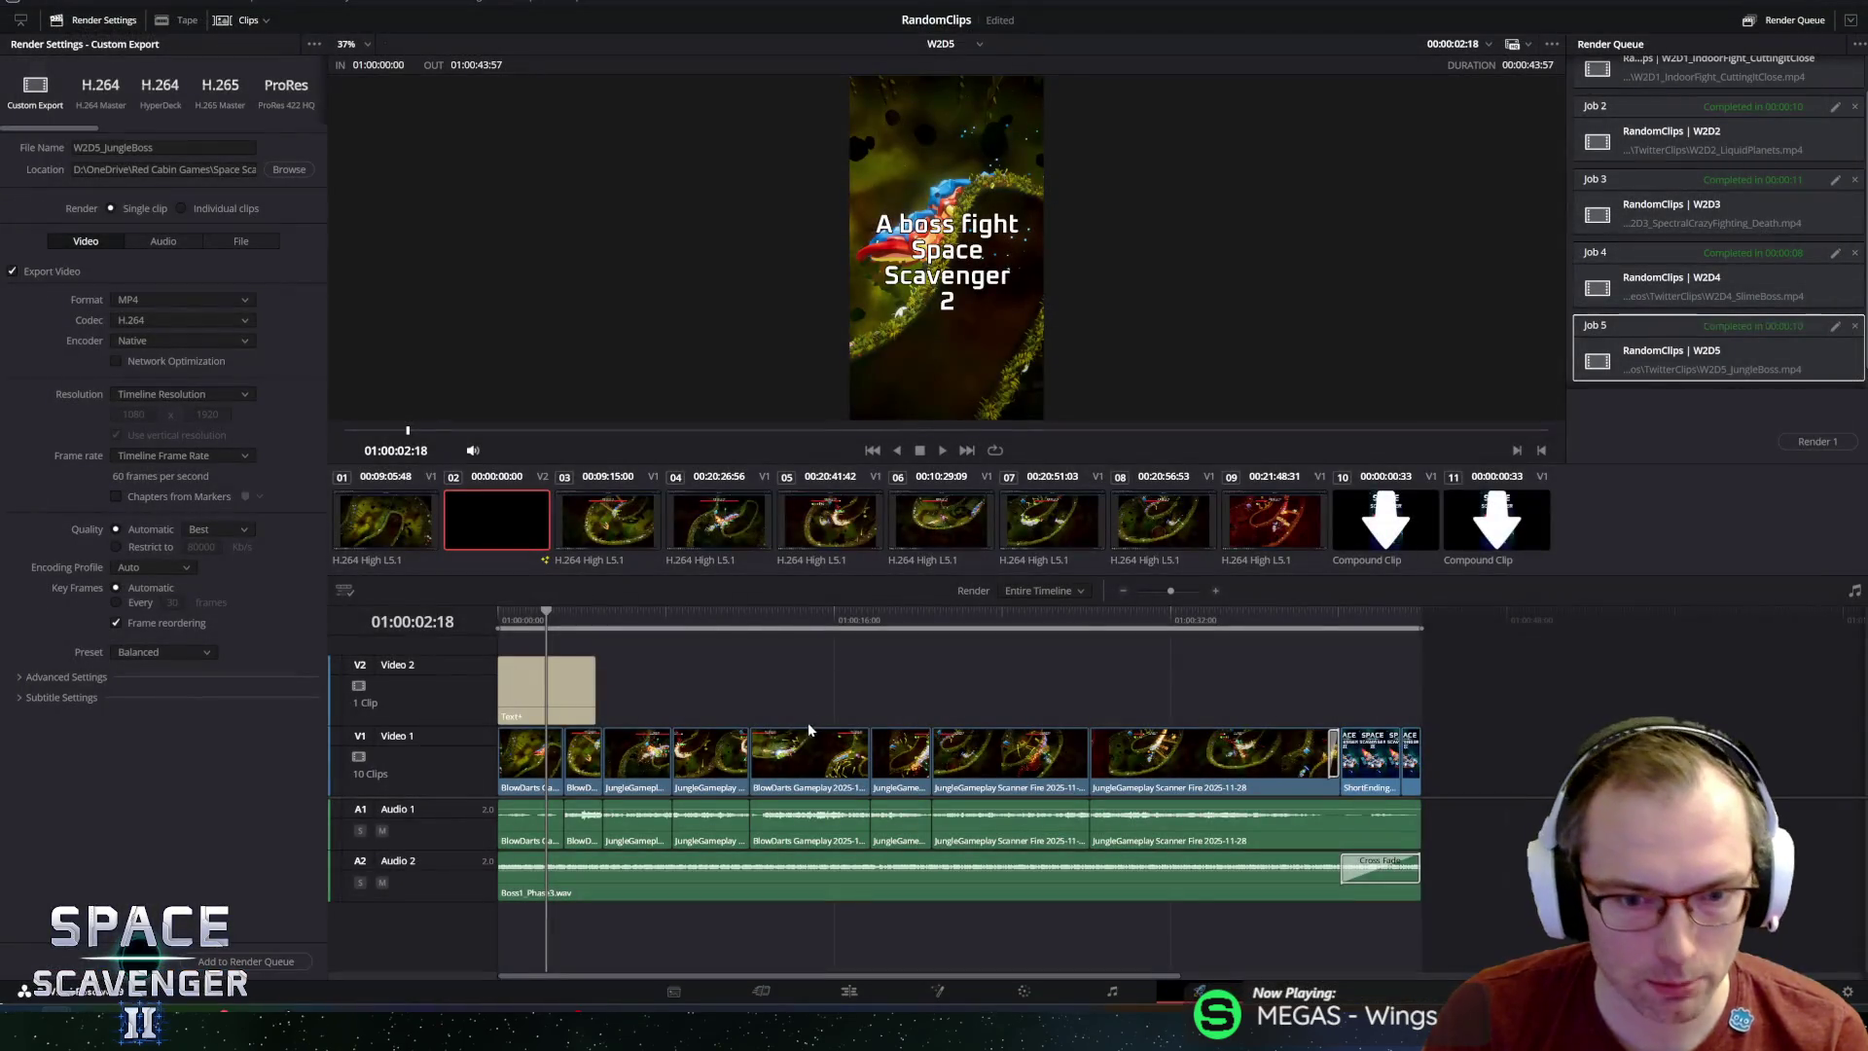
Put the playhead at 01:00:38:17, select the Boss1_Phase3.wav cross fade on A2, and go to the Edit page.
click(1353, 879)
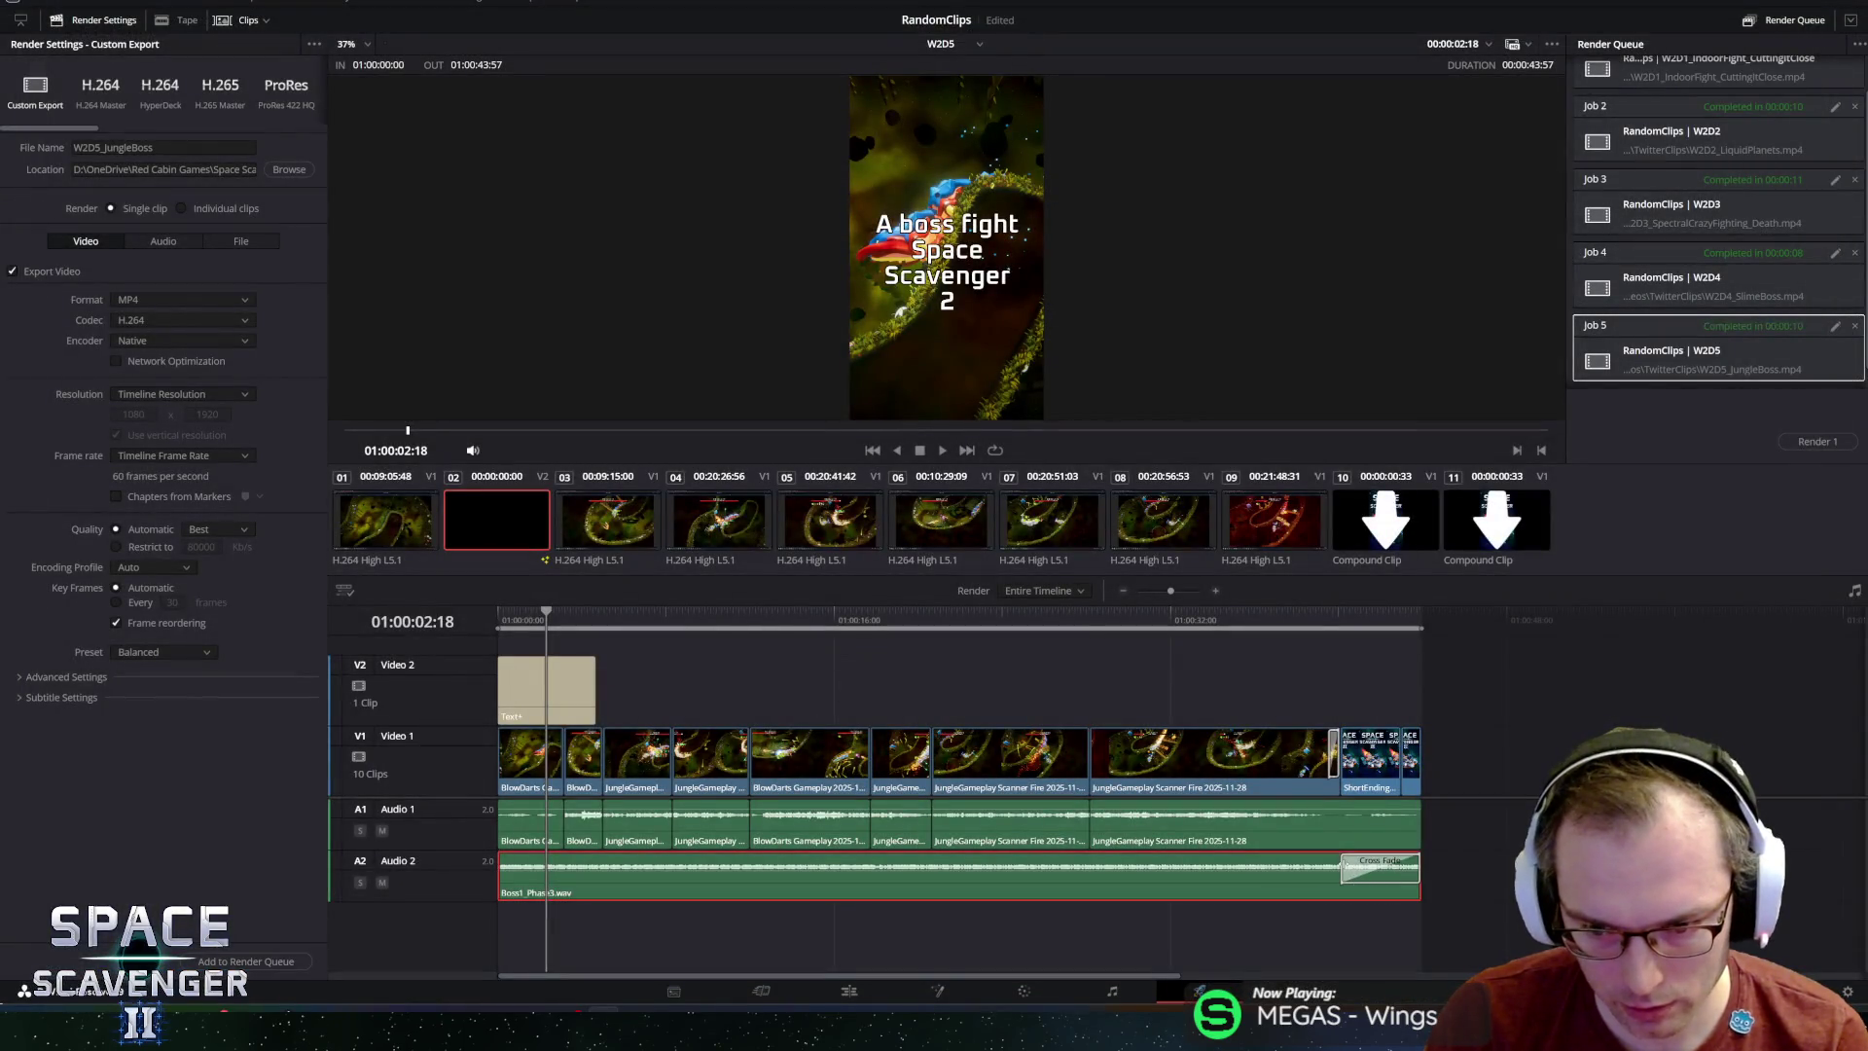
click(1294, 623)
click(1304, 621)
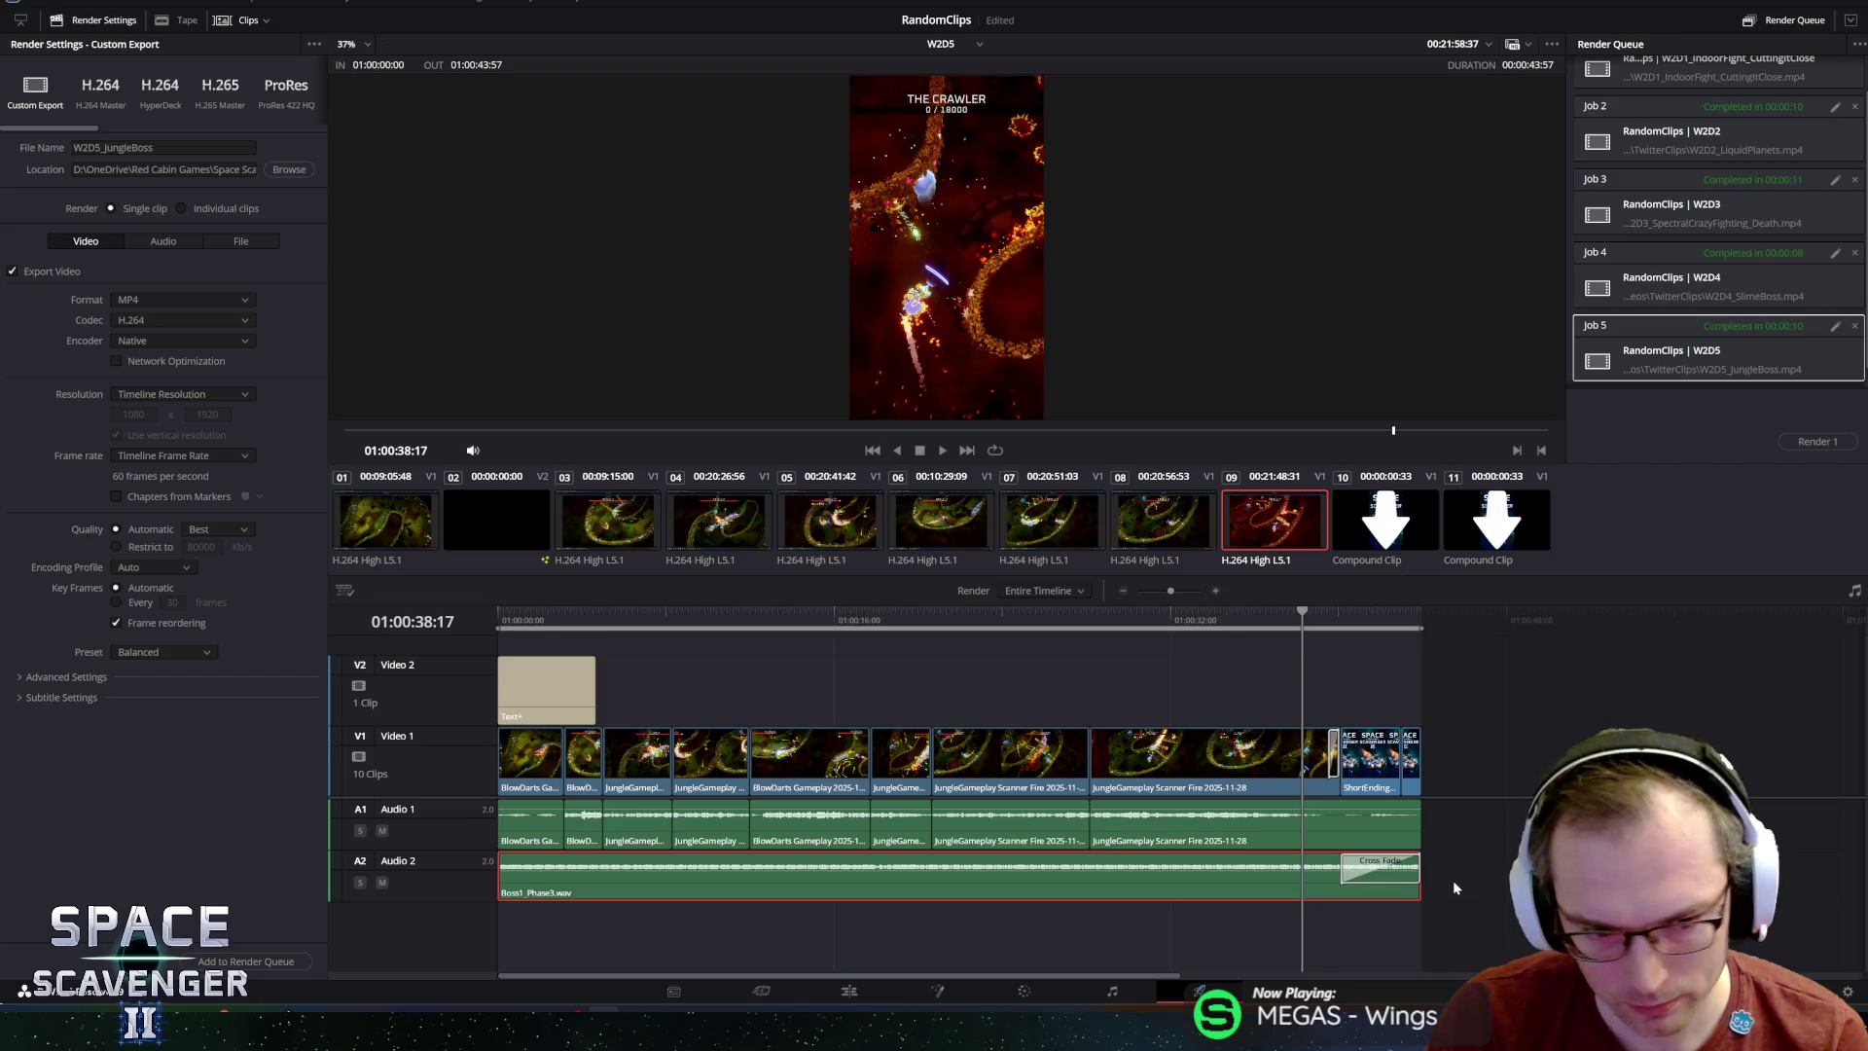
scroll(1335, 873, up, 4)
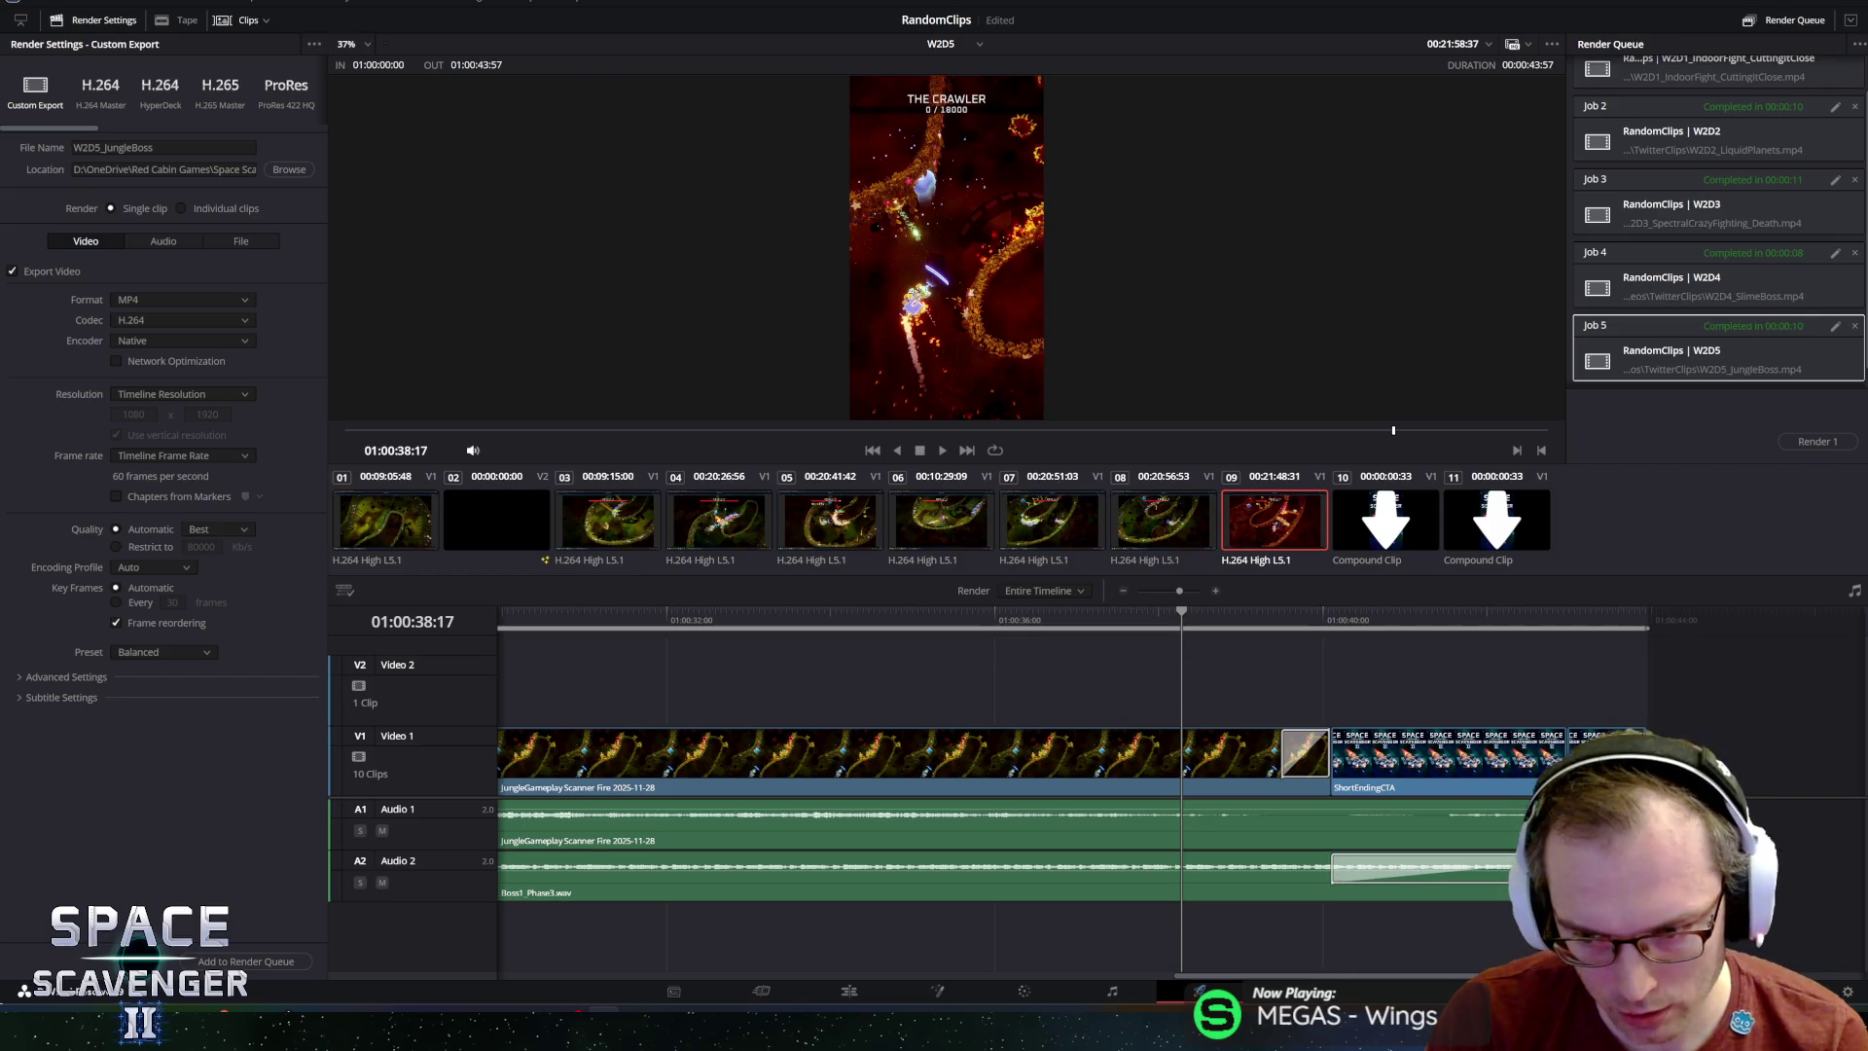
click(1455, 874)
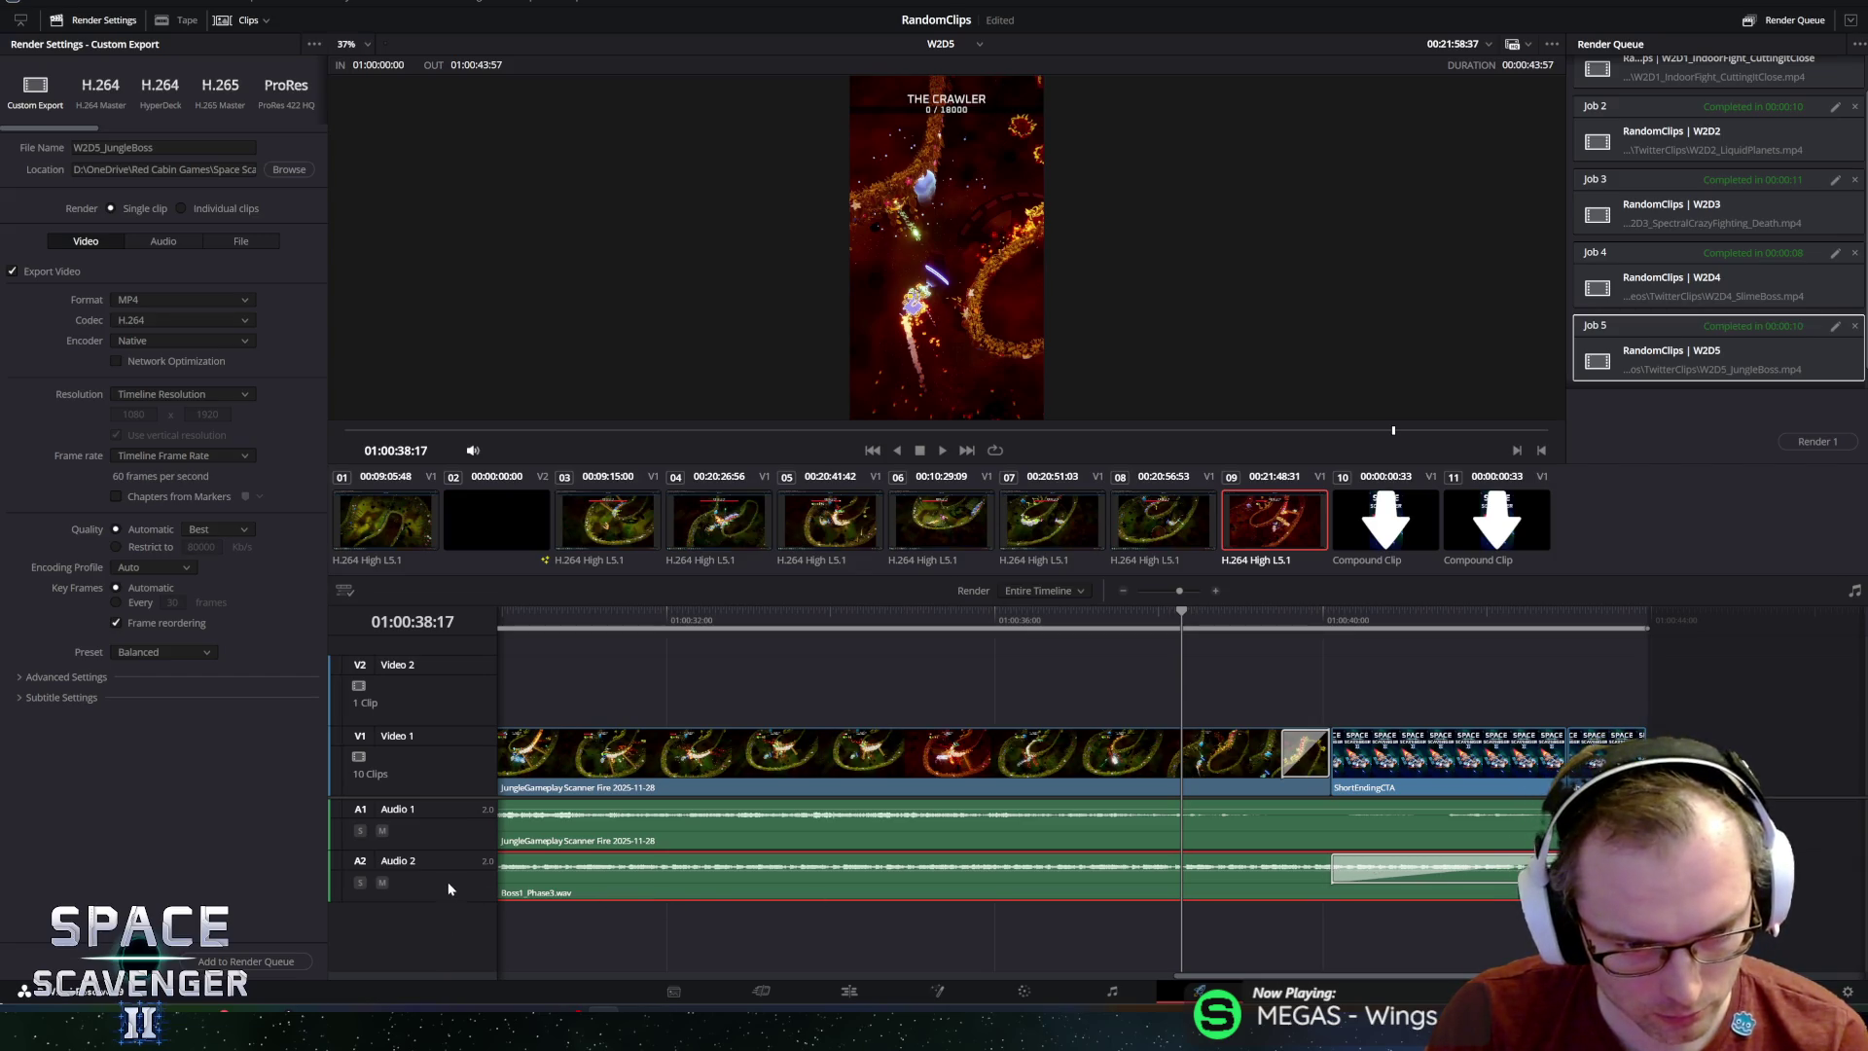
key(shift+4)
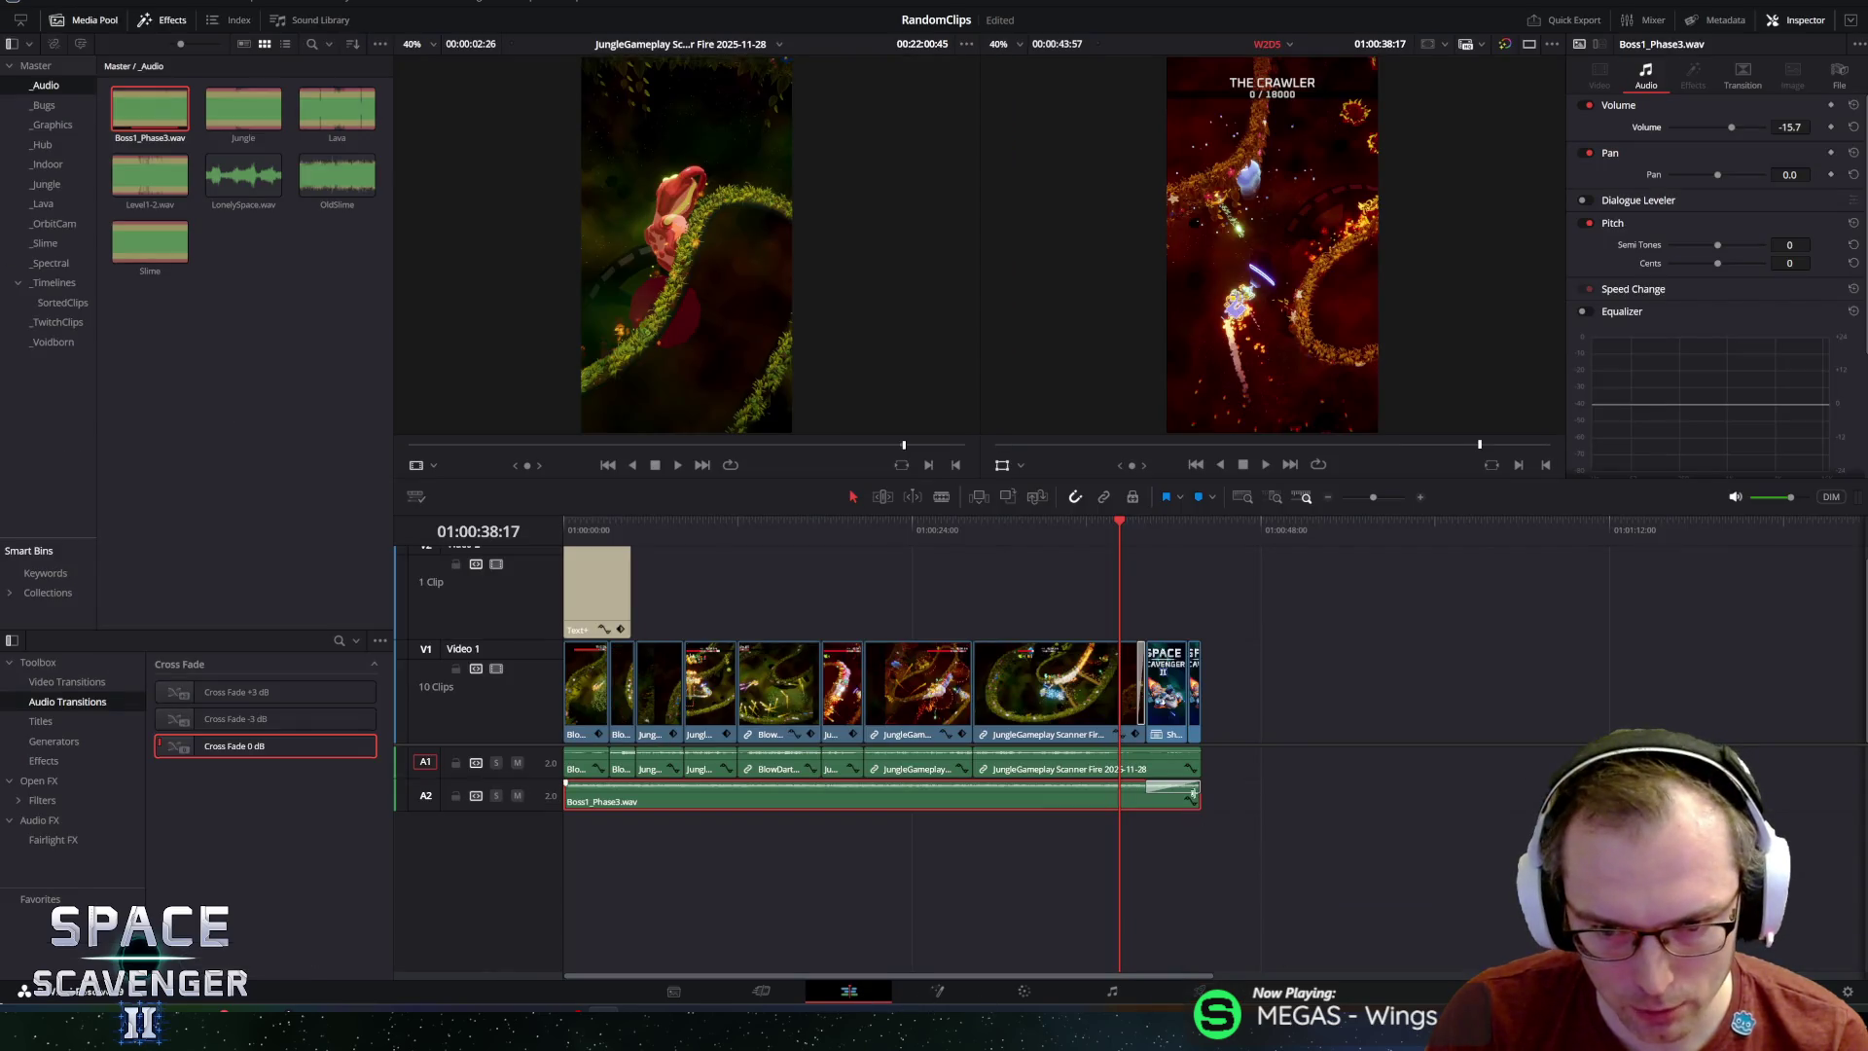
Lengthen the cross fade on the Boss1_Phase3.wav music and play back the section.
key(ctrl+equal)
key(ctrl+equal)
click(1654, 788)
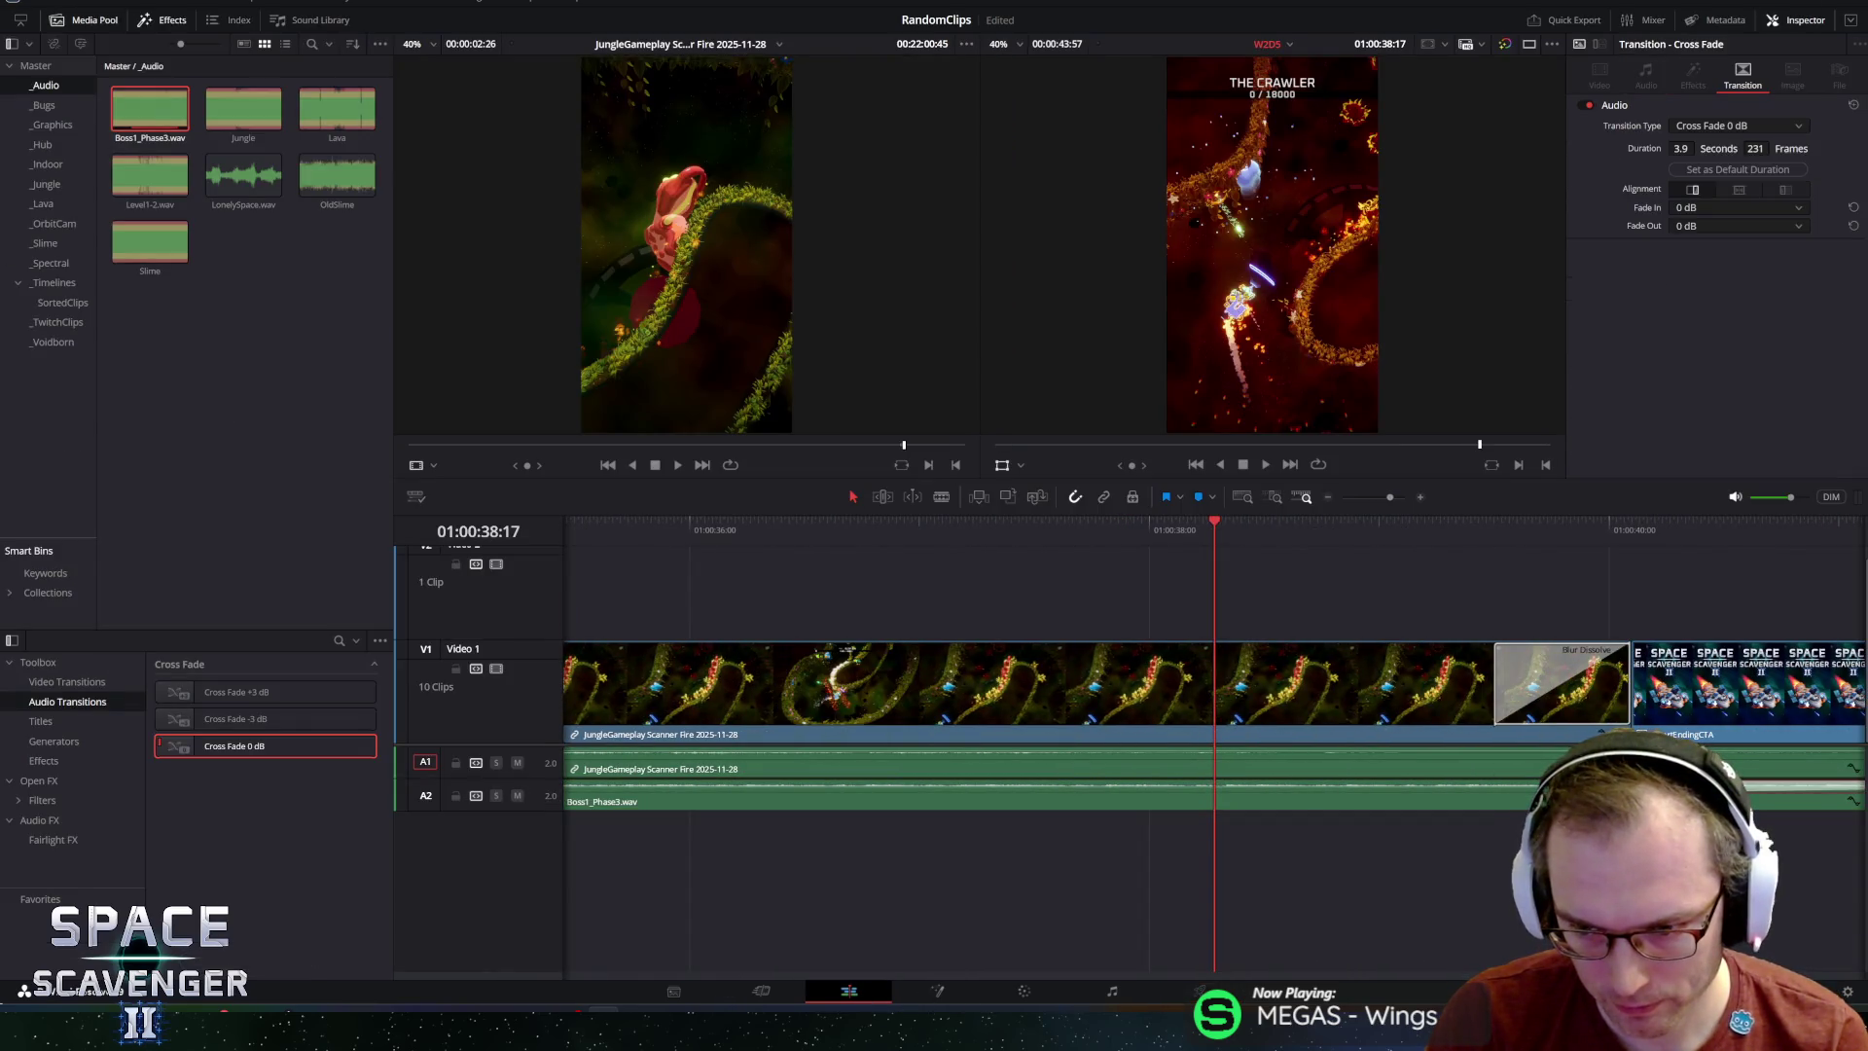
mouse_move(1537, 806)
mouse_down()
mouse_move(1524, 789)
mouse_move(1177, 794)
mouse_up()
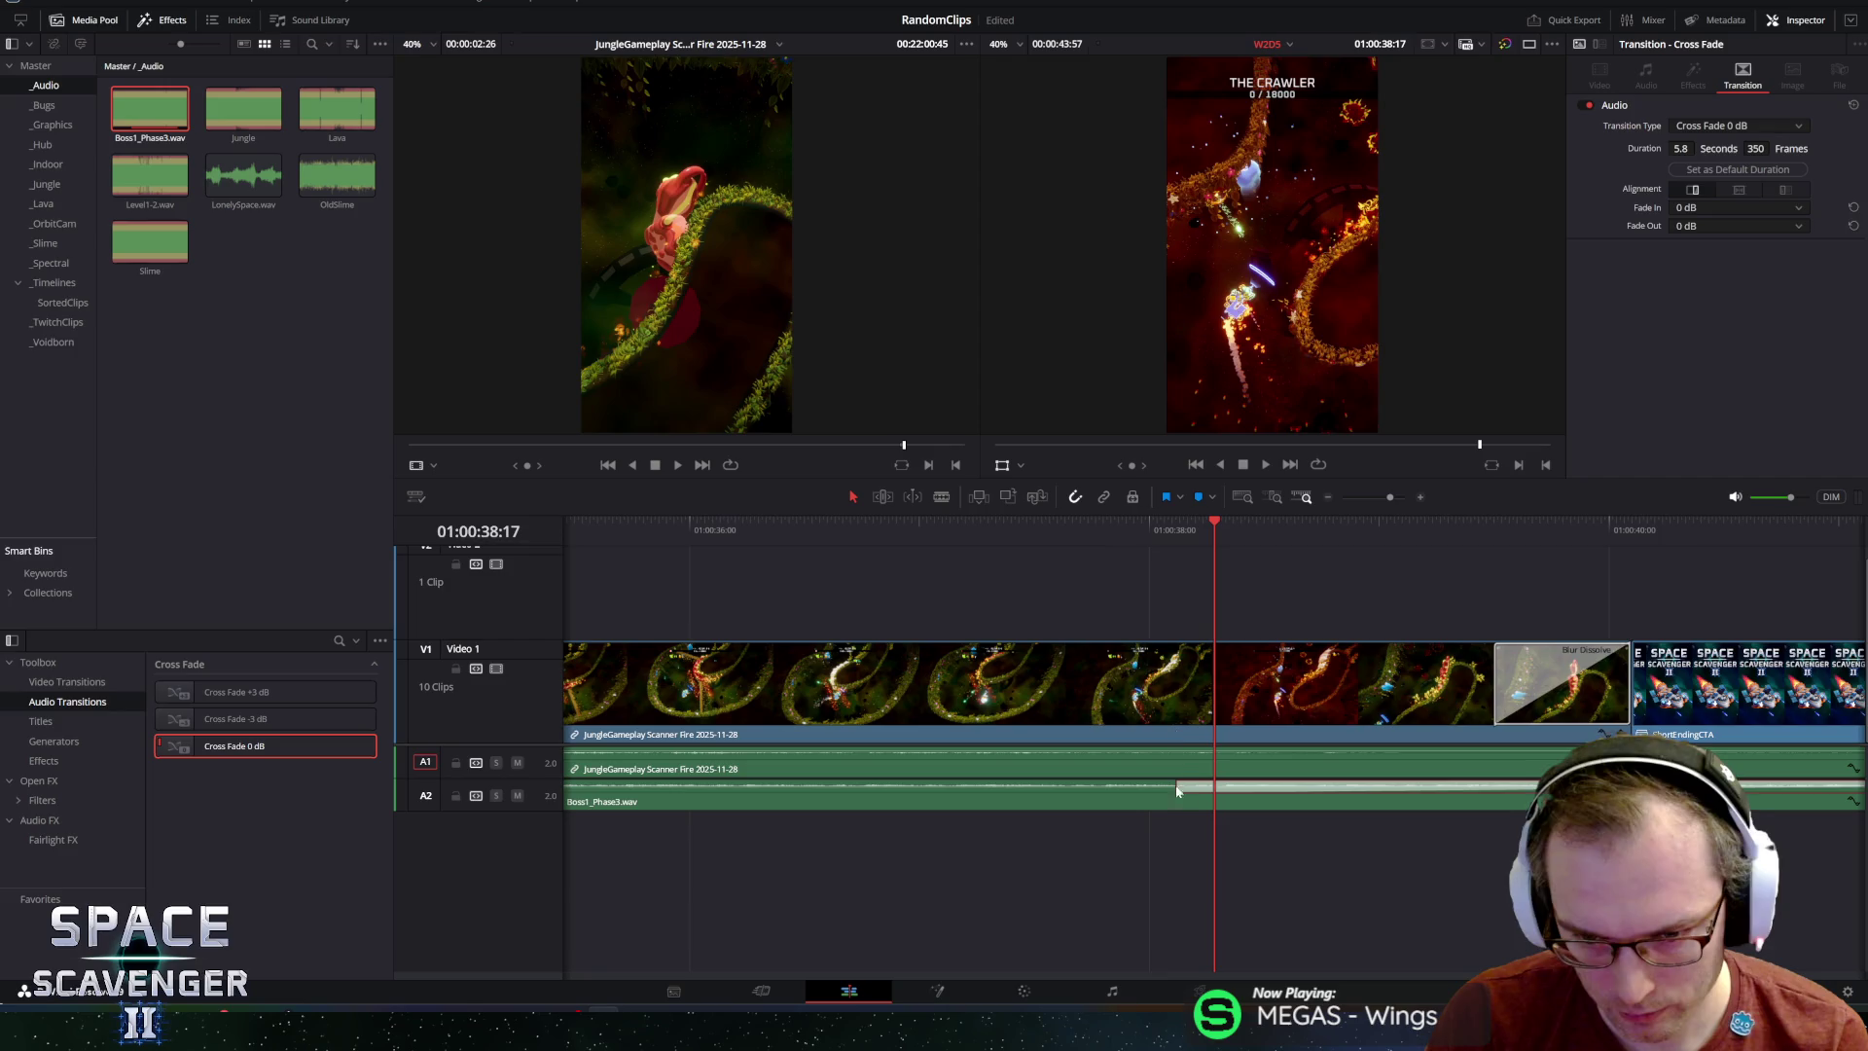
key(slash)
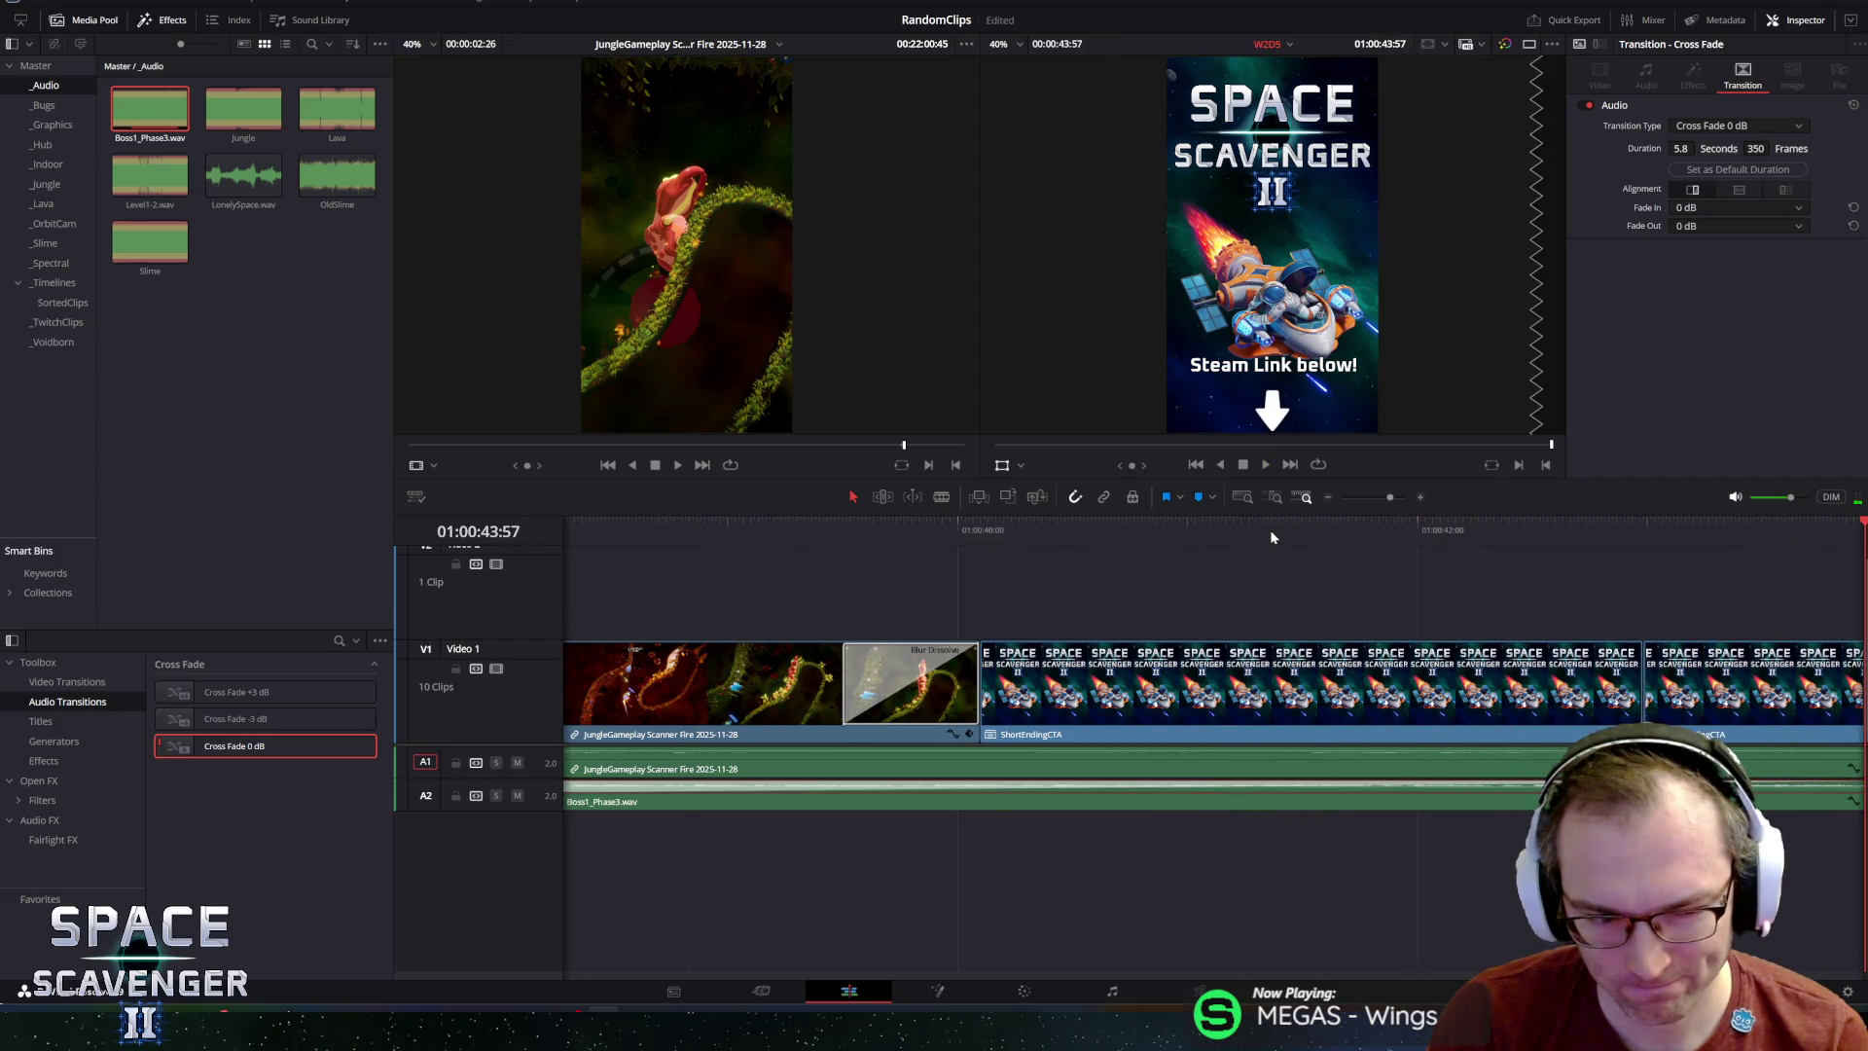
scroll(1158, 722, down, 6)
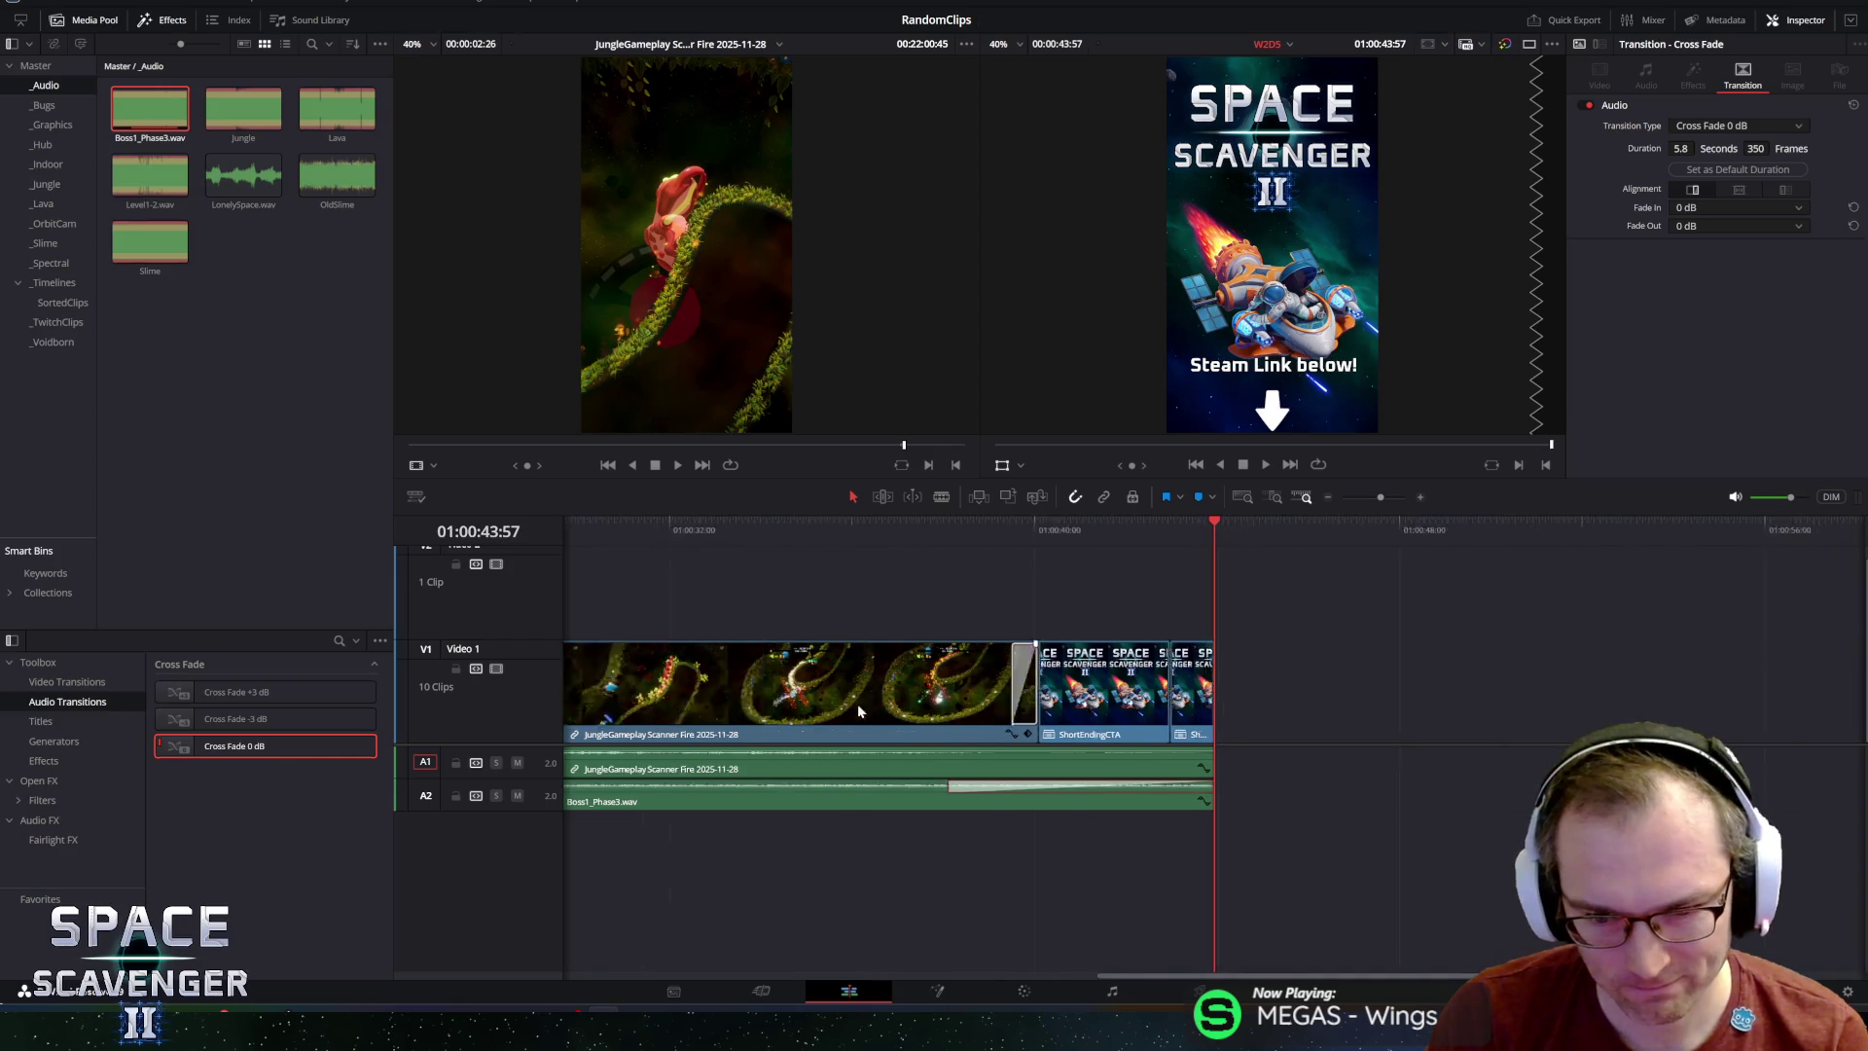
scroll(1144, 825, up, 5)
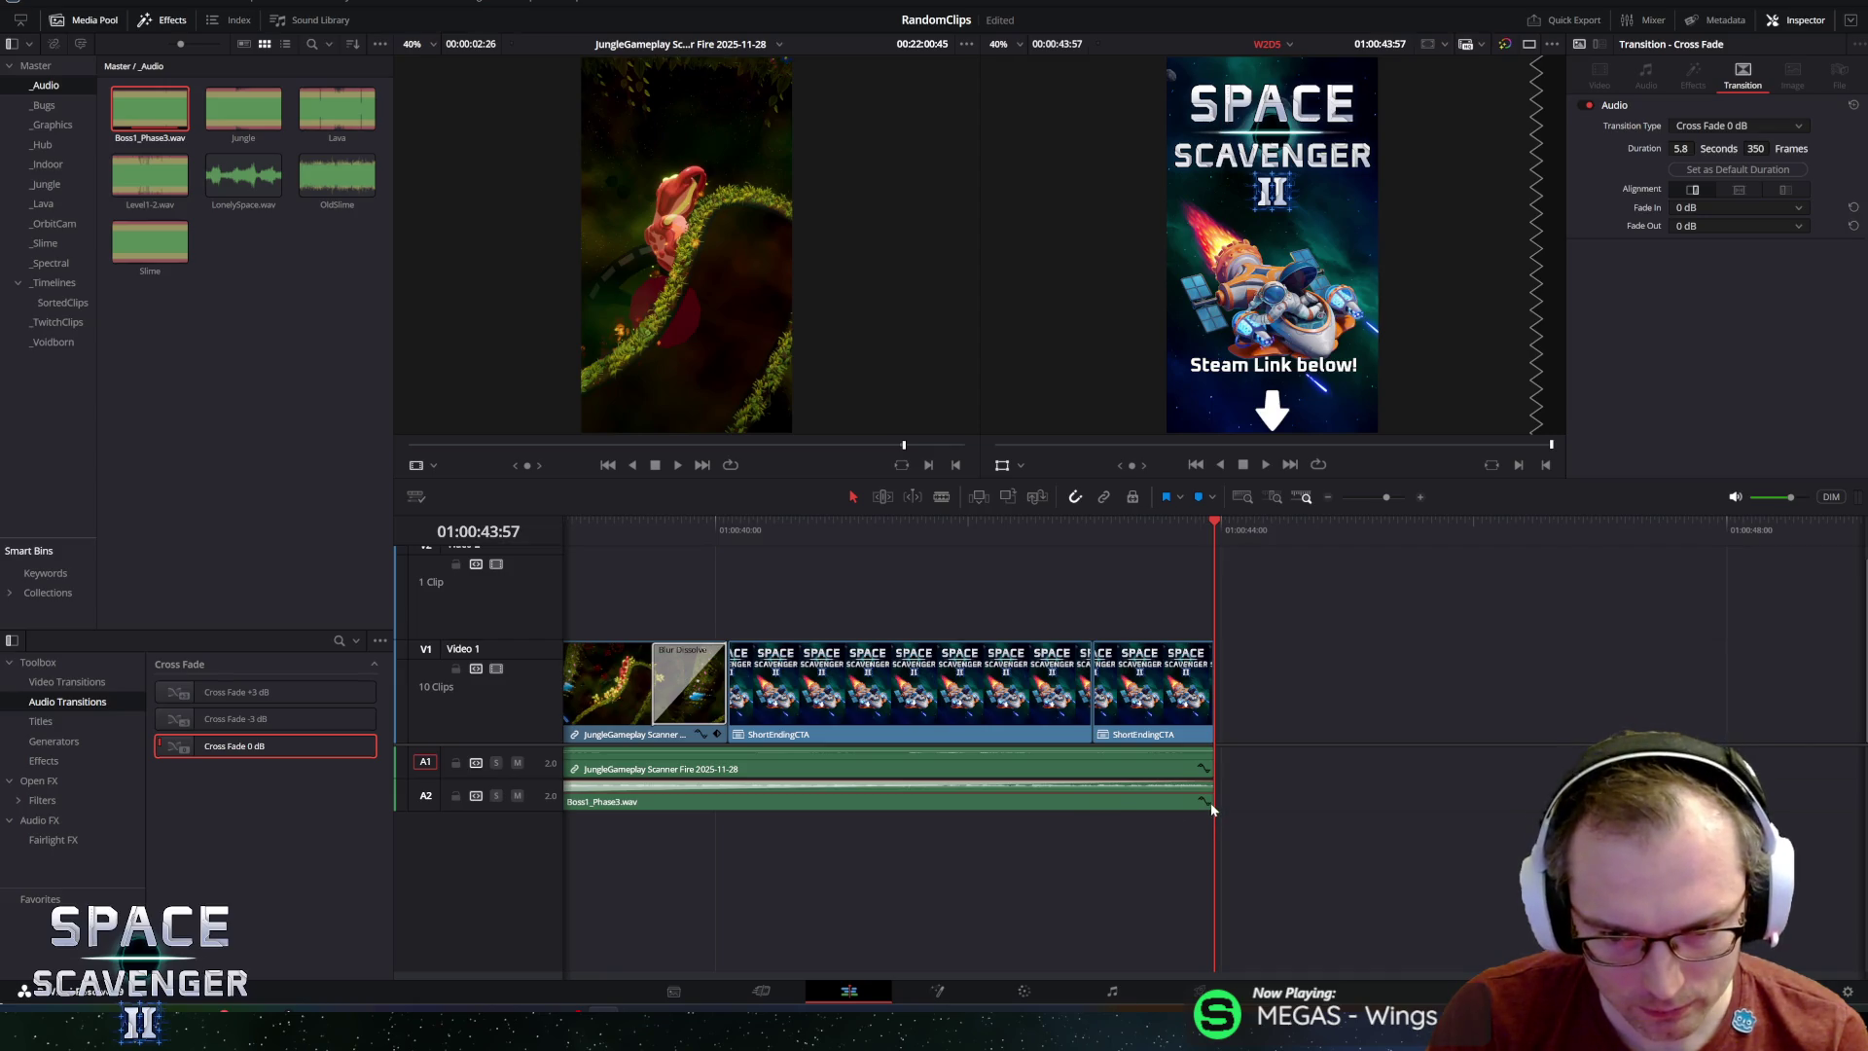
Trim the music clip's end earlier and play the ending to check it.
drag(1215, 803, 769, 820)
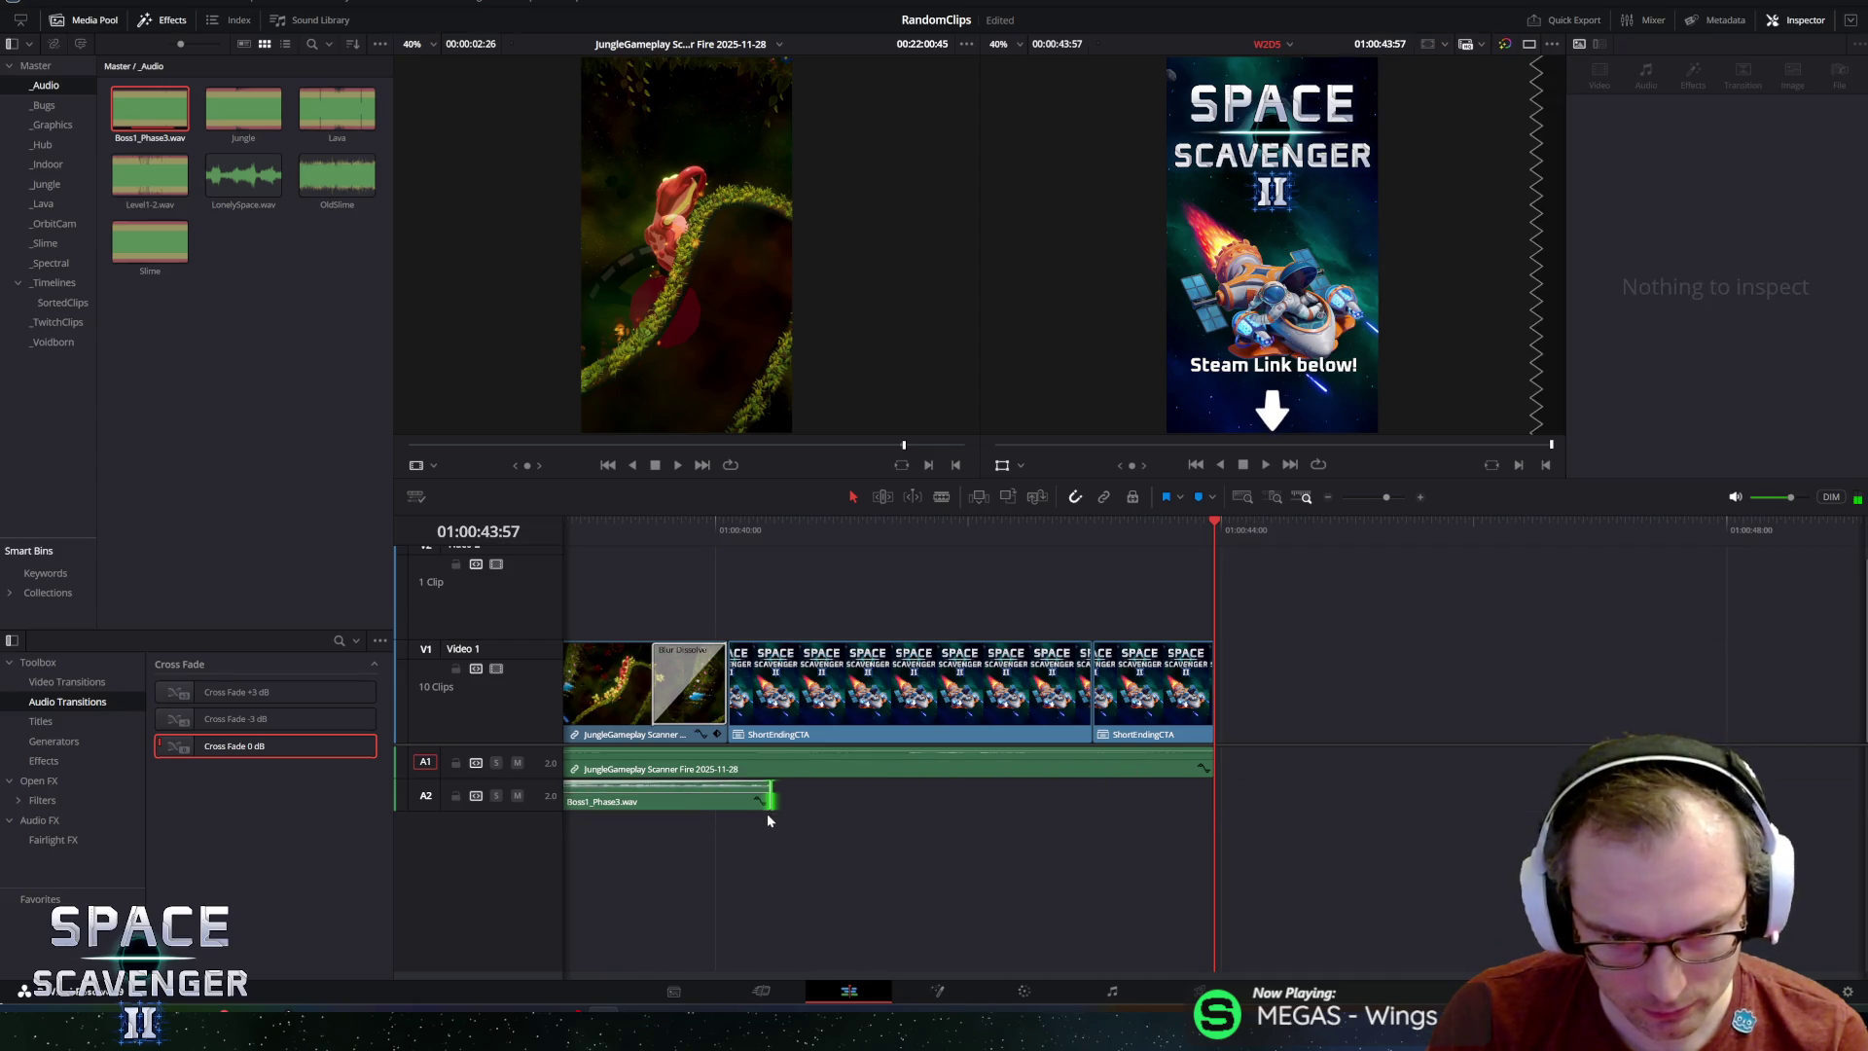
drag(652, 530, 1480, 530)
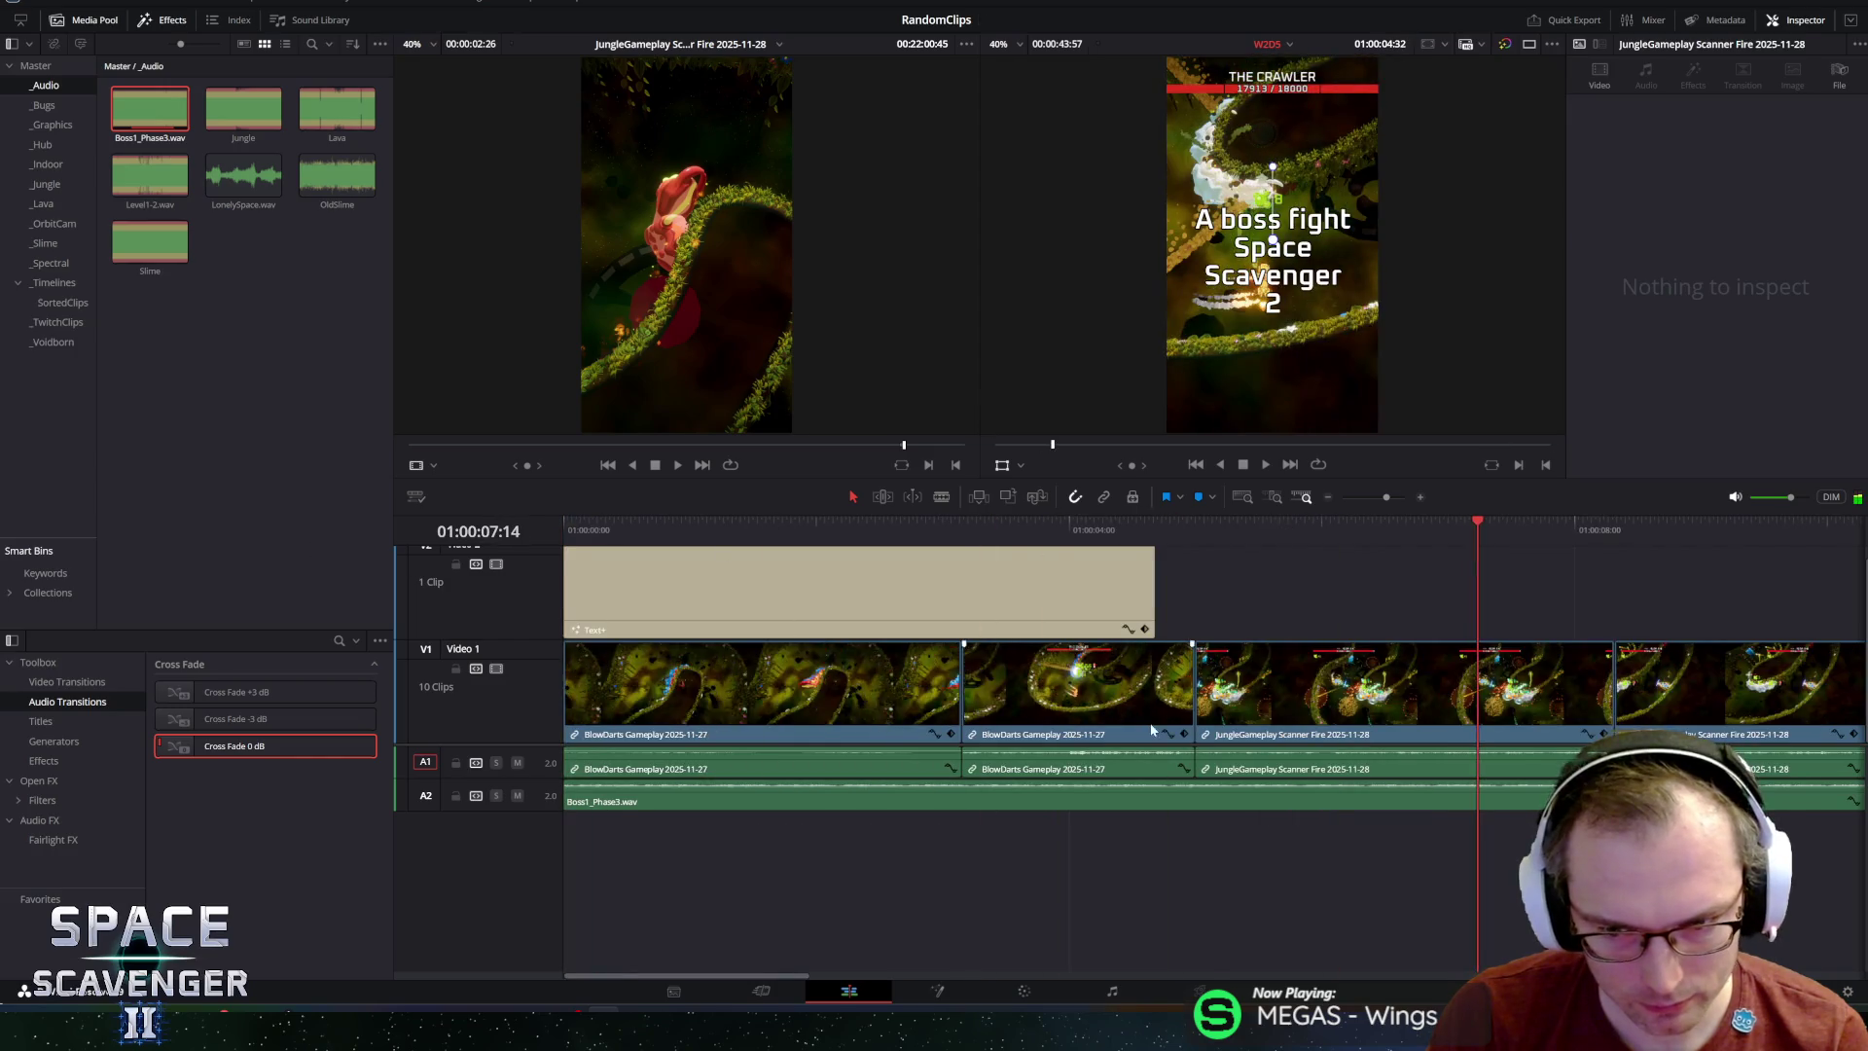
scroll(986, 657, down, 5)
scroll(986, 657, up, 4)
click(1078, 530)
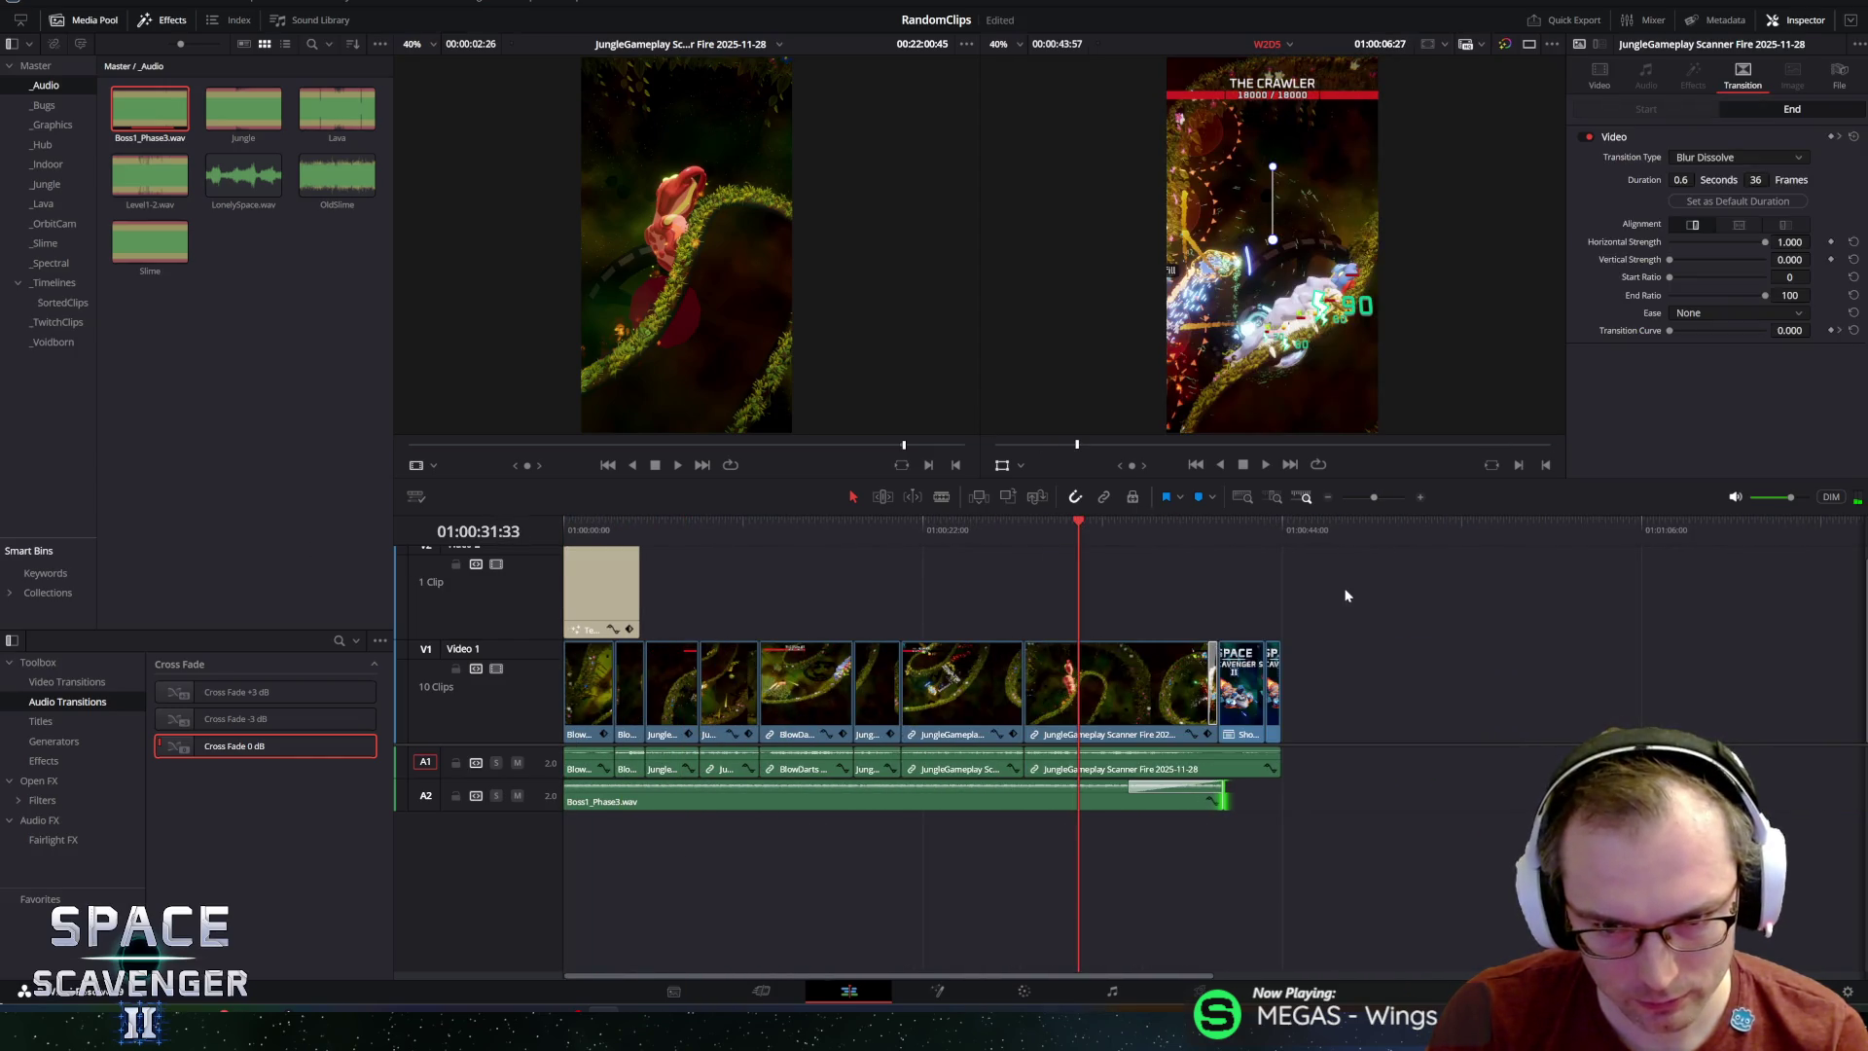
key(space)
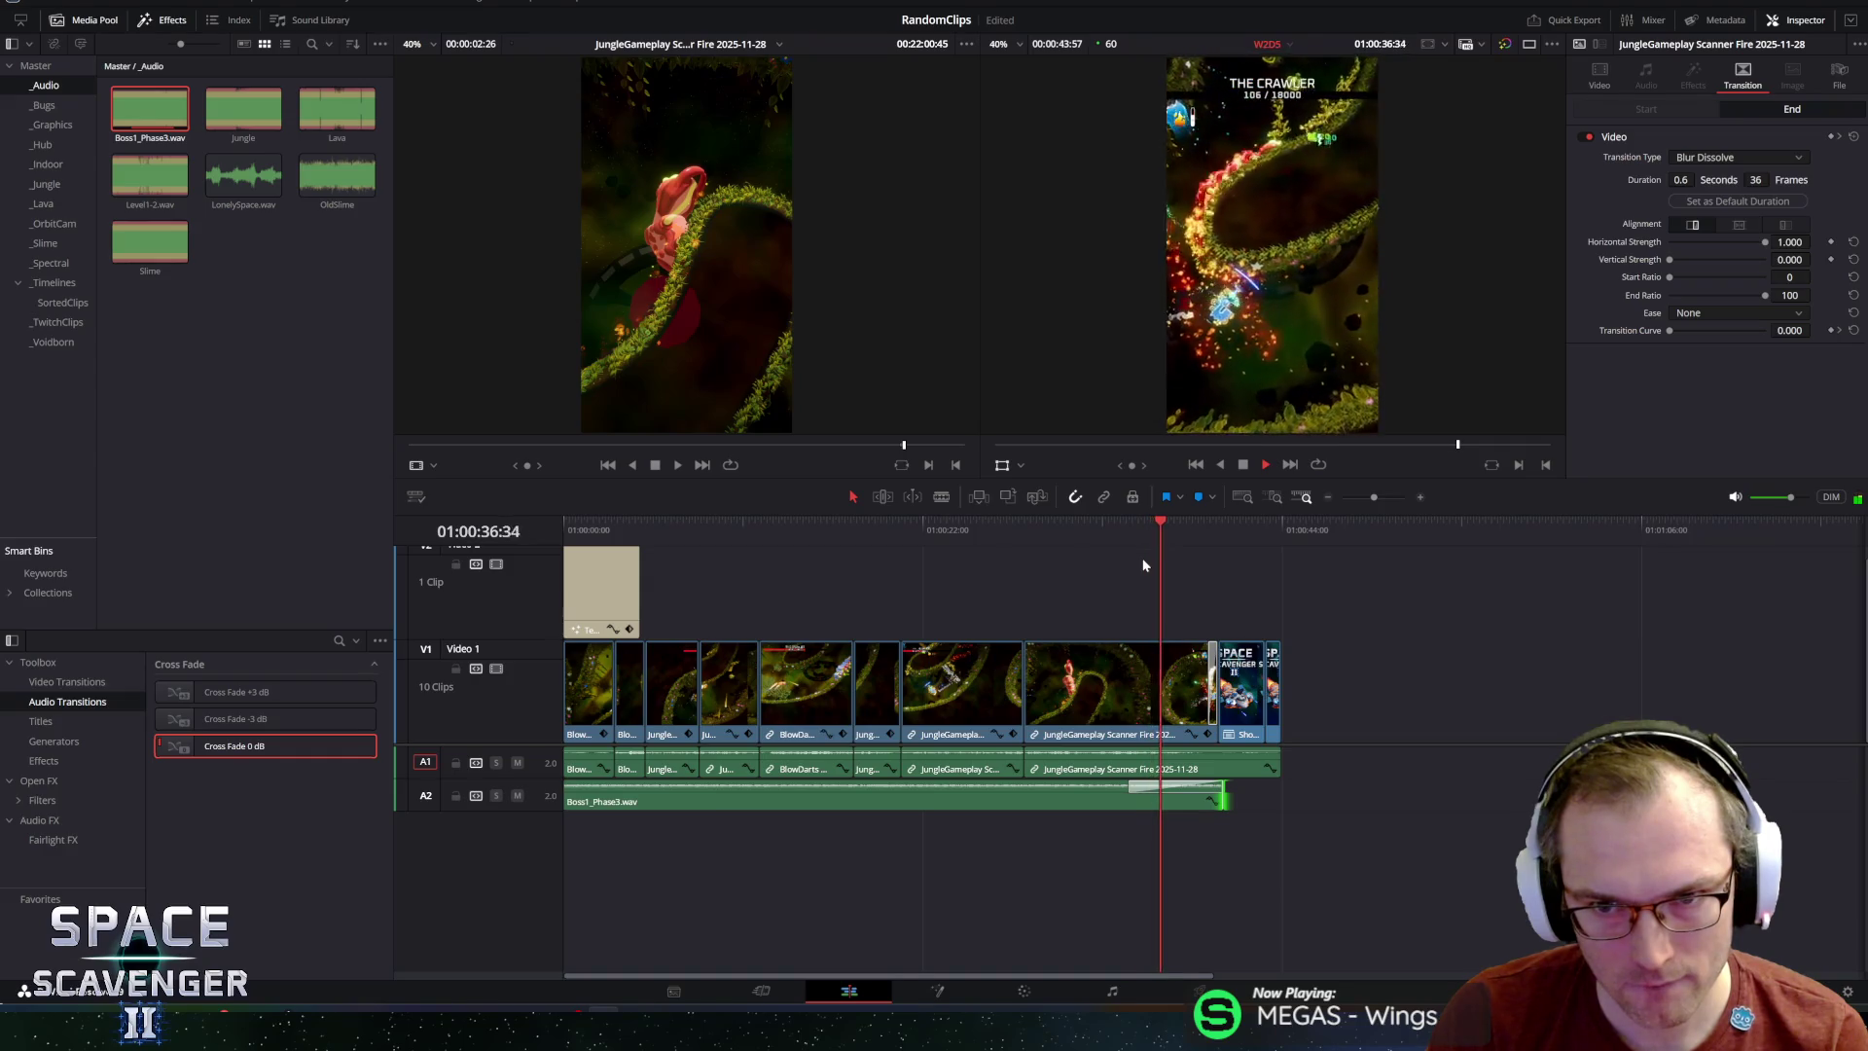
key(space)
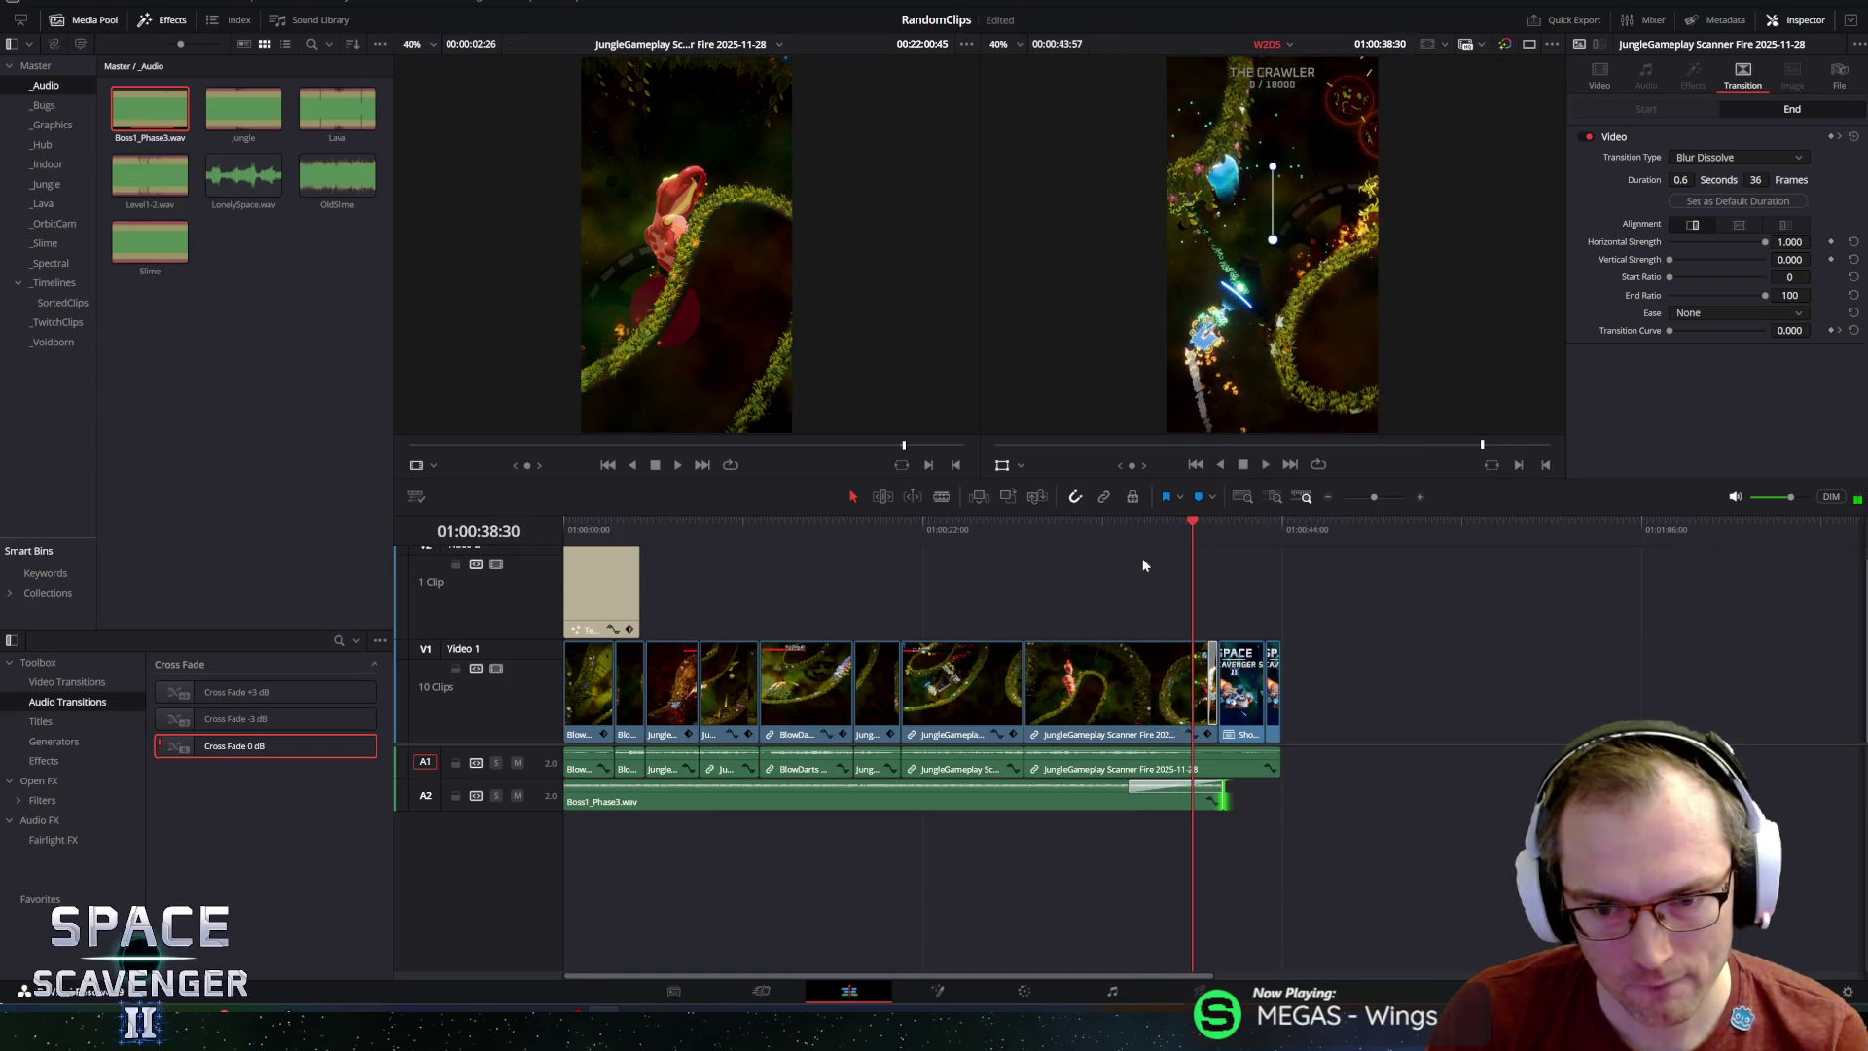
Extend the music end under the end card, shorten its fade to 3.3 seconds, and replay the ending.
key(ctrl+equal)
key(ctrl+equal)
key(ctrl+equal)
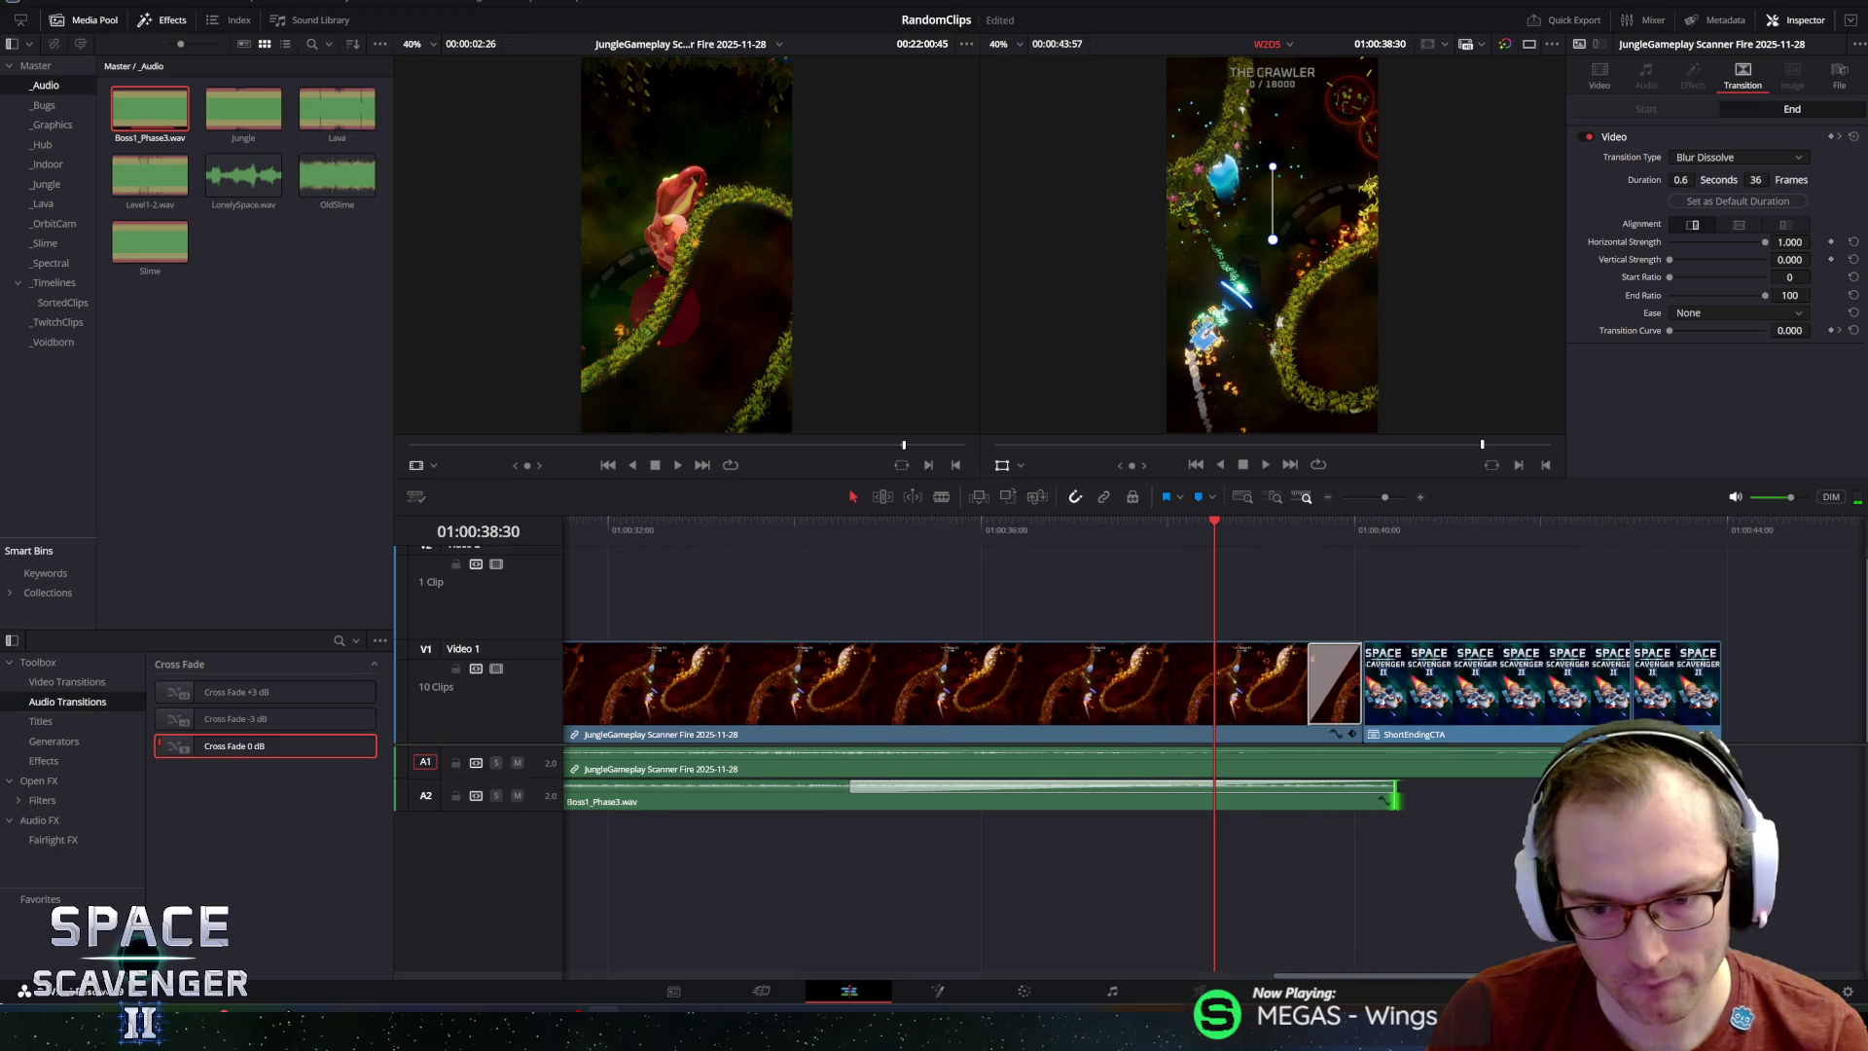
drag(1399, 806, 1526, 807)
drag(981, 774, 1202, 772)
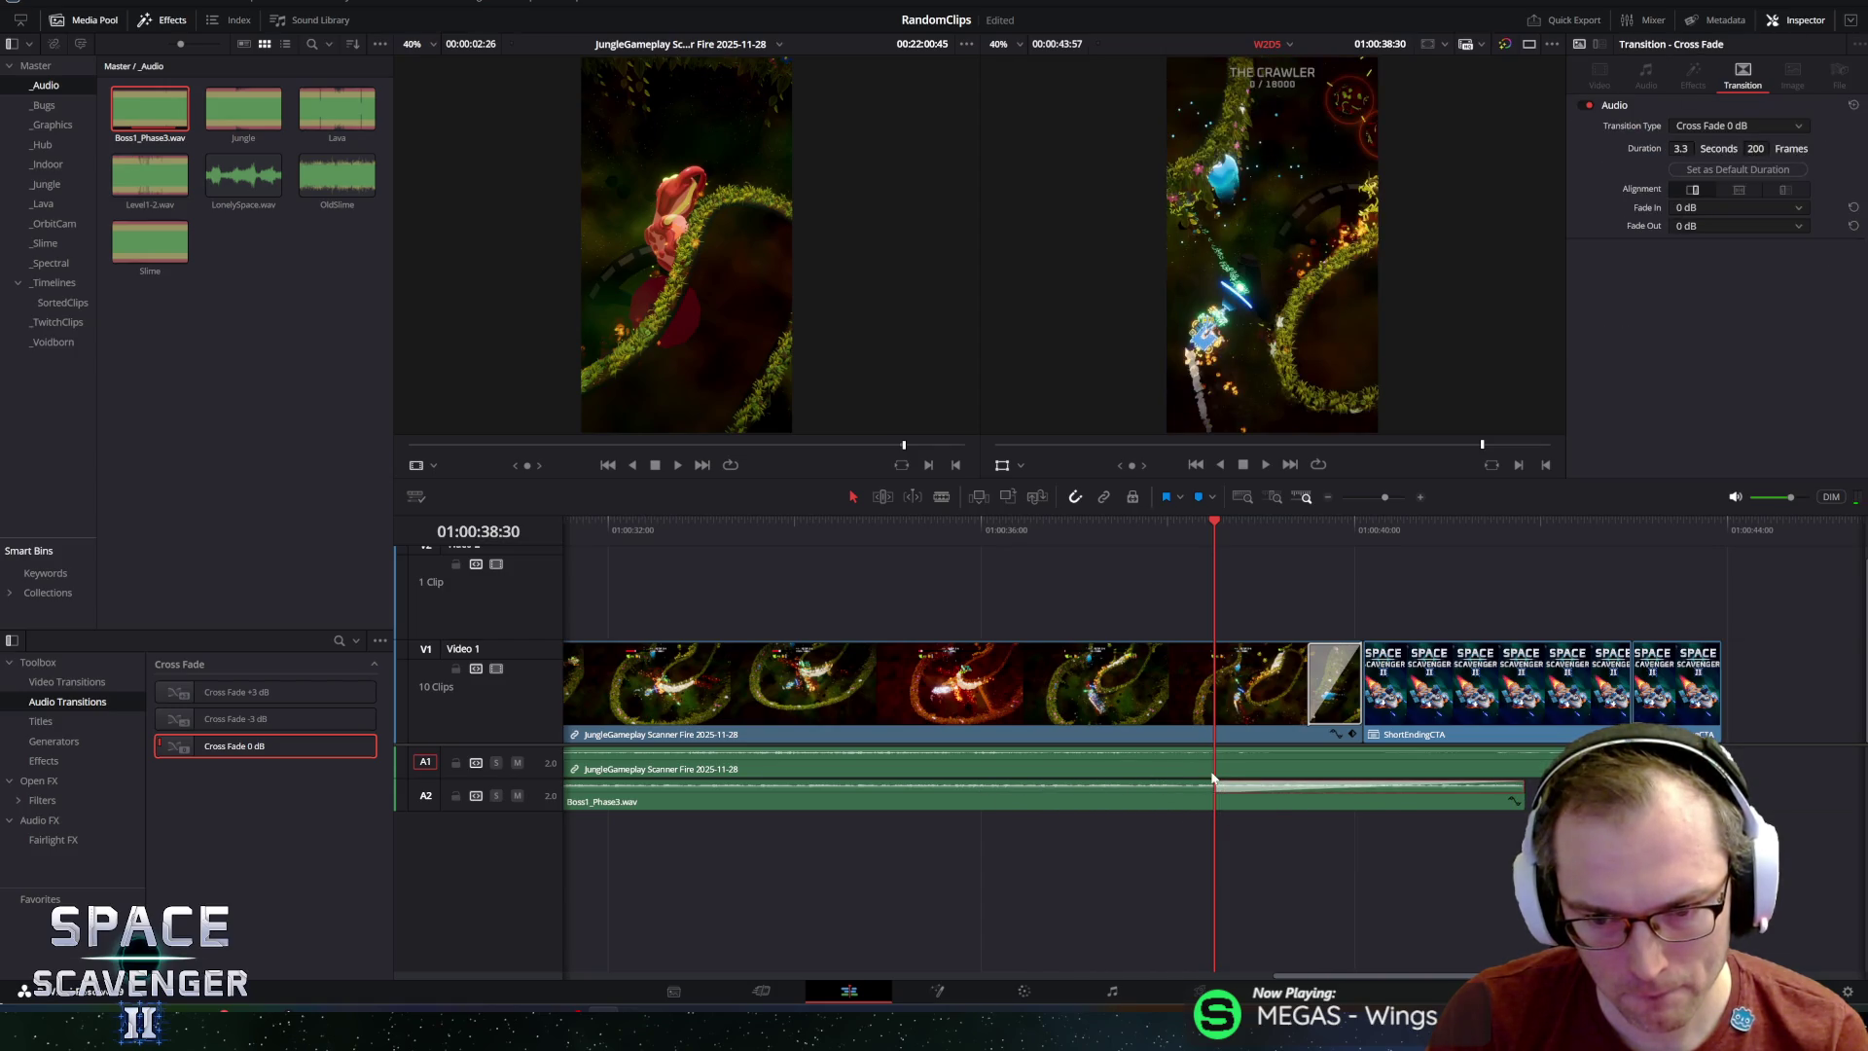
mouse_move(1178, 531)
mouse_down()
mouse_move(1108, 526)
mouse_move(1141, 526)
mouse_up()
key(space)
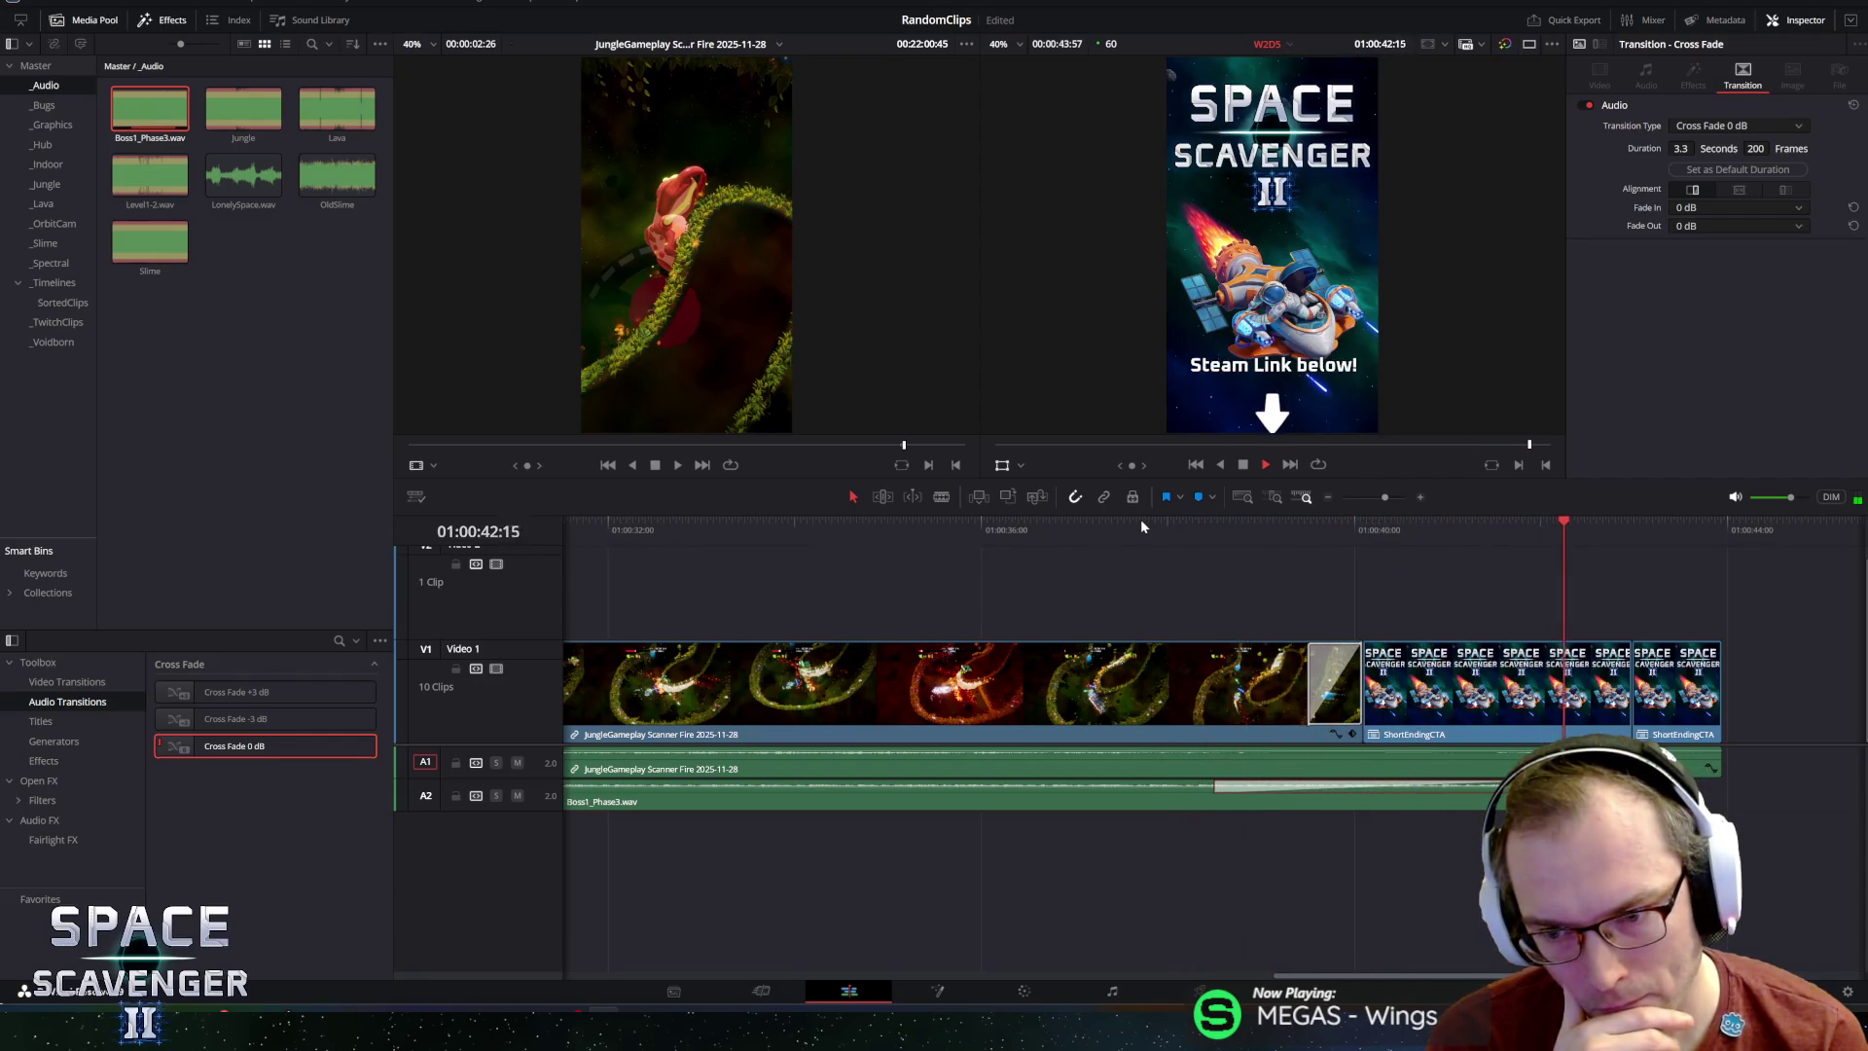
scroll(834, 738, down, 10)
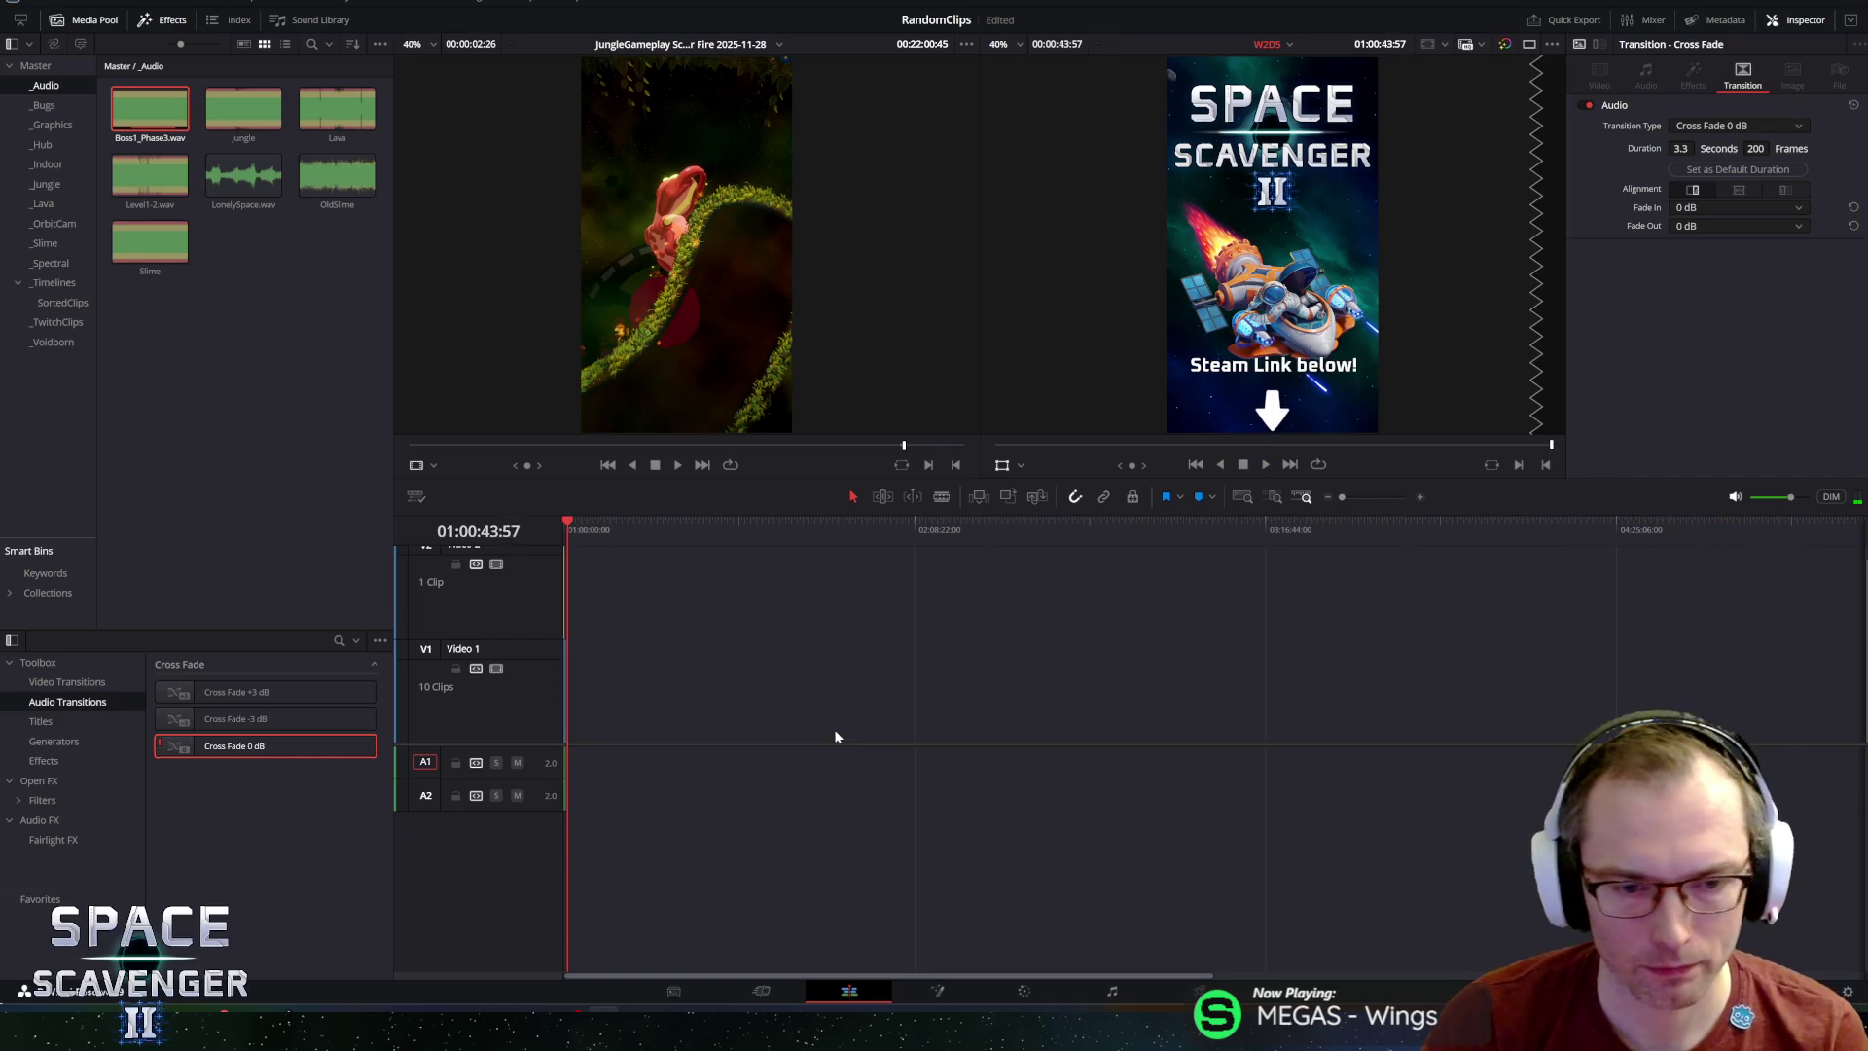
scroll(628, 640, up, 5)
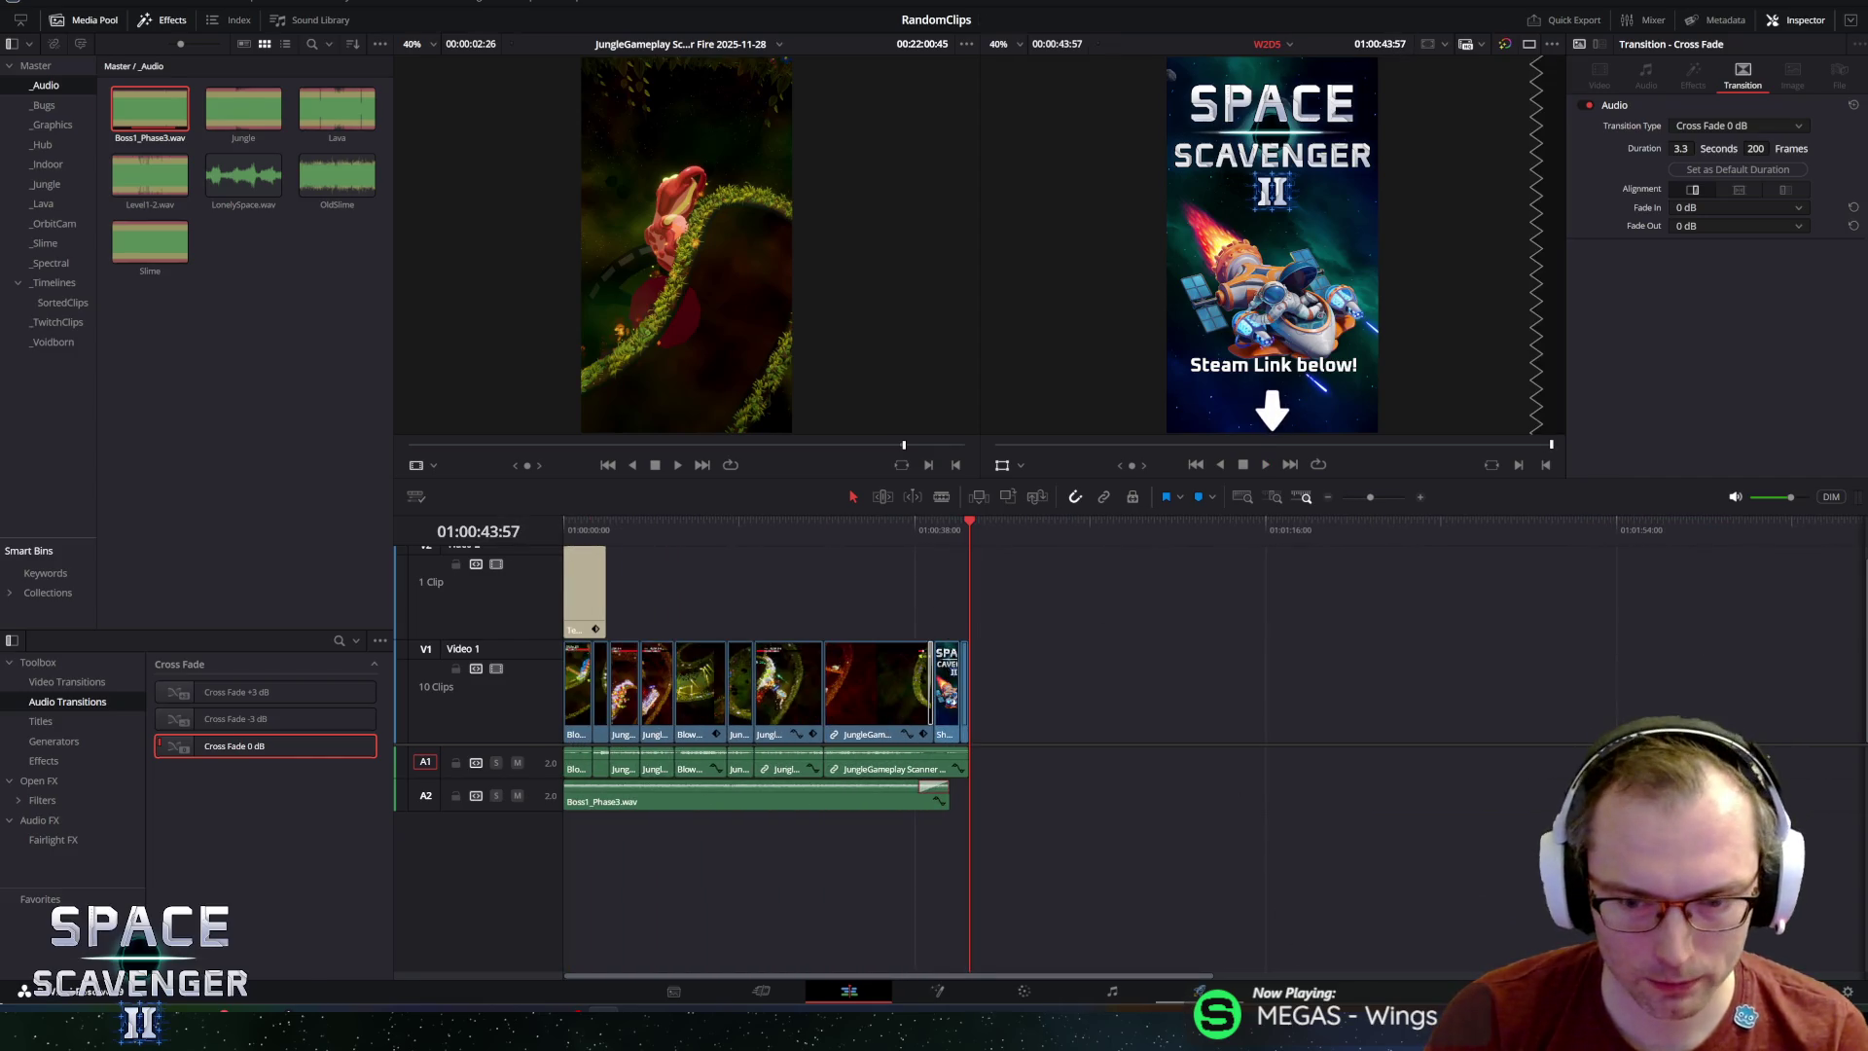
Queue W2D5 as W2D5_JungleBoss.mp4, replace the existing file, and render all.
click(1199, 991)
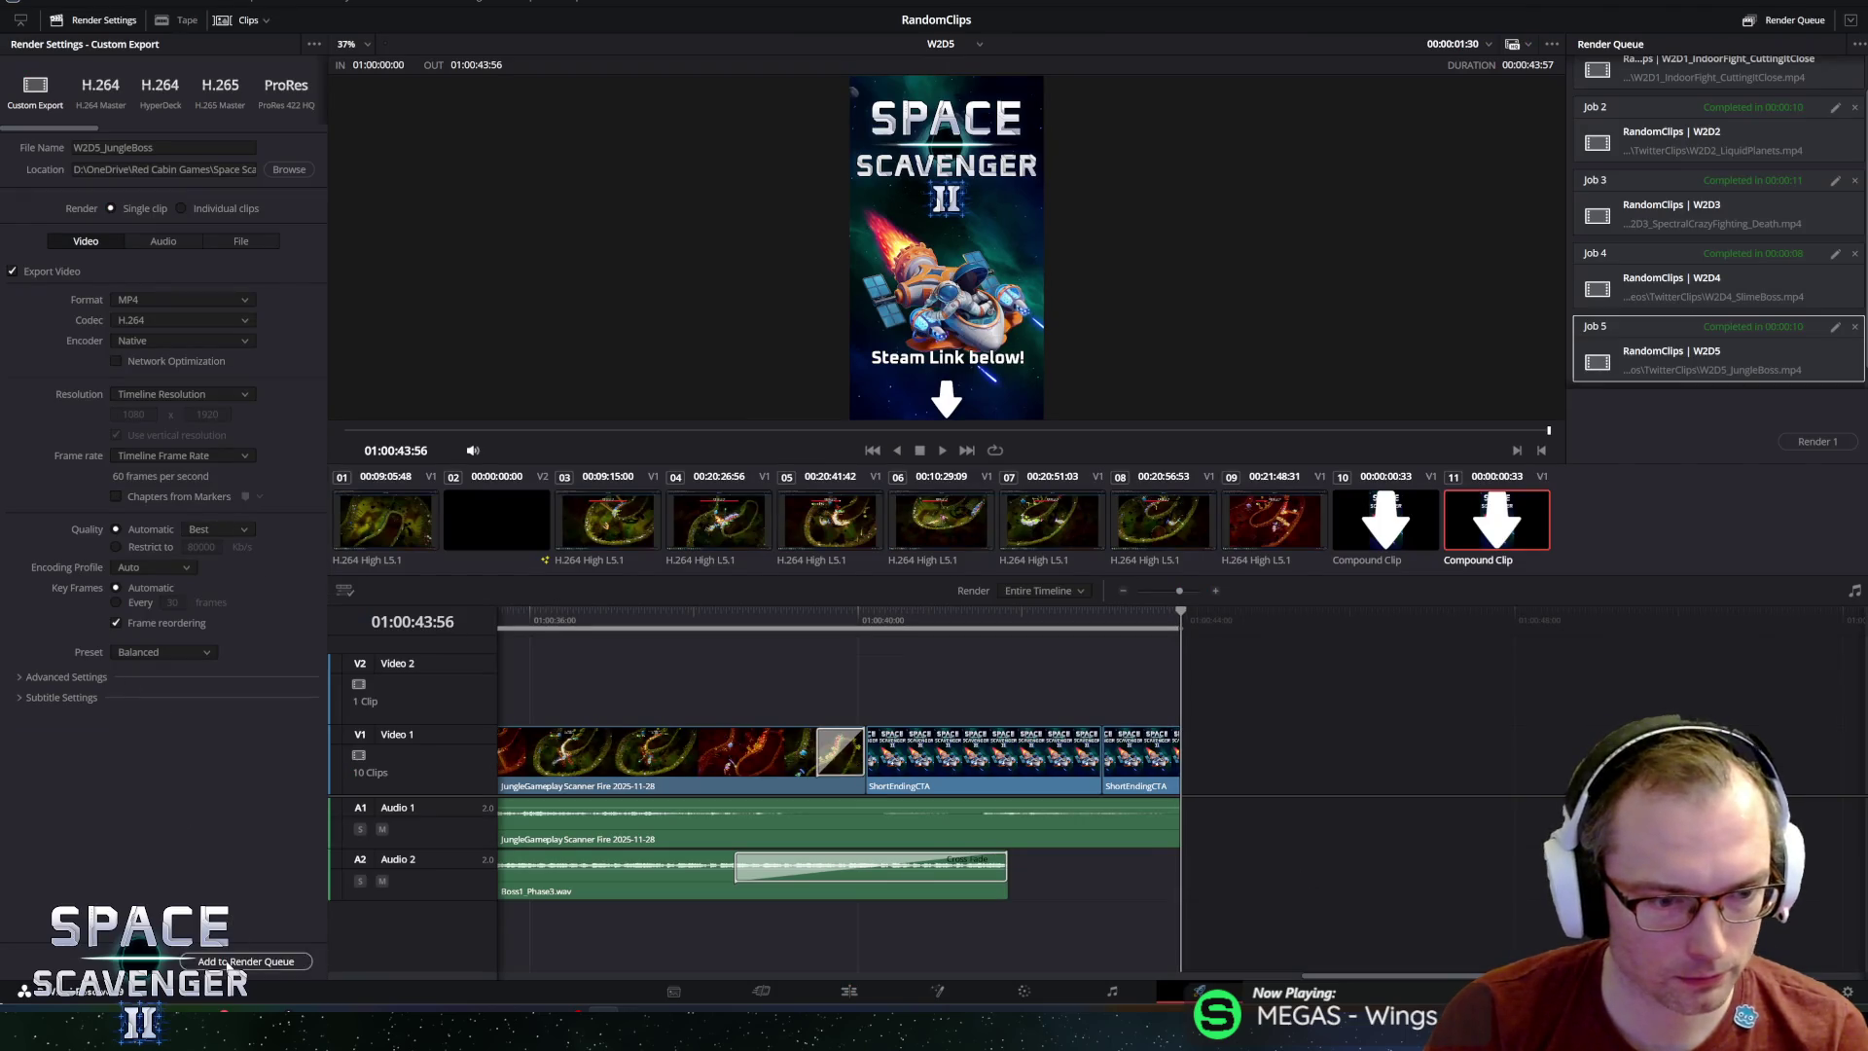
click(246, 961)
click(966, 564)
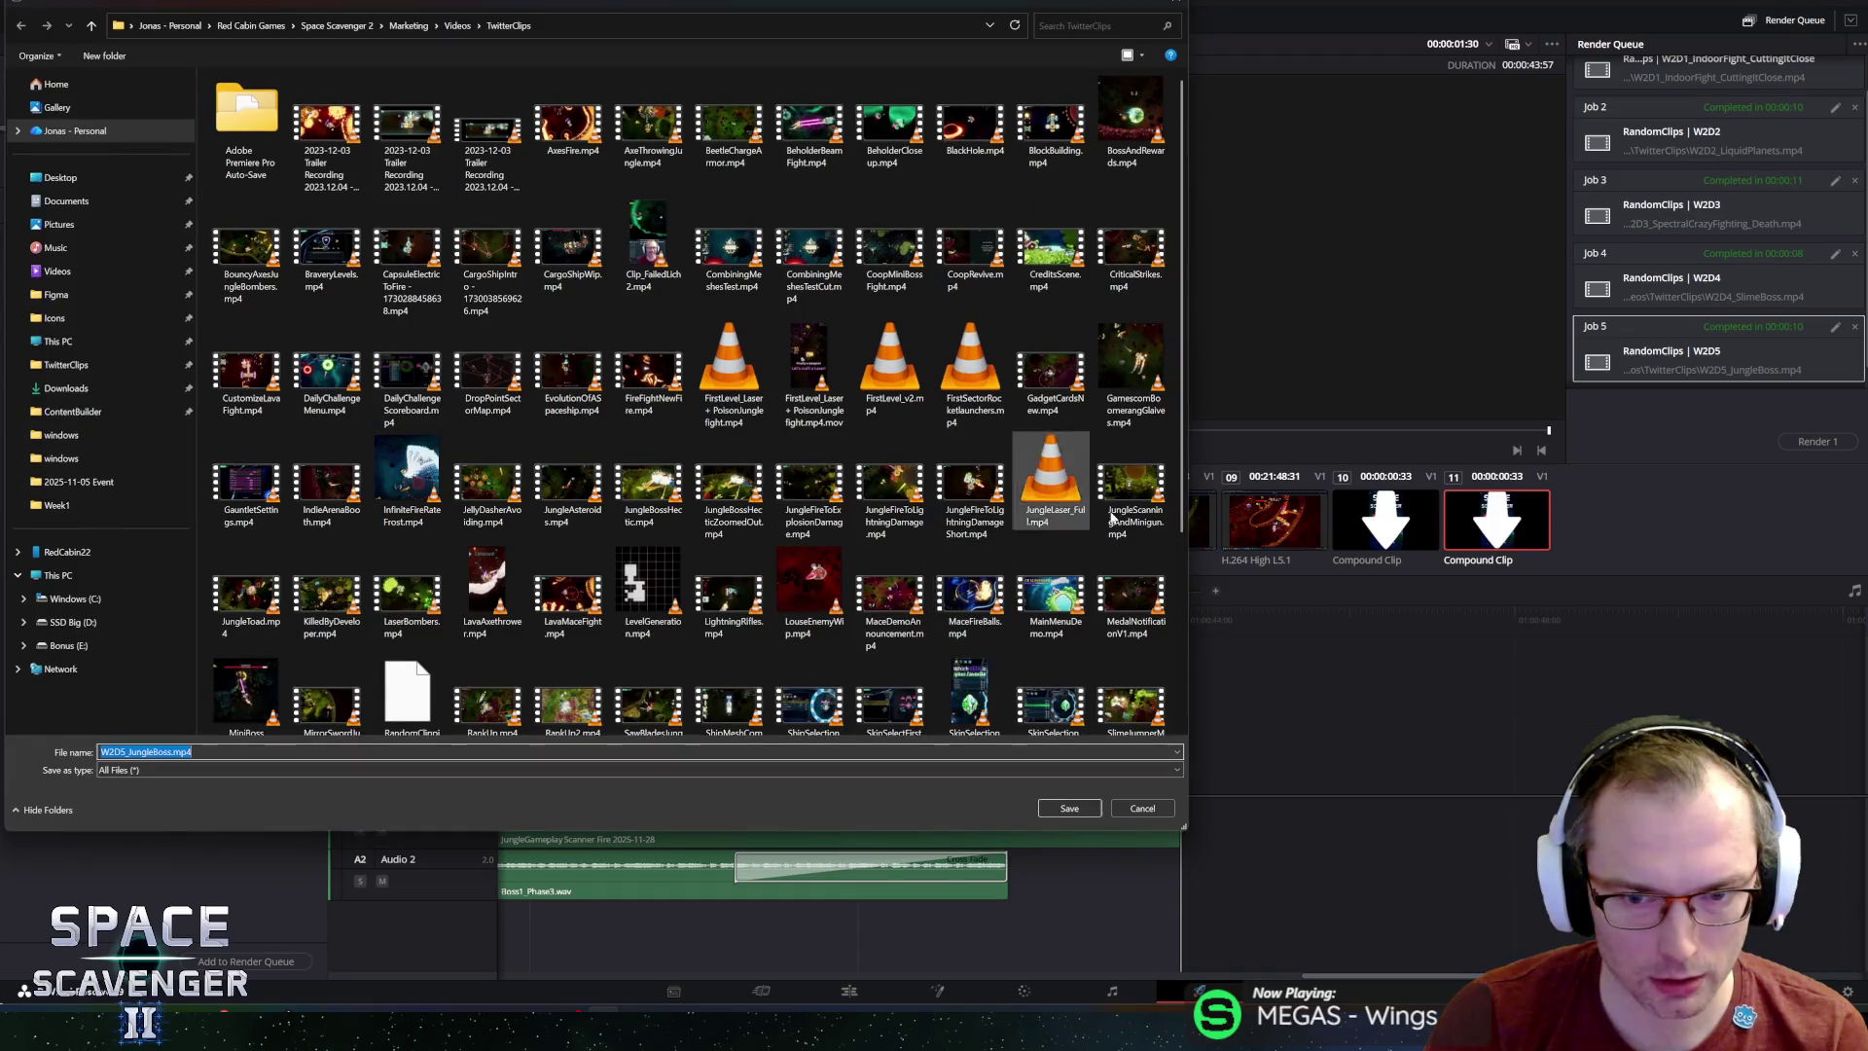
key(Return)
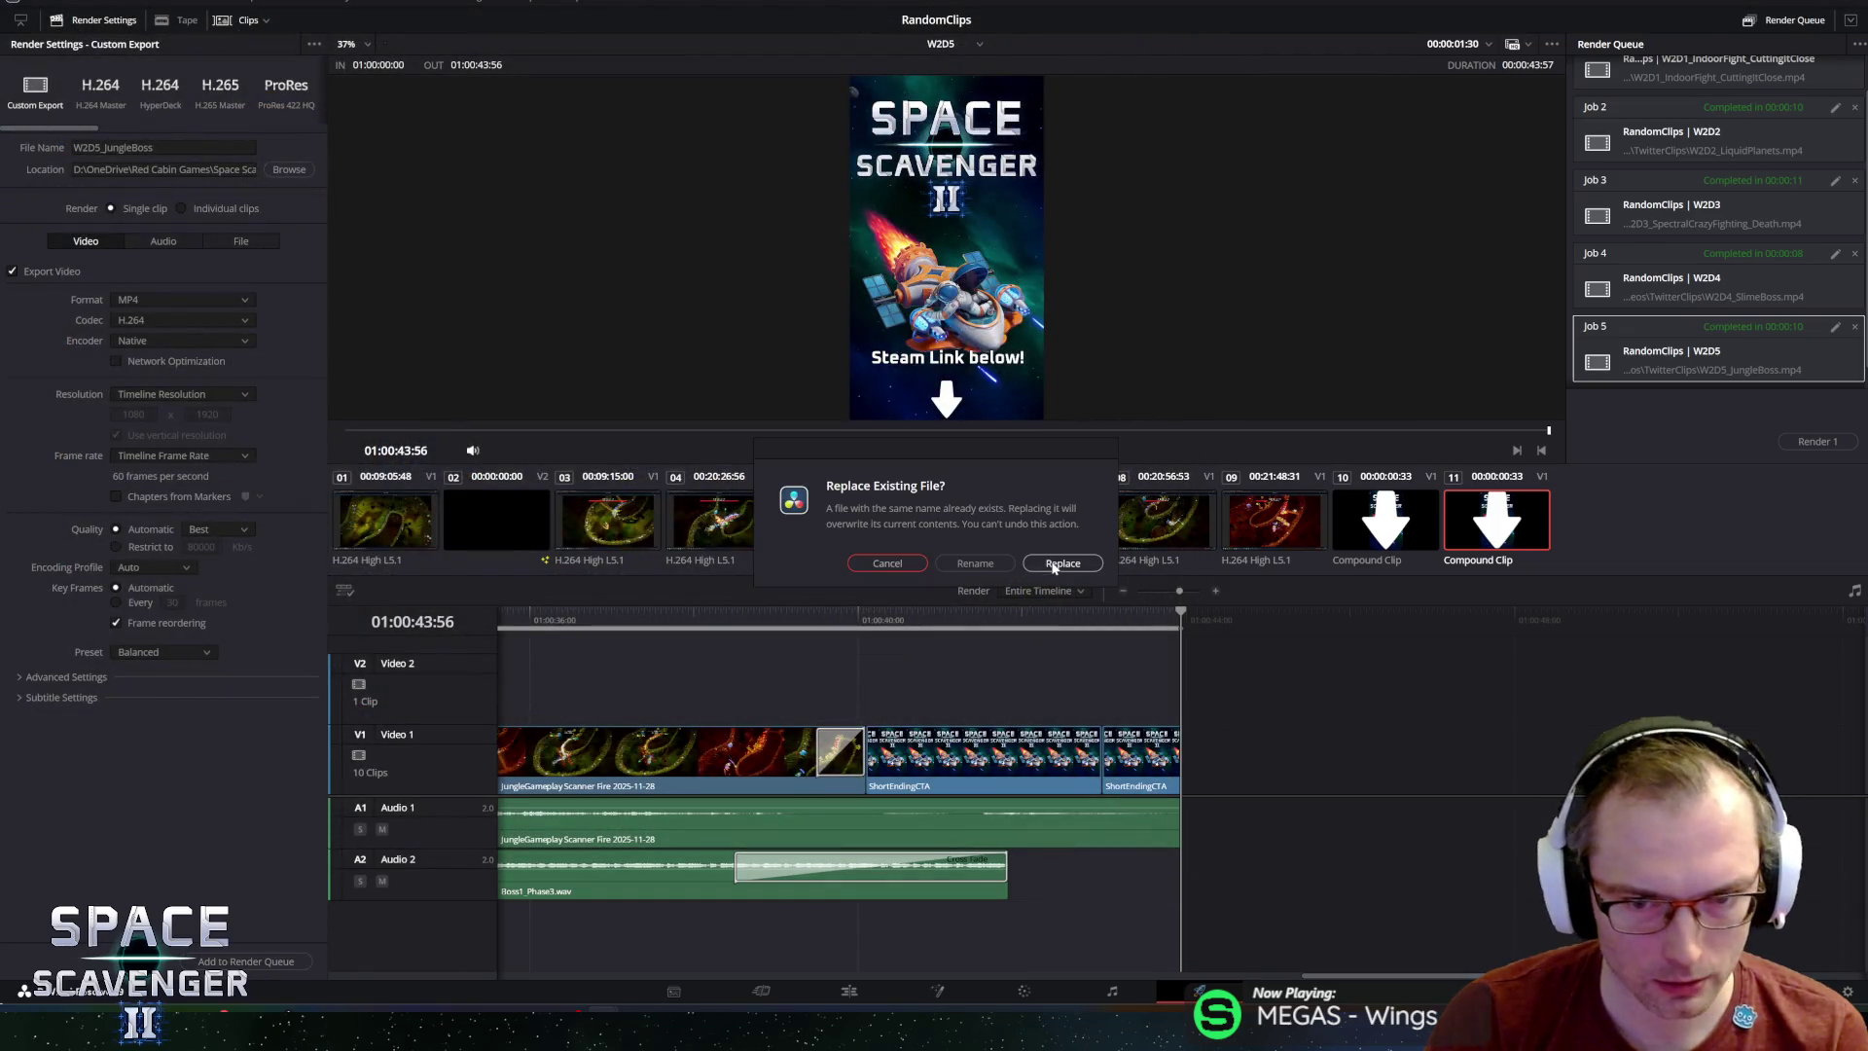
click(1063, 563)
click(1812, 443)
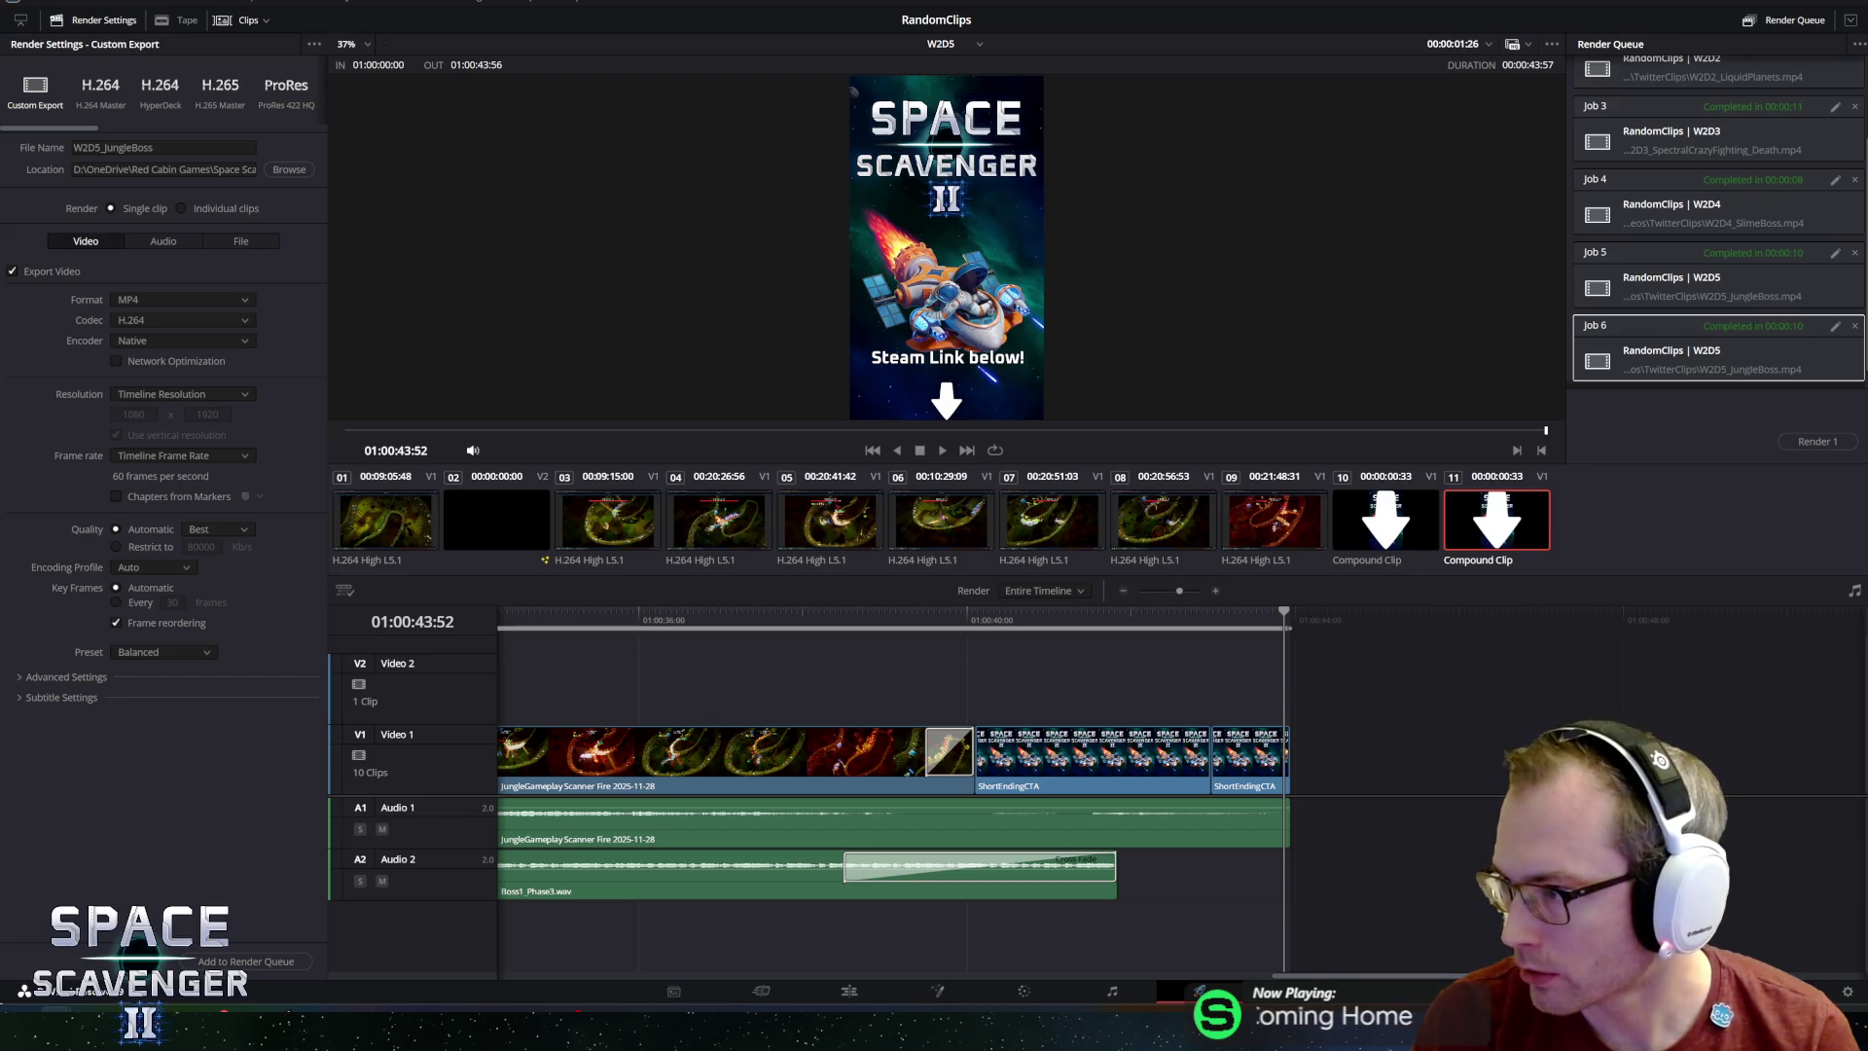
key(alt+Tab)
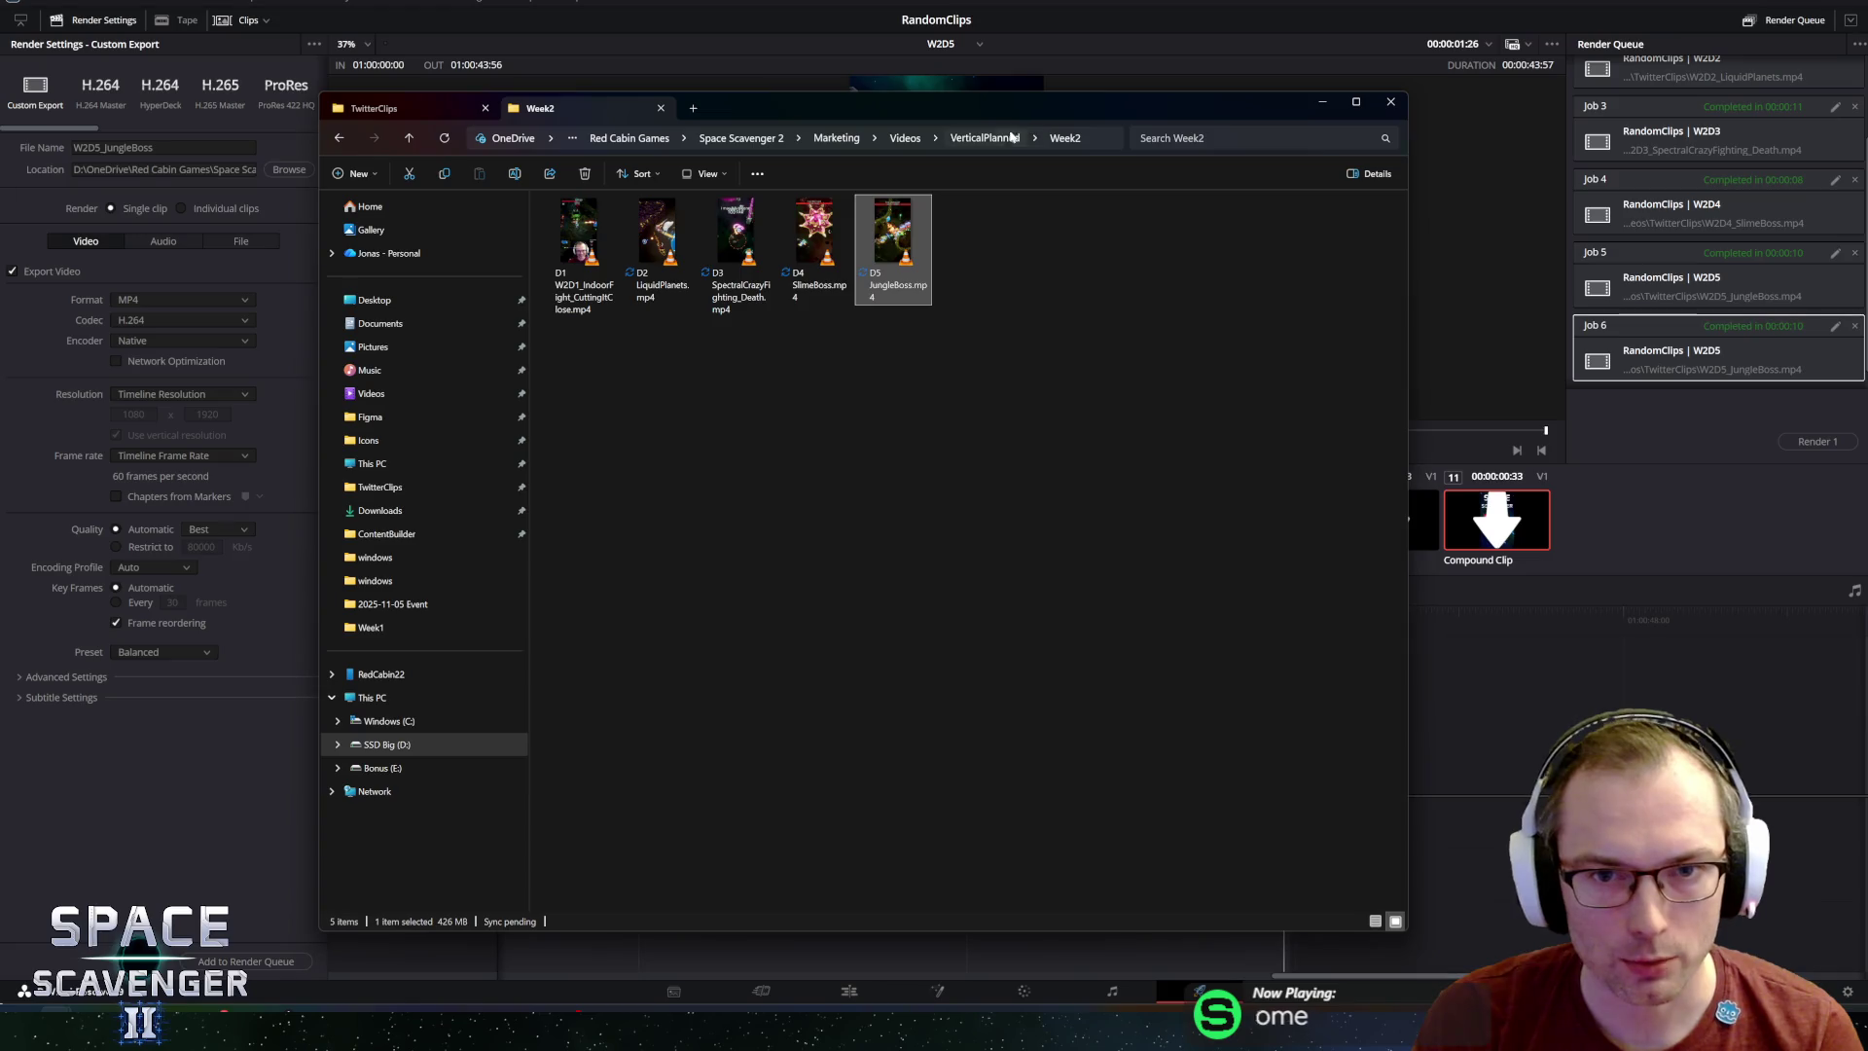
click(1002, 137)
double_click(1022, 225)
drag(600, 362, 1143, 280)
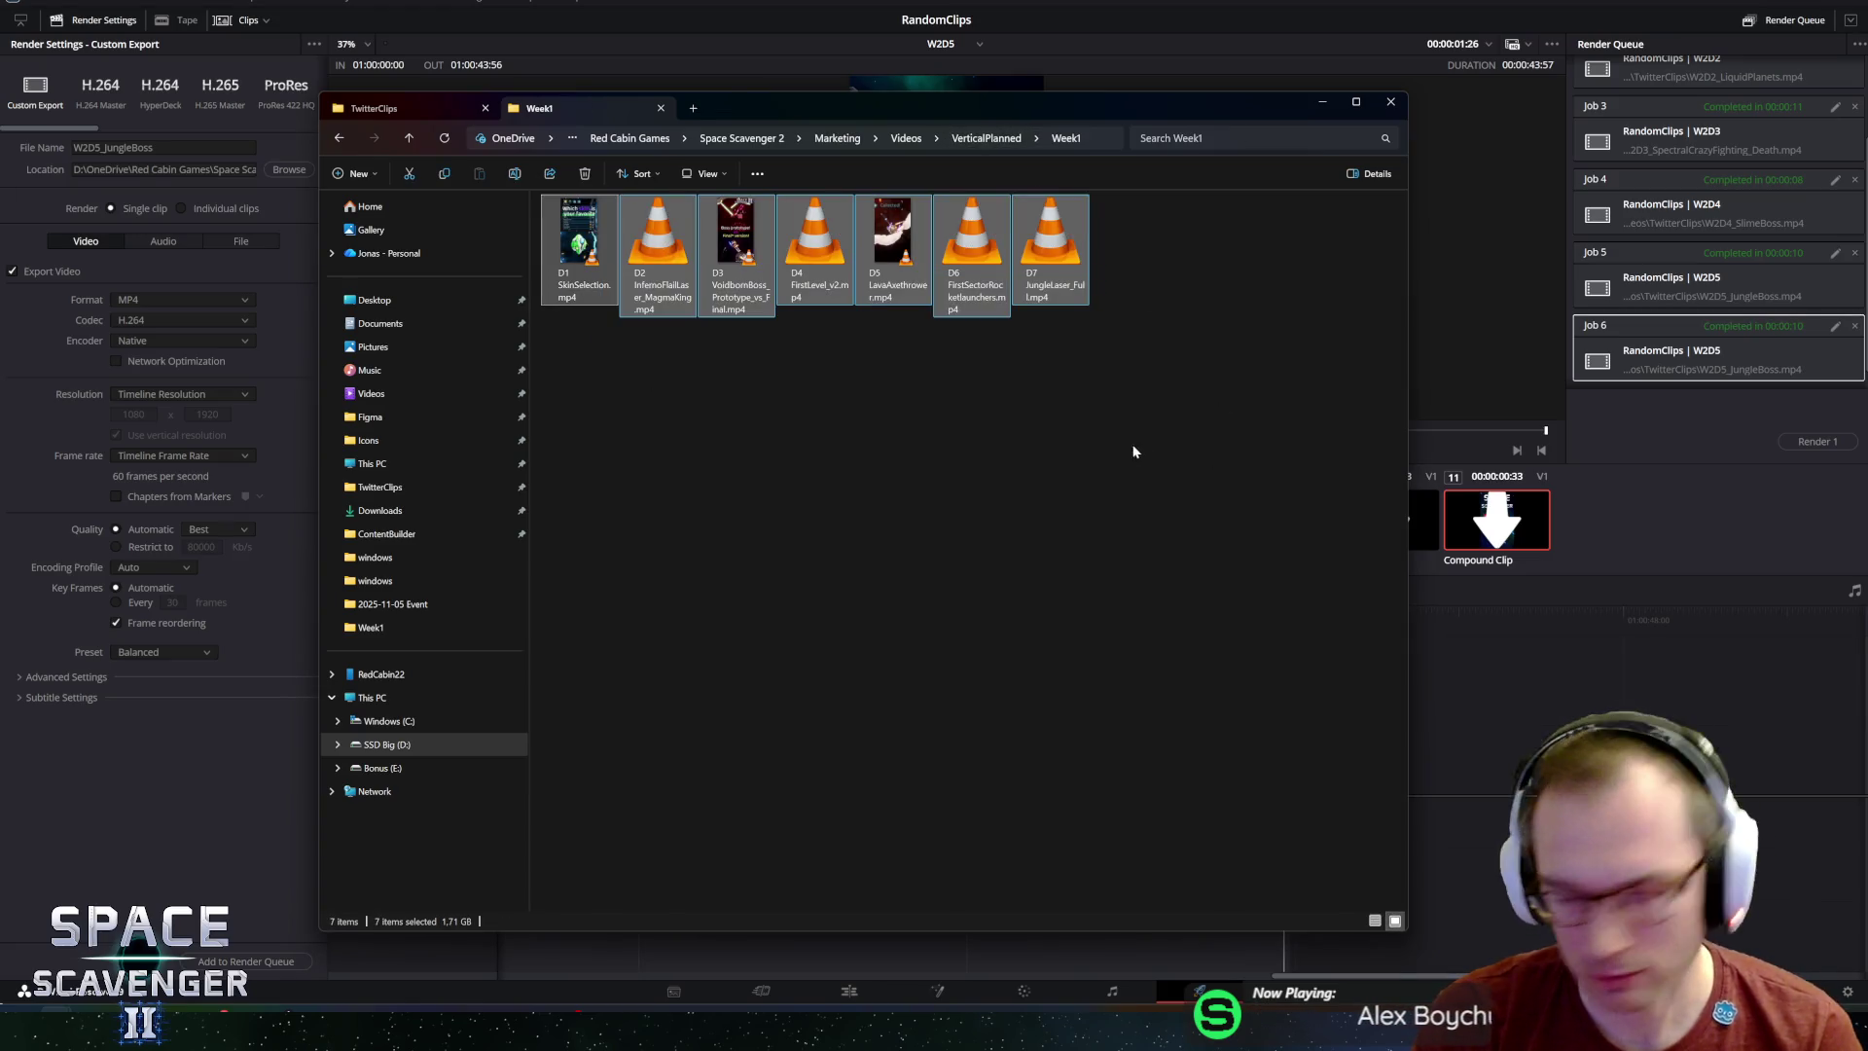
click(1066, 426)
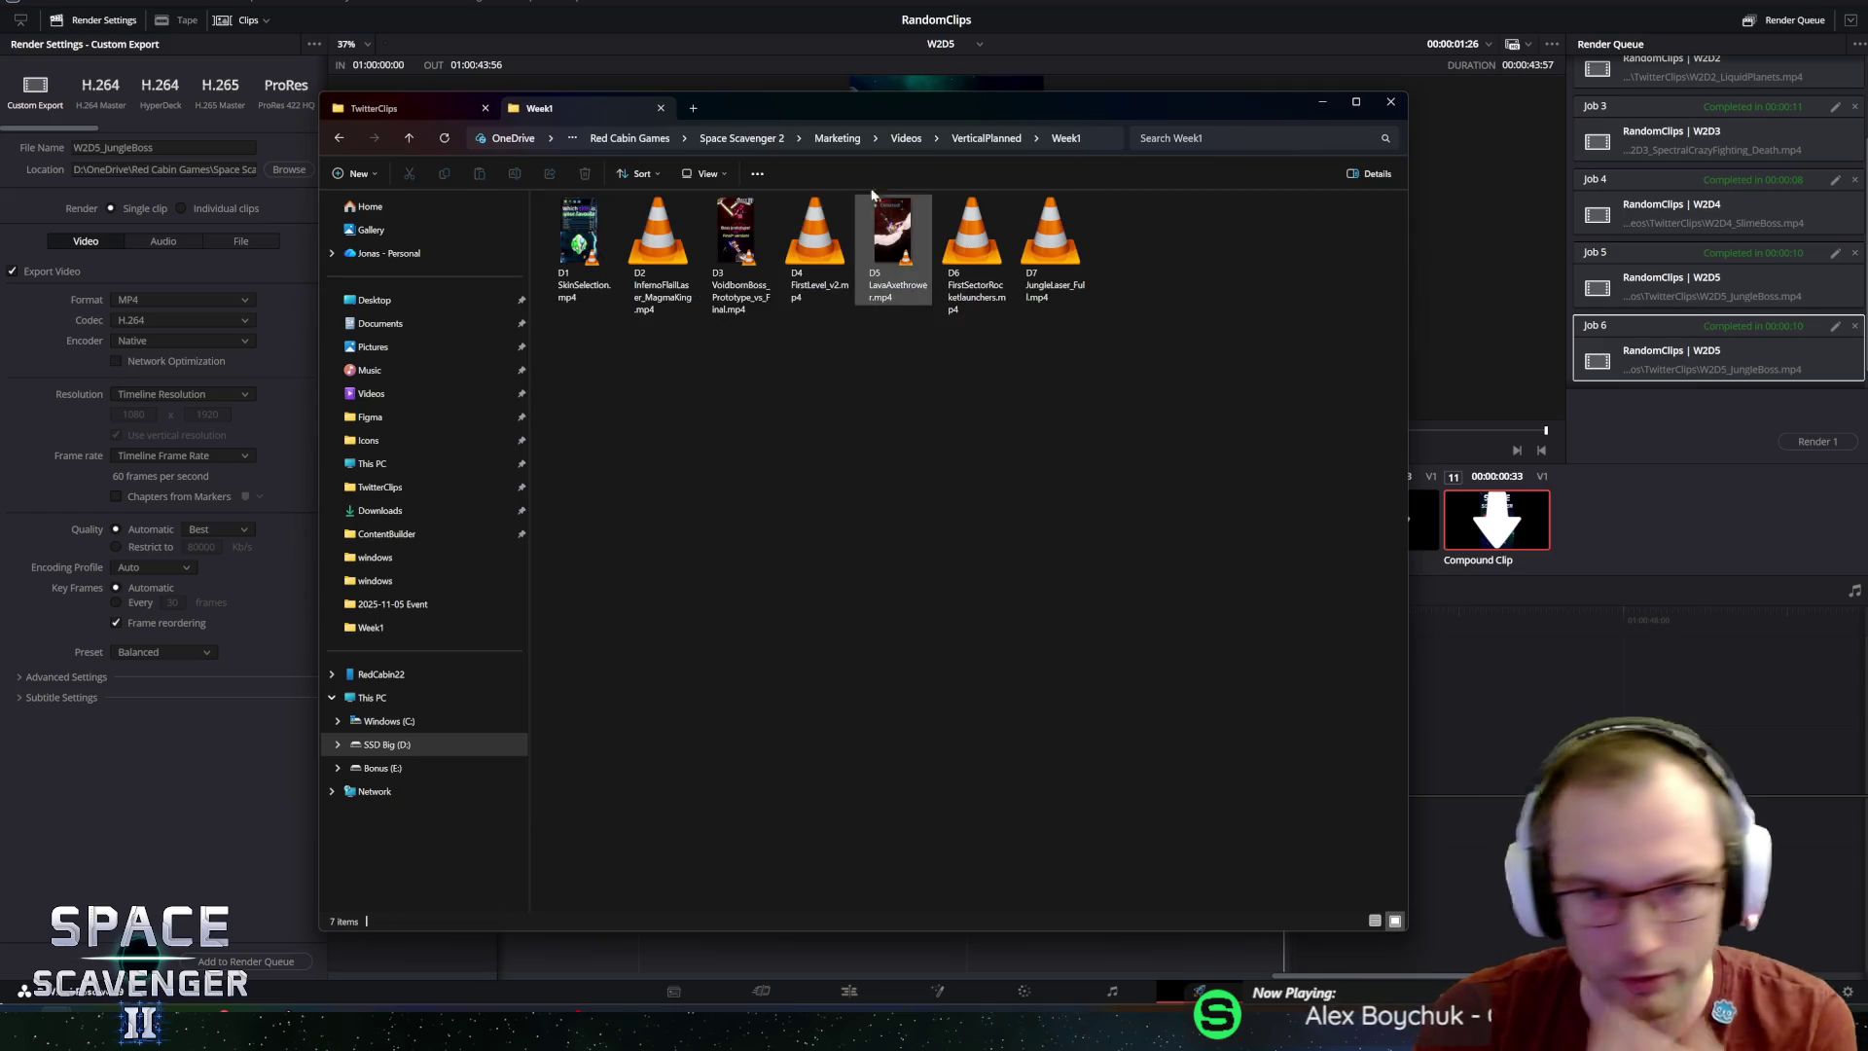
click(986, 145)
double_click(592, 246)
drag(560, 358, 934, 237)
click(989, 405)
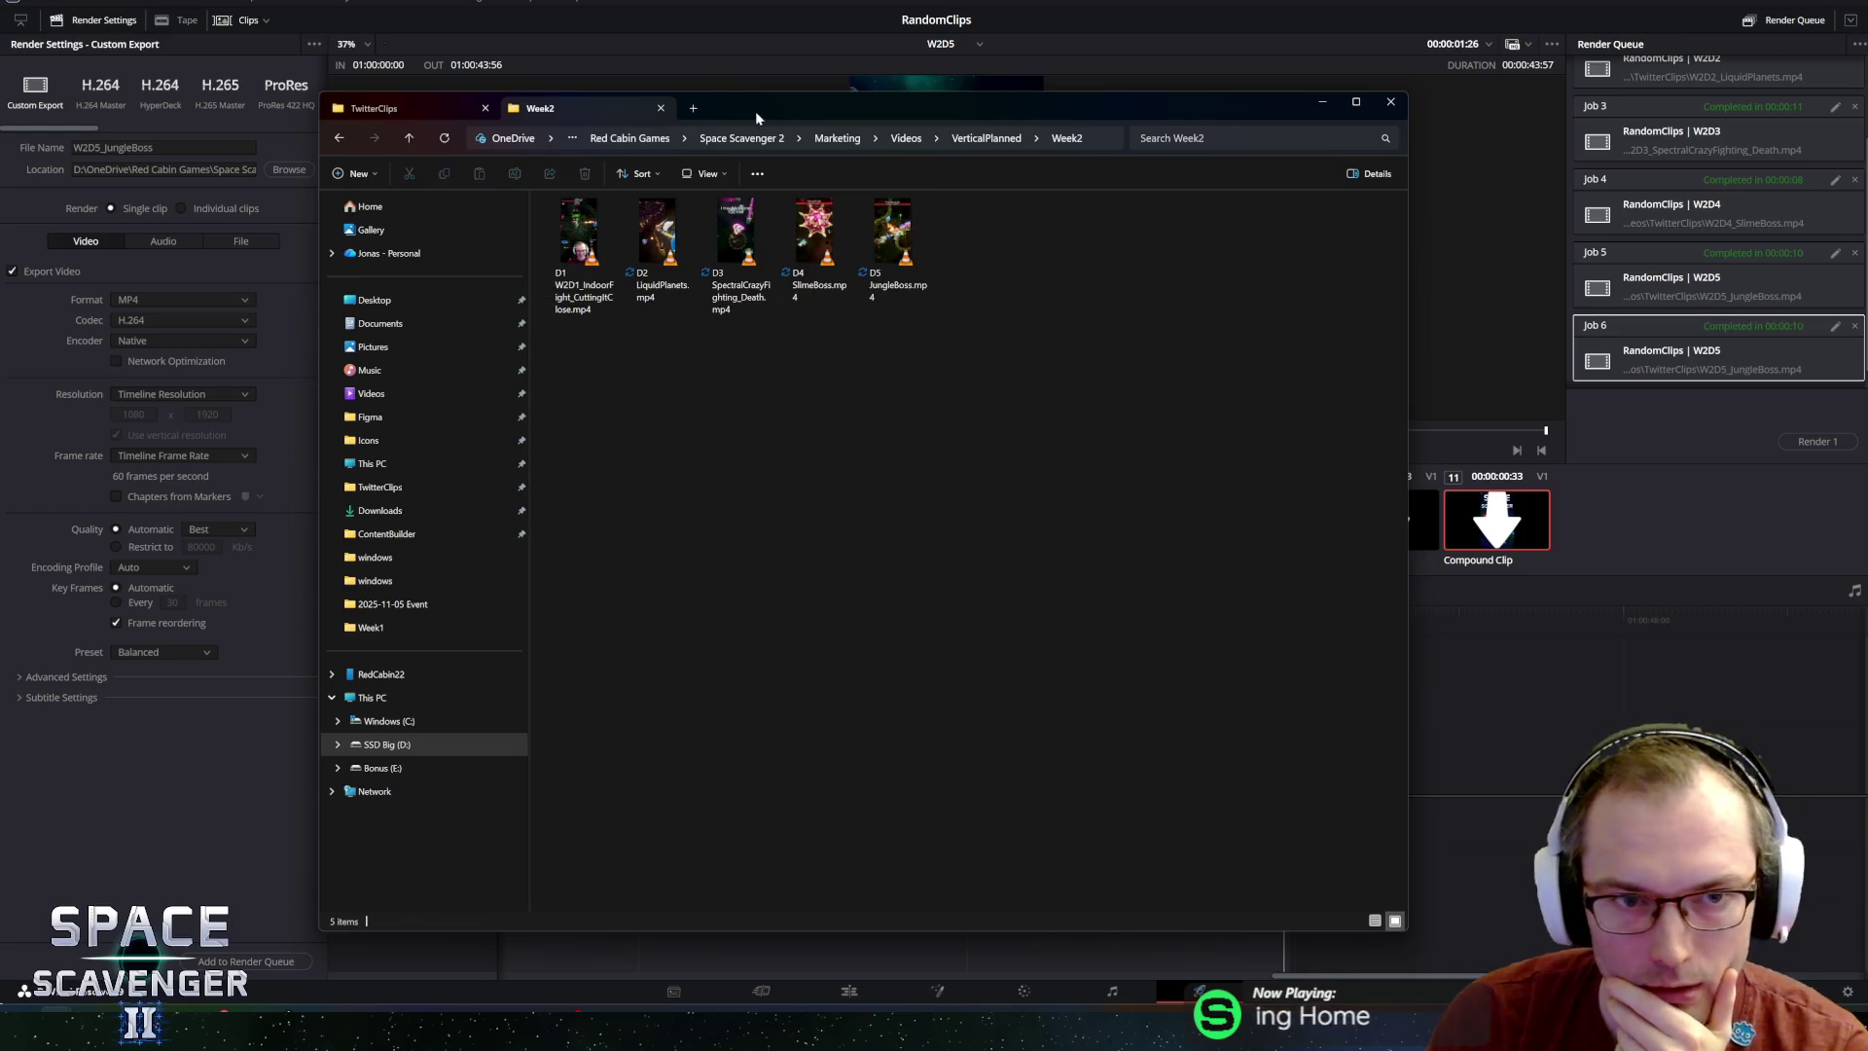
drag(751, 115, 1867, 136)
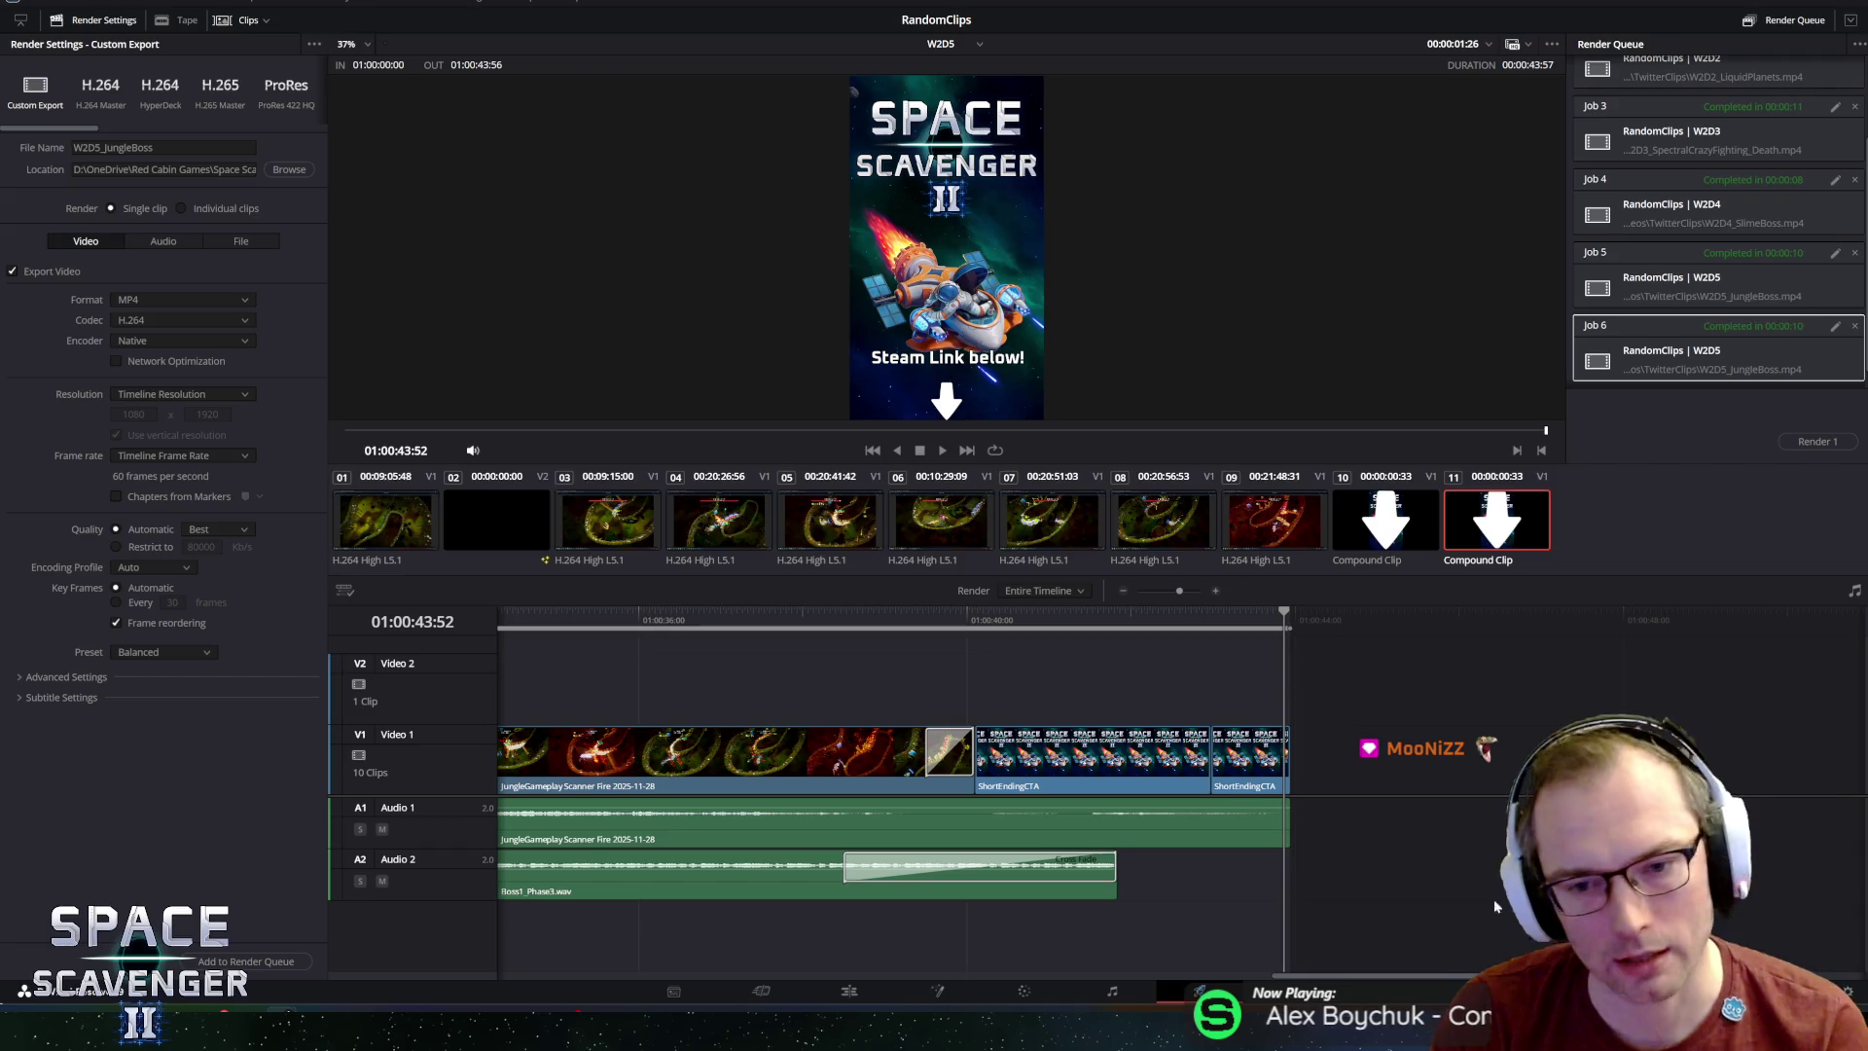
Review the W2D5 edit from the start and through the boss fight, then open the Edit page's _Timelines bin.
key(Home)
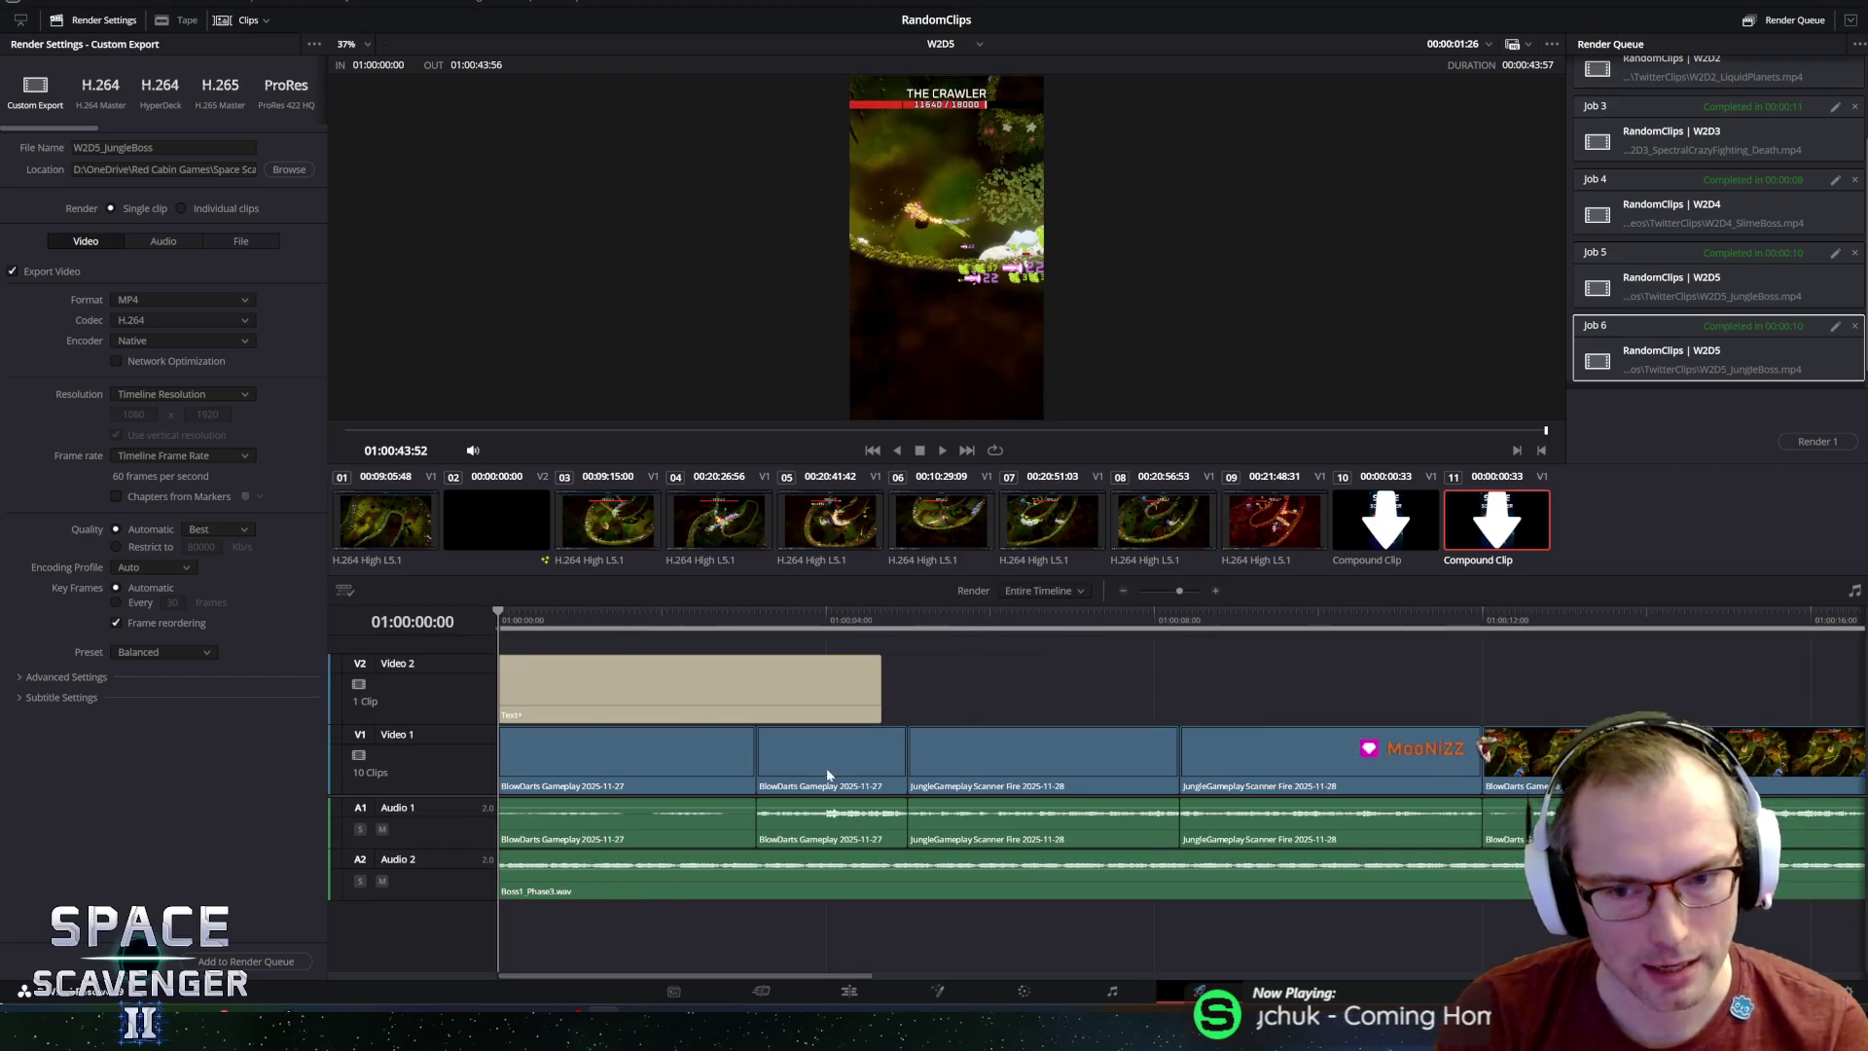
scroll(828, 775, down, 3)
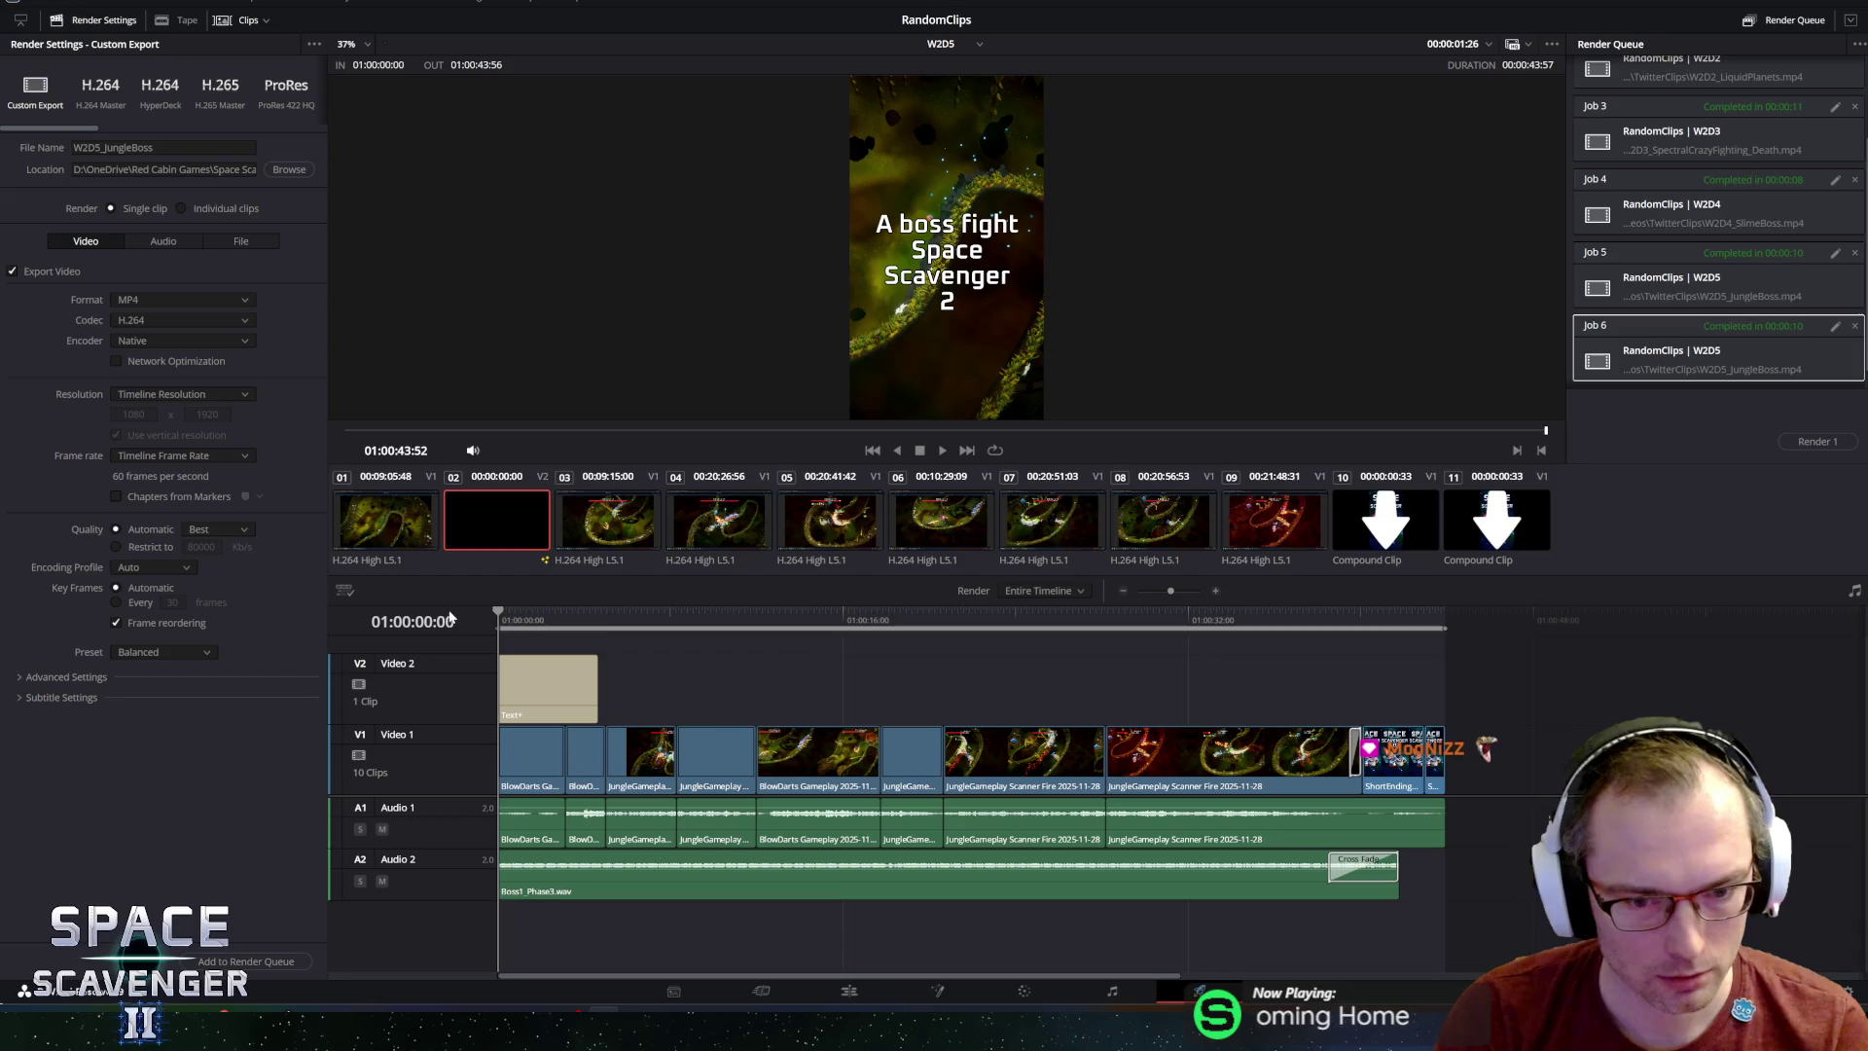
key(space)
key(Home)
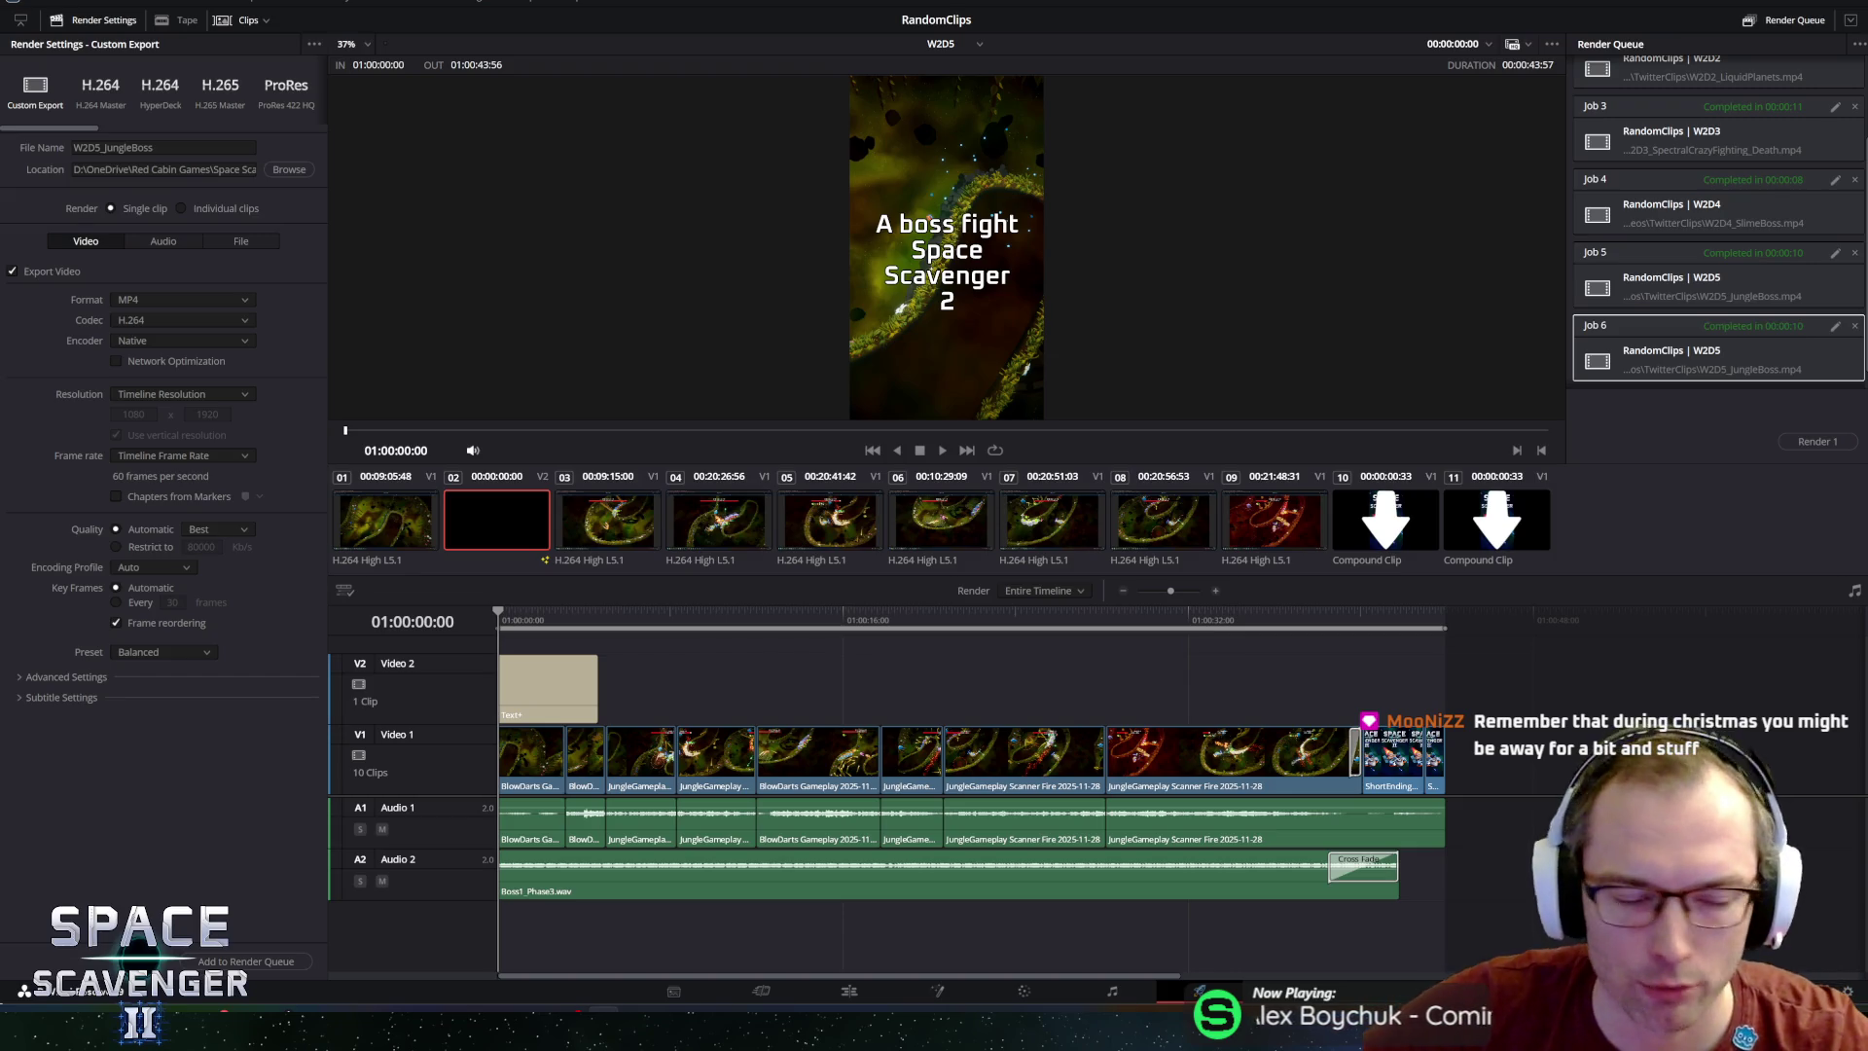
click(911, 623)
mouse_move(912, 626)
mouse_down()
mouse_move(1042, 629)
mouse_move(826, 647)
mouse_move(490, 635)
mouse_move(792, 622)
mouse_move(584, 610)
mouse_up()
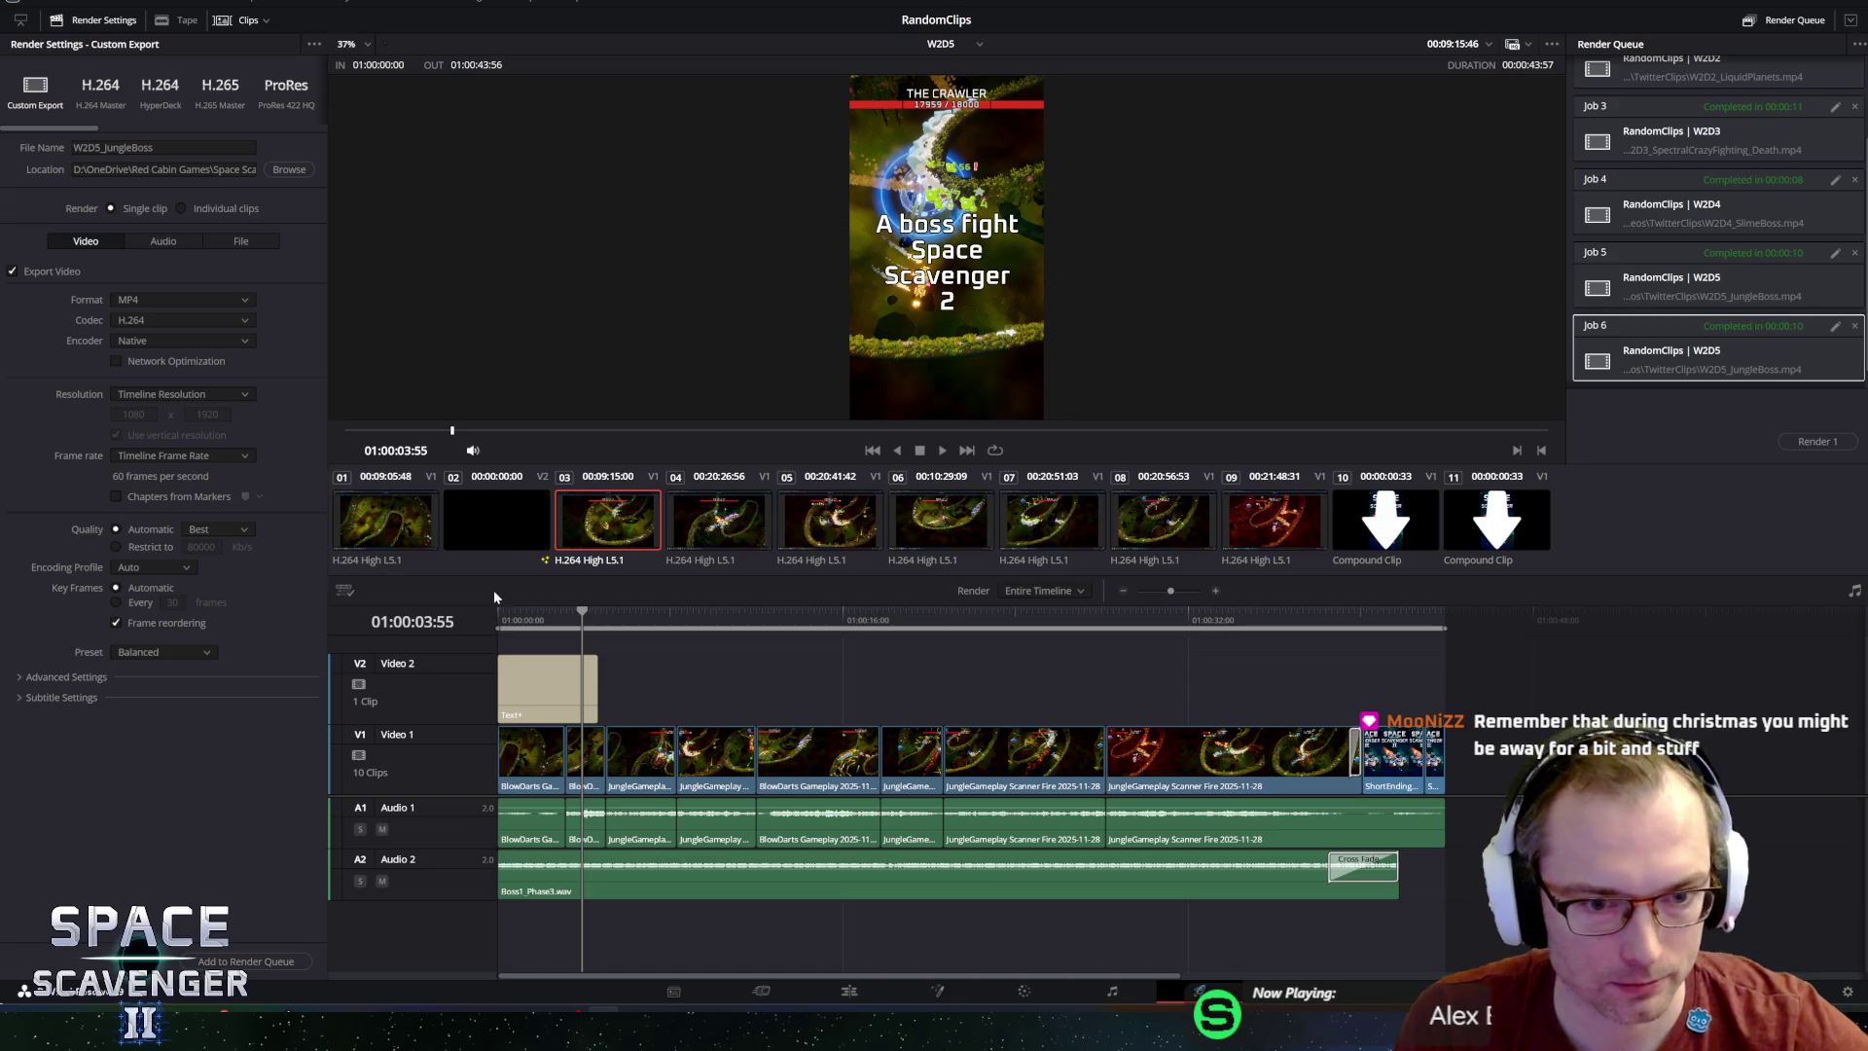
drag(526, 614, 471, 615)
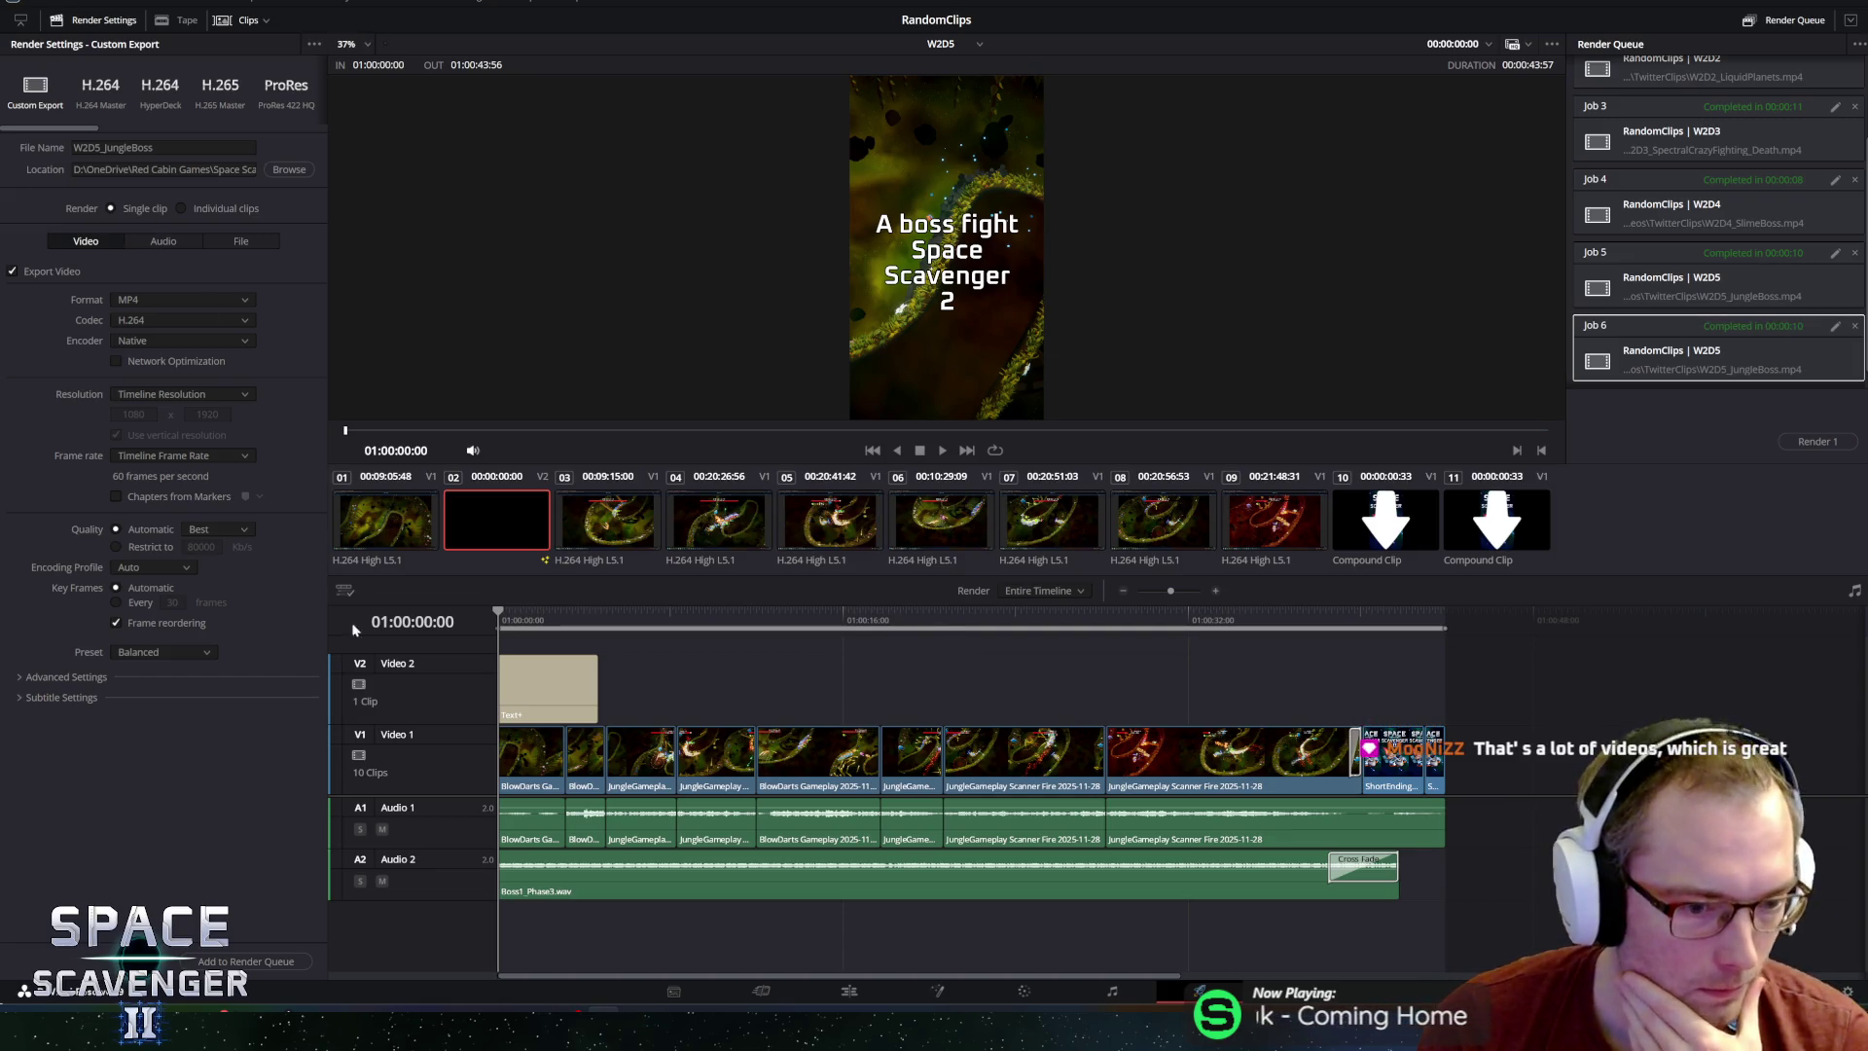
click(832, 994)
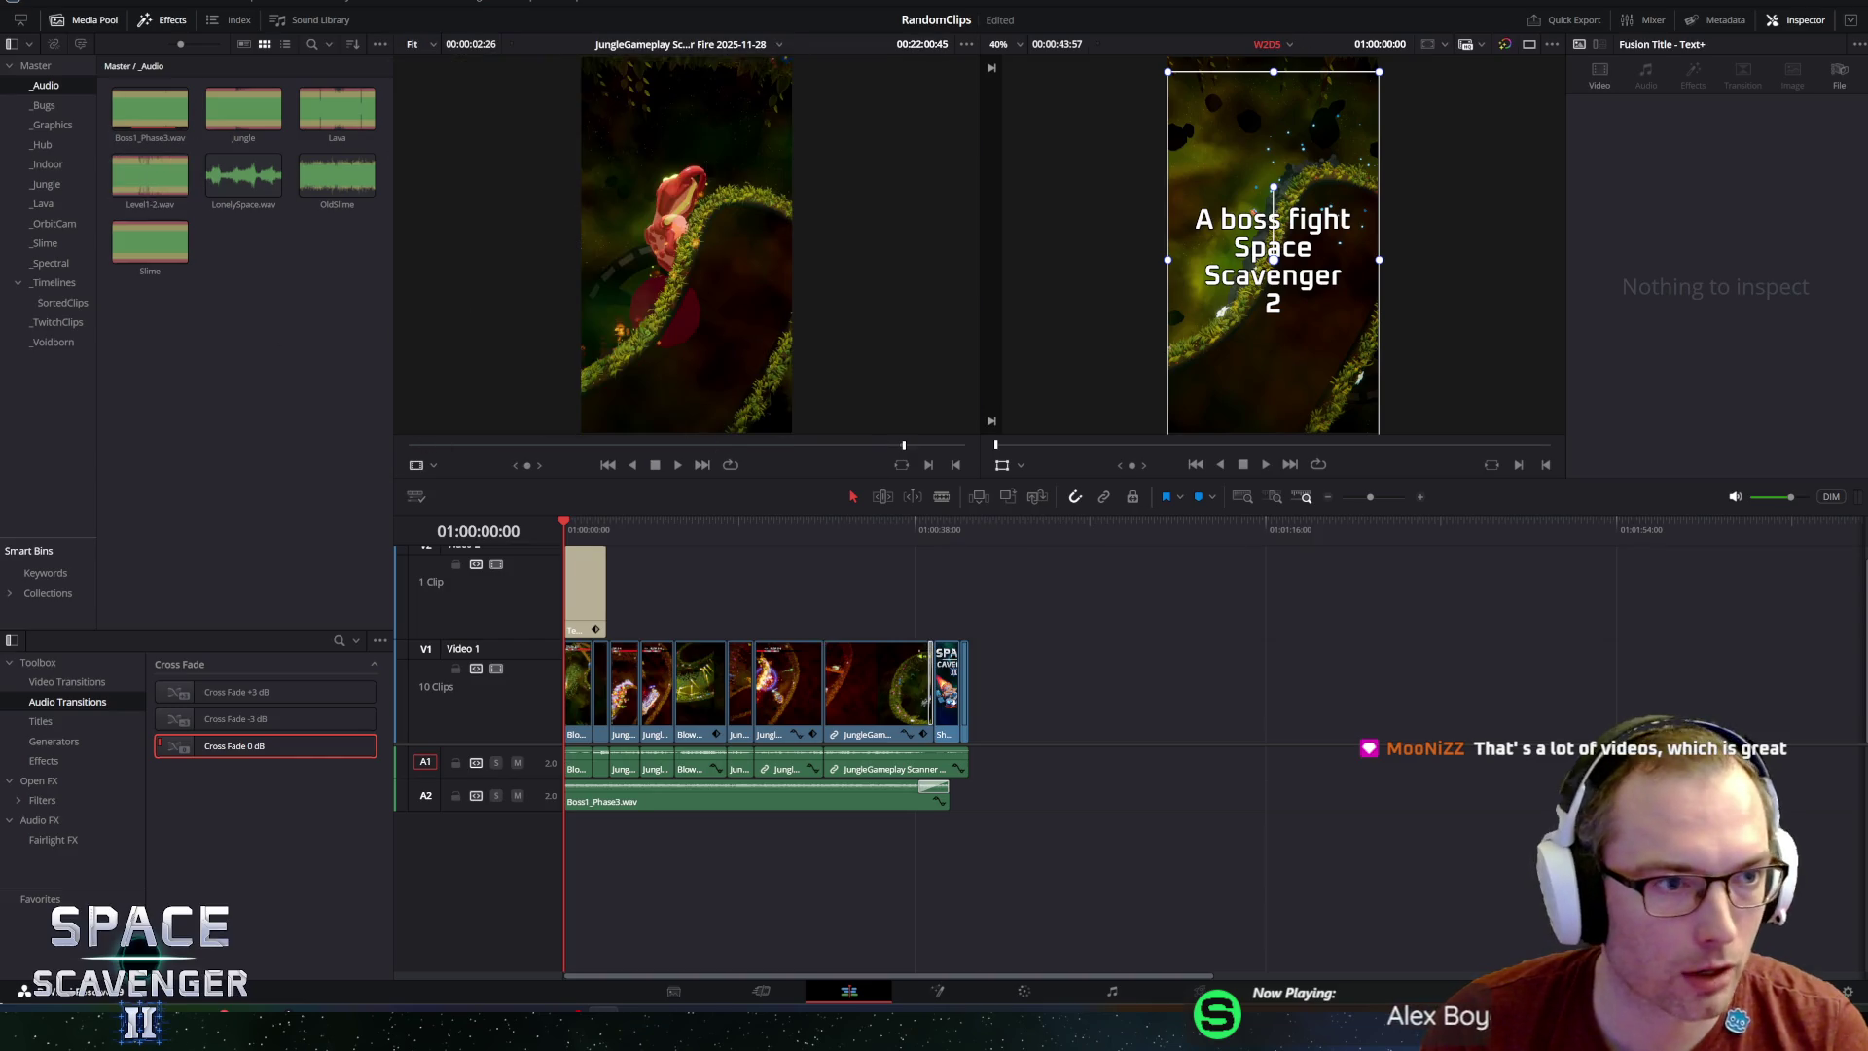
click(50, 282)
Create an empty W2D6 timeline with 2 video and 2 audio tracks, then browse to the Master bin.
right_click(256, 536)
mouse_move(299, 536)
click(574, 543)
text(W2D6)
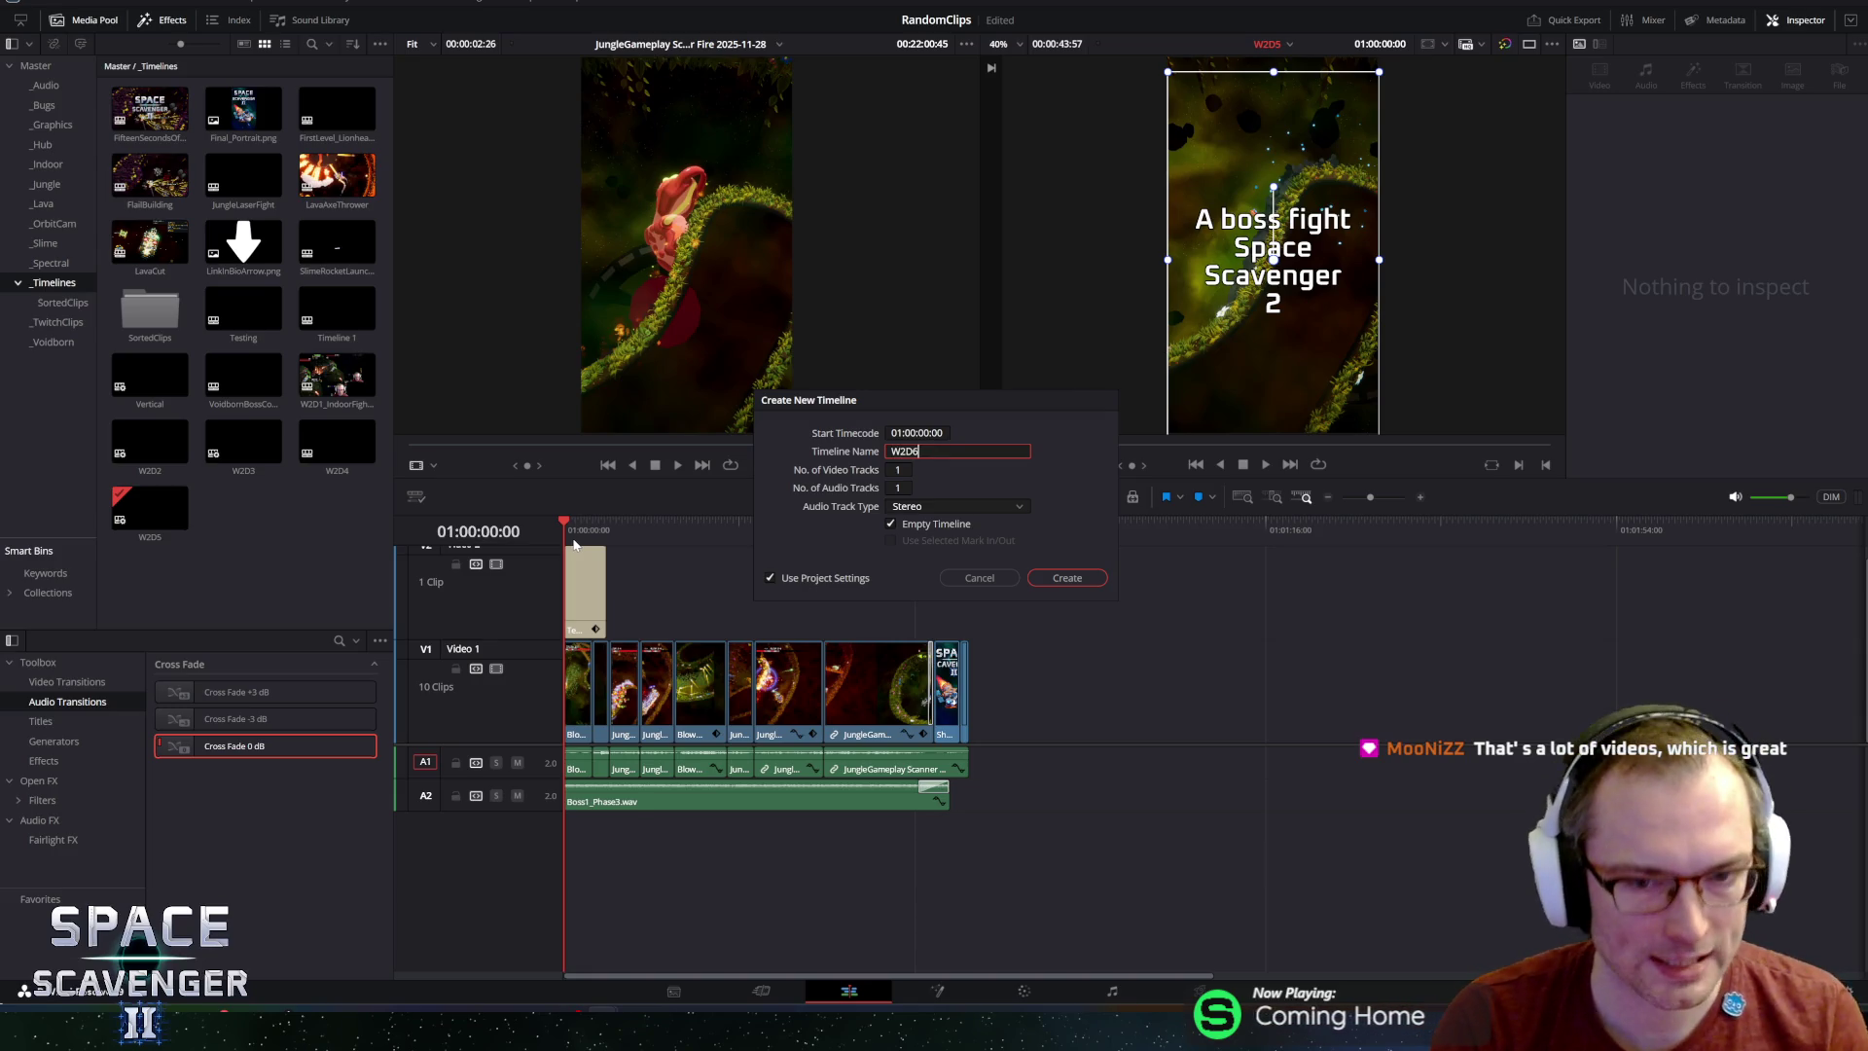
click(892, 469)
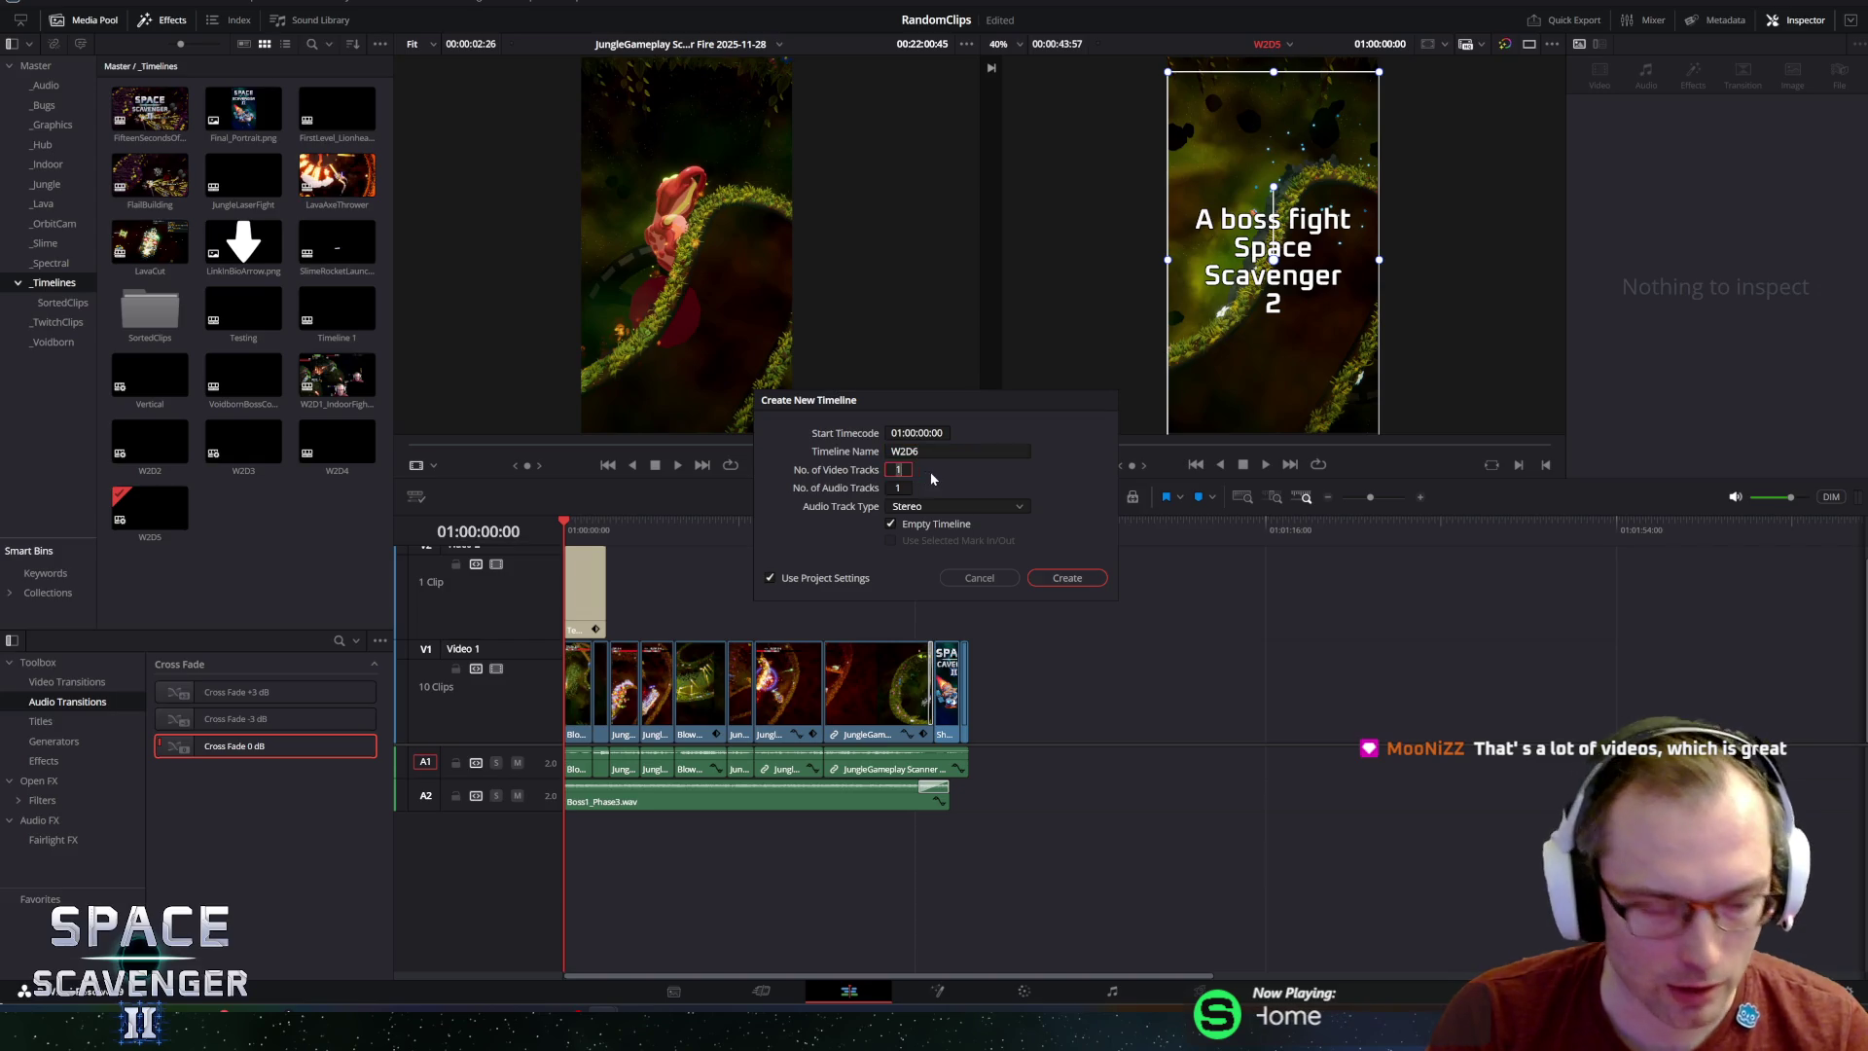
text(2)
key(Tab)
text(2)
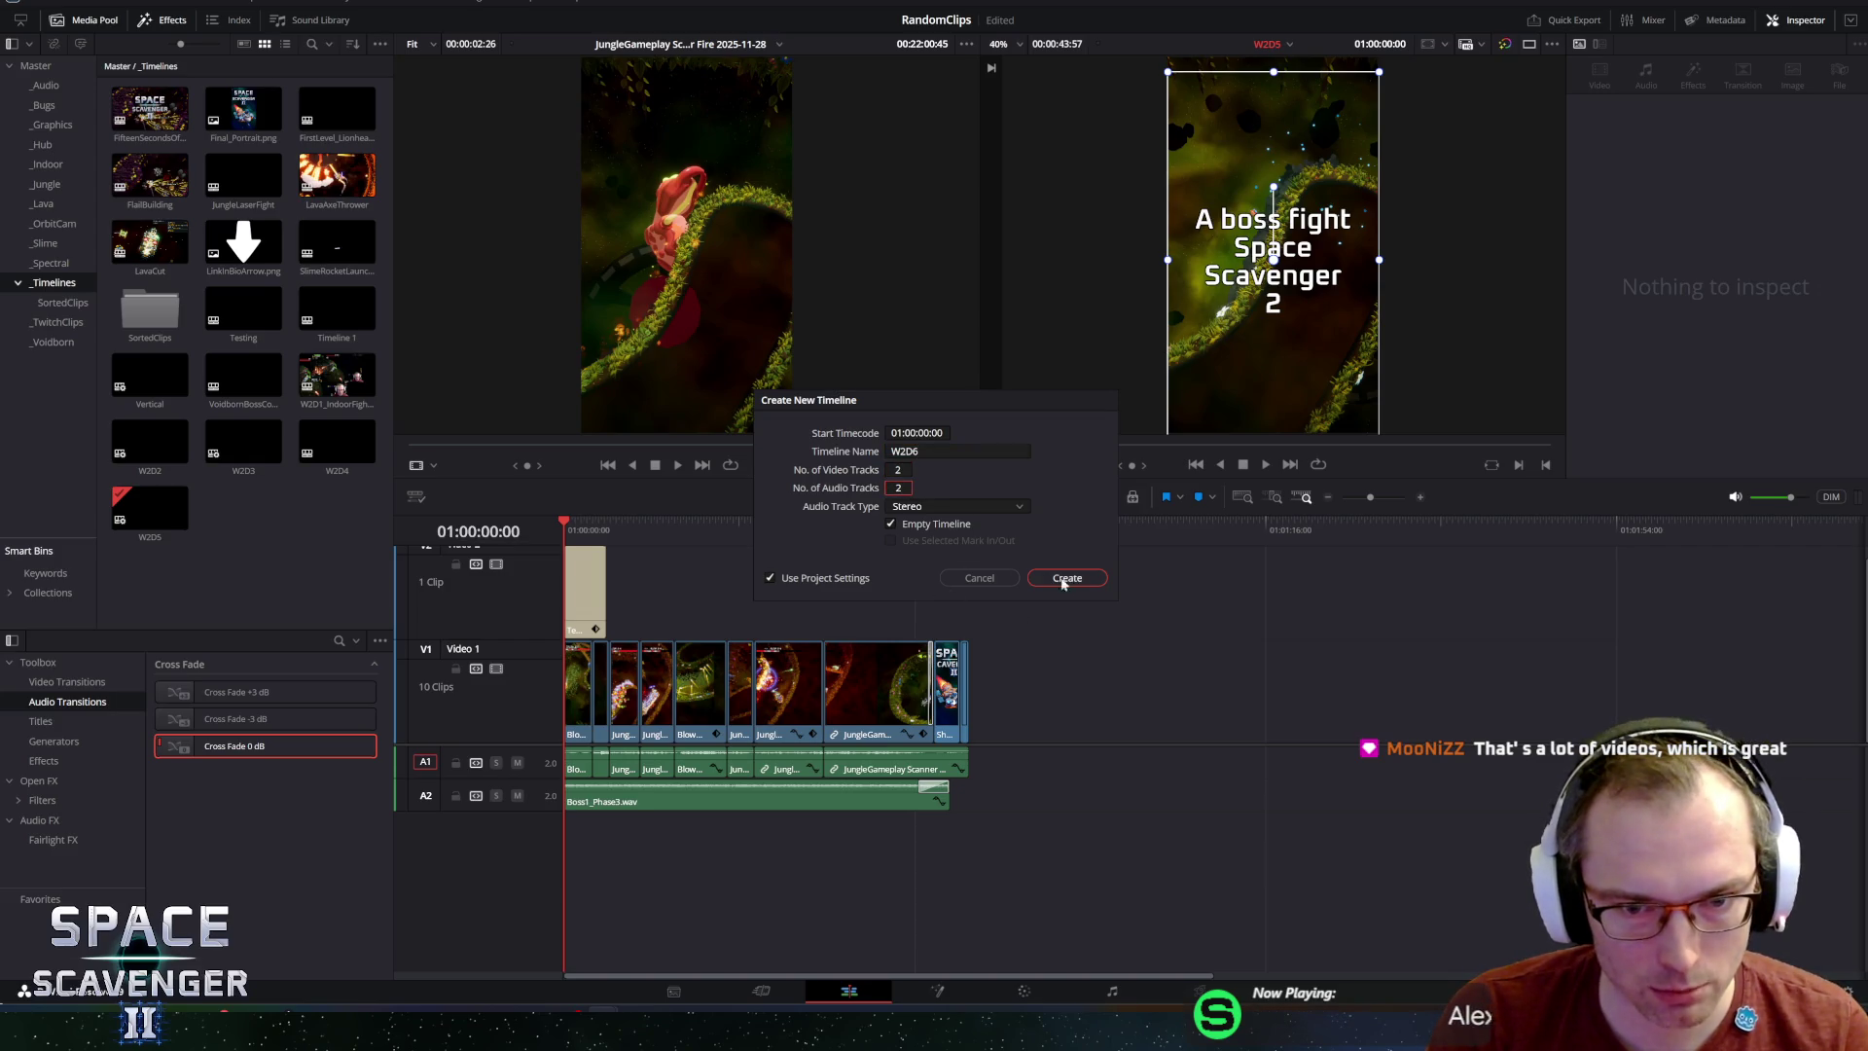
click(1076, 586)
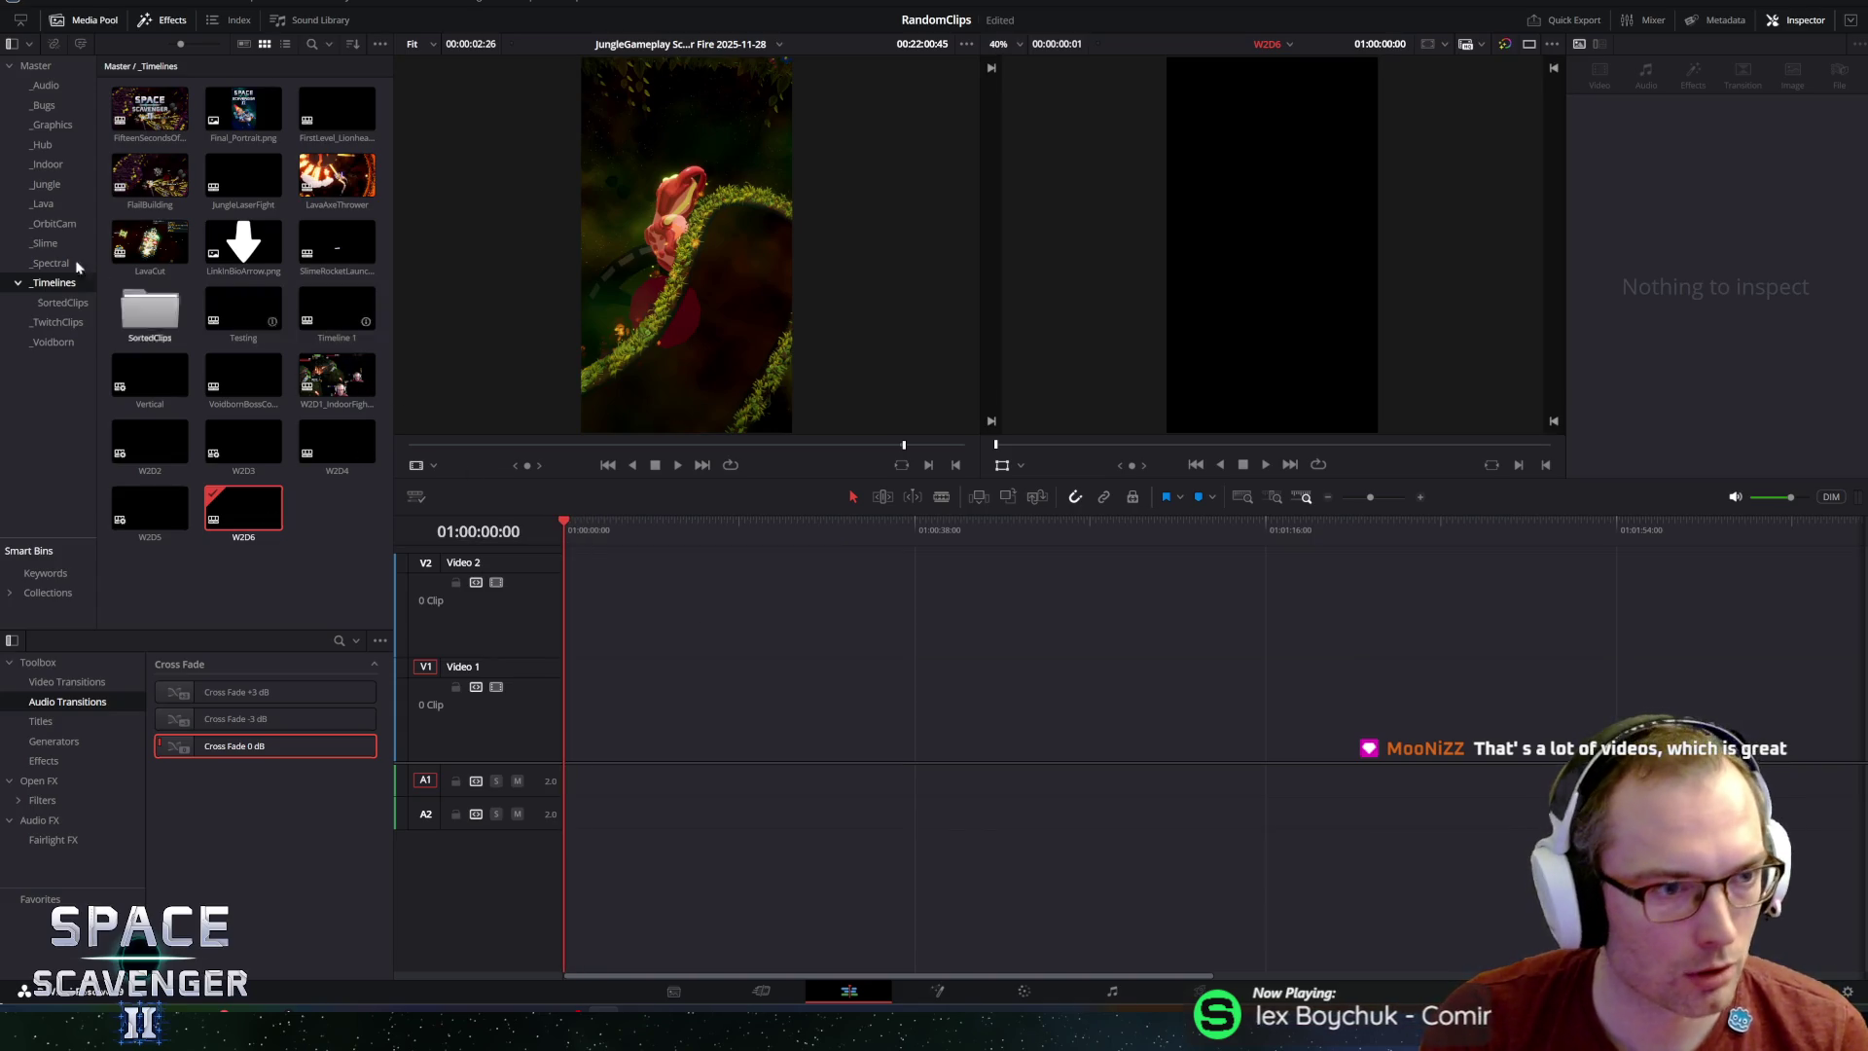
click(43, 203)
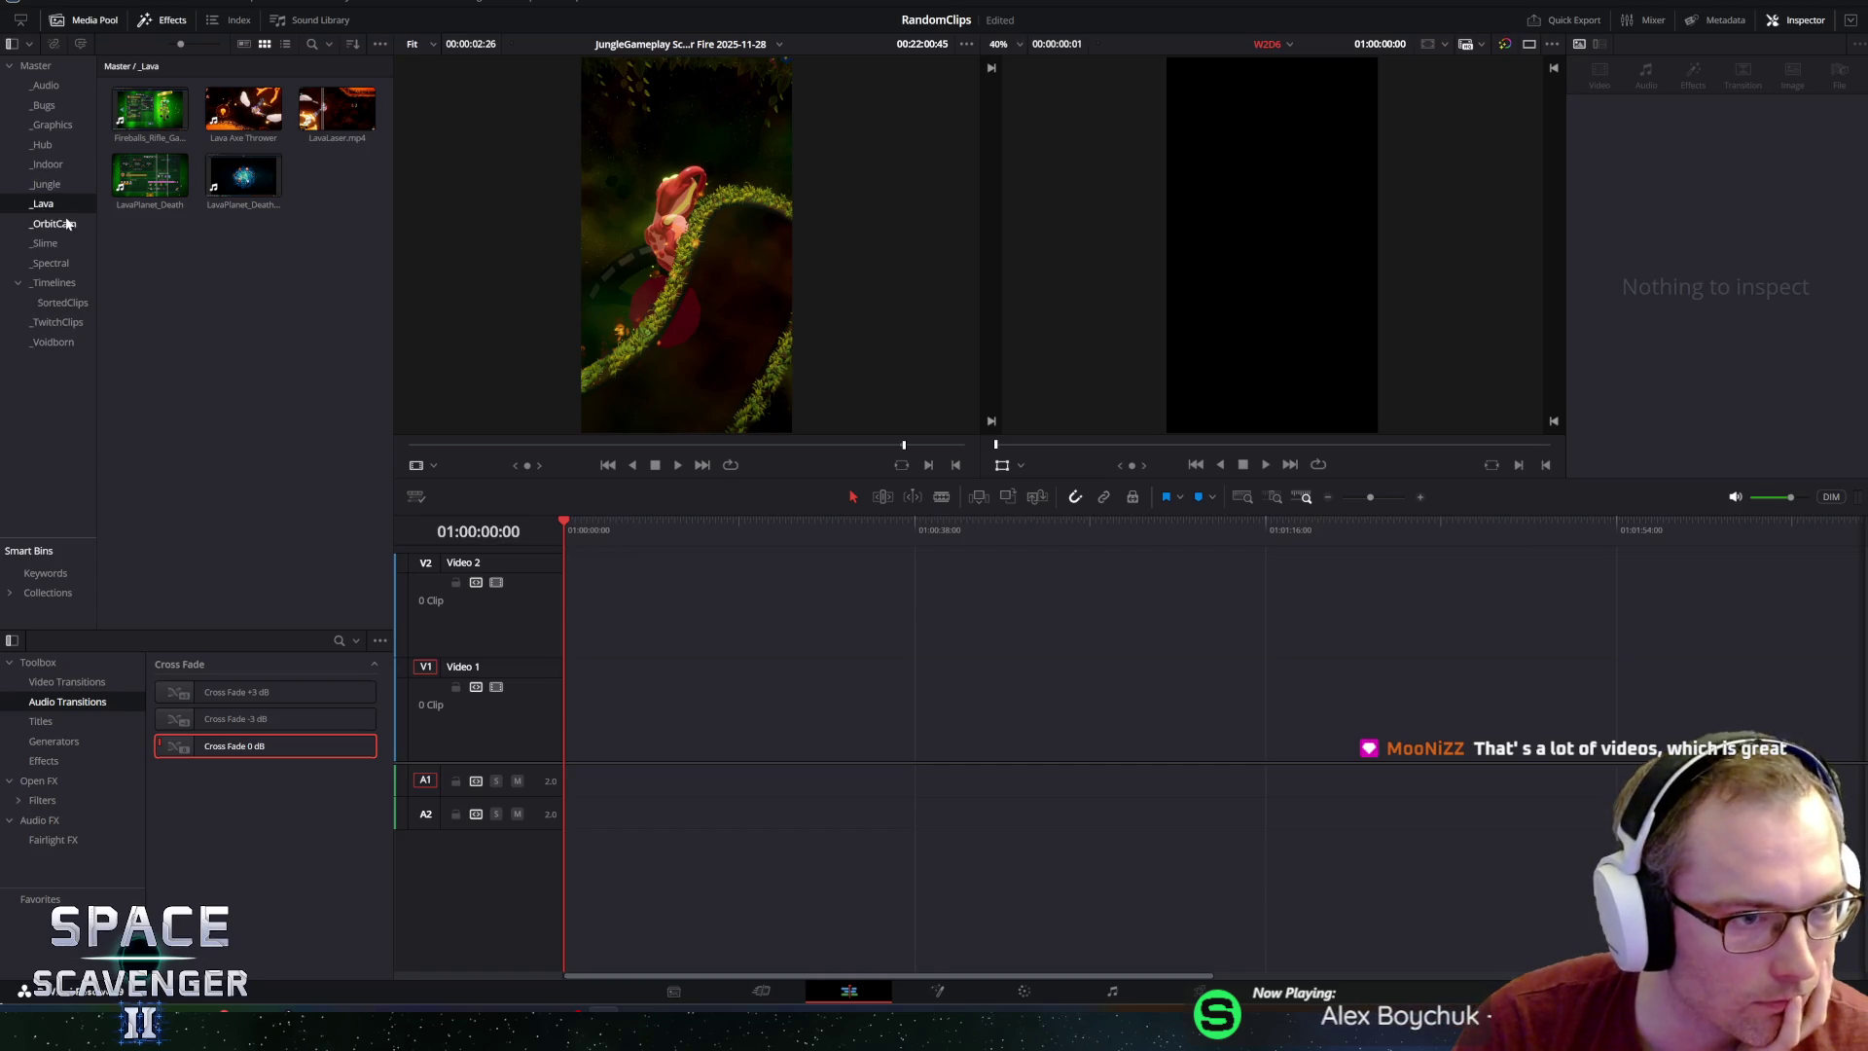
click(37, 65)
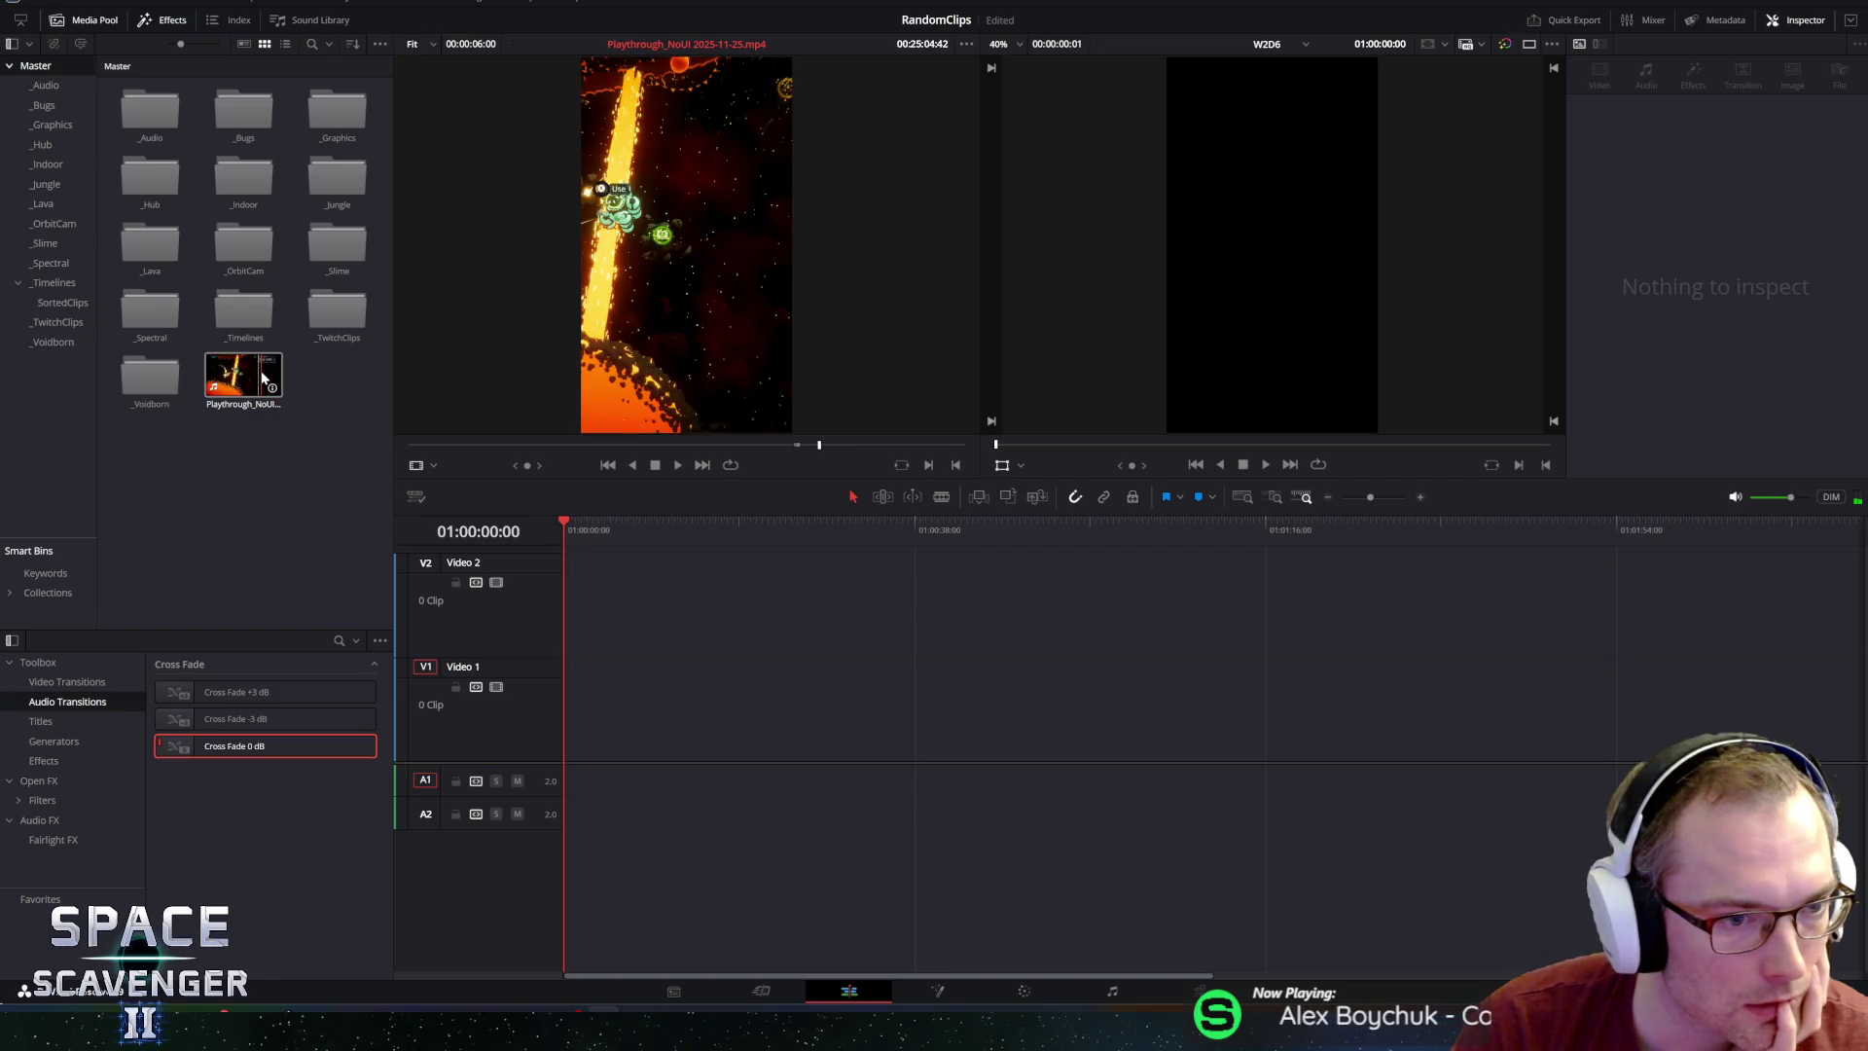
Mark In and Out points around the Magma King fight in the Playthrough_NoUI clip.
click(258, 377)
drag(827, 446, 904, 455)
mouse_move(526, 465)
mouse_down()
mouse_move(487, 465)
mouse_move(515, 465)
mouse_up()
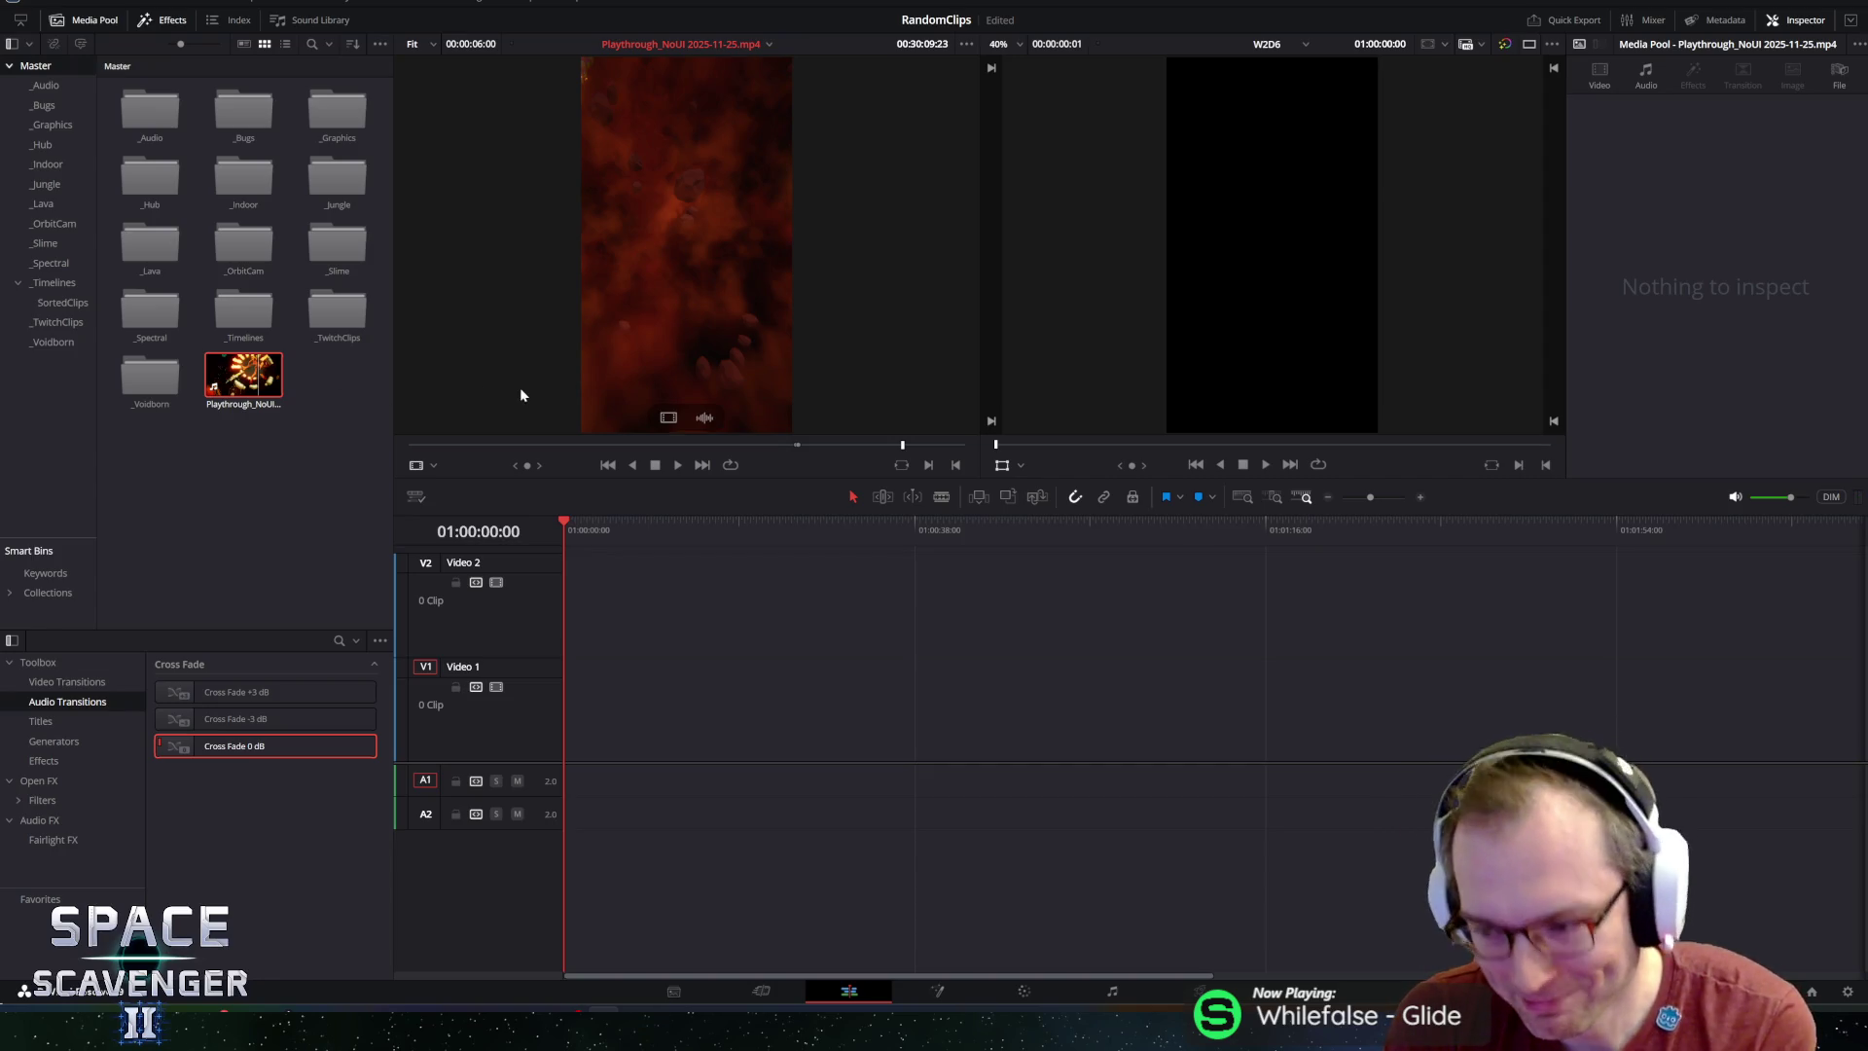
click(929, 467)
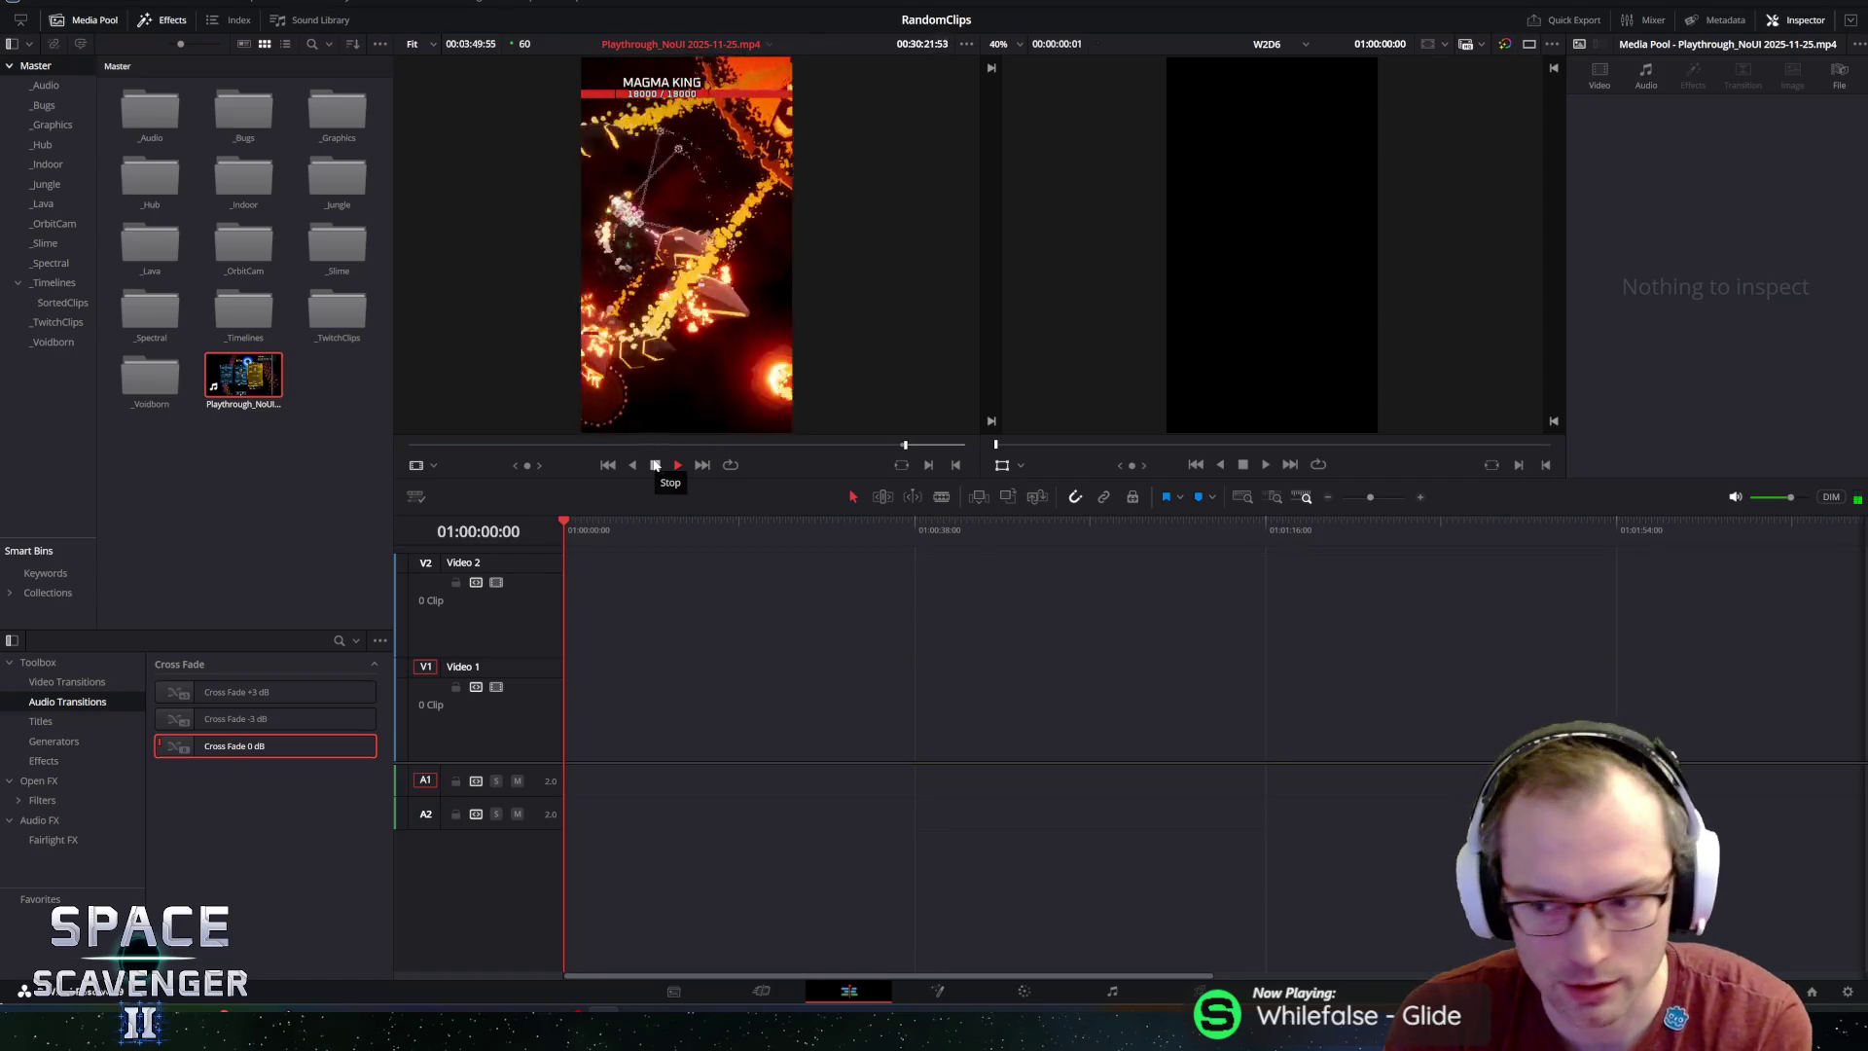
click(656, 465)
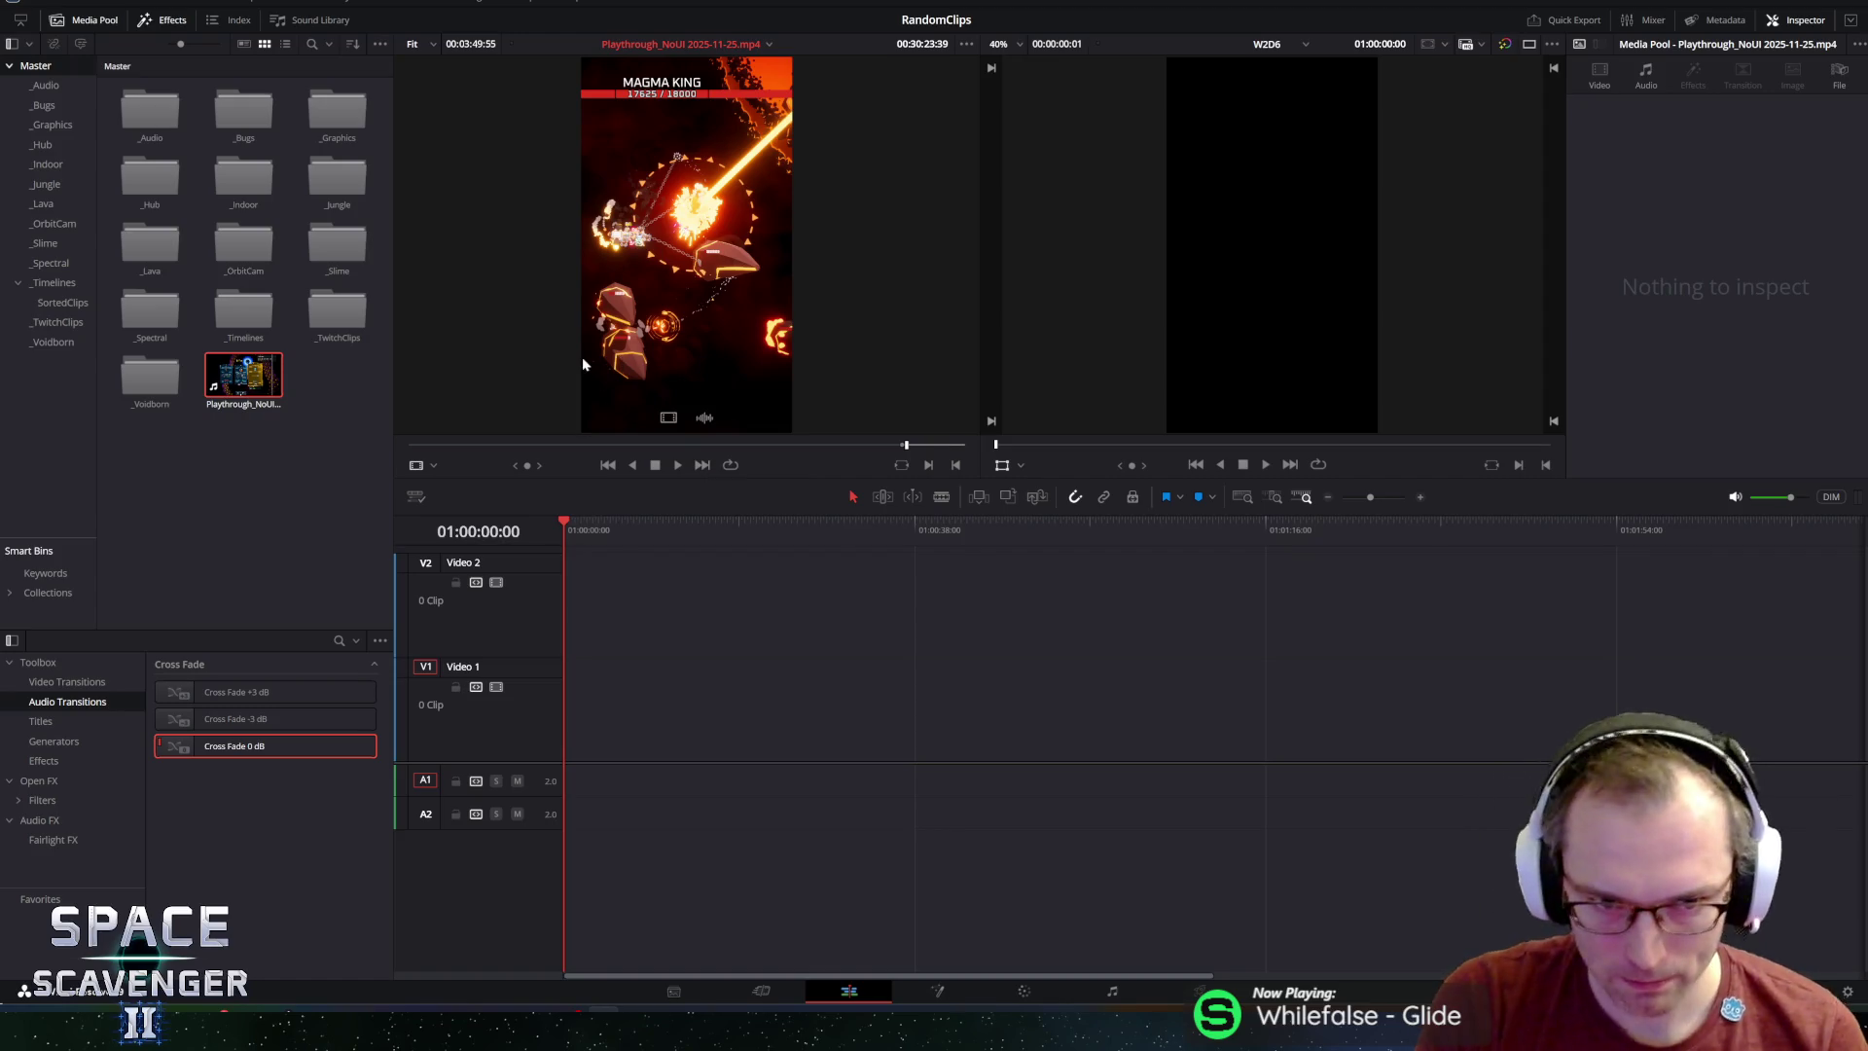
mouse_move(523, 466)
mouse_down()
mouse_move(578, 466)
mouse_move(438, 466)
mouse_move(454, 466)
mouse_up()
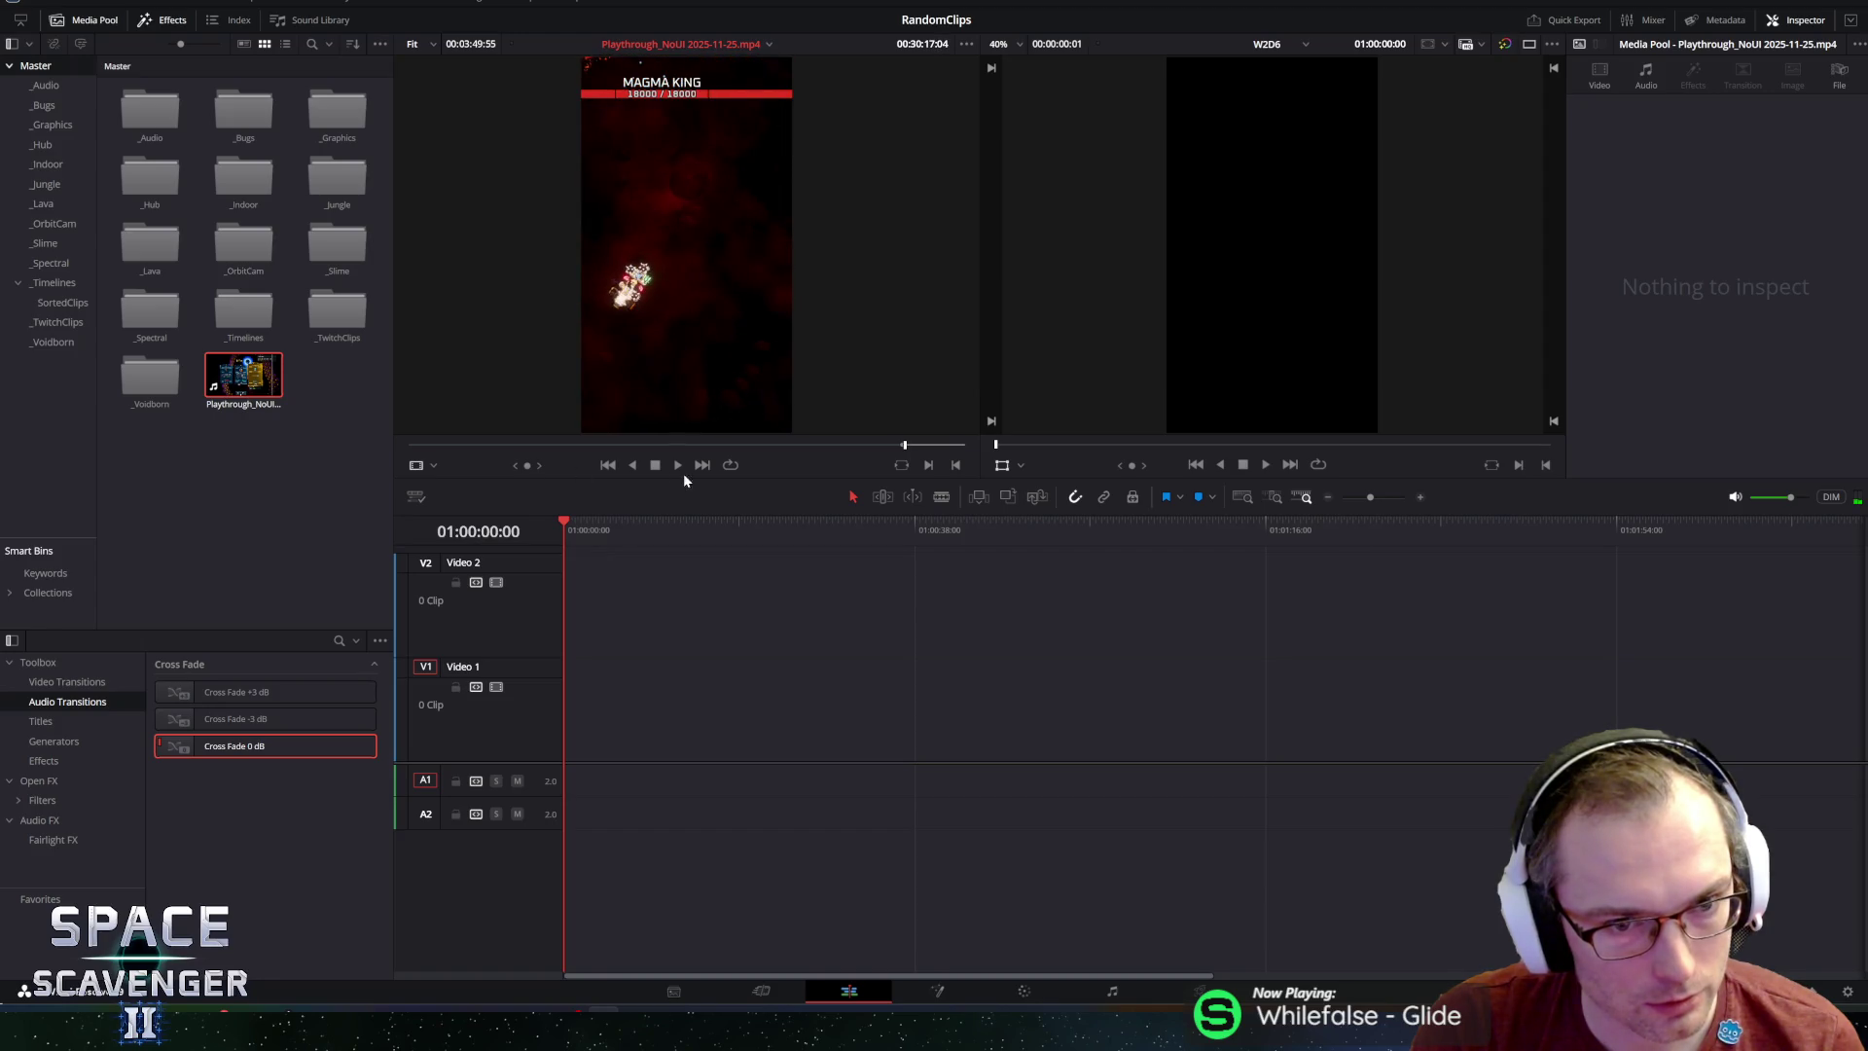
click(960, 466)
Place the marked Magma King section on V1/A1 of W2D6 and slide it to the start.
mouse_move(693, 354)
mouse_down()
mouse_move(841, 710)
mouse_move(686, 725)
mouse_up()
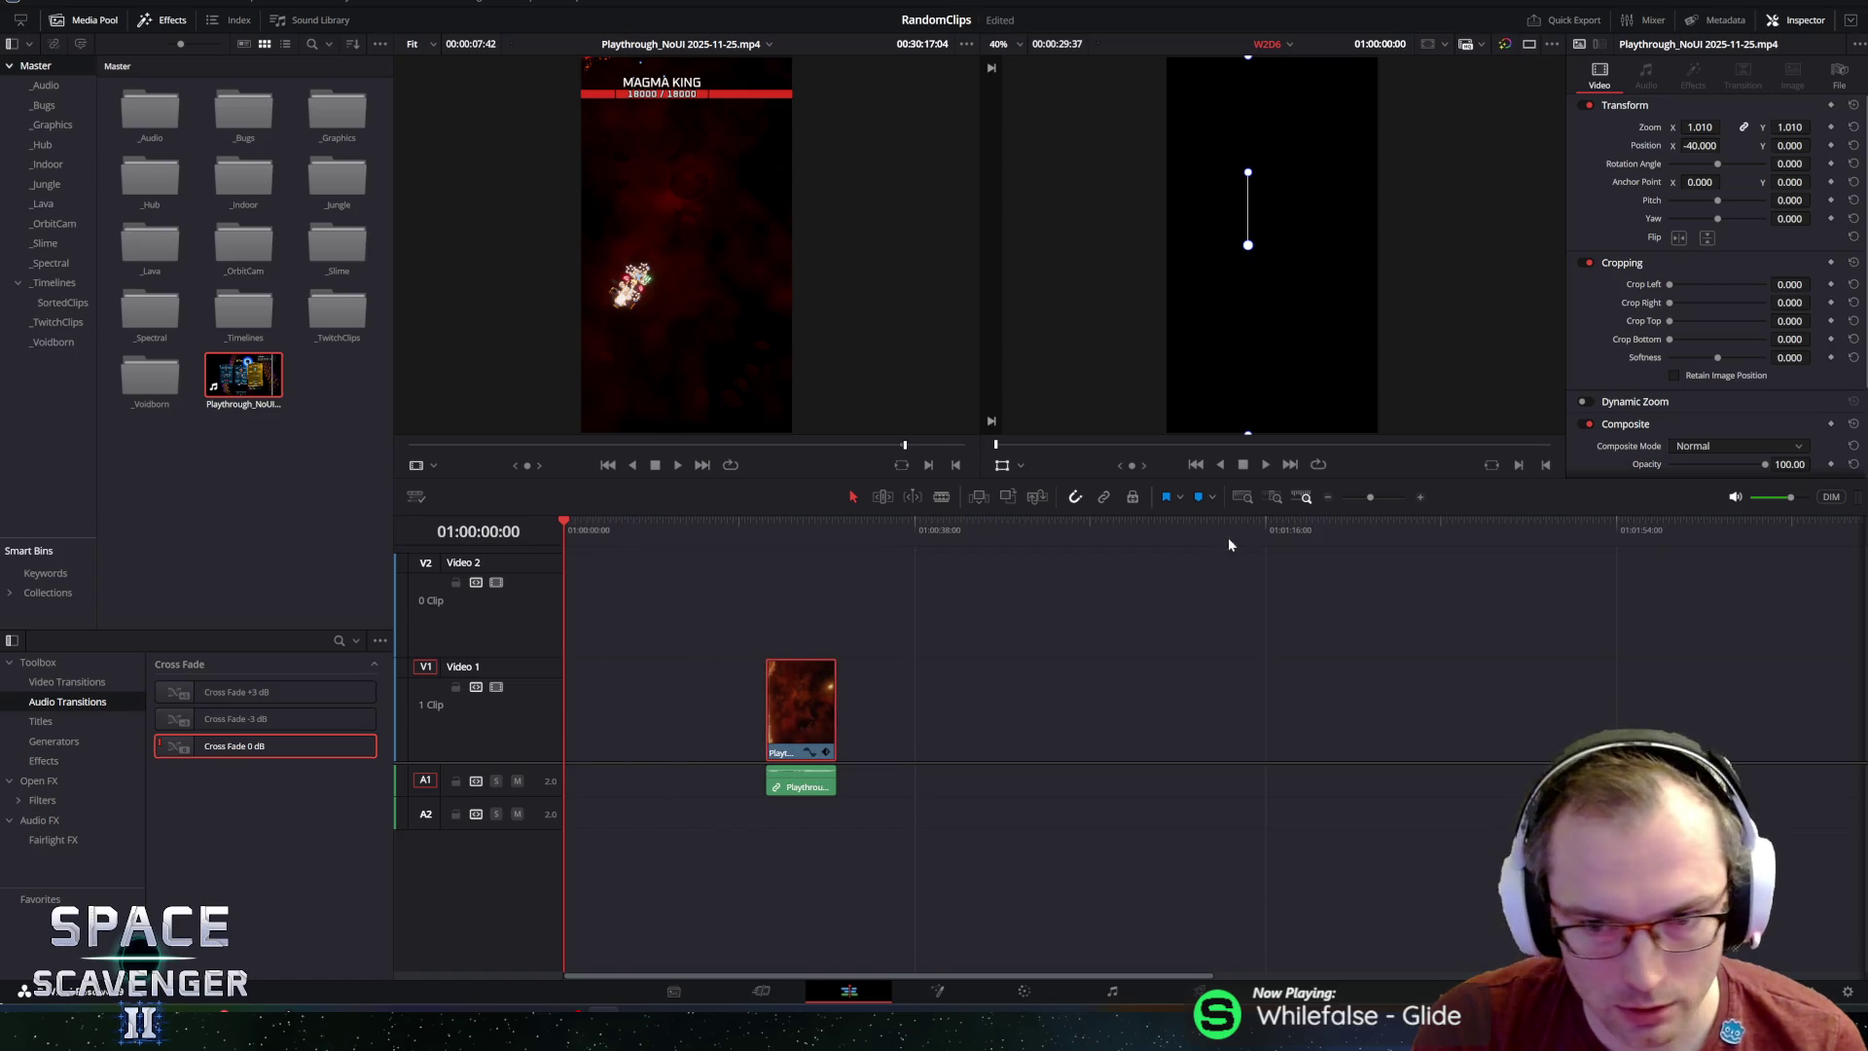
click(1103, 497)
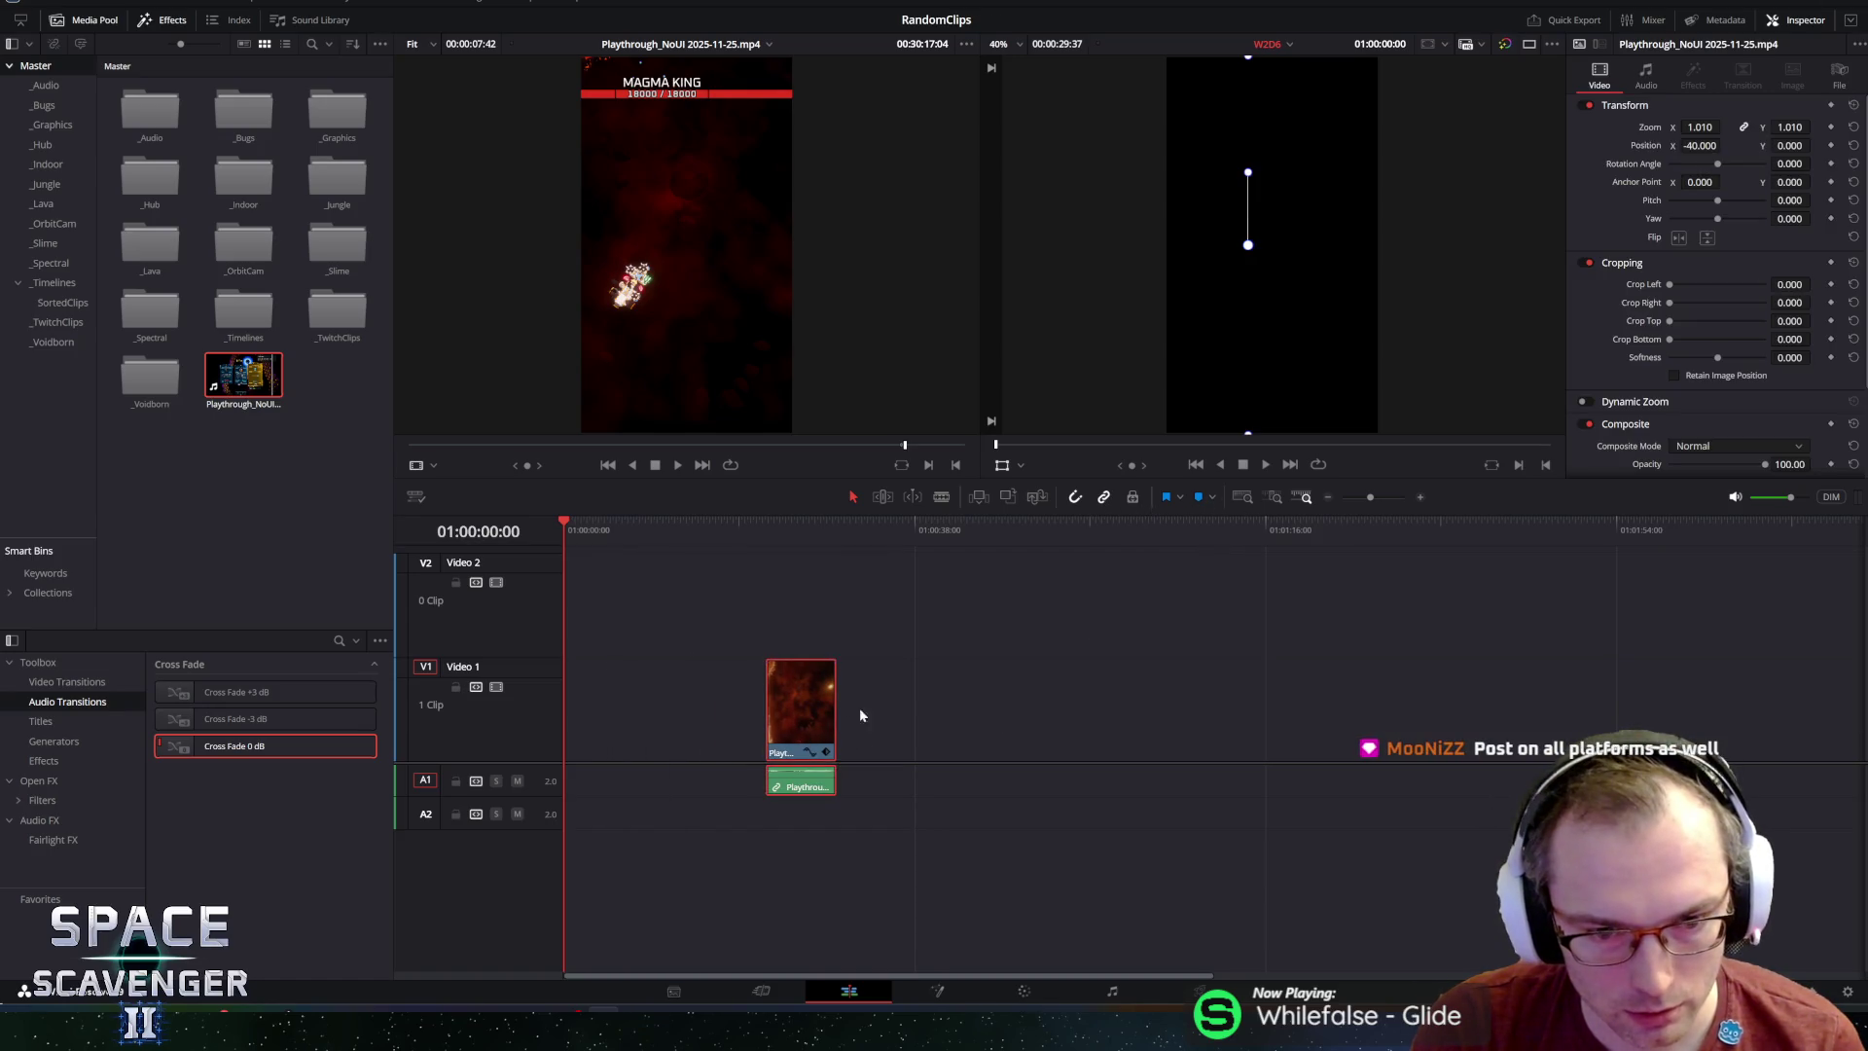
drag(789, 715, 709, 712)
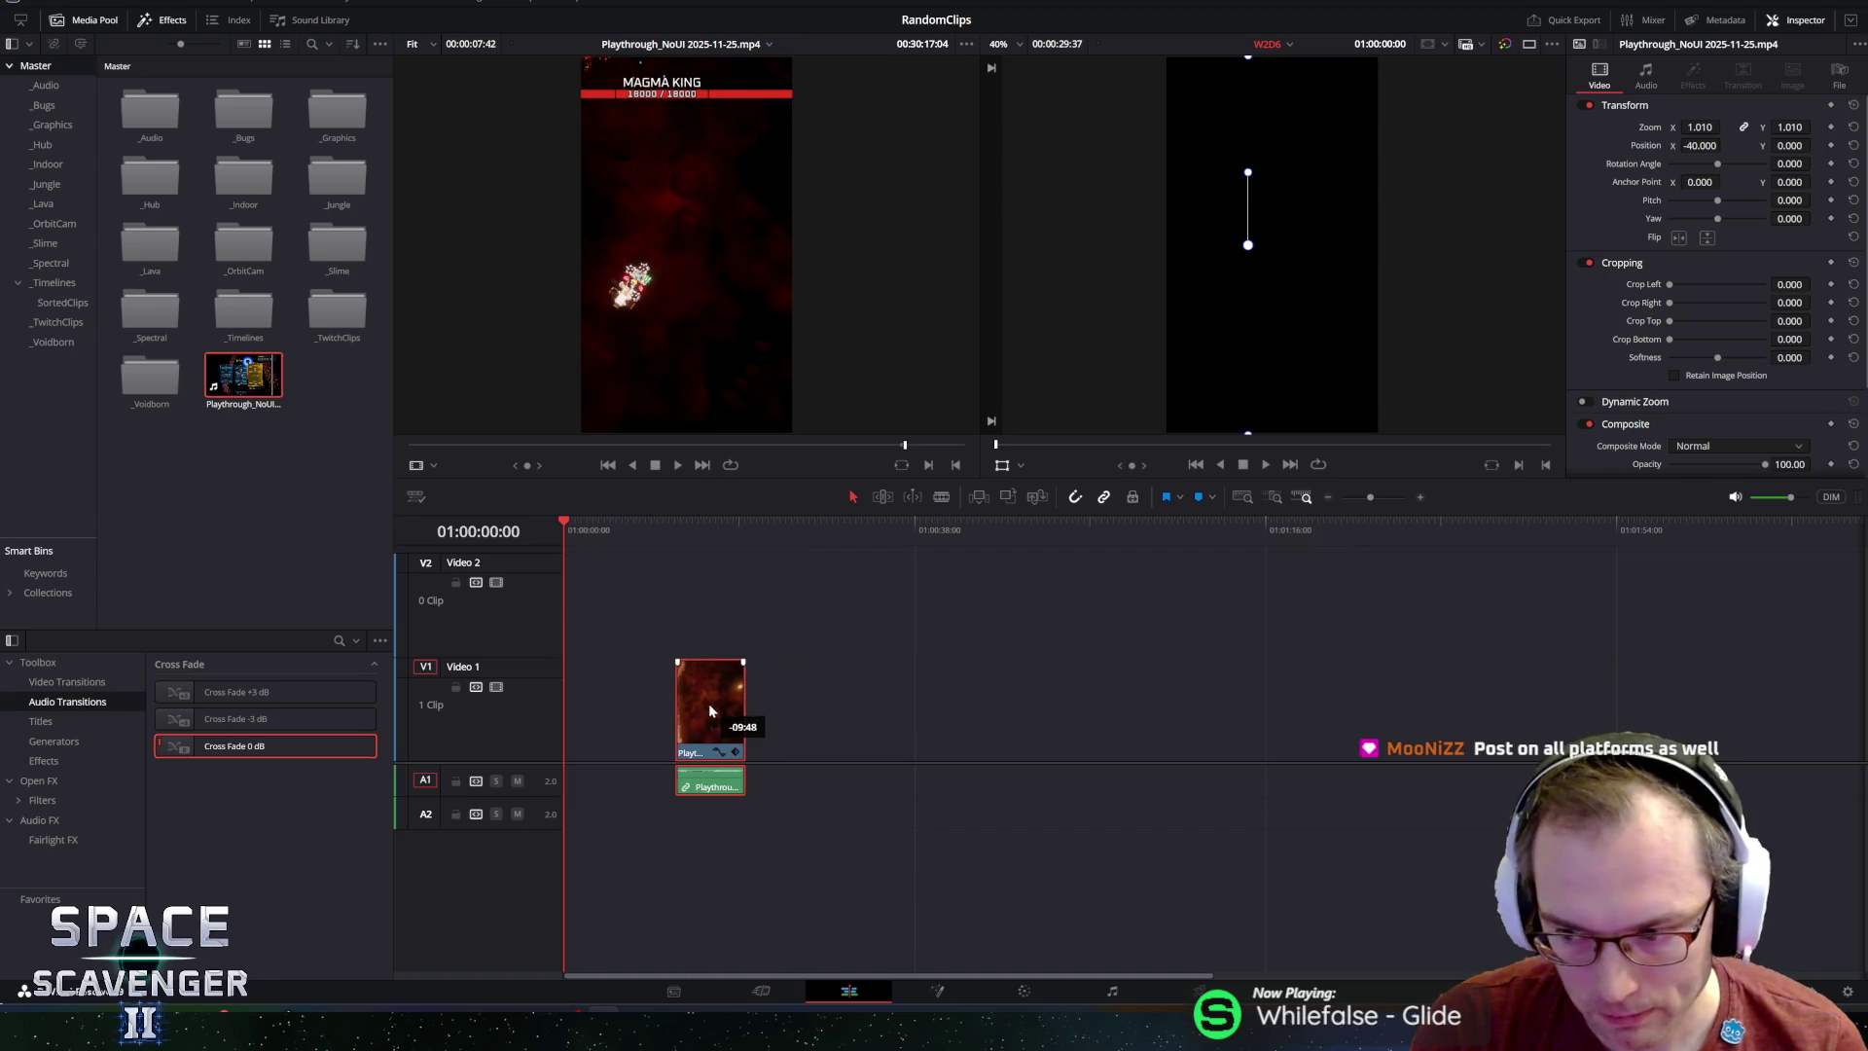
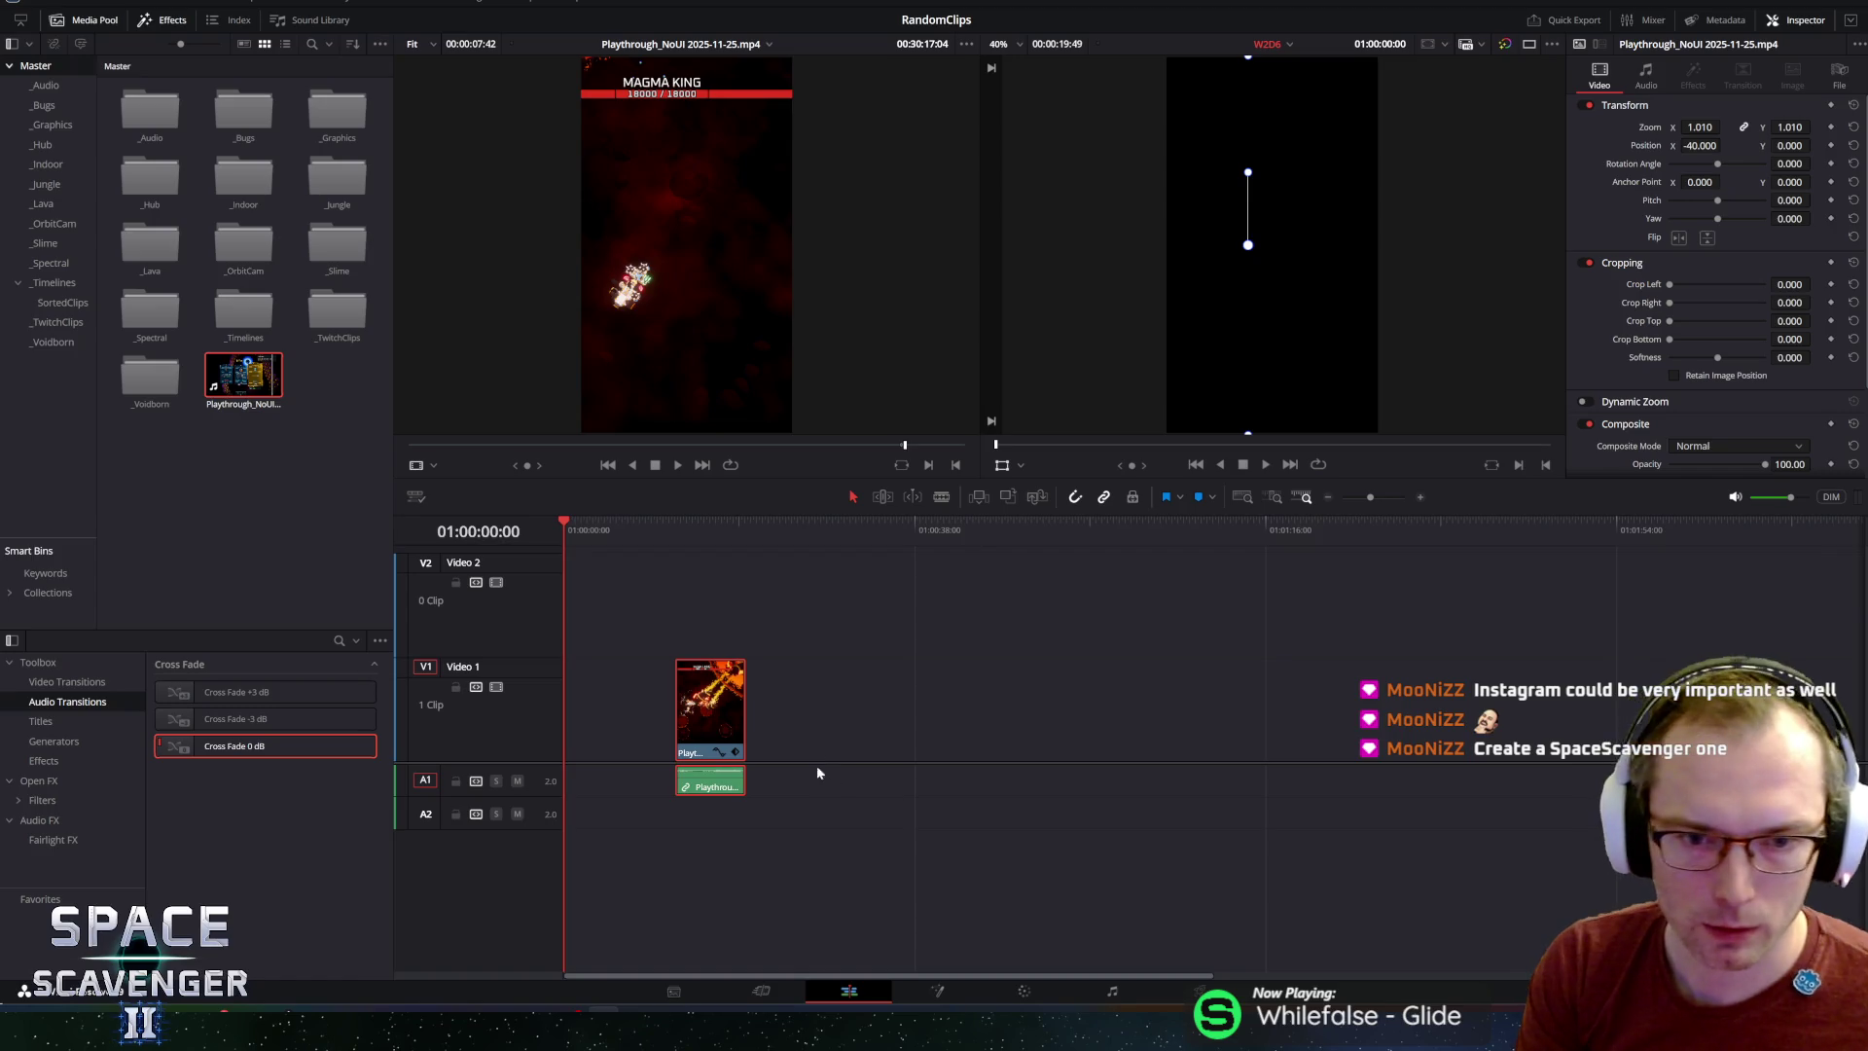
Scrub the timeline ruler through the gameplay clip to the Magma King boss fight.
click(694, 530)
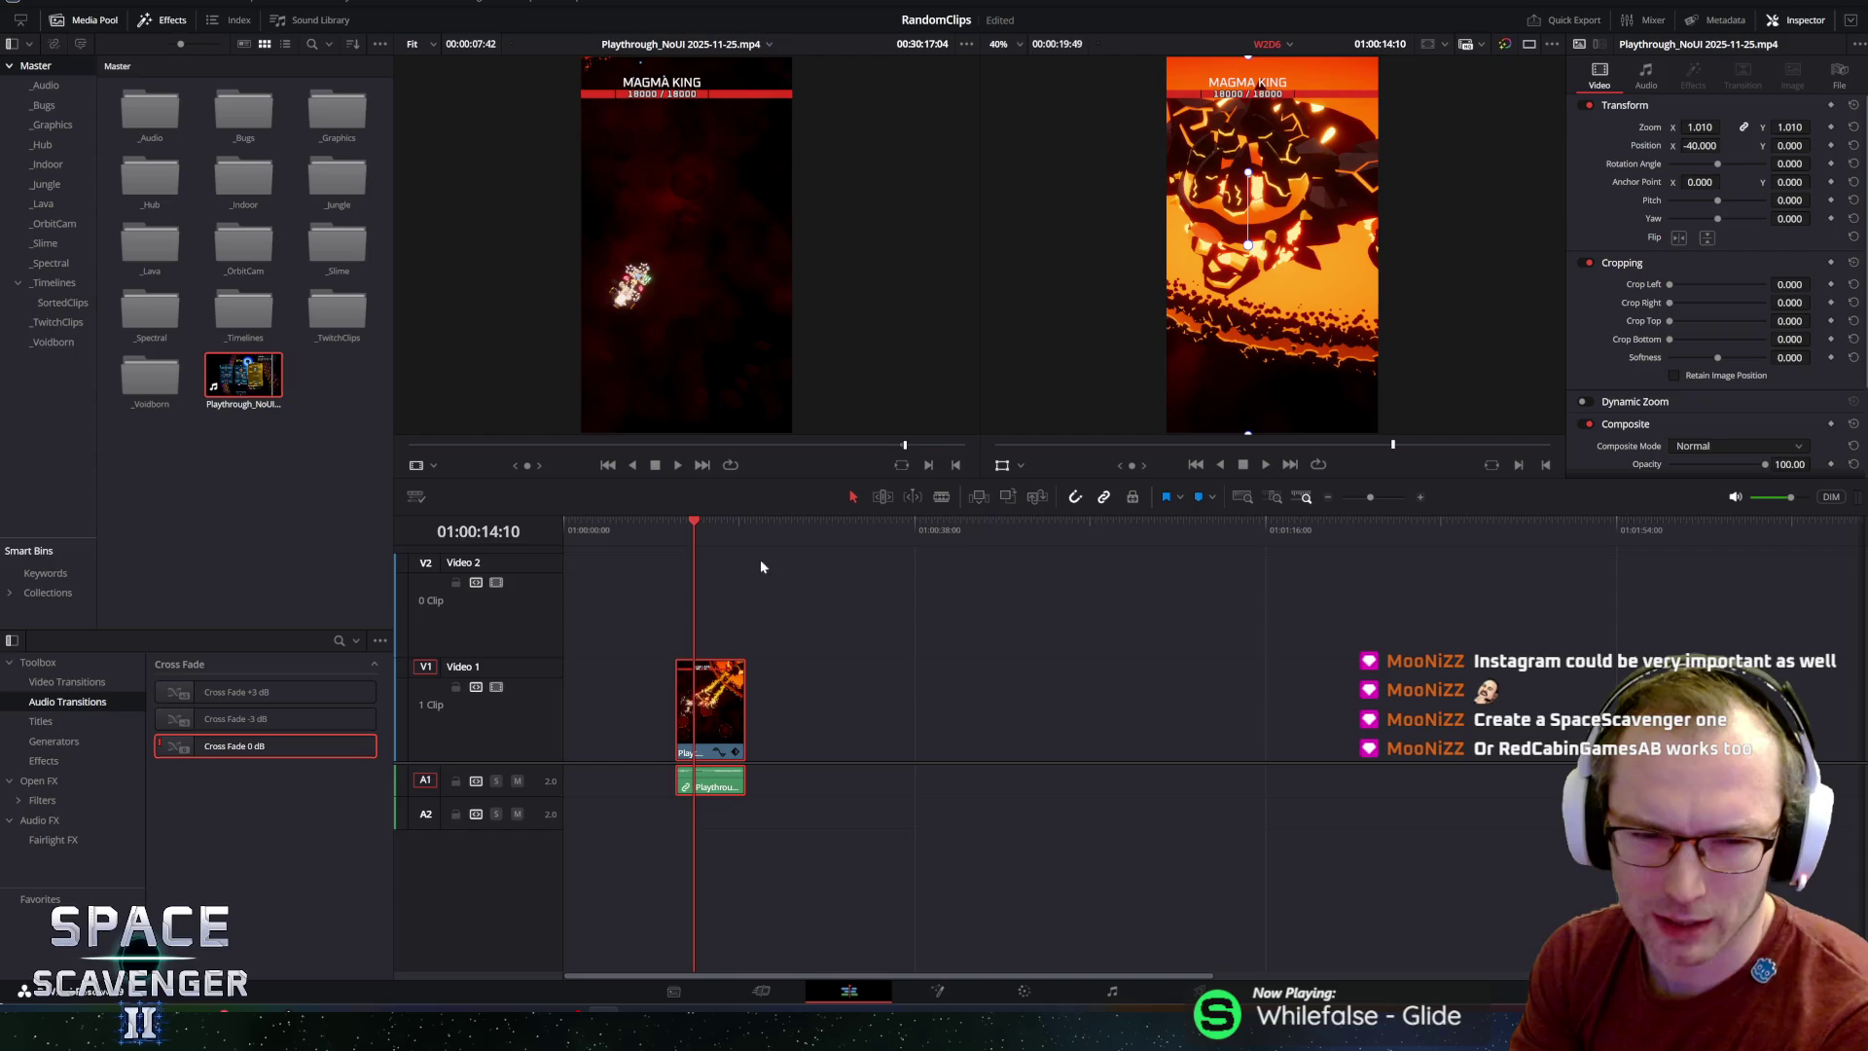
click(701, 521)
drag(703, 522, 686, 535)
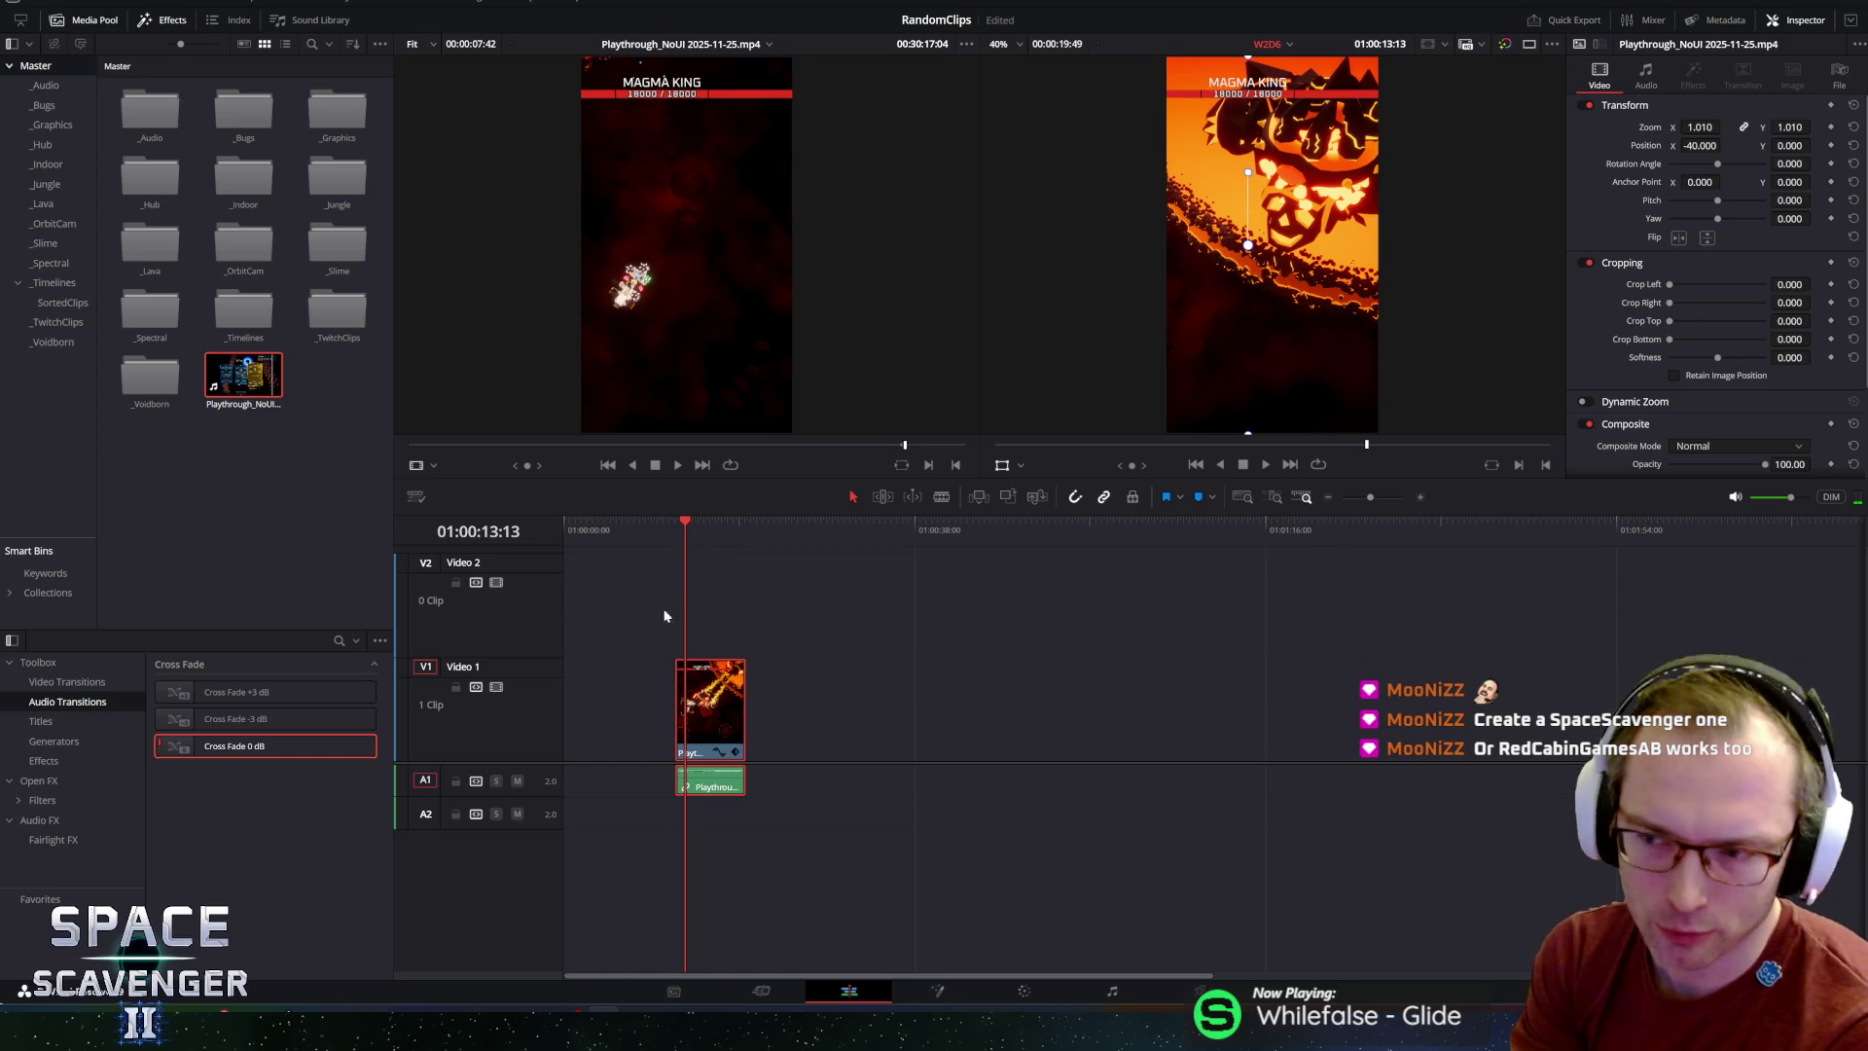
Move the V1/A1 clip pair to the timeline start at 01:00:00:00 and preview its opening.
drag(615, 689, 709, 826)
drag(710, 720, 598, 720)
drag(615, 529, 598, 534)
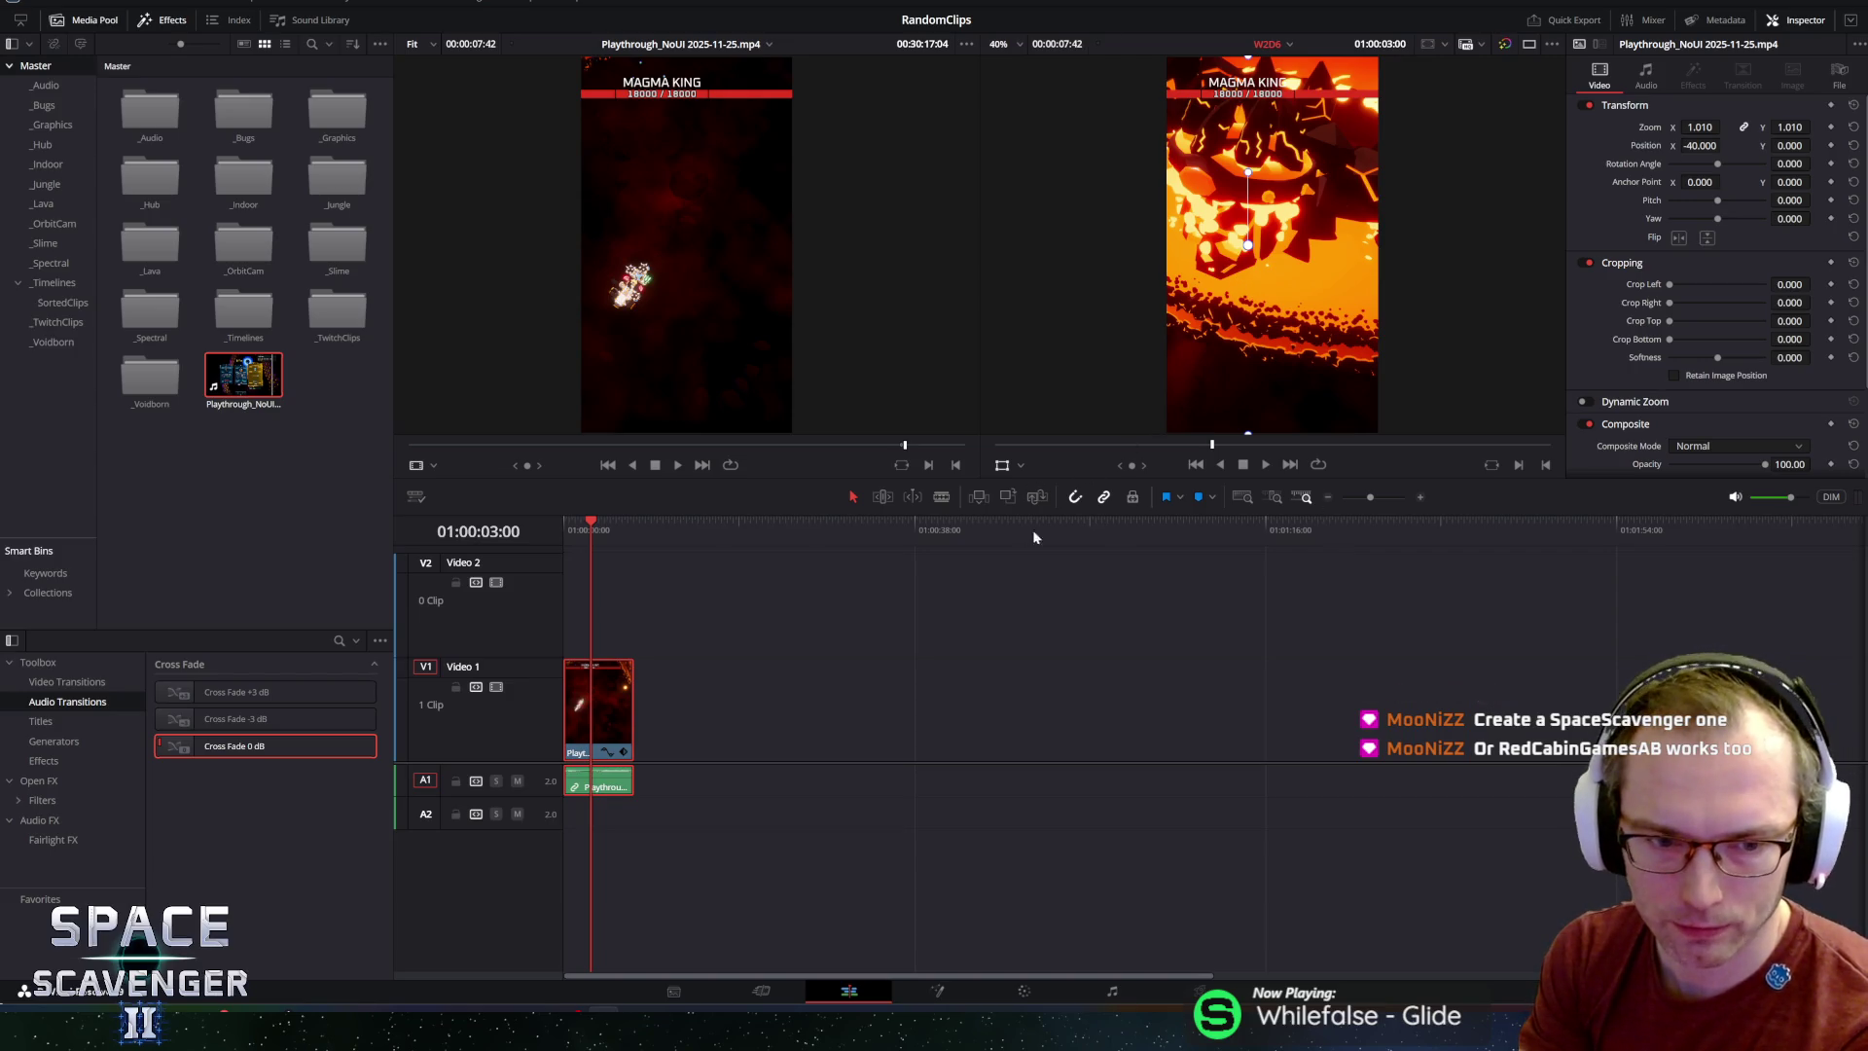
click(578, 532)
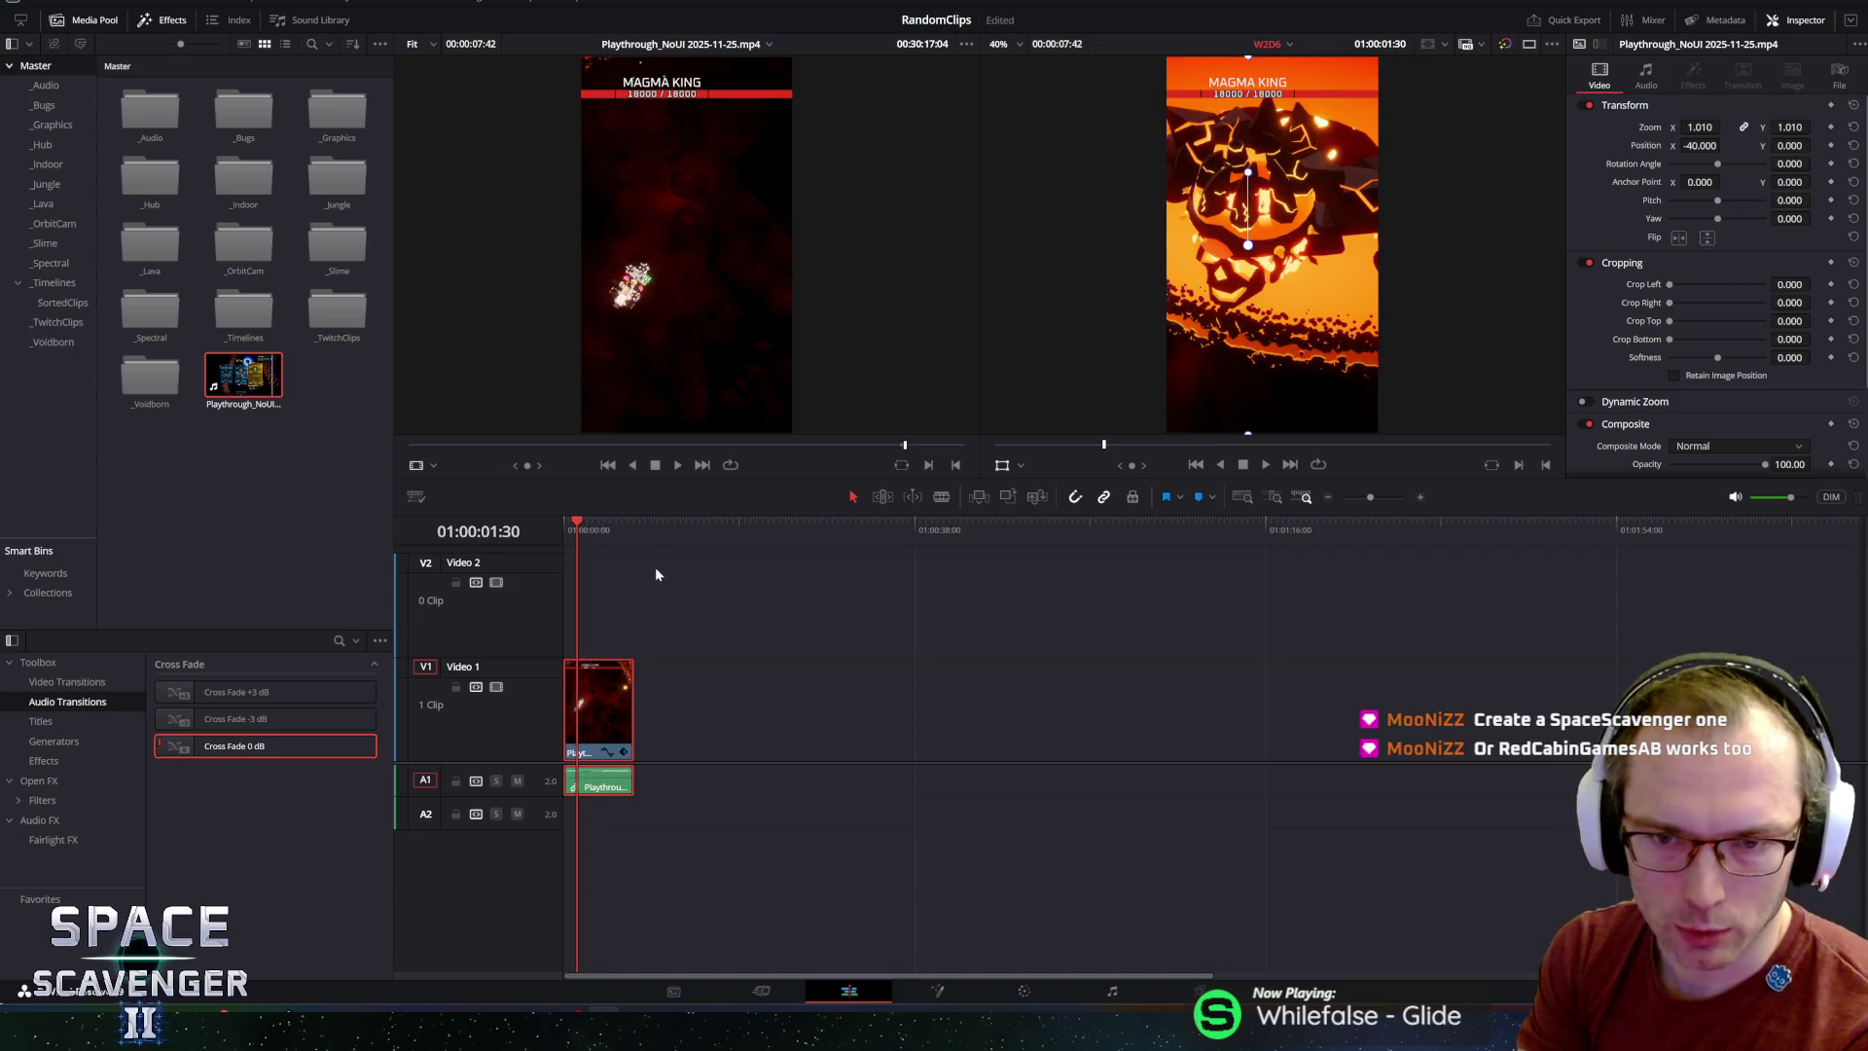
drag(603, 534, 616, 545)
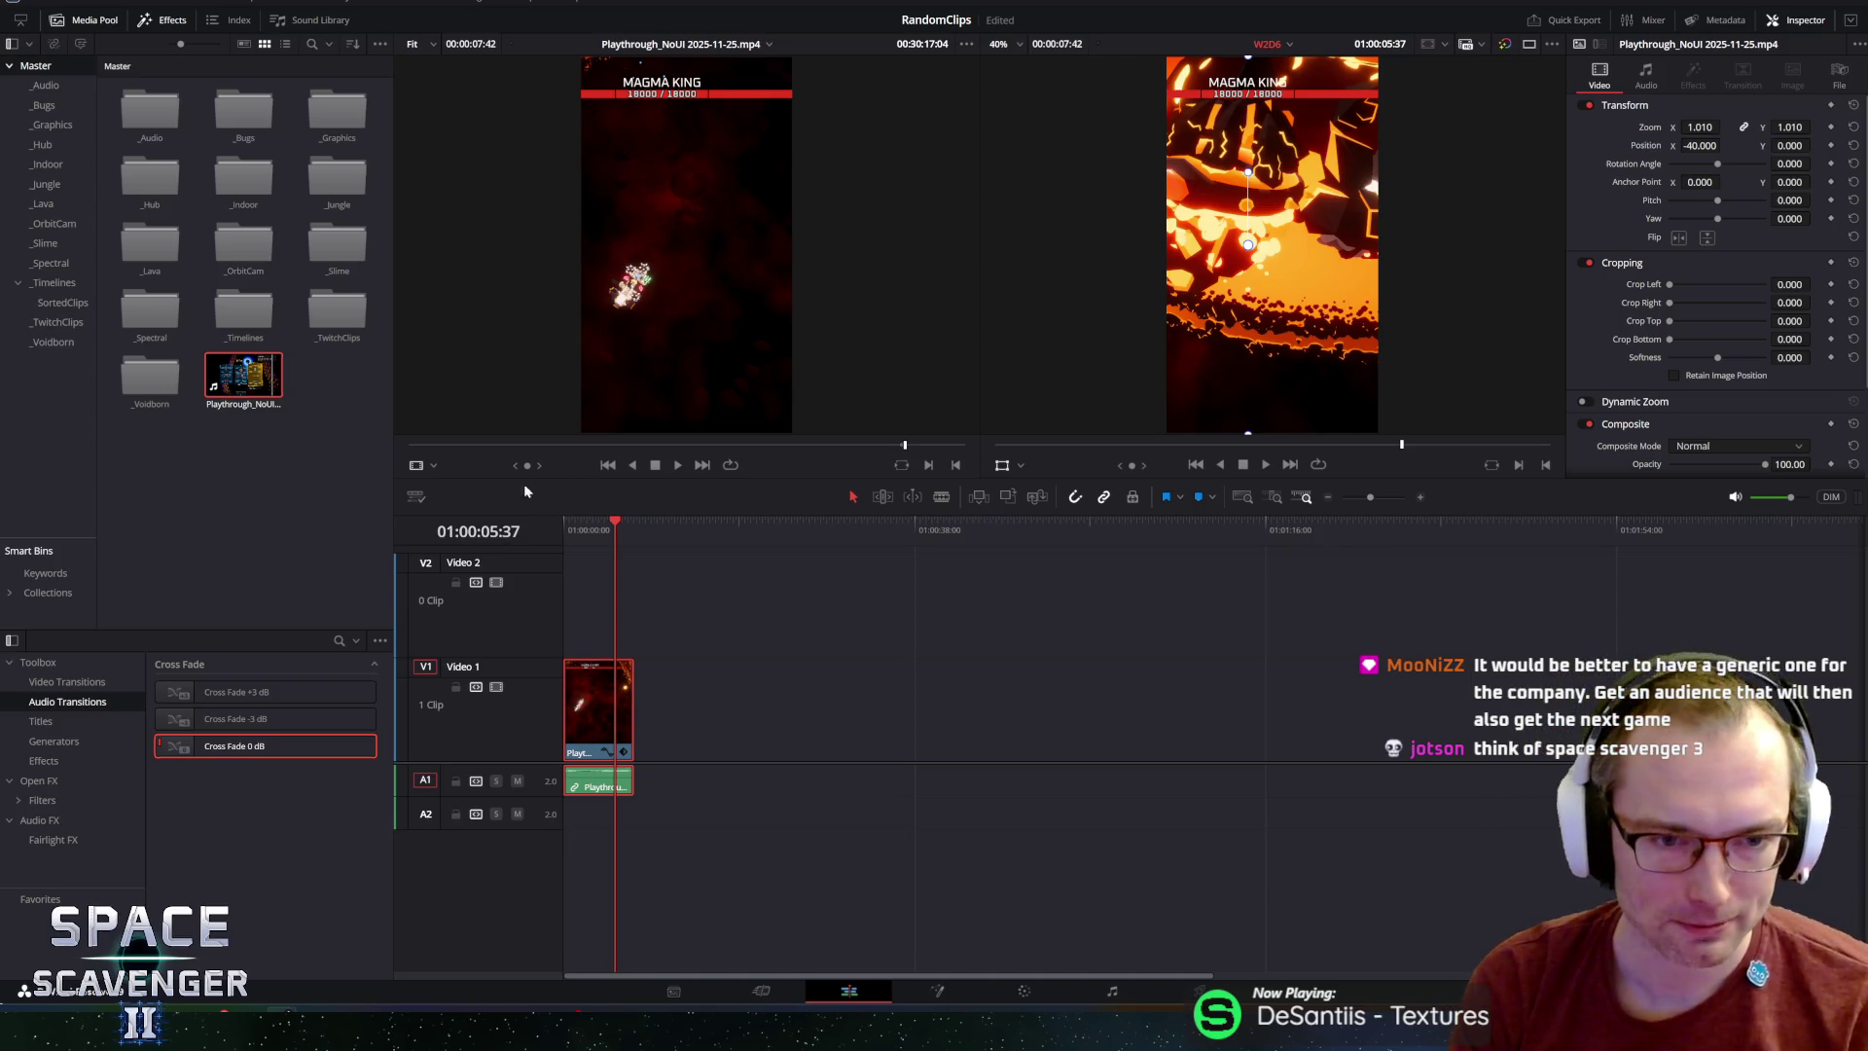
drag(523, 468, 579, 468)
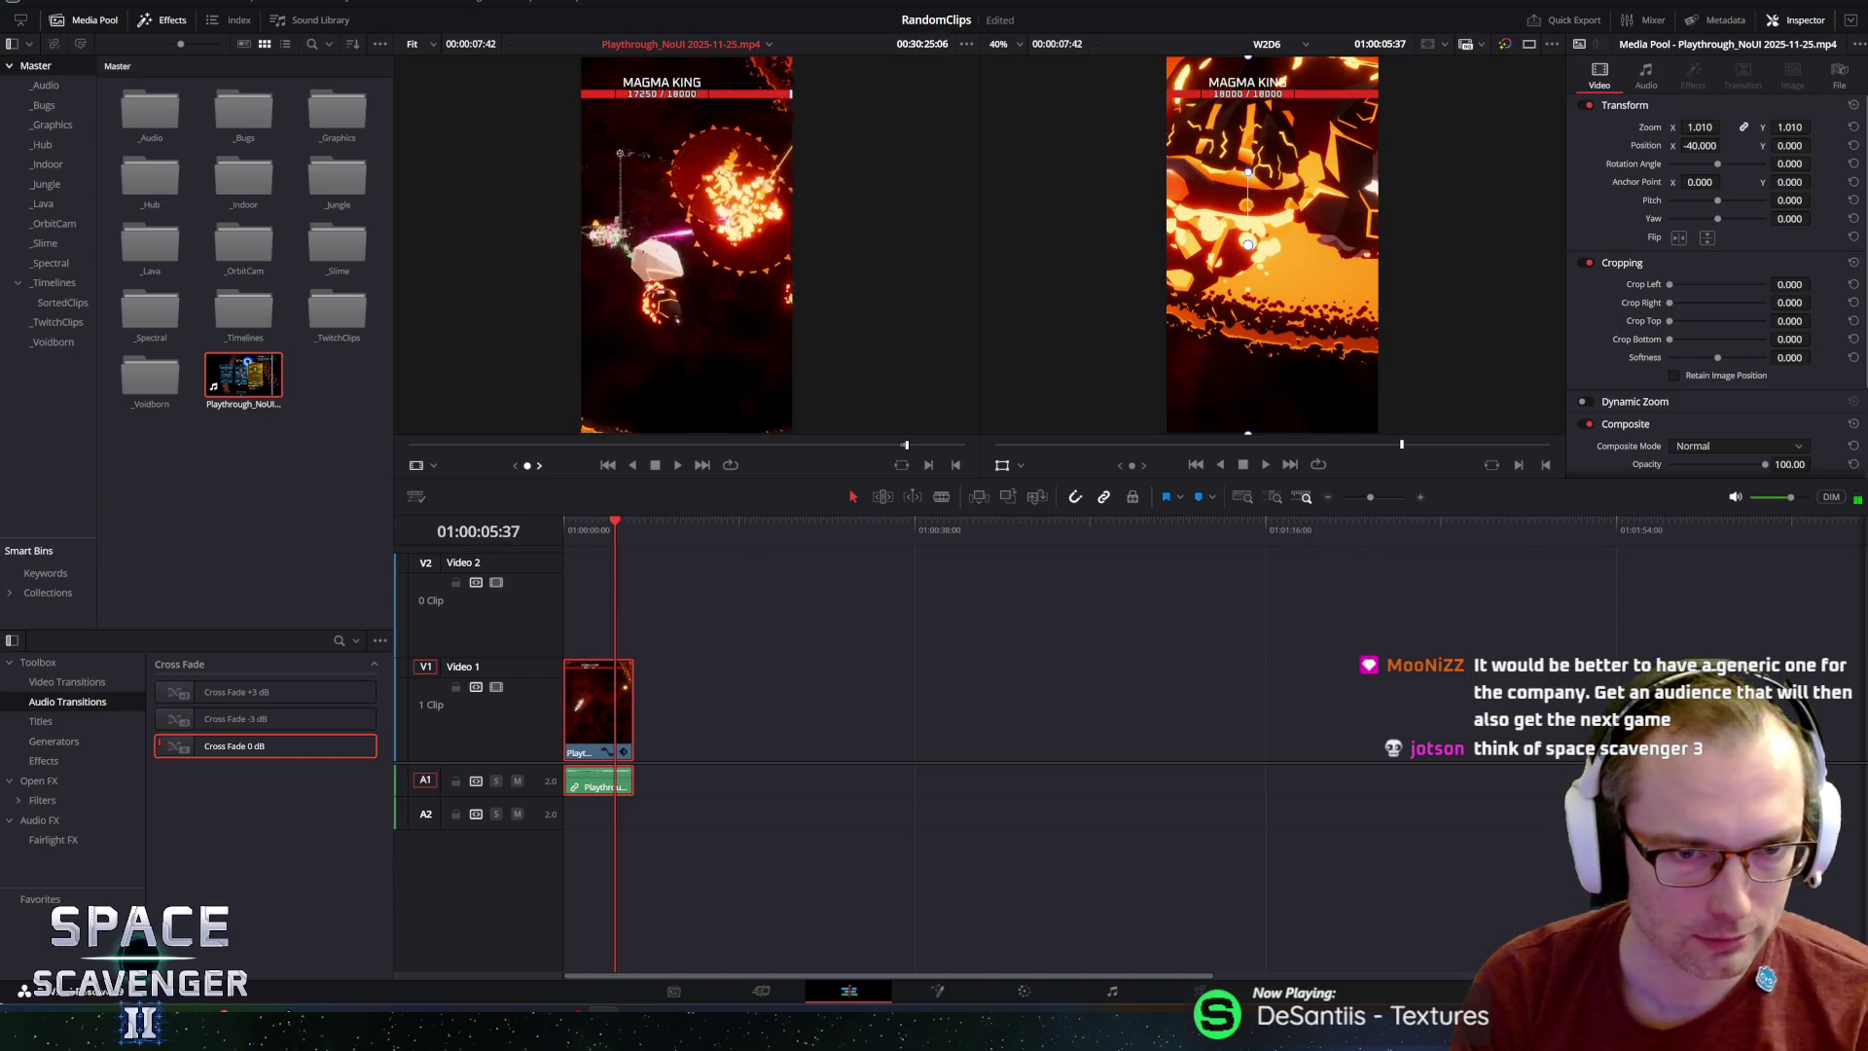
Step the source clip back to 00:30:23:20 and drag that Magma King section onto Video 1.
key(j)
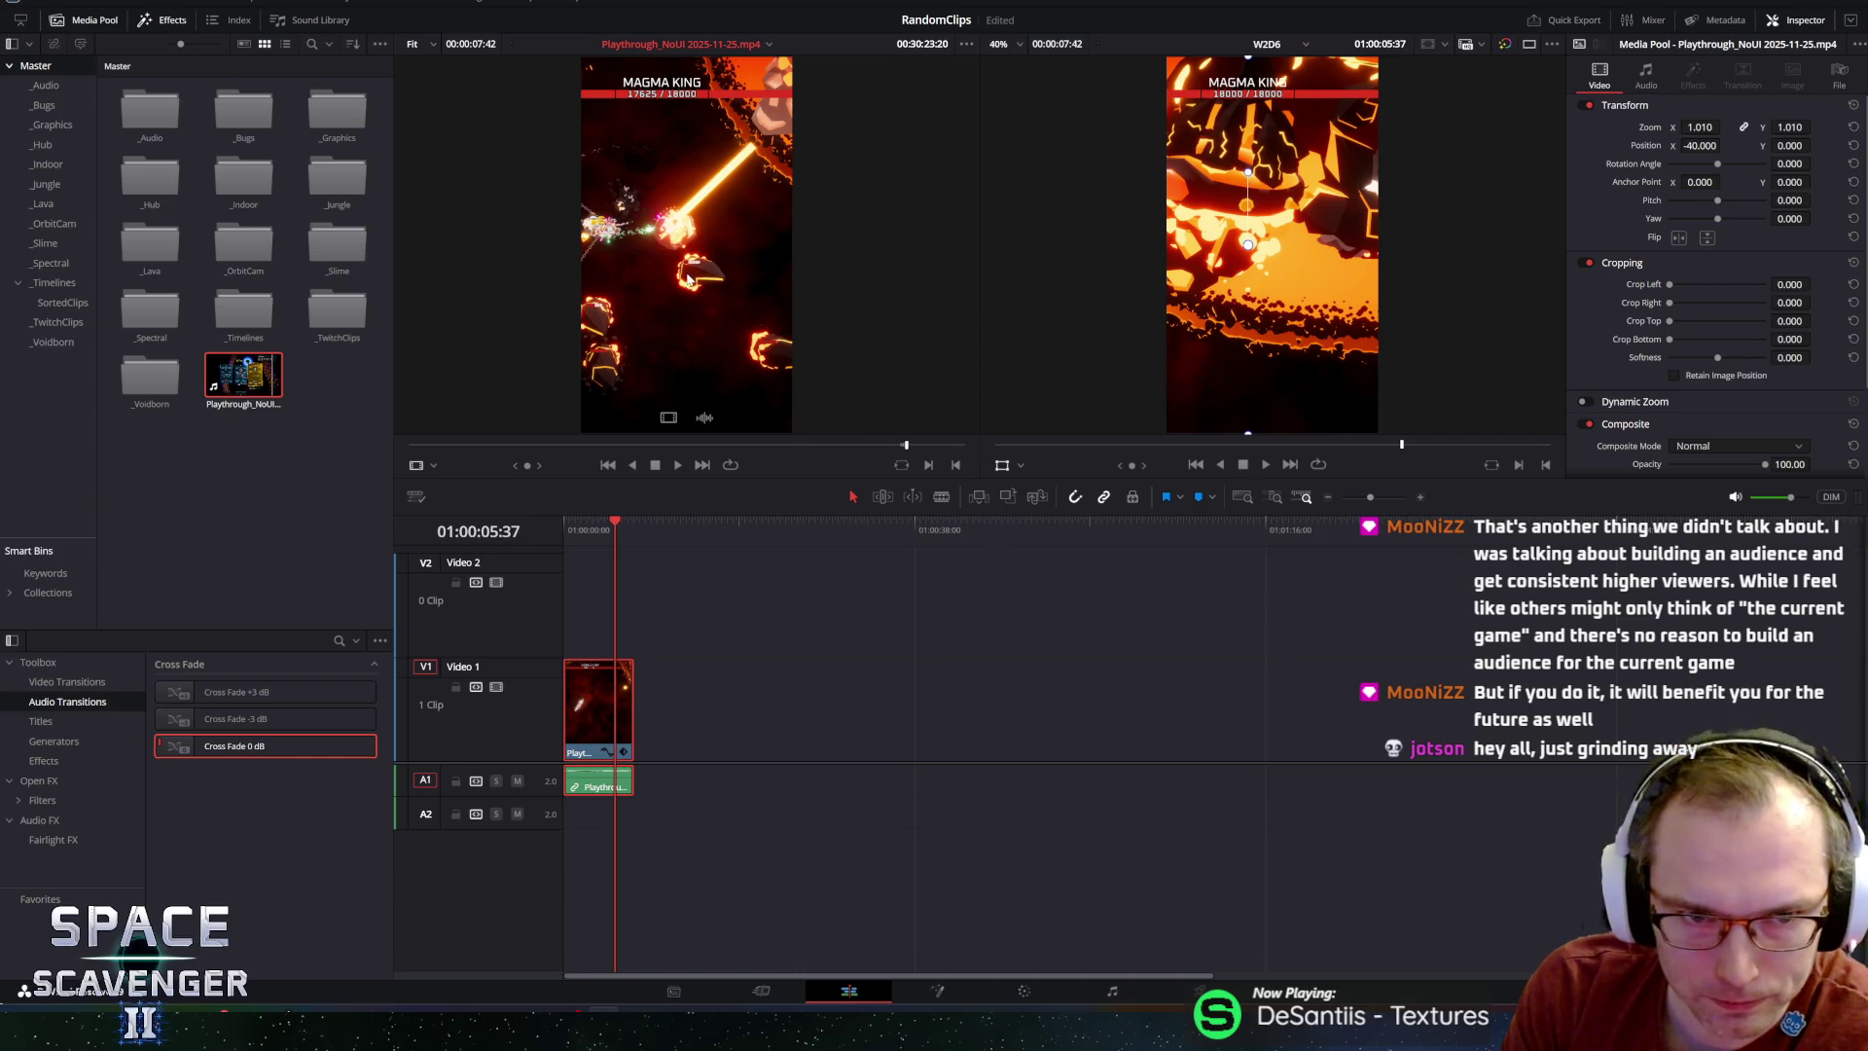
mouse_move(716, 292)
mouse_down()
mouse_move(815, 697)
mouse_move(641, 697)
mouse_up()
click(648, 528)
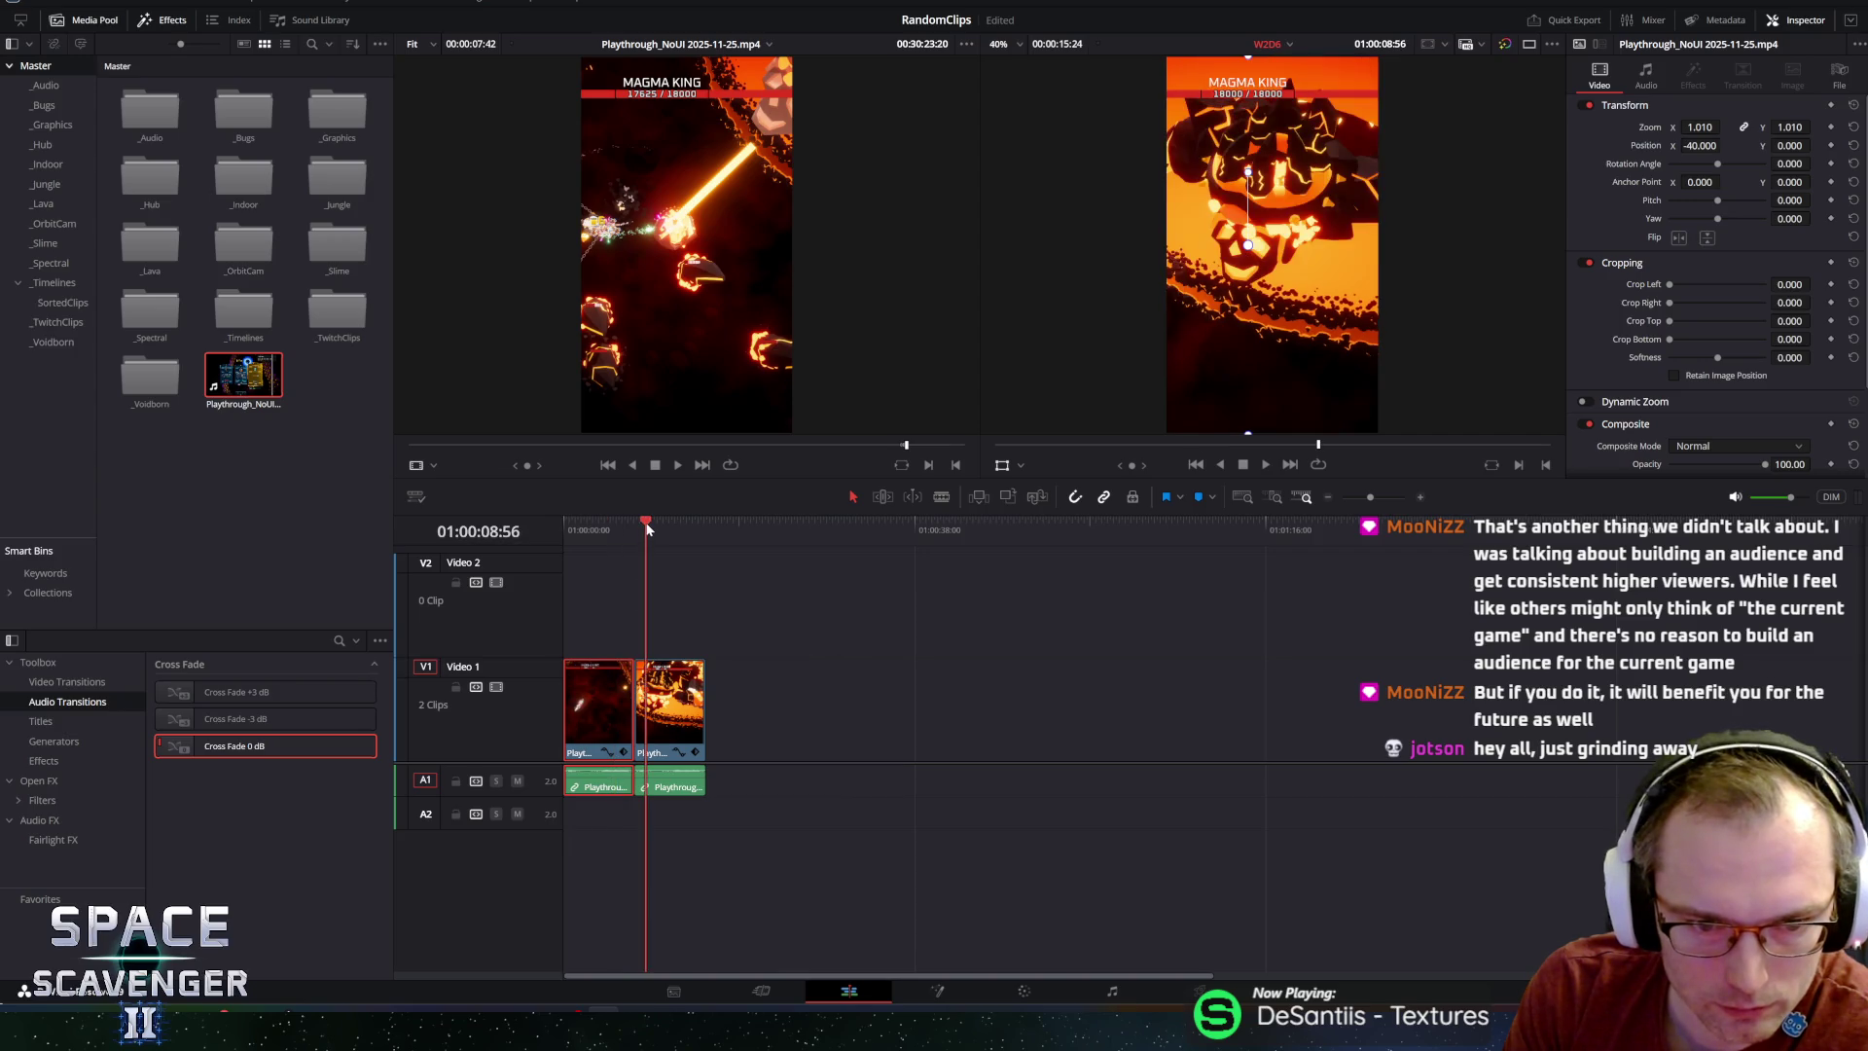
mouse_move(647, 529)
mouse_down()
mouse_move(699, 527)
mouse_move(636, 524)
mouse_move(662, 526)
mouse_up()
key(ctrl+z)
key(ctrl+z)
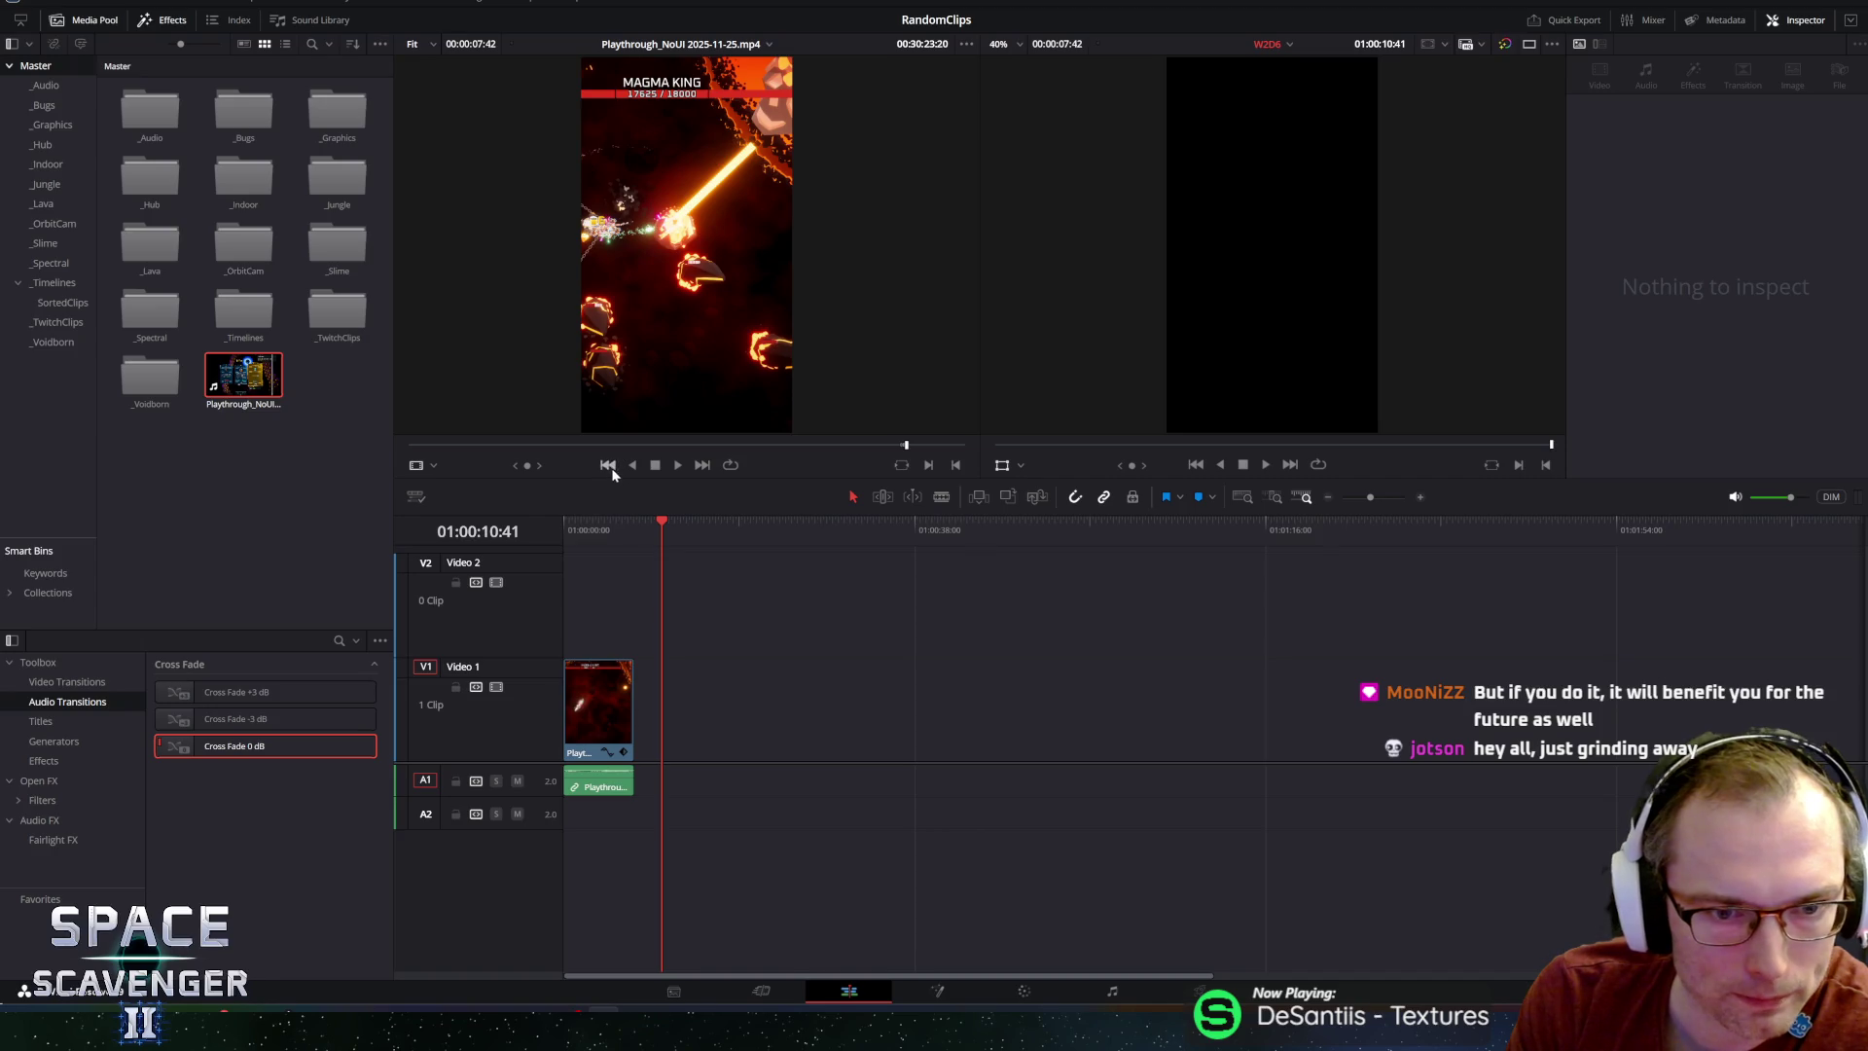
Play the Magma King source footage, stop it, then resume playback to about 00:30:30:39.
click(927, 464)
click(676, 464)
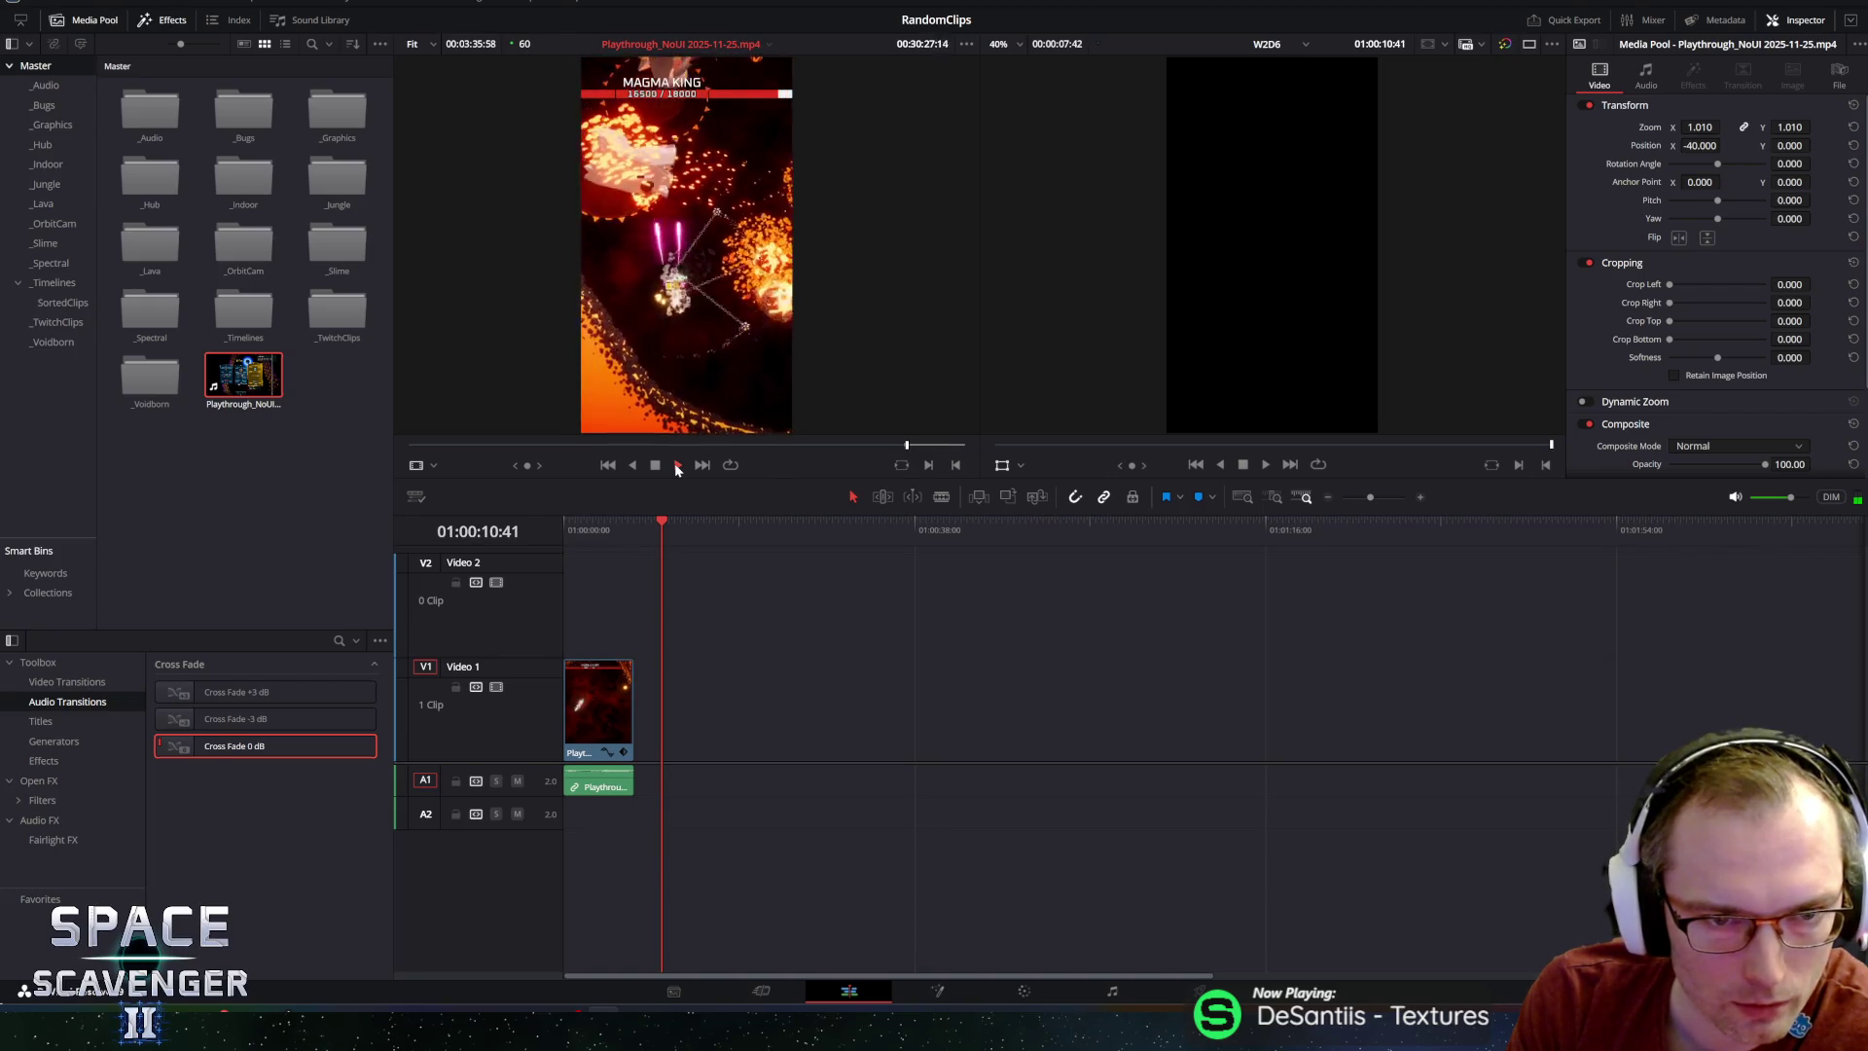
click(656, 465)
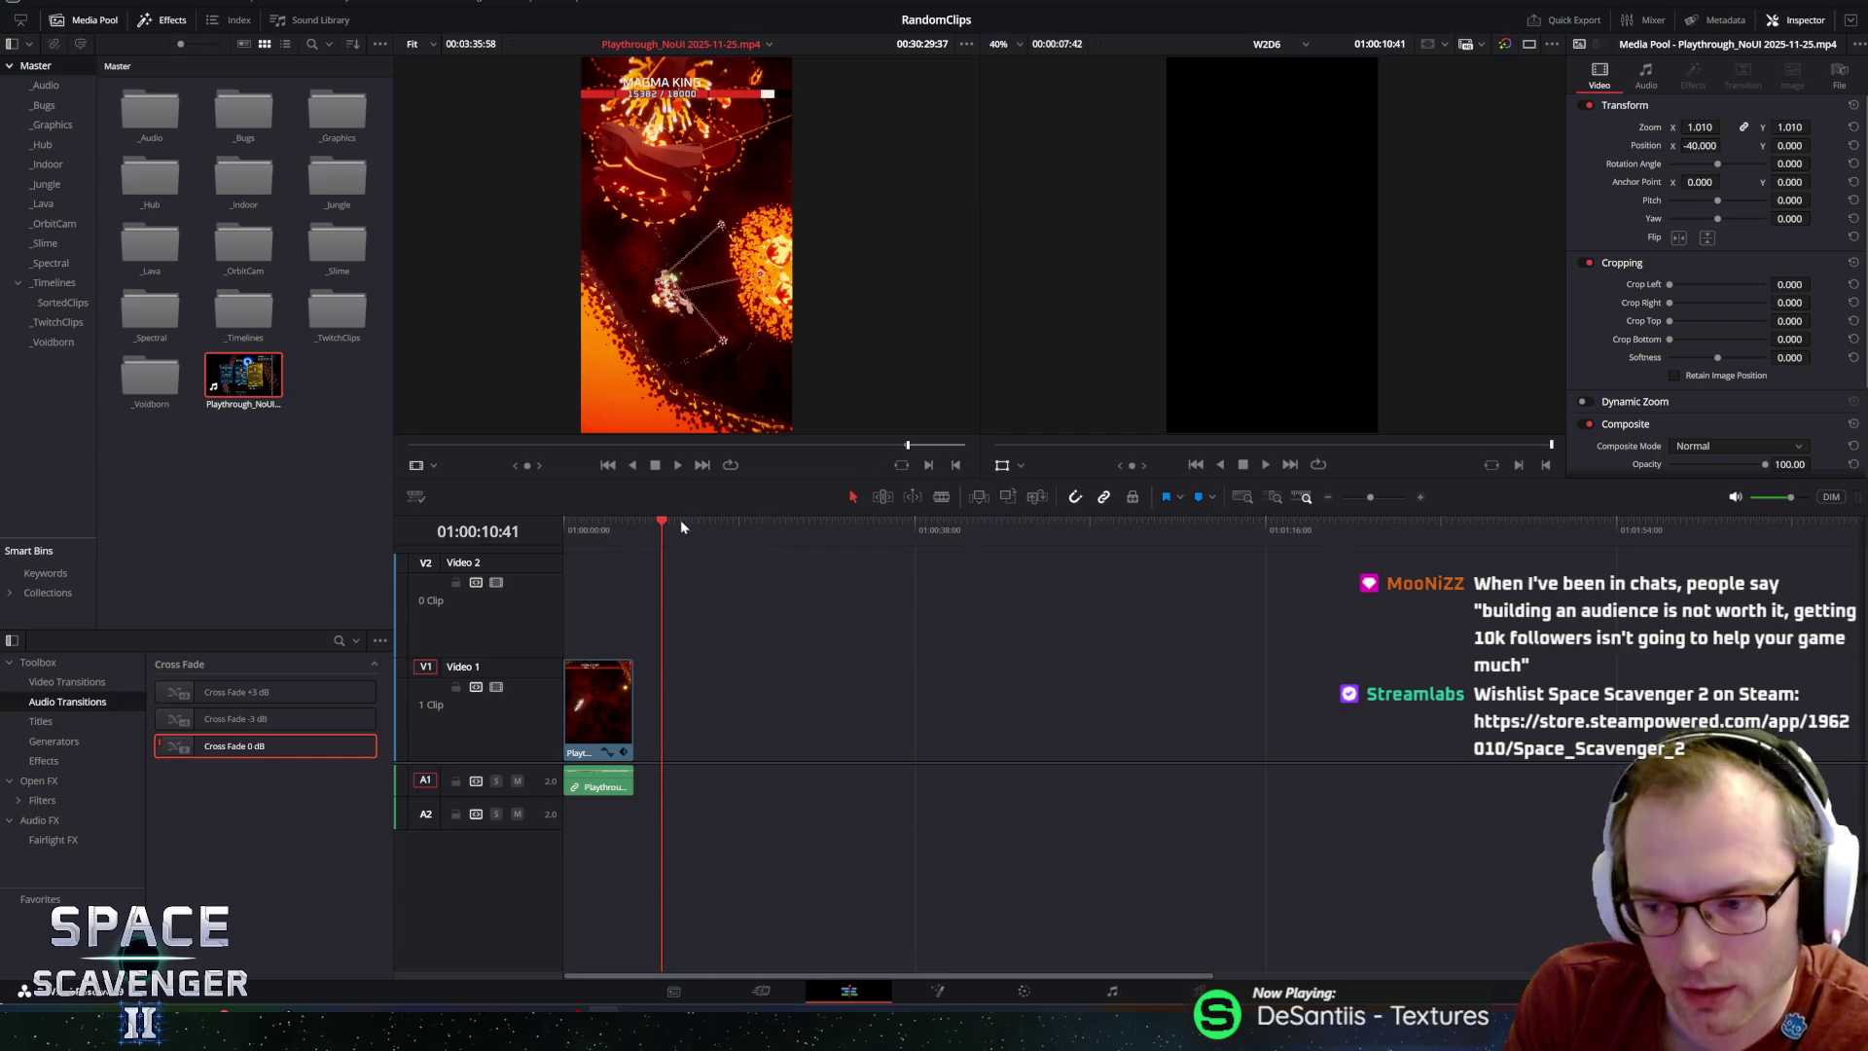
click(678, 465)
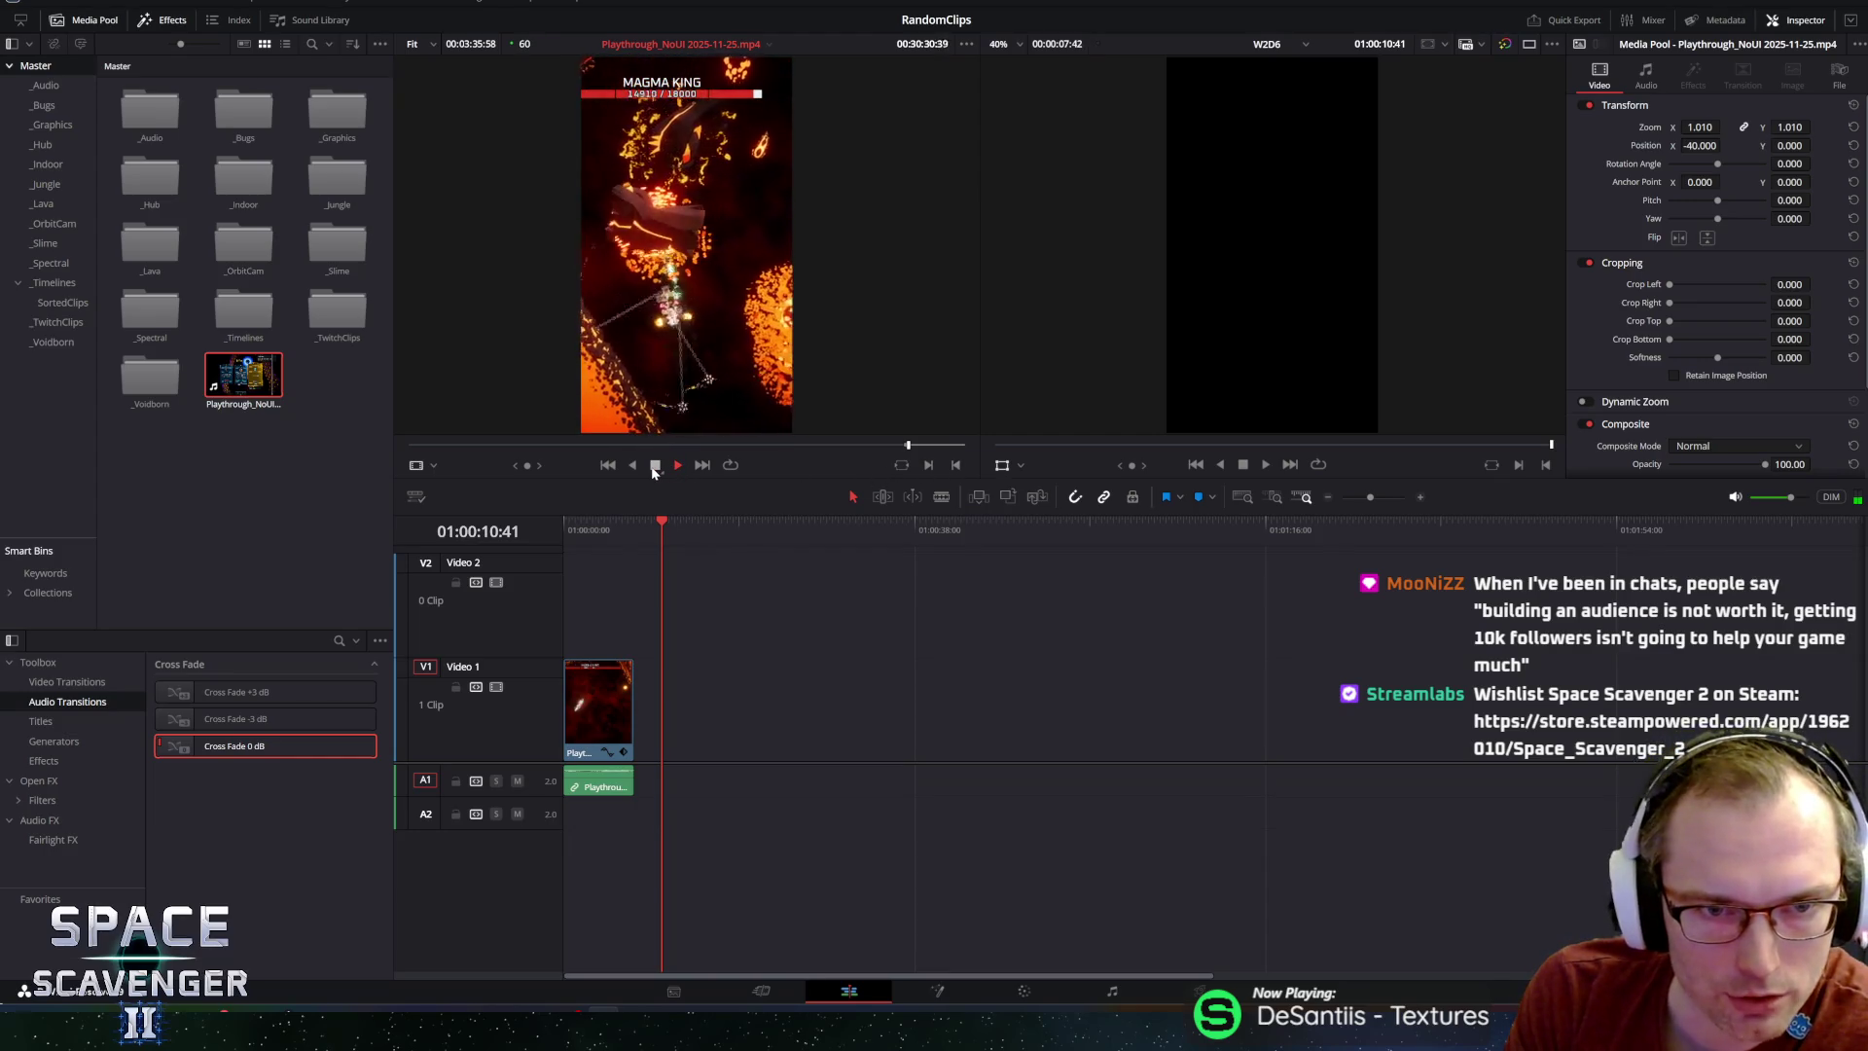